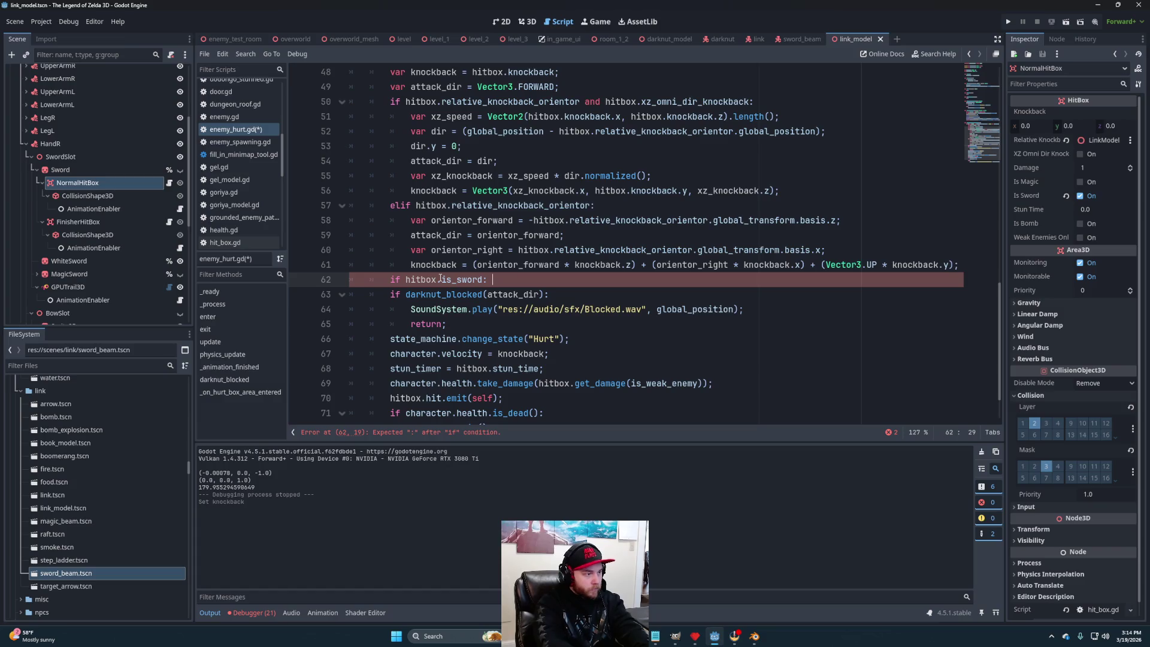
{"action": "type", "text": "attack_dir *= -1;"}
Complete line 62 so sword hits reverse attack_dir, save enemy_hurt.gd, and return to enemy_test_room.
{"action": "key", "text": "Return"}
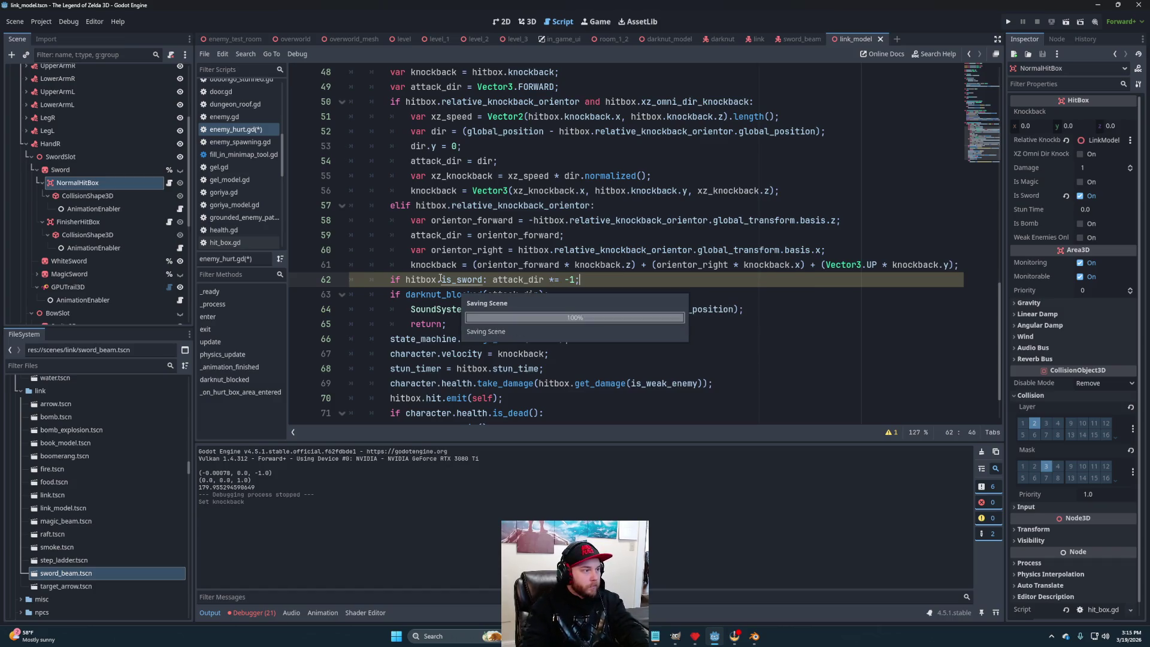
{"action": "mouse_move", "coordinate": [246, 40]}
{"action": "key", "text": "ctrl+s"}
{"action": "left_click", "coordinate": [234, 41]}
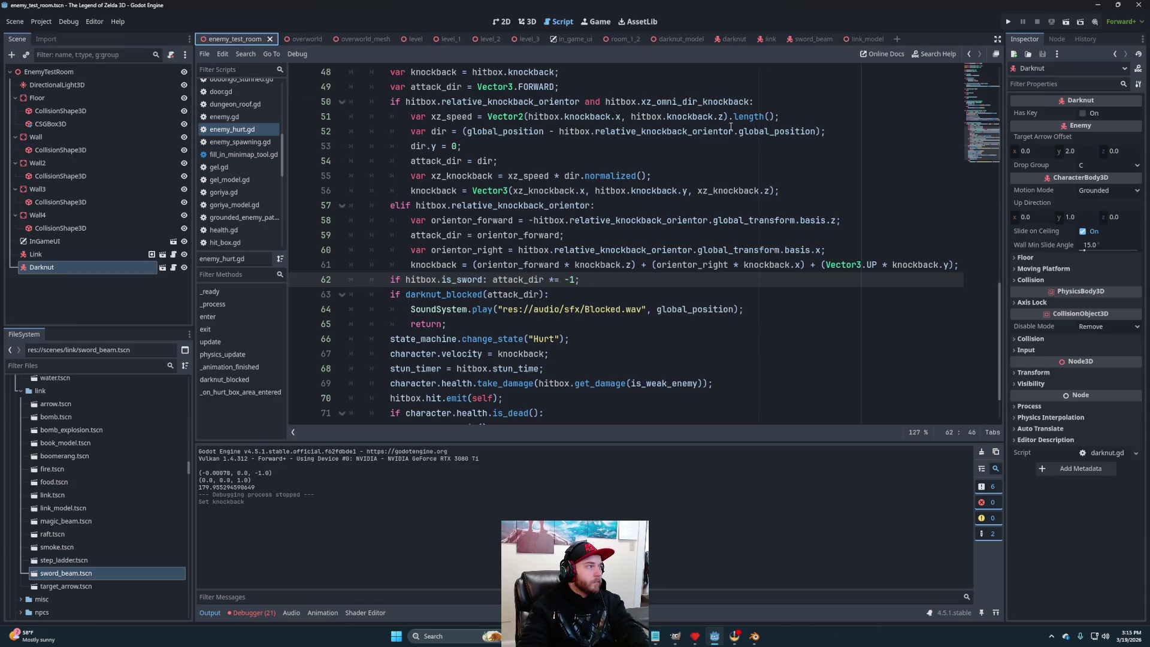
{"action": "left_click", "coordinate": [1066, 22]}
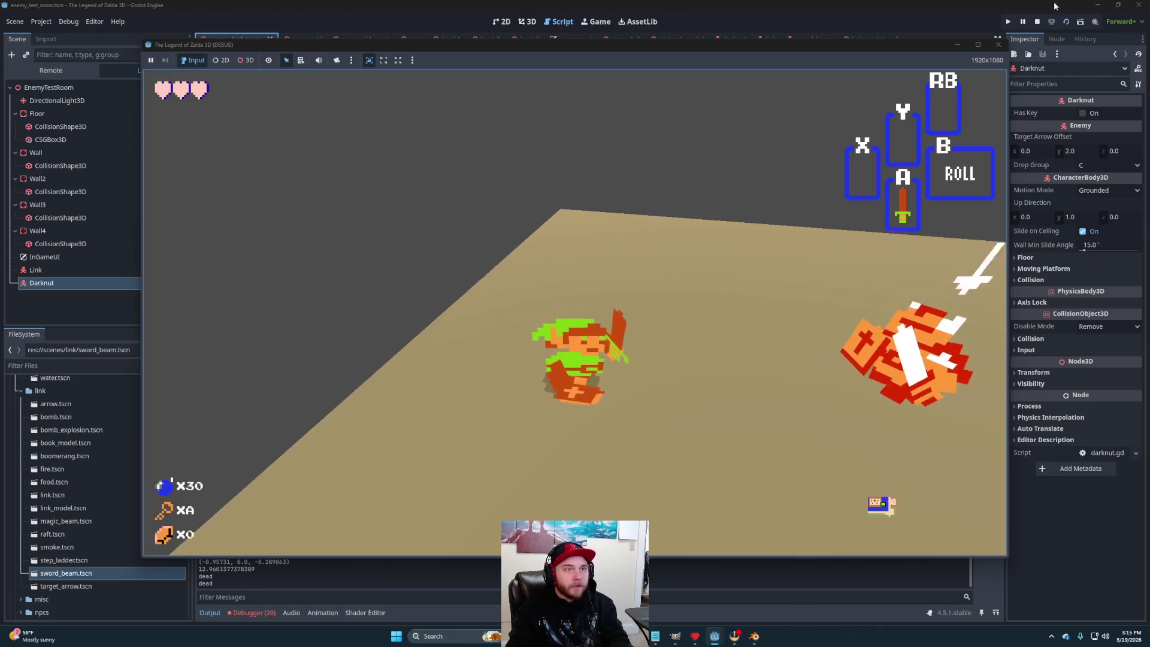
{"action": "left_click", "coordinate": [1036, 21]}
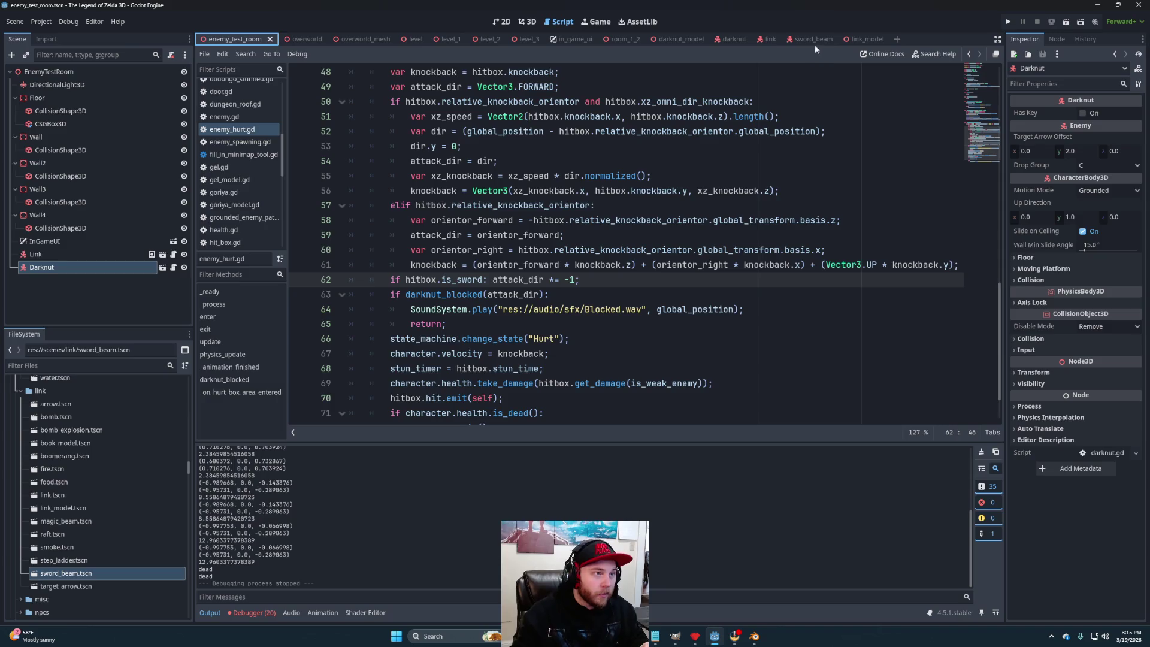
In darknut_model's AnimationPlayer, set the stunned animation's length to 1.6 s.
{"action": "mouse_move", "coordinate": [715, 47]}
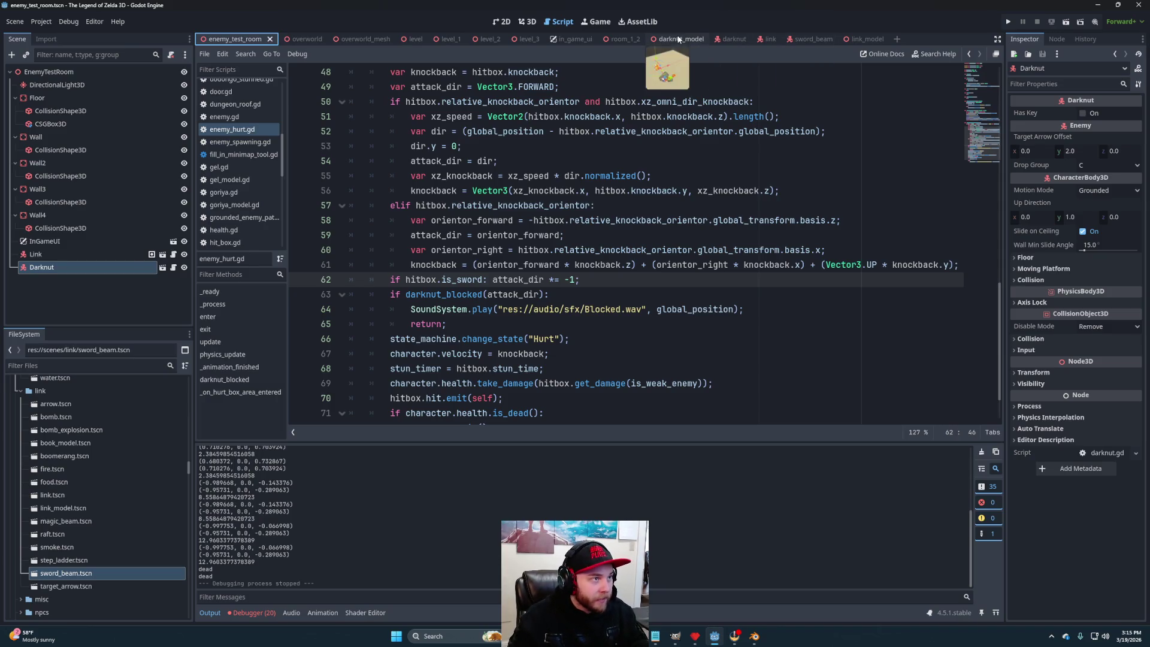
{"action": "left_click", "coordinate": [669, 38]}
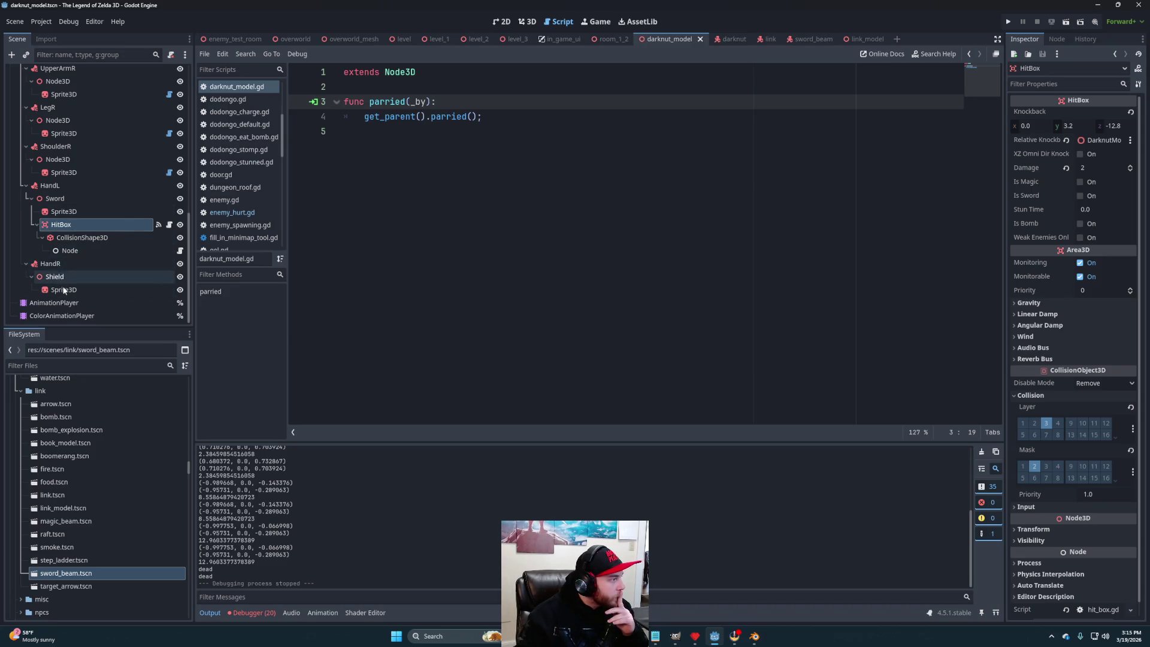
{"action": "left_click", "coordinate": [60, 302]}
{"action": "left_click", "coordinate": [400, 454]}
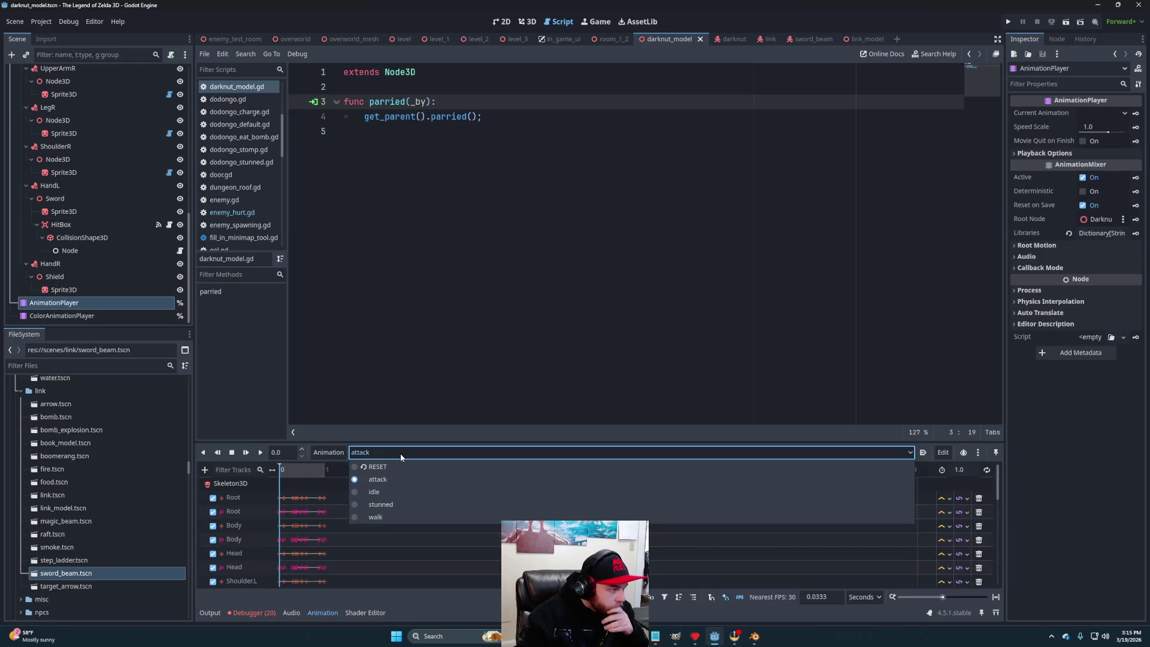
{"action": "left_click", "coordinate": [396, 504]}
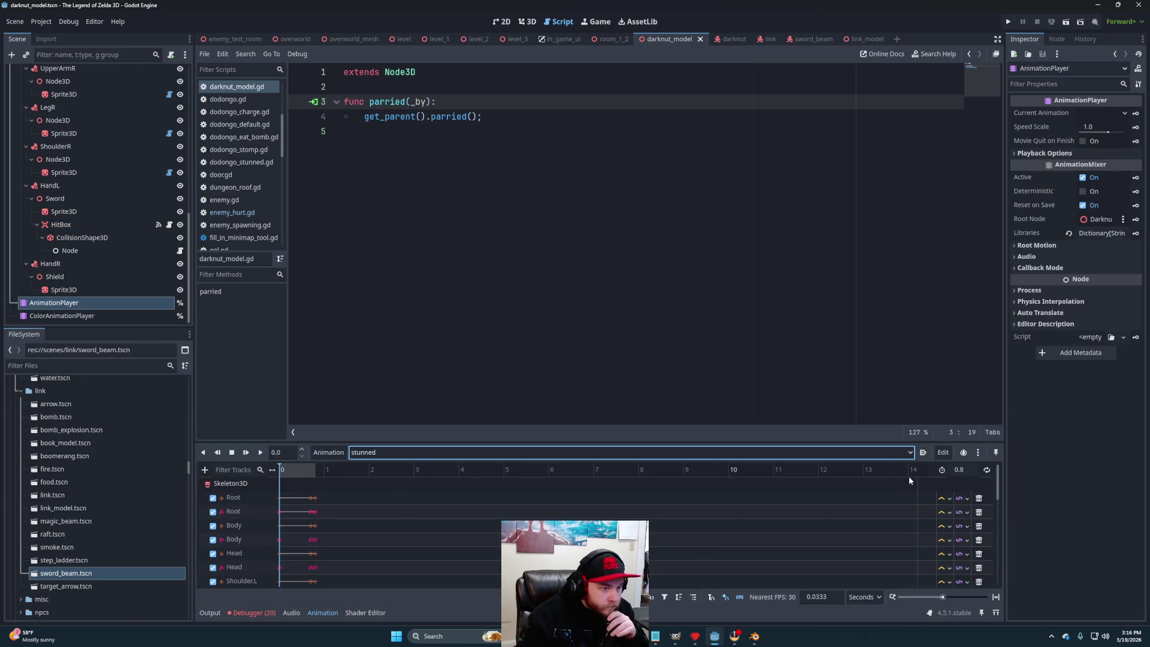
{"action": "left_click", "coordinate": [971, 469]}
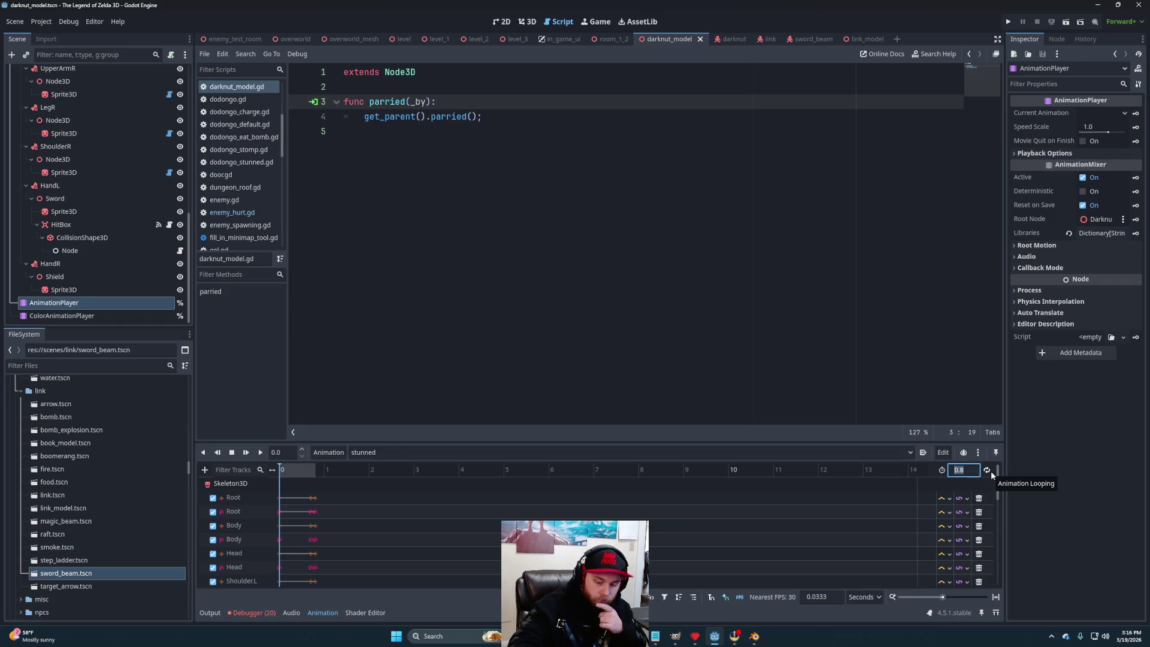
{"action": "type", "text": "16"}
{"action": "key", "text": "Return"}
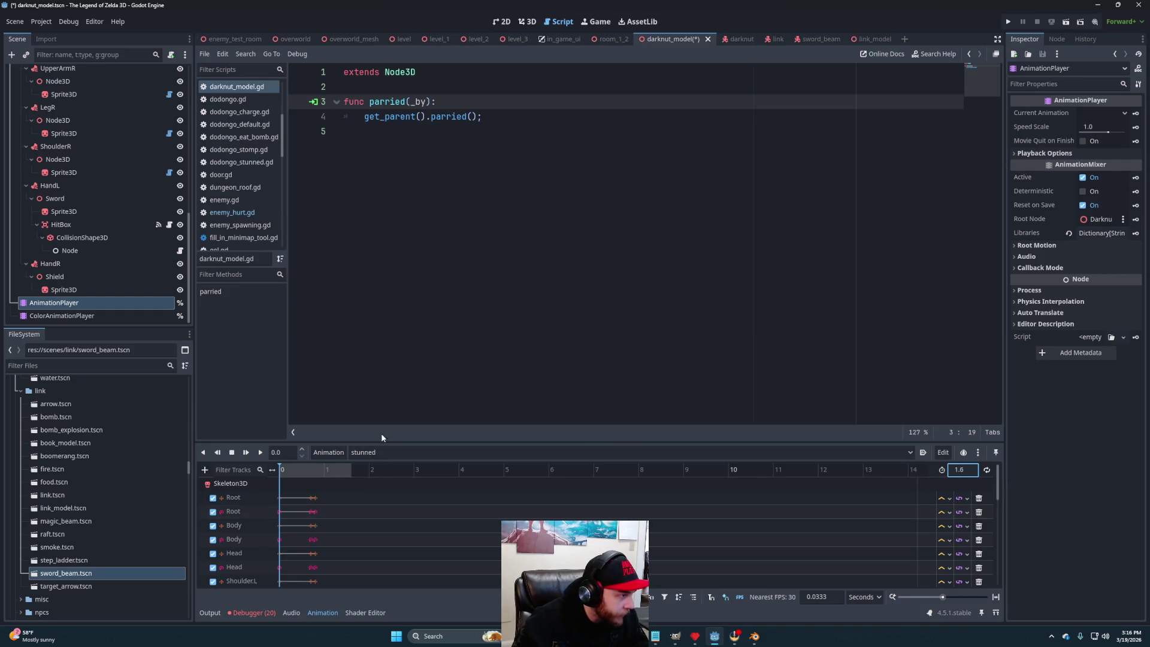
Move the stunned animation's final keys later to about 1.5 s, save, and return to enemy_test_room.
{"action": "left_click_drag", "start_coordinate": [383, 442], "coordinate": [448, 155]}
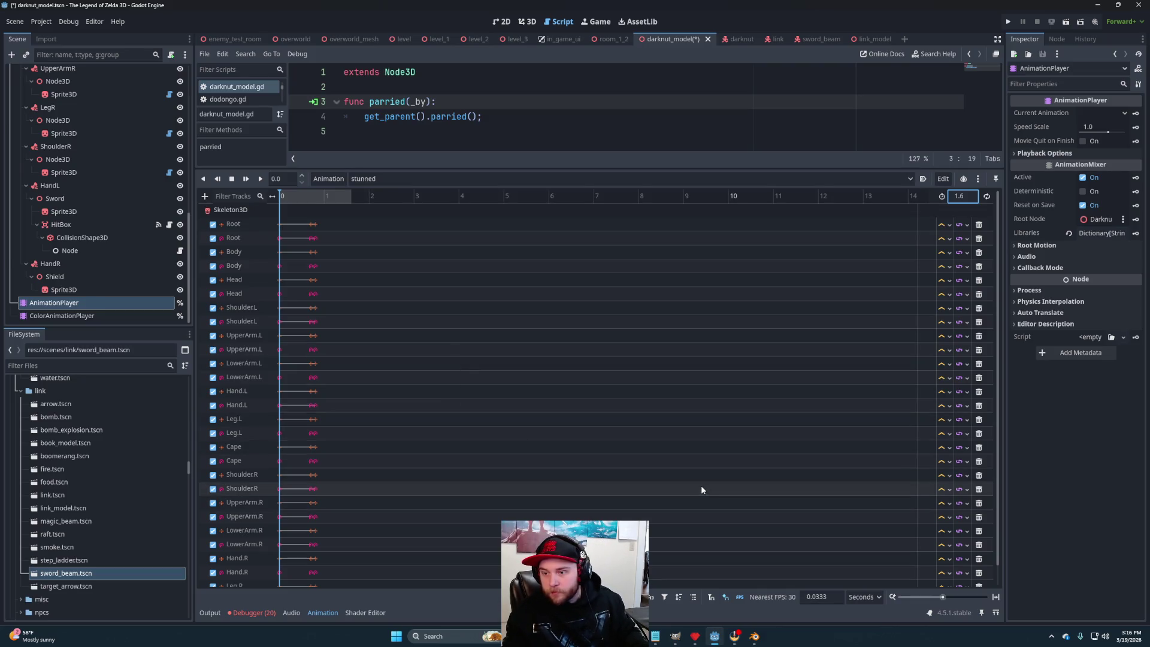
{"action": "left_click", "coordinate": [994, 597]}
{"action": "scroll", "scroll_direction": "down", "scroll_amount": 3}
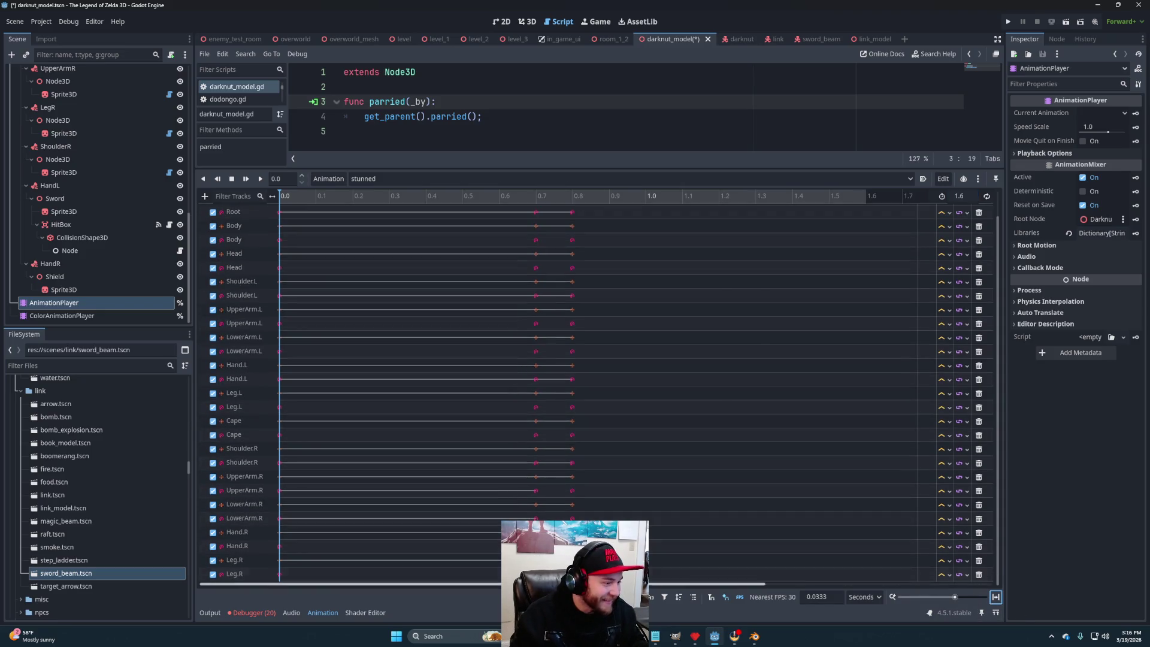
{"action": "left_click_drag", "start_coordinate": [580, 525], "coordinate": [887, 239]}
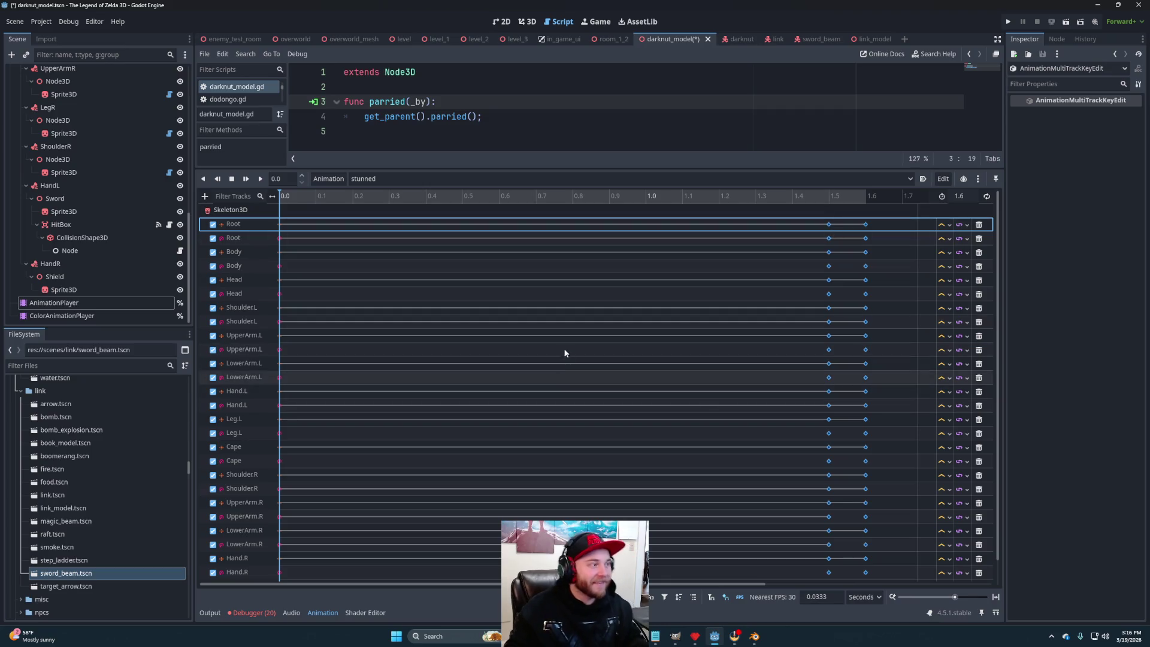
{"action": "key", "text": "ctrl+s"}
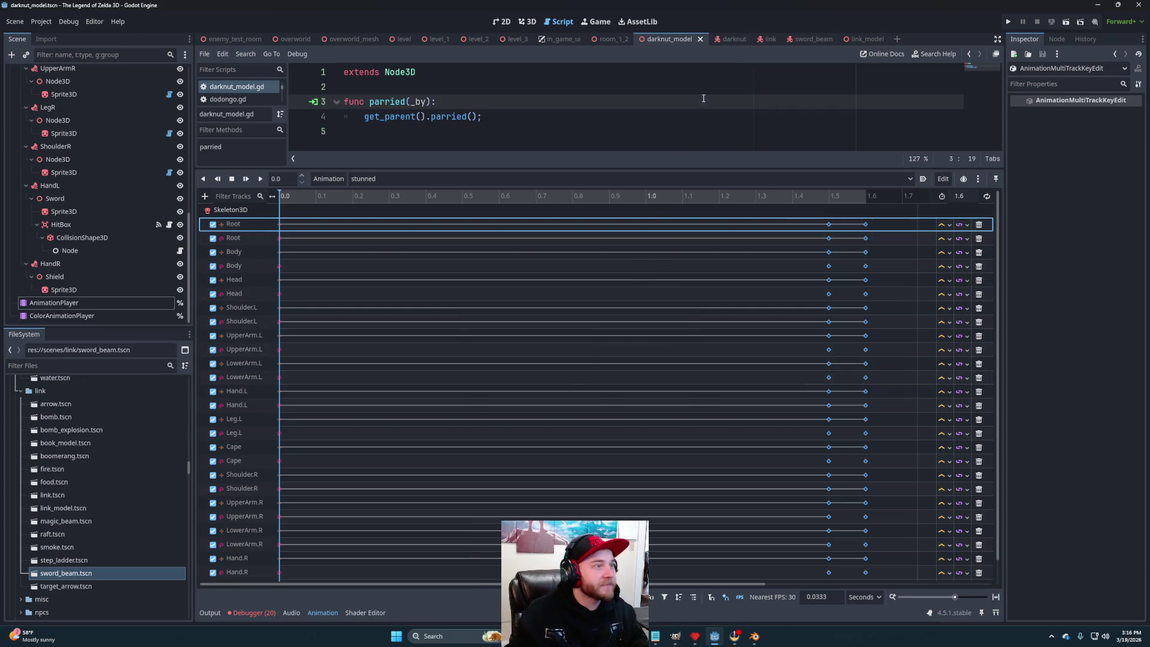
{"action": "left_click", "coordinate": [235, 39]}
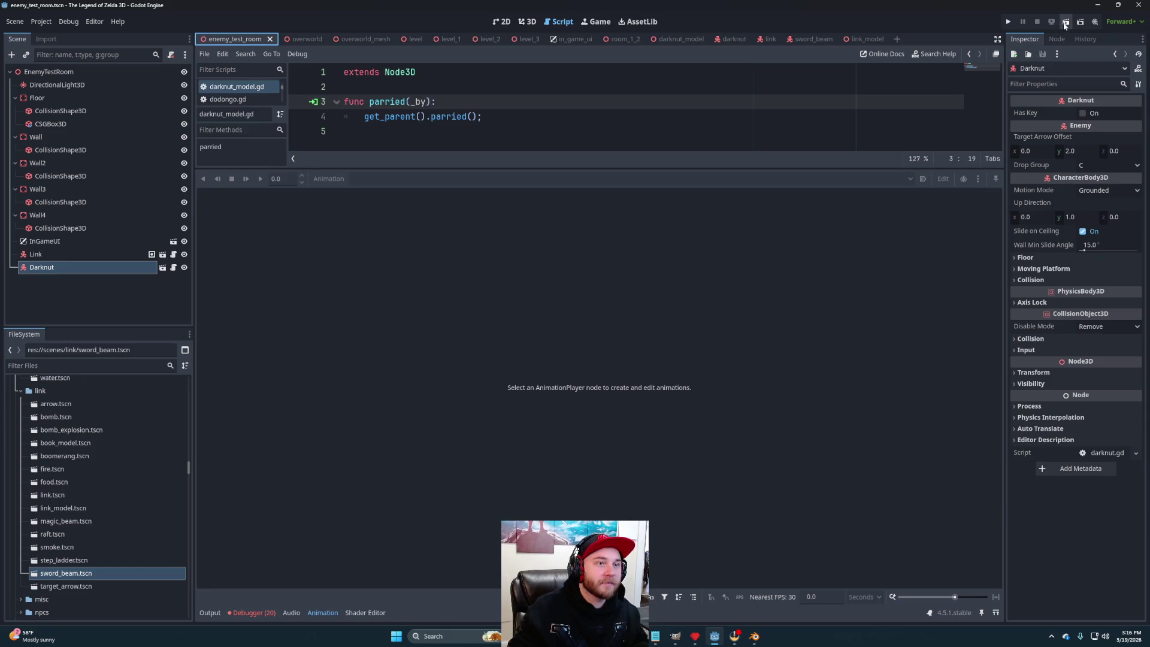
{"action": "left_click", "coordinate": [1065, 22]}
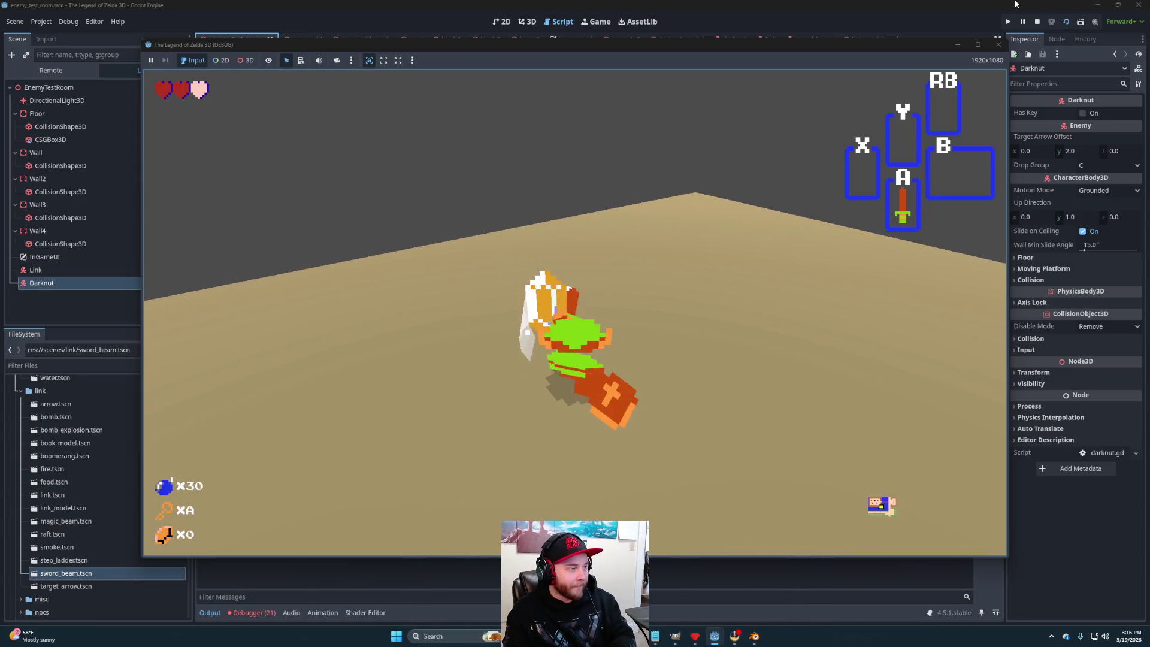
{"action": "left_click", "coordinate": [1036, 21]}
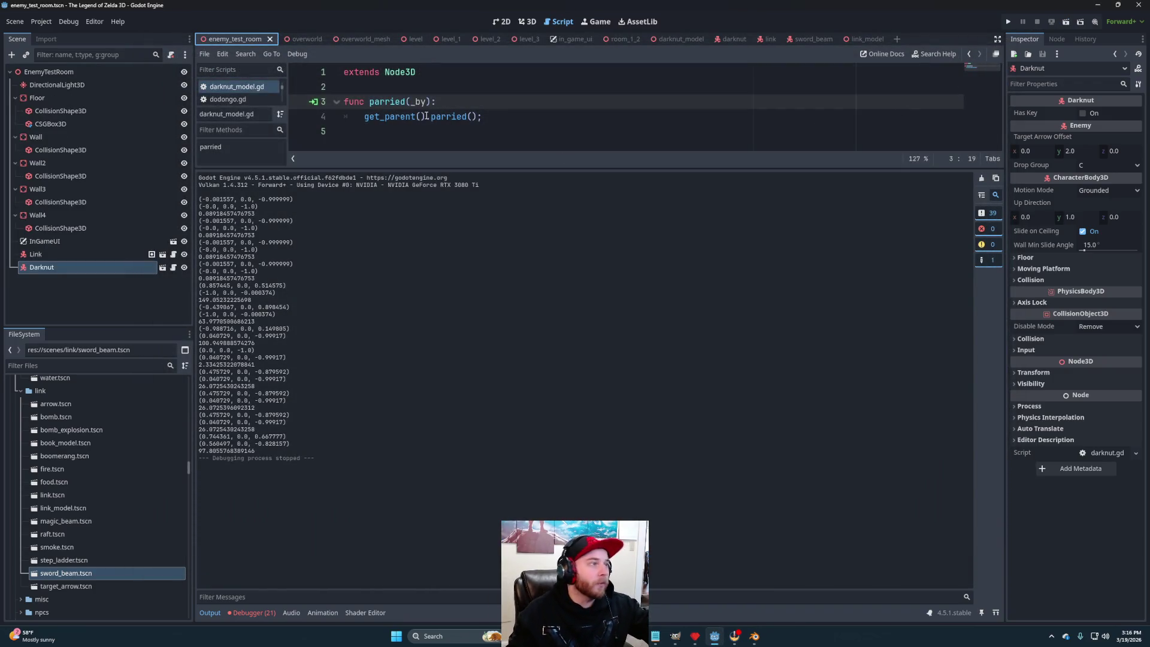
In the darknut scene, change Drop Group from C to B, select Health, and save.
{"action": "left_click", "coordinate": [720, 39]}
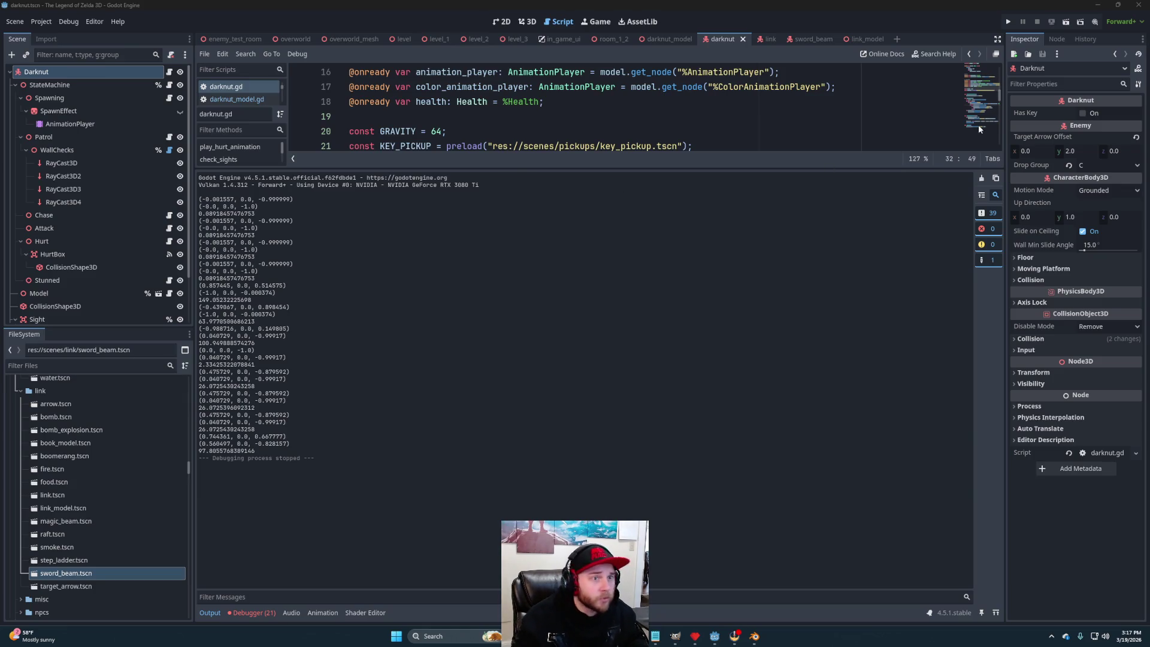
{"action": "left_click", "coordinate": [1087, 165]}
{"action": "left_click", "coordinate": [1095, 192]}
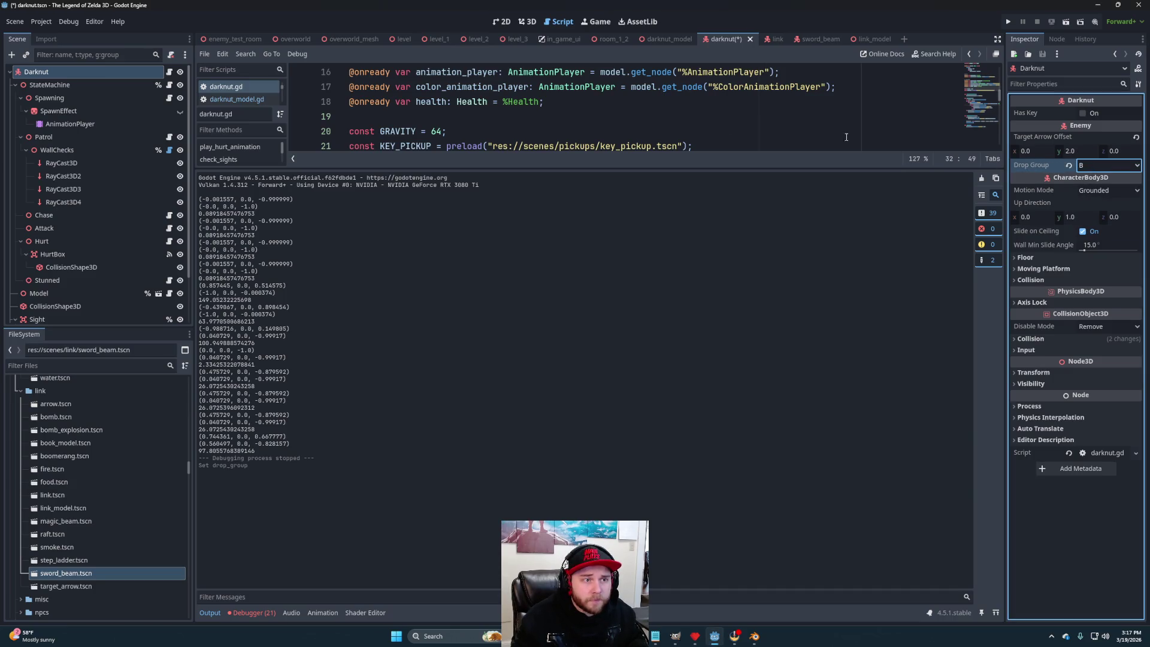
{"action": "scroll", "scroll_direction": "down", "scroll_amount": 3}
{"action": "left_click", "coordinate": [59, 316]}
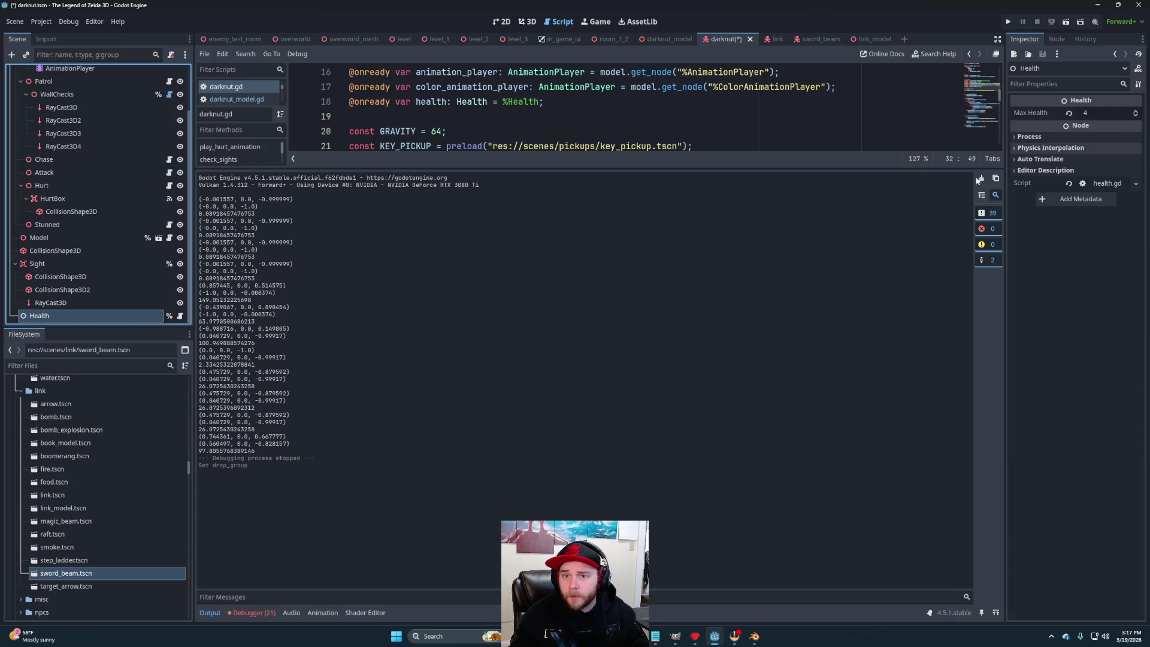
{"action": "left_click", "coordinate": [723, 106]}
{"action": "key", "text": "ctrl+s"}
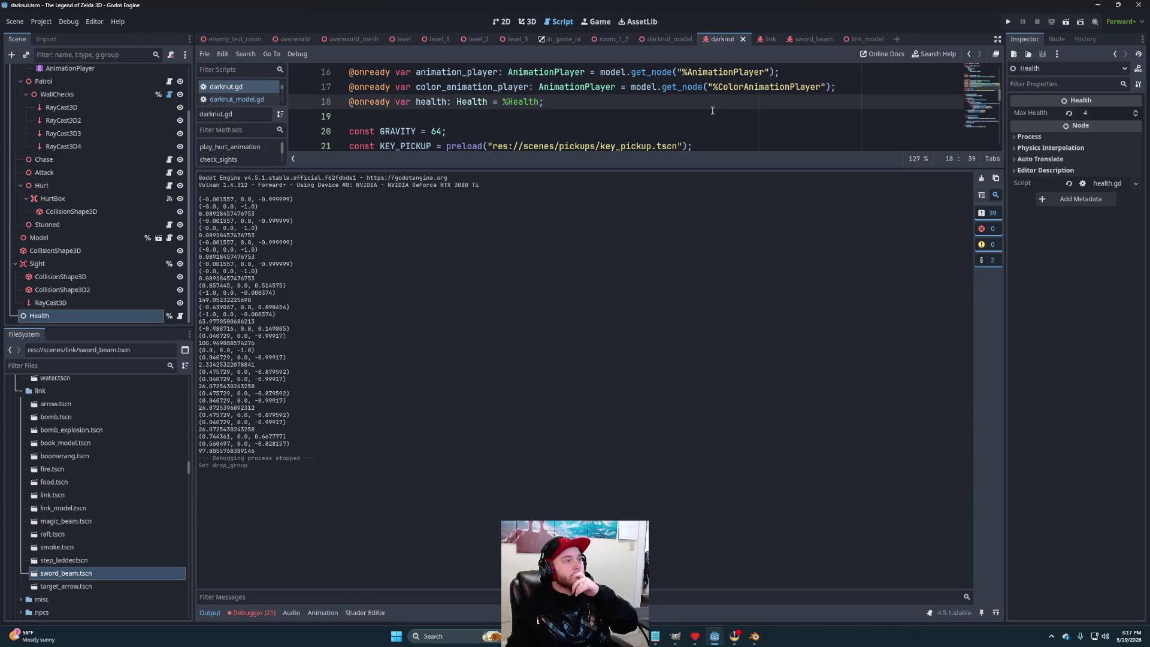
Set the Health node's Max Health to 8, save, and switch back to enemy_test_room.
{"action": "left_click", "coordinate": [1107, 114]}
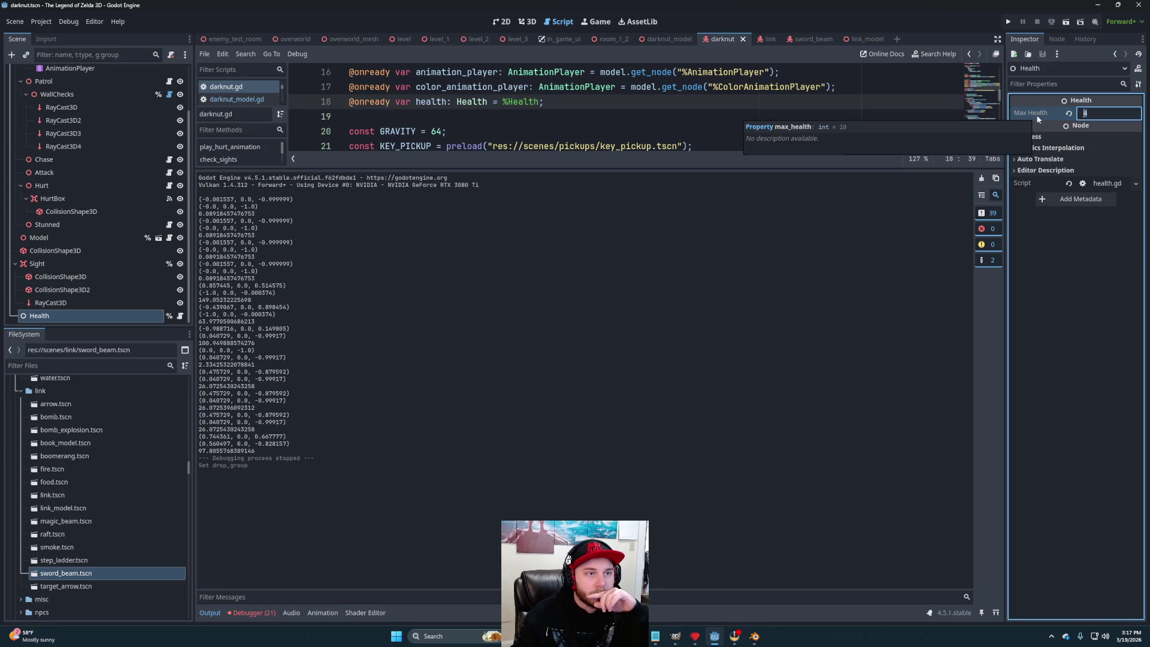
{"action": "type", "text": "8"}
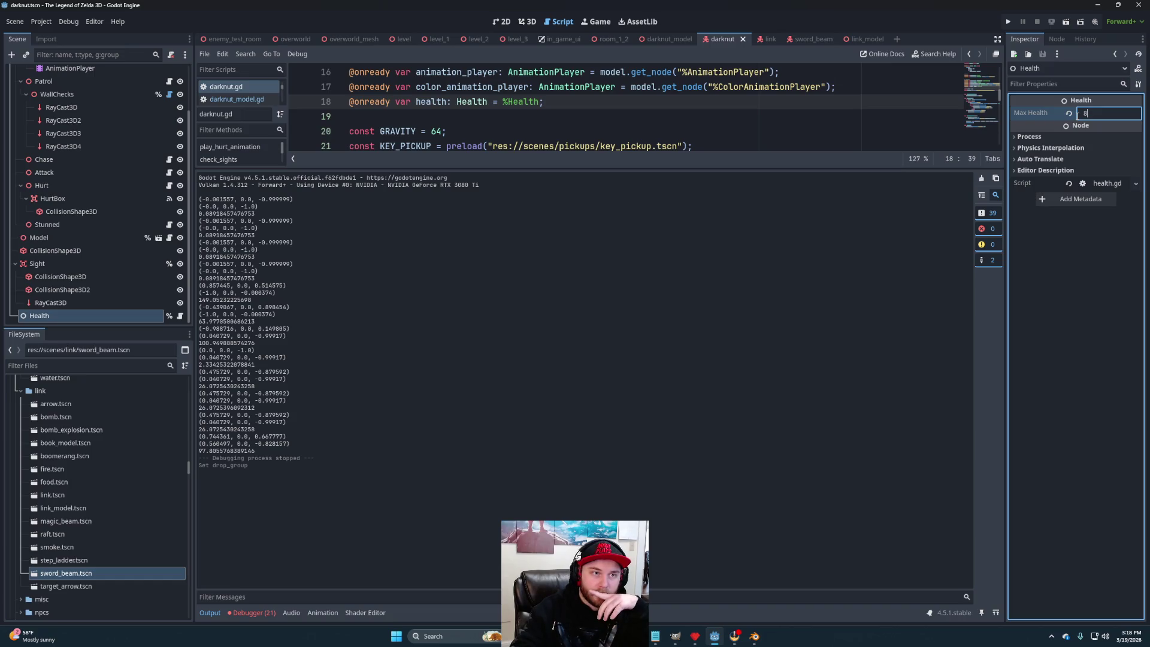
{"action": "key", "text": "Return"}
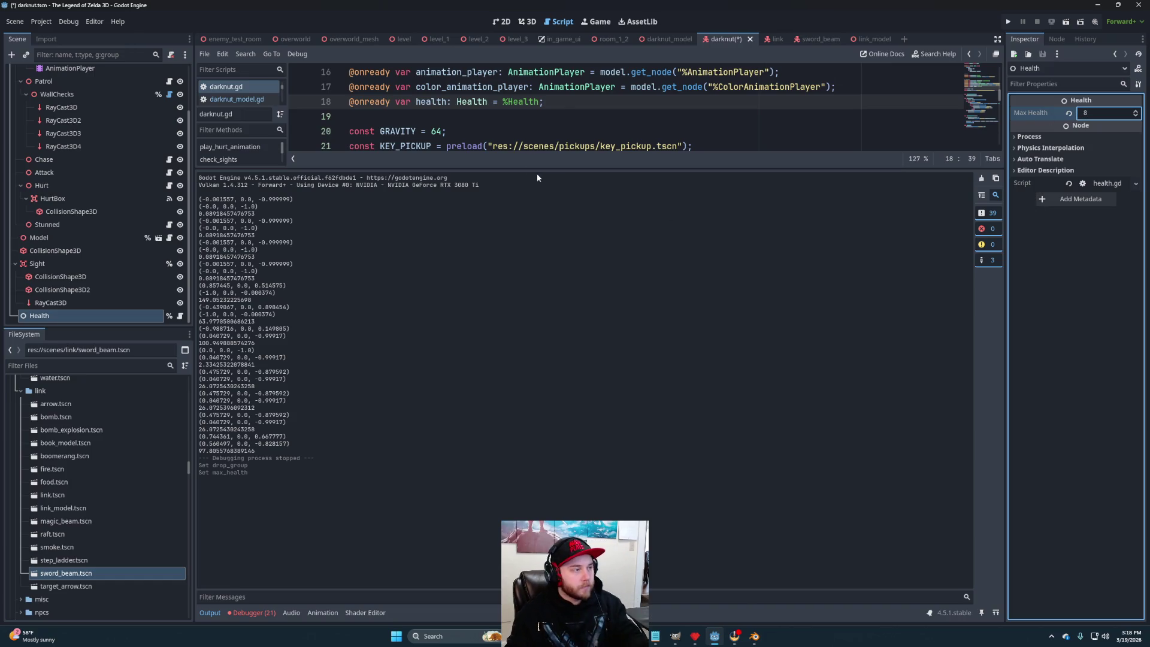
{"action": "left_click", "coordinate": [564, 113]}
{"action": "key", "text": "ctrl+s"}
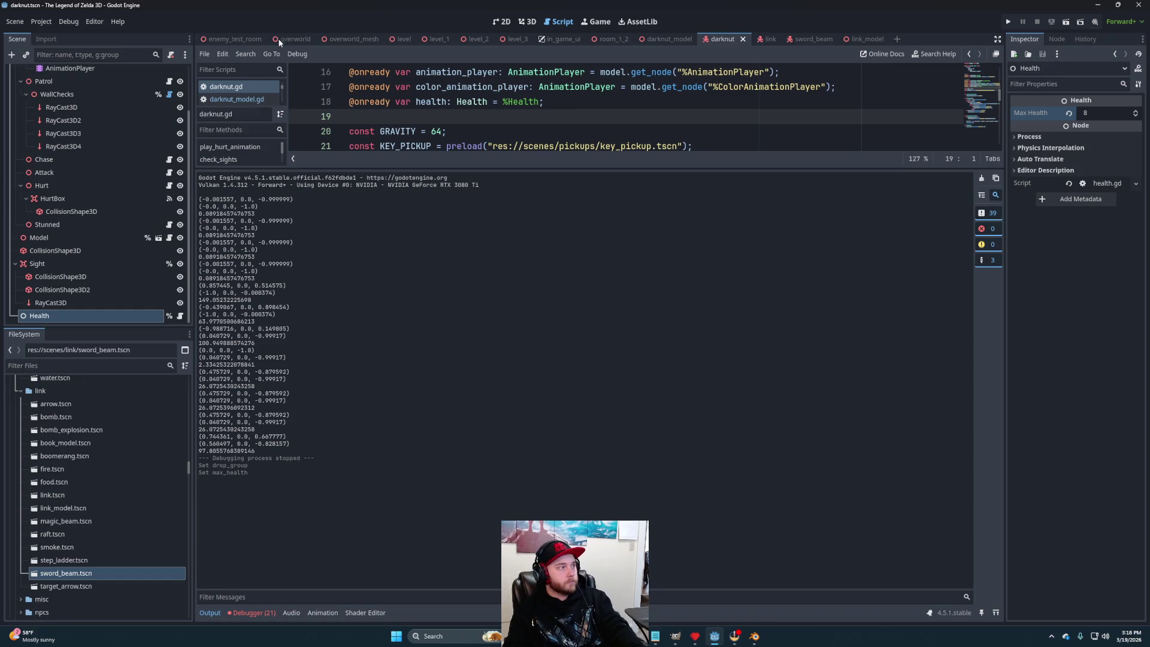
{"action": "left_click", "coordinate": [237, 39]}
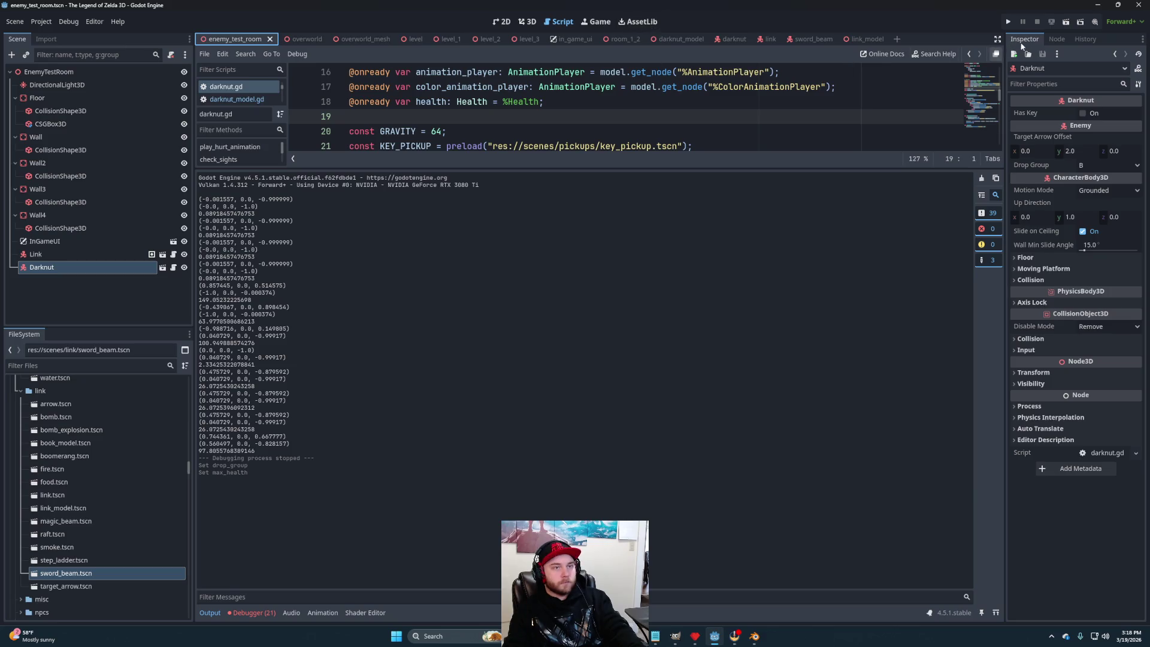
{"action": "left_click", "coordinate": [1064, 23]}
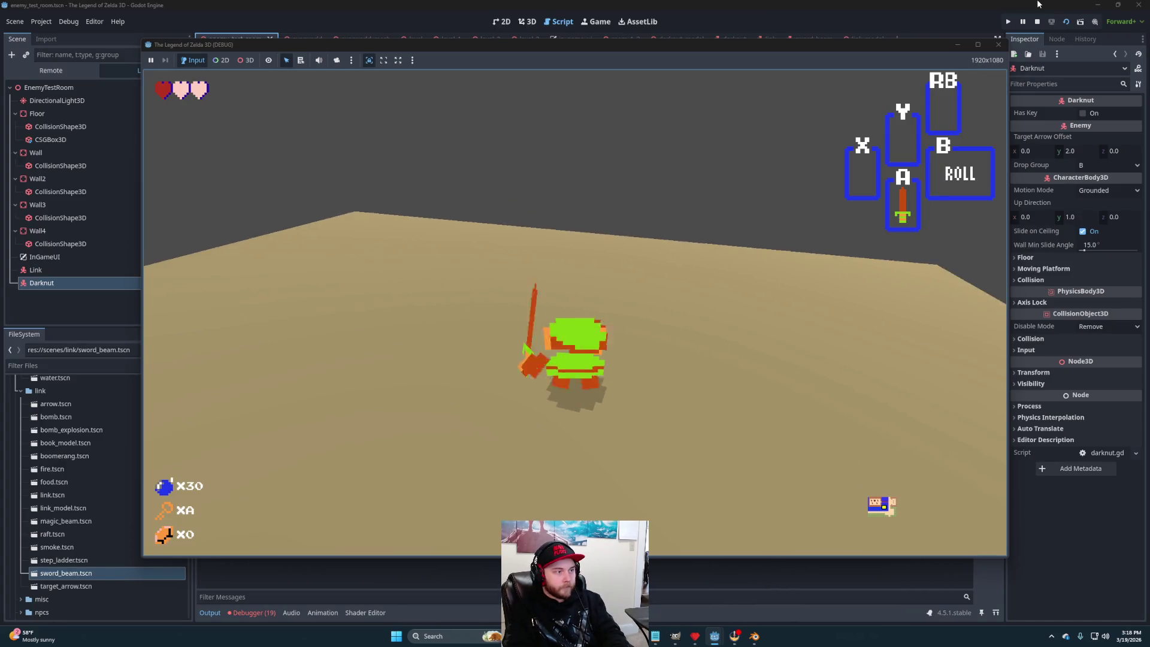
{"action": "left_click", "coordinate": [1040, 17]}
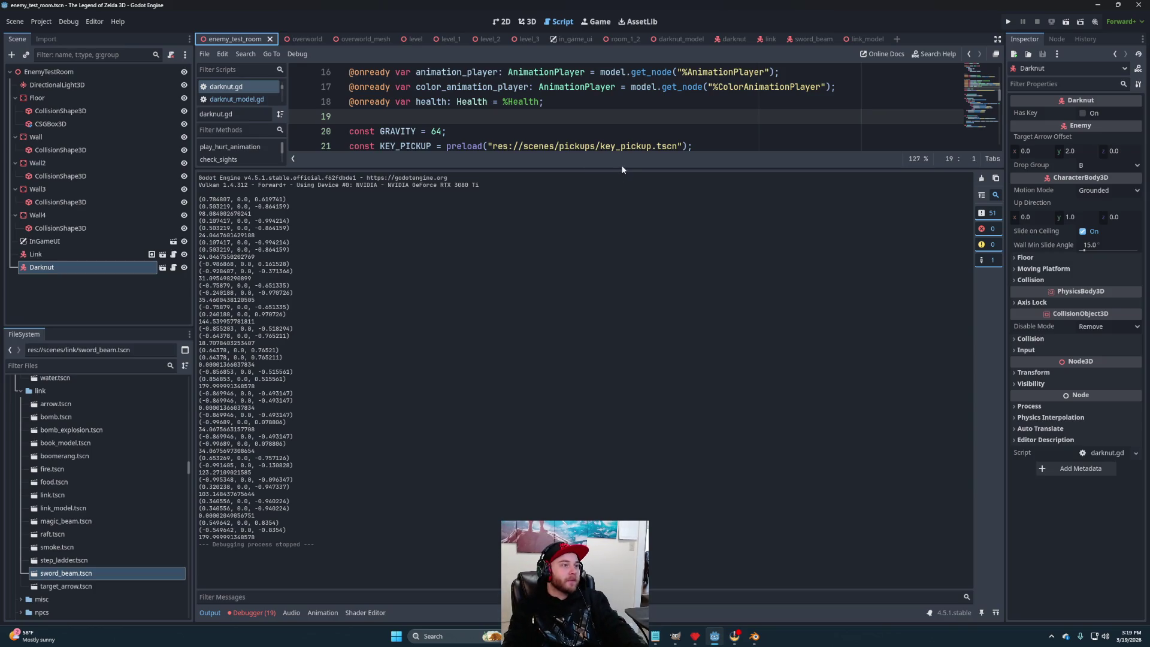
Delete the three debug print lines (40–42) from enemy_hurt.gd, then open darknut.tscn.
{"action": "left_click_drag", "start_coordinate": [622, 168], "coordinate": [600, 498]}
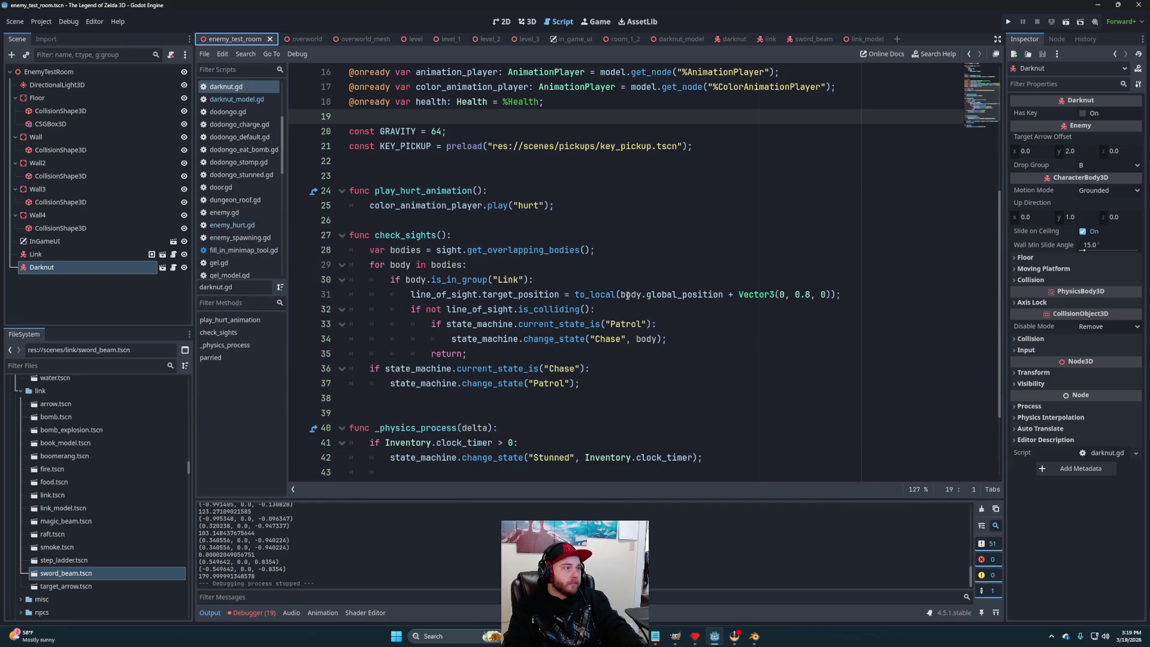
{"action": "scroll", "scroll_direction": "down", "scroll_amount": 3}
{"action": "scroll", "scroll_direction": "up", "scroll_amount": 3}
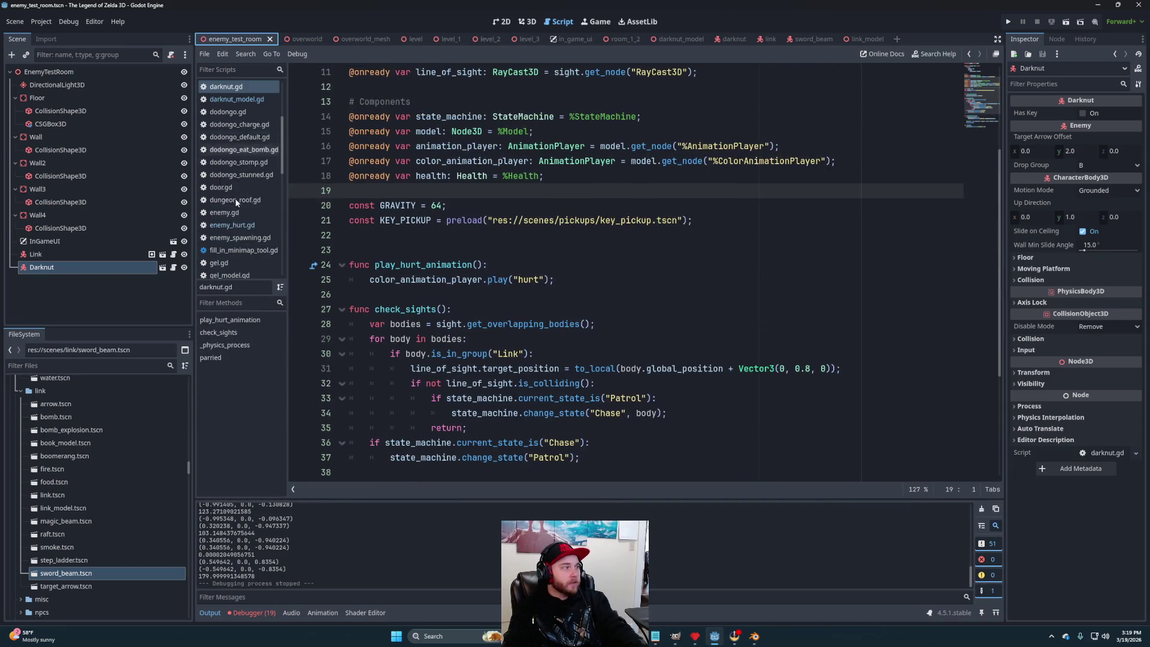
{"action": "left_click", "coordinate": [238, 224]}
{"action": "scroll", "scroll_direction": "up", "scroll_amount": 3}
{"action": "scroll", "scroll_direction": "down", "scroll_amount": 3}
{"action": "left_click_drag", "start_coordinate": [759, 379], "coordinate": [772, 344]}
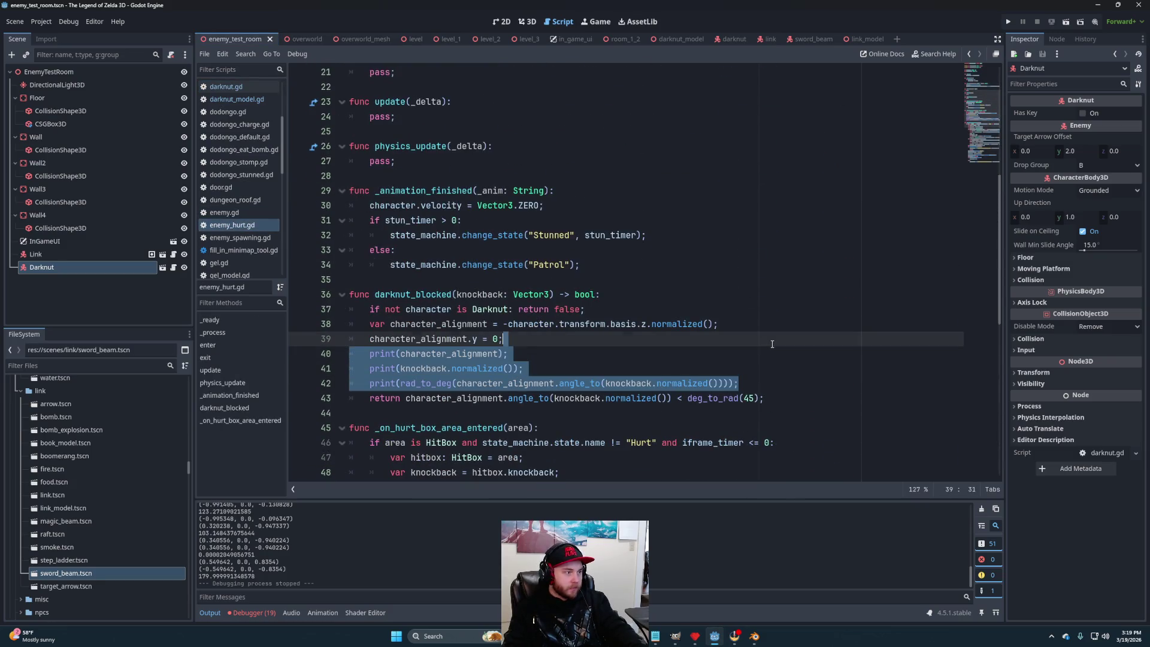
{"action": "key", "text": "Delete"}
{"action": "left_click", "coordinate": [773, 324]}
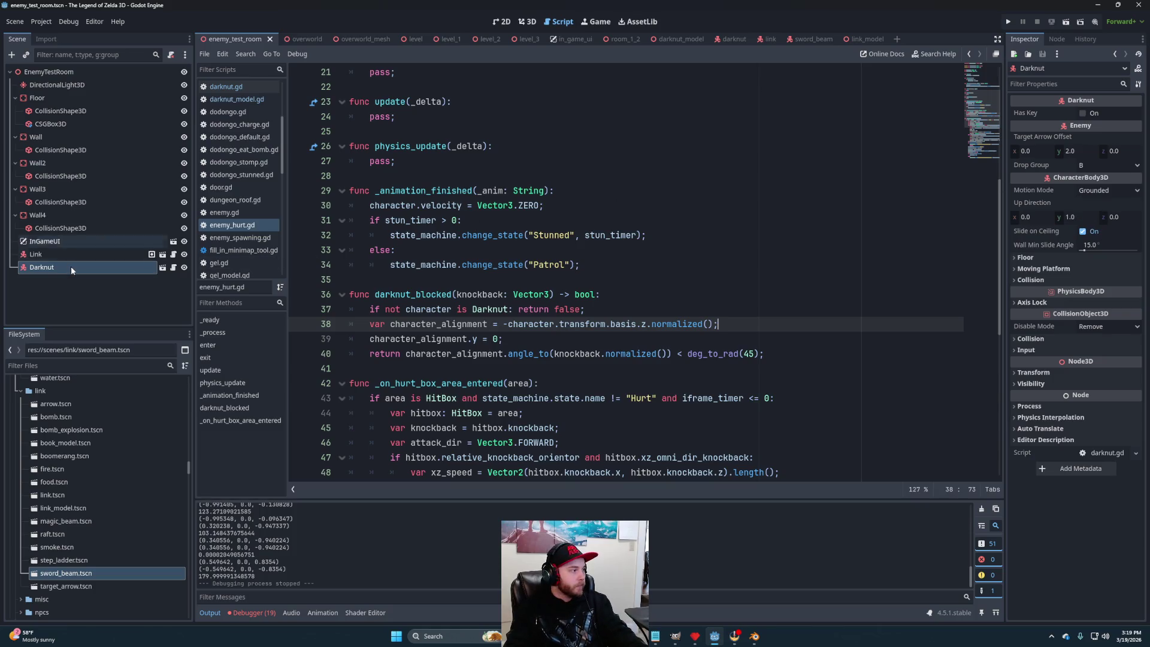
{"action": "left_click", "coordinate": [164, 270]}
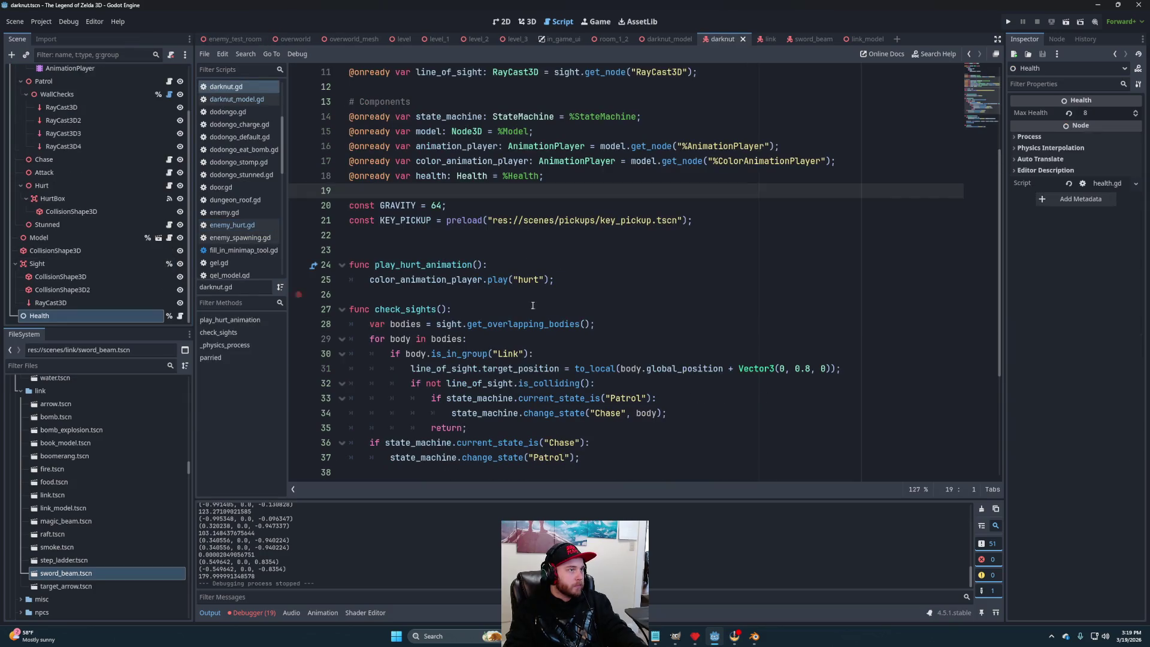
Set the Darknut's Max Health to 4 and save the scene.
{"action": "left_click", "coordinate": [1092, 114]}
{"action": "type", "text": "4"}
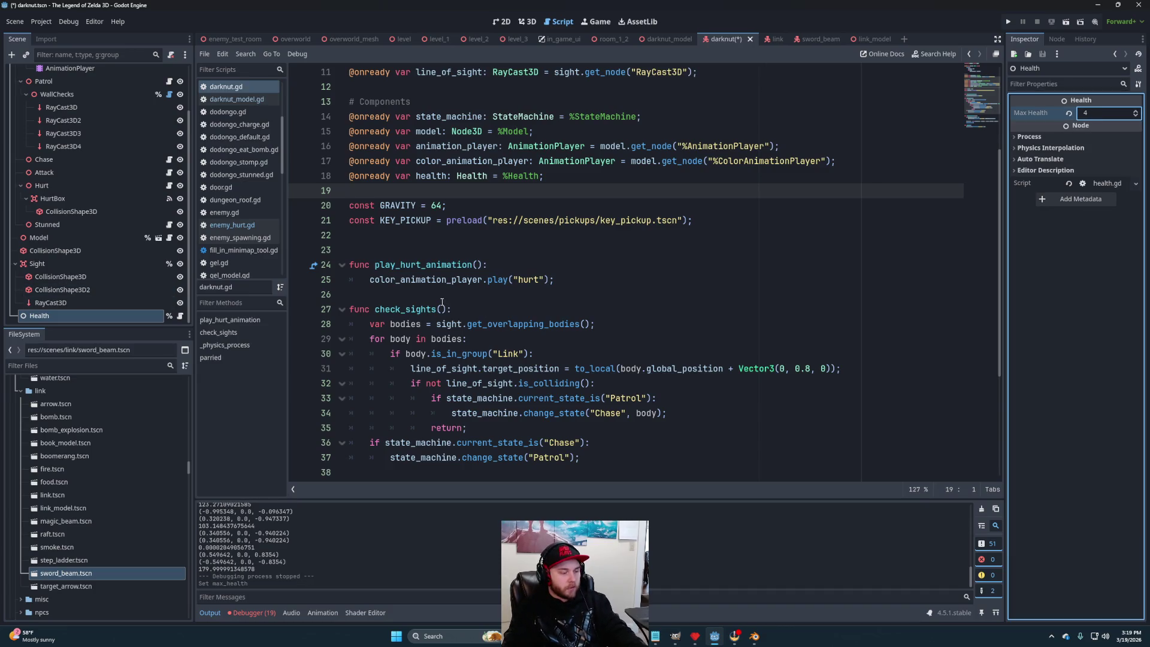
{"action": "key", "text": "ctrl+s"}
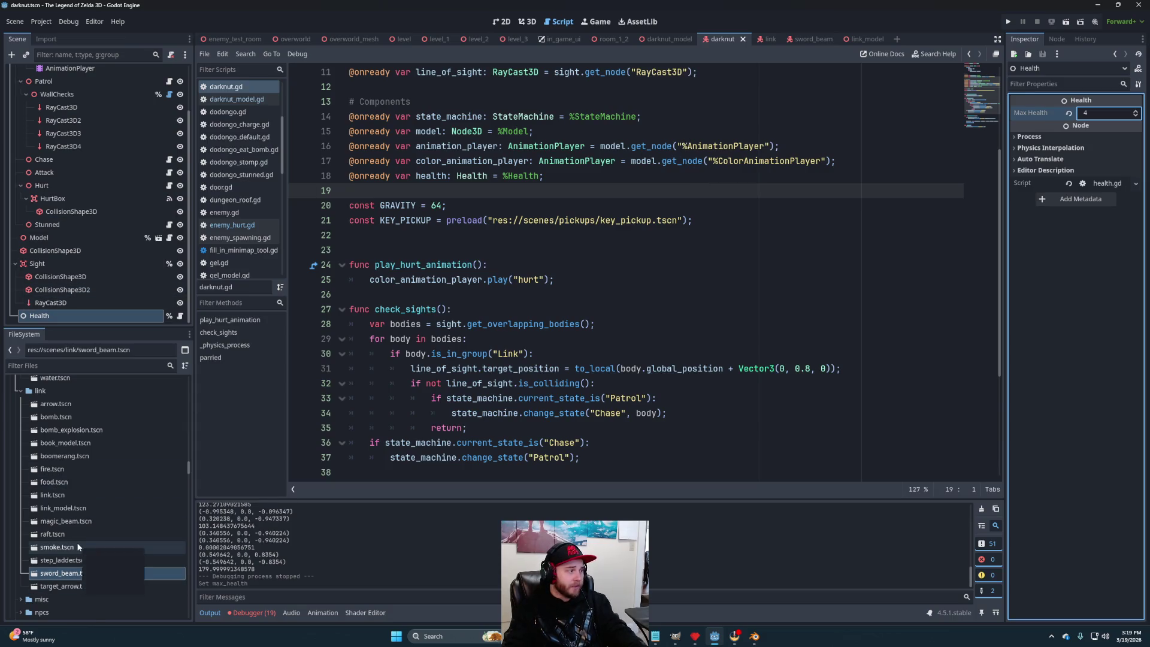
Open stalfos.tscn, set its Health node's Max Health to 2, and save.
{"action": "scroll", "scroll_direction": "up", "scroll_amount": 3}
{"action": "scroll", "scroll_direction": "up", "scroll_amount": 3}
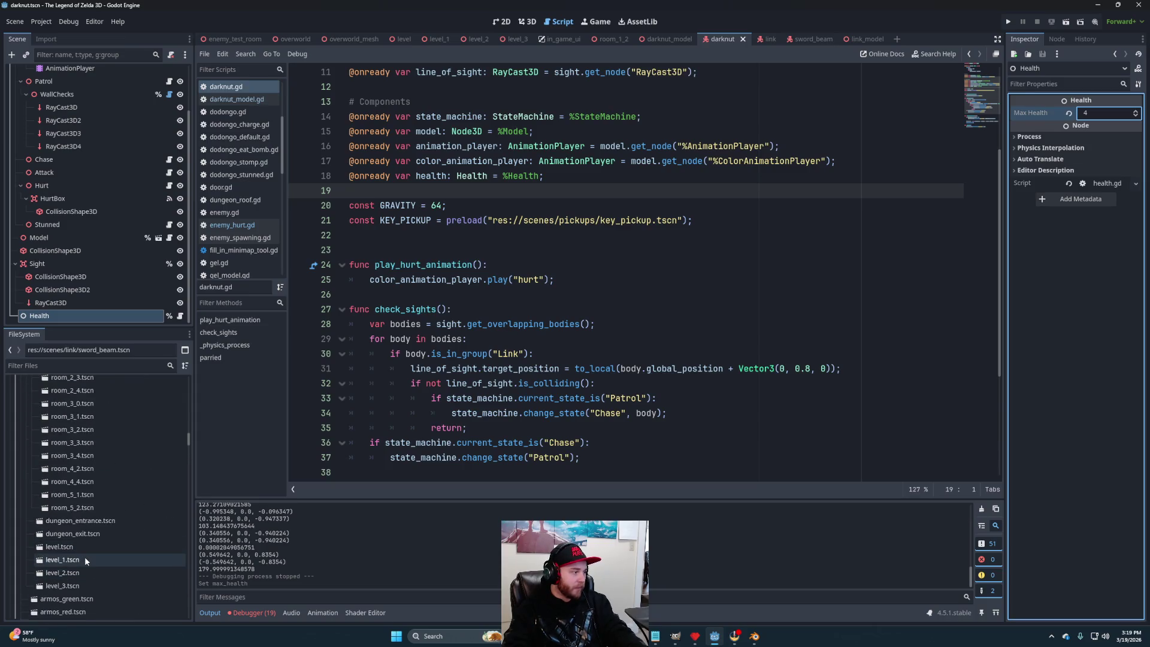
{"action": "scroll", "scroll_direction": "up", "scroll_amount": 3}
{"action": "scroll", "scroll_direction": "down", "scroll_amount": 3}
{"action": "scroll", "scroll_direction": "down", "scroll_amount": 3}
{"action": "scroll", "scroll_direction": "up", "scroll_amount": 3}
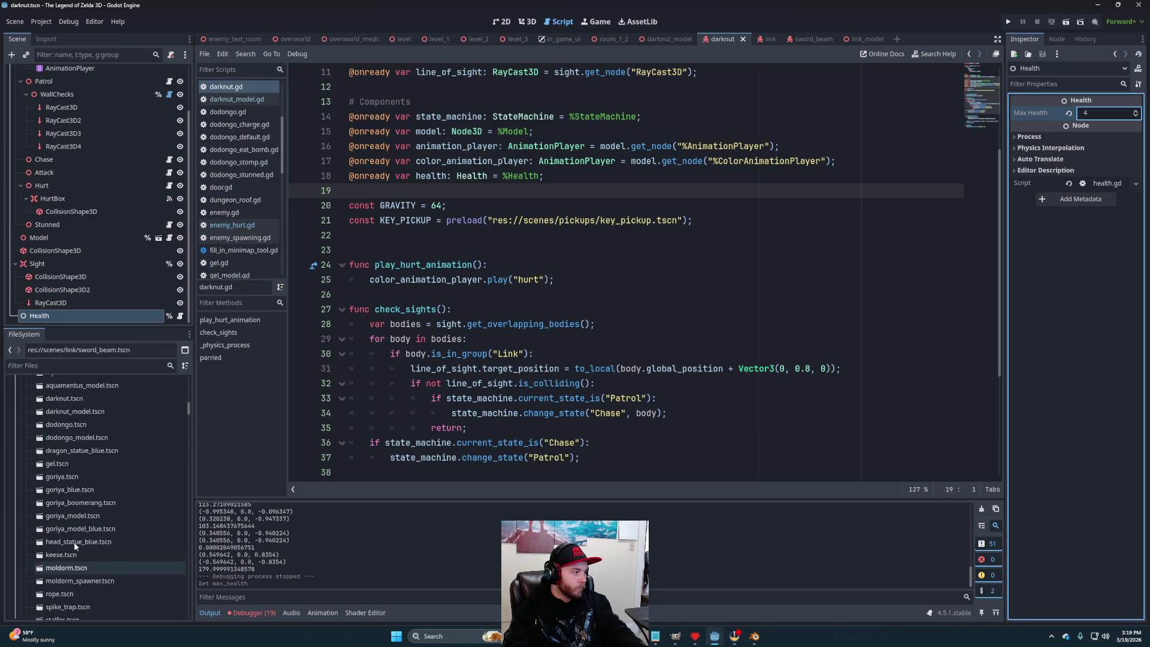
{"action": "scroll", "scroll_direction": "down", "scroll_amount": 3}
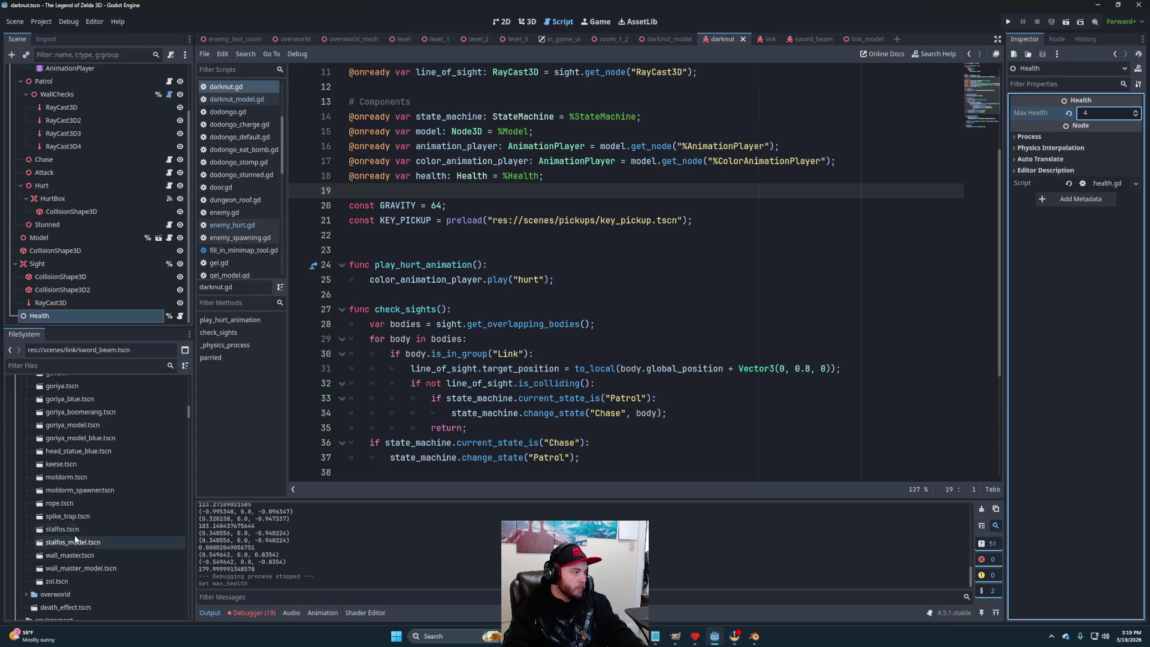
{"action": "double_click", "coordinate": [62, 529]}
{"action": "left_click", "coordinate": [45, 255]}
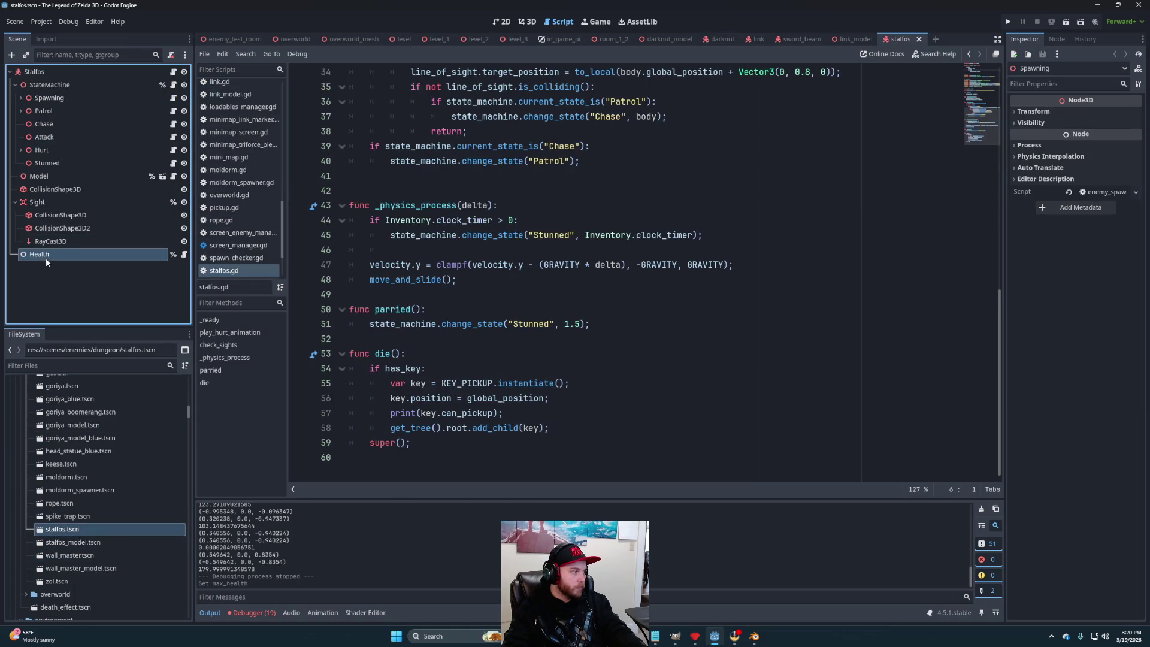
{"action": "left_click", "coordinate": [1099, 113]}
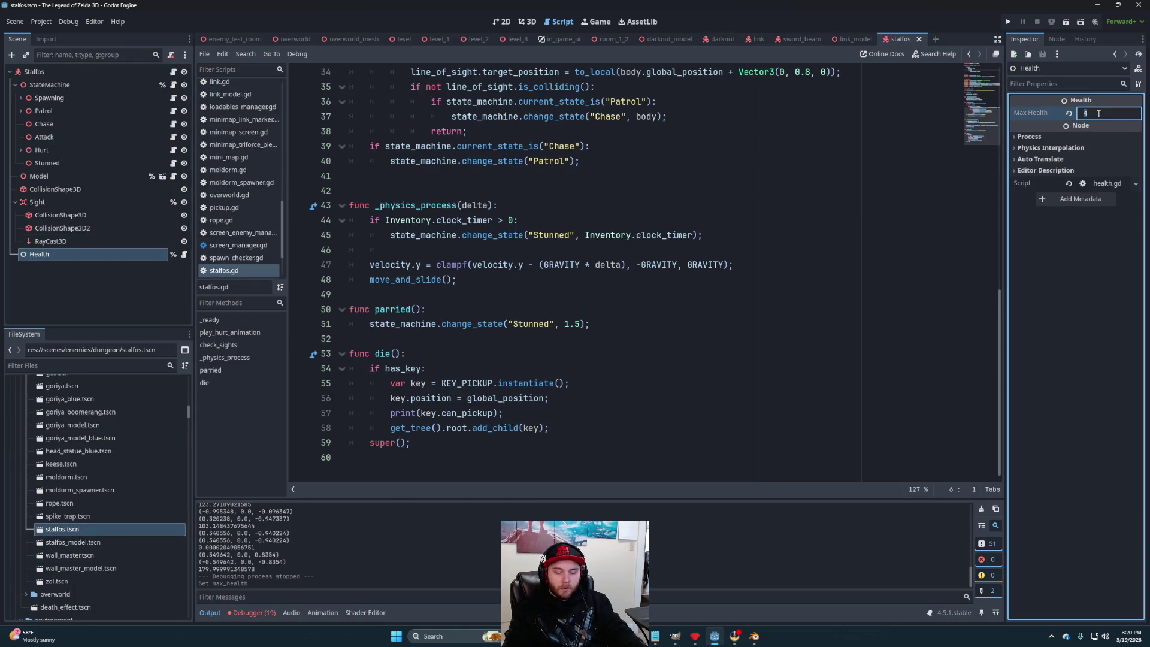
{"action": "type", "text": "2"}
{"action": "key", "text": "Return"}
{"action": "key", "text": "ctrl+s"}
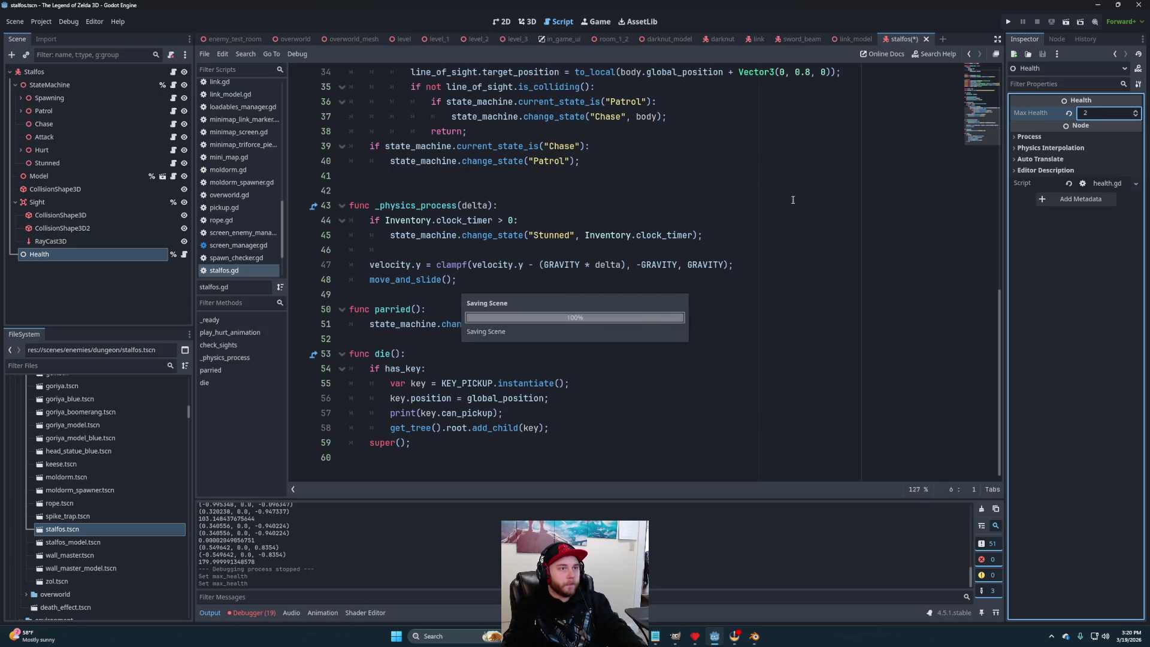
Close the stalfos, link_model, sword_beam, link, darknut, darknut_model and room_1_2 tabs in the 3D workspace.
{"action": "left_click", "coordinate": [658, 205]}
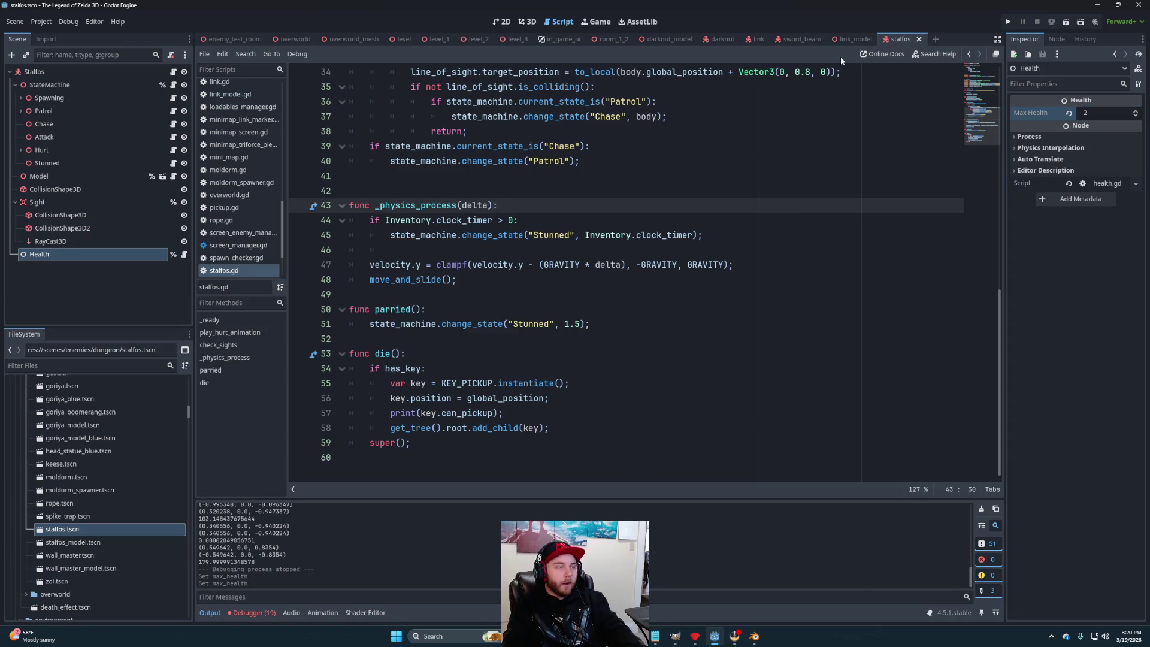
{"action": "left_click", "coordinate": [917, 39]}
{"action": "left_click", "coordinate": [880, 40]}
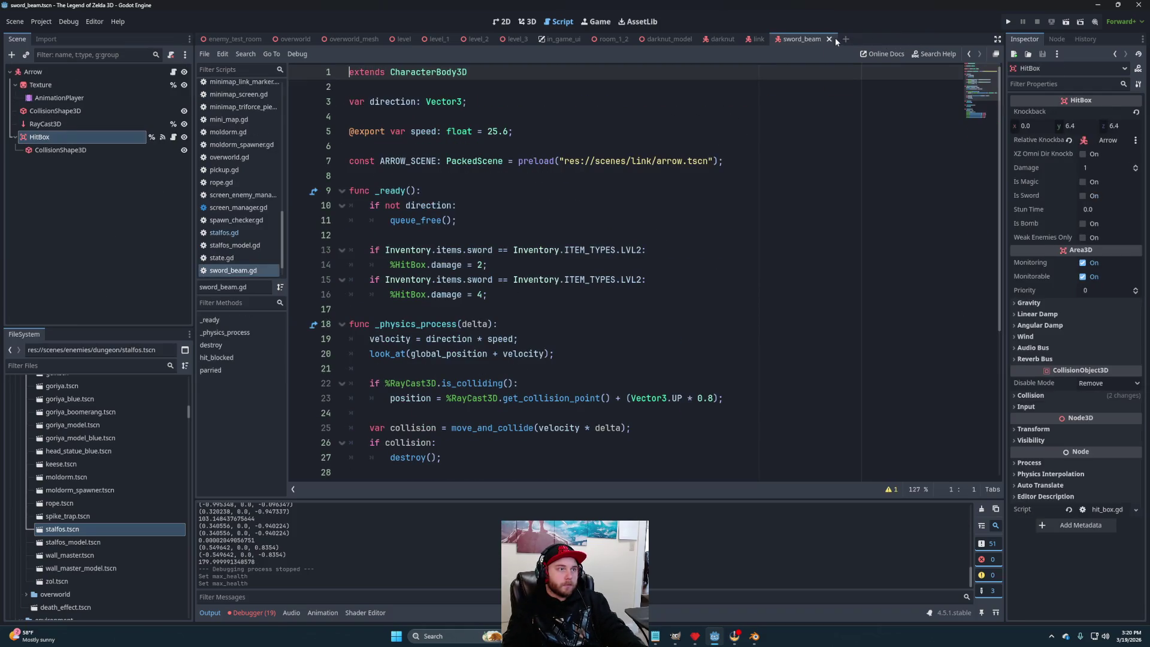
{"action": "left_click", "coordinate": [832, 39]}
{"action": "left_click", "coordinate": [772, 39]}
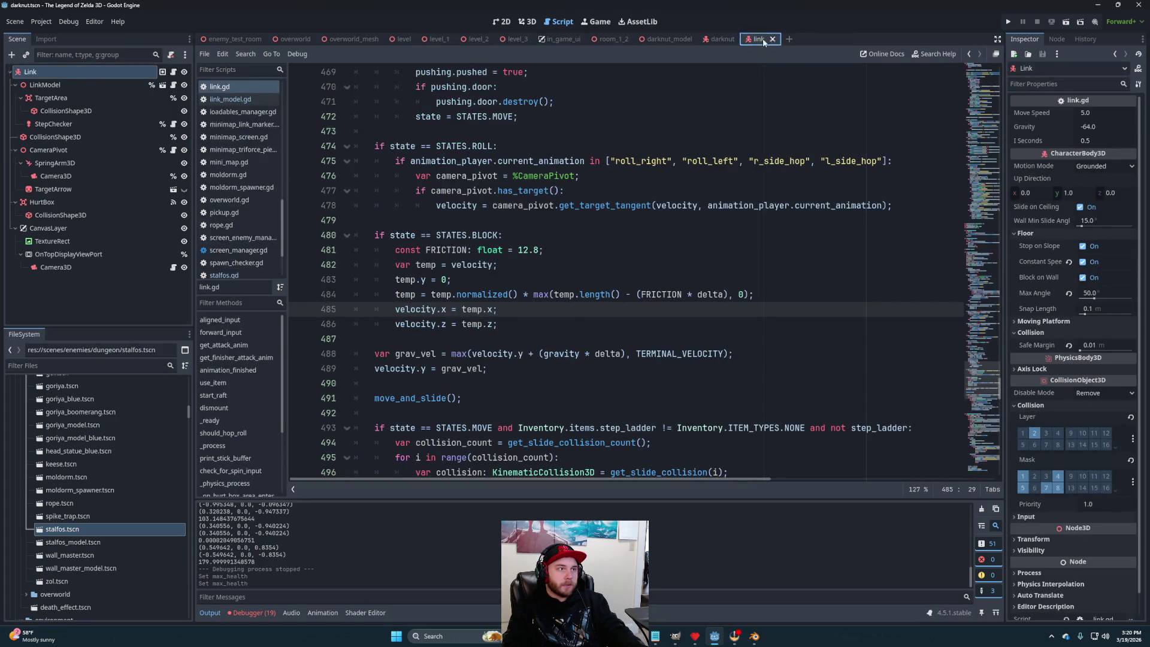
{"action": "left_click", "coordinate": [745, 39]}
{"action": "left_click", "coordinate": [701, 39]}
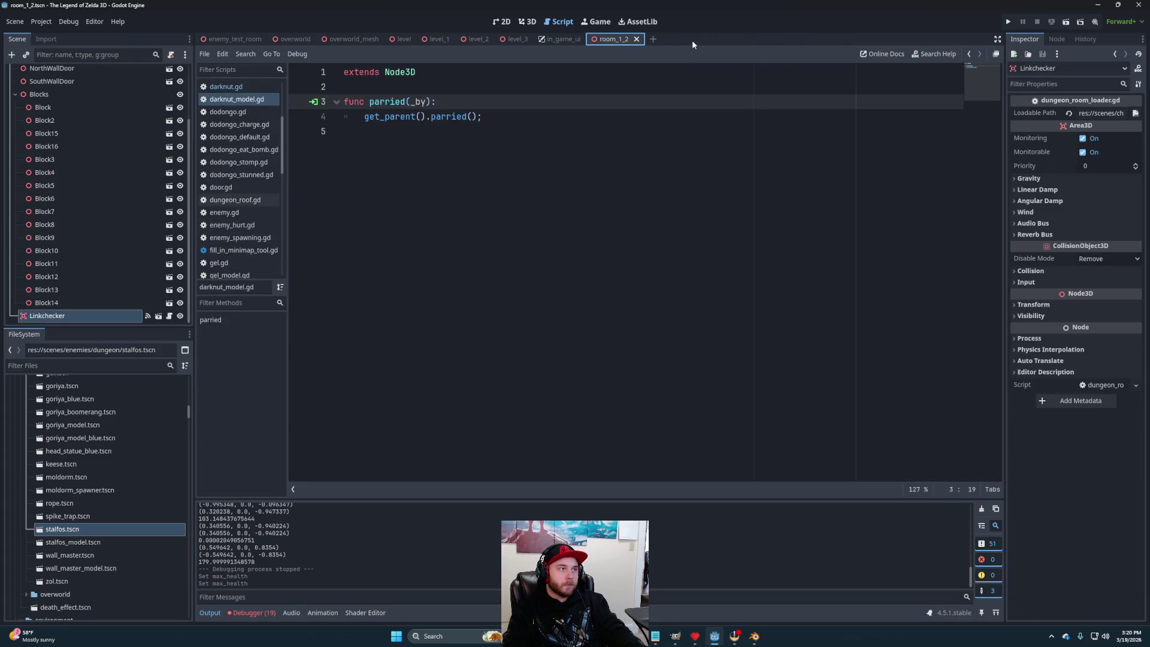
{"action": "left_click", "coordinate": [526, 22]}
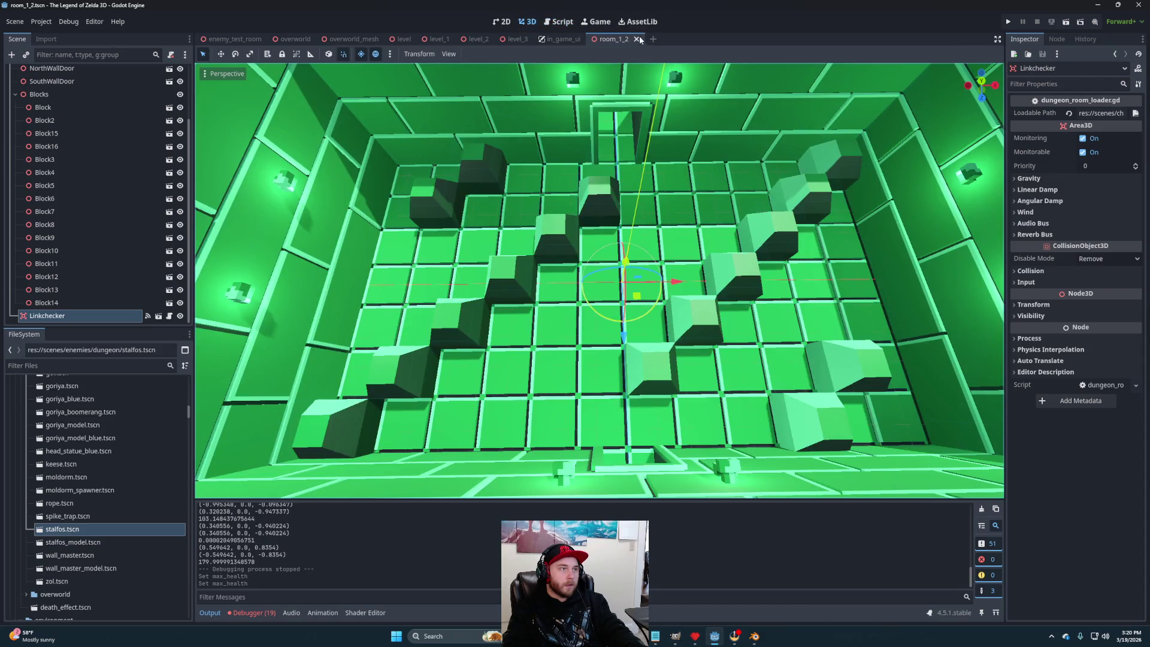
{"action": "left_click", "coordinate": [636, 39]}
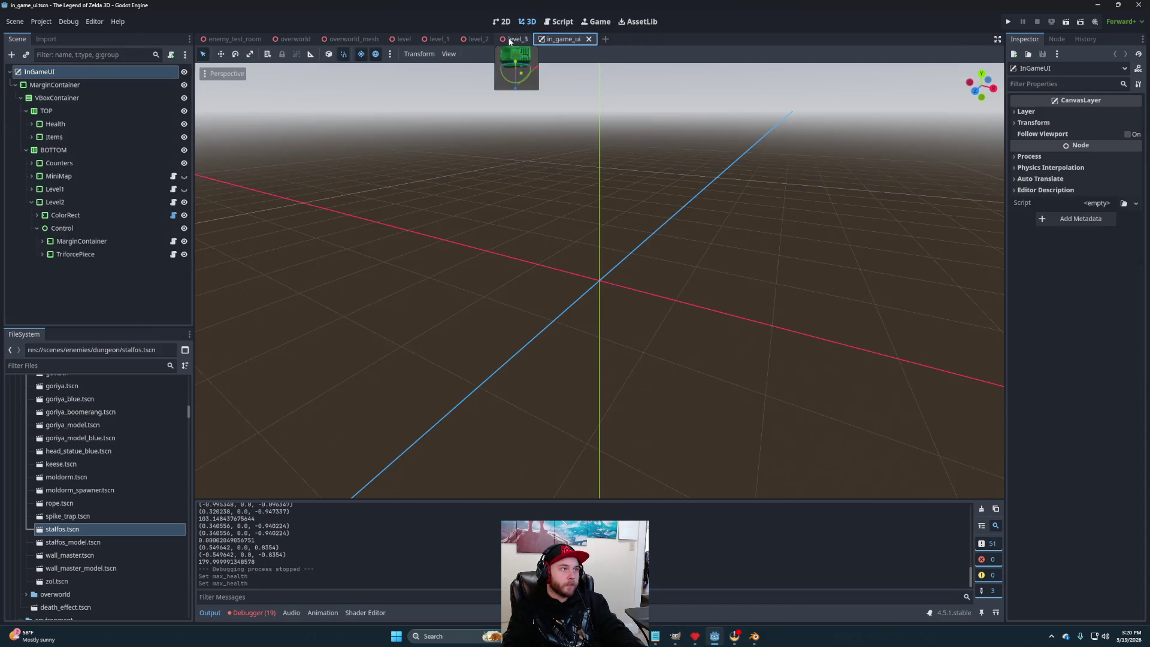
In level_3, select Room_2_2 and open its room_2_2 scene.
{"action": "left_click", "coordinate": [516, 39]}
{"action": "scroll", "scroll_direction": "down", "scroll_amount": 3}
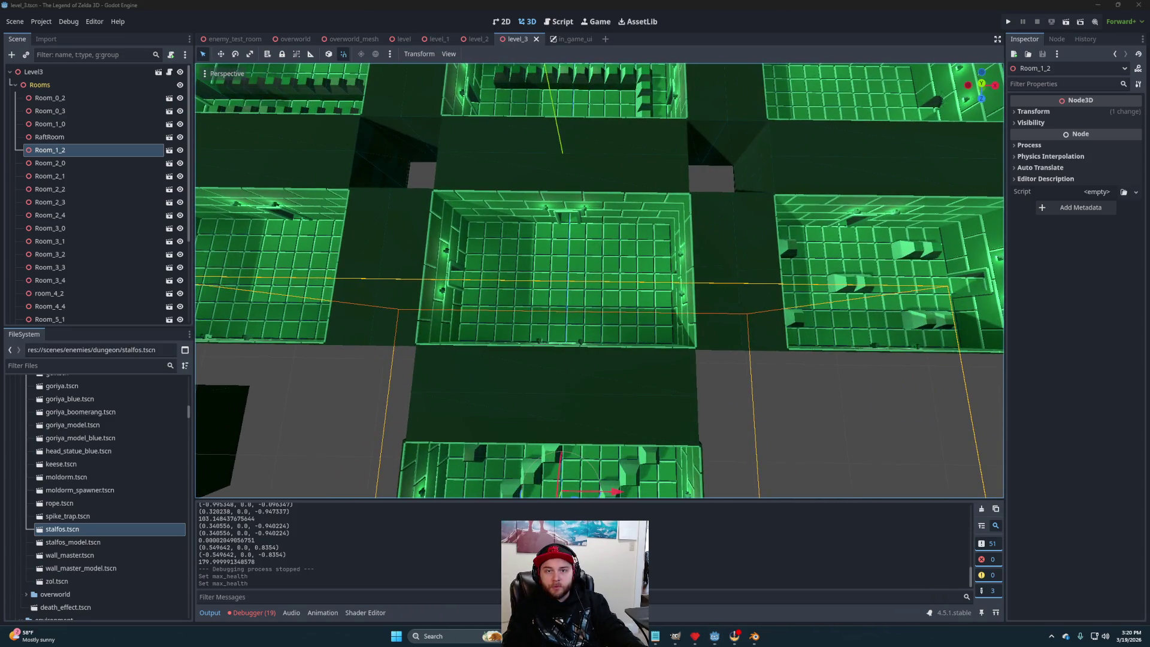
{"action": "left_click", "coordinate": [611, 256]}
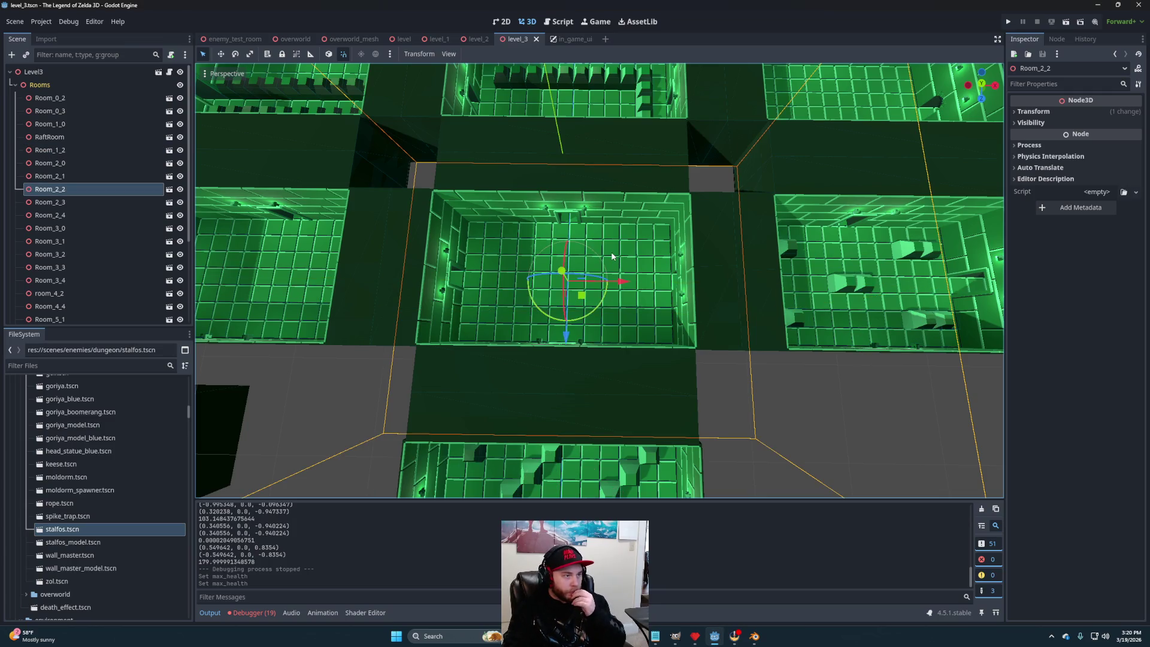
{"action": "left_click", "coordinate": [168, 190]}
Add a Node3D child to Room_2_2 named Loadables.
{"action": "right_click", "coordinate": [64, 72]}
{"action": "left_click", "coordinate": [84, 80]}
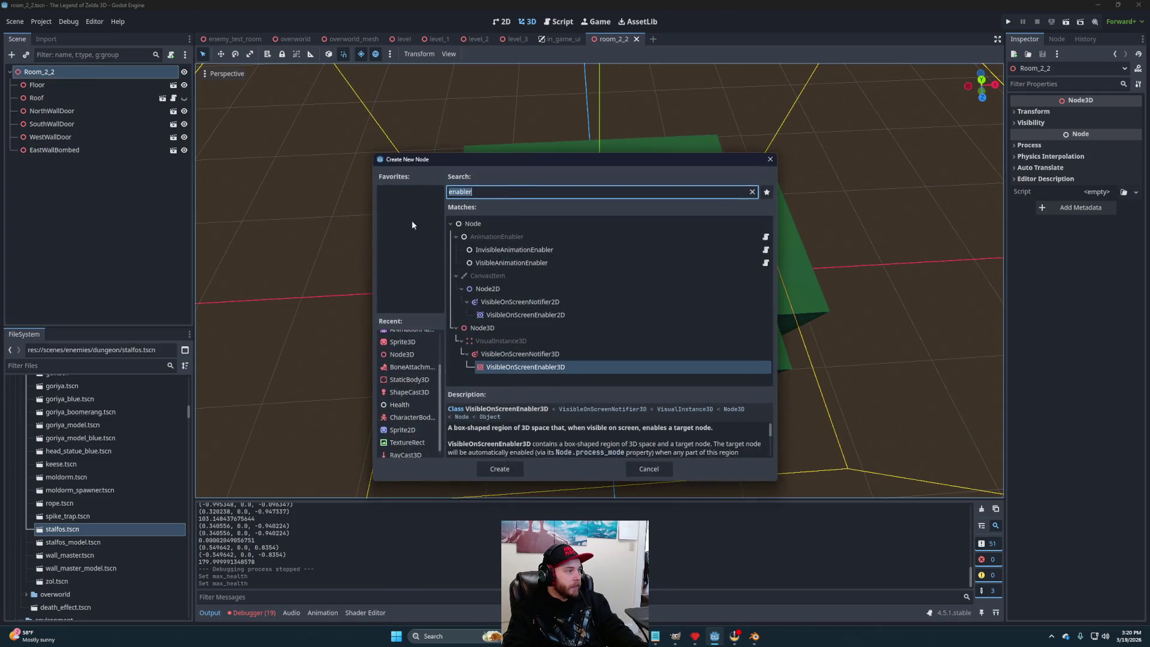
{"action": "left_click", "coordinate": [402, 354]}
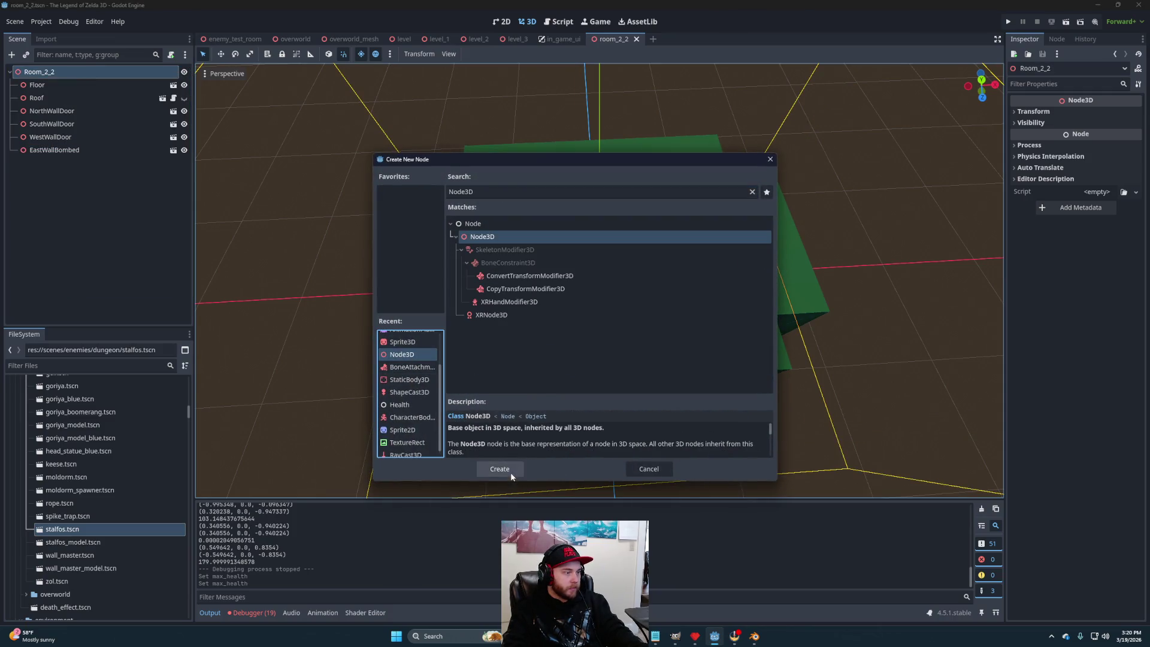
{"action": "left_click", "coordinate": [510, 470]}
{"action": "left_click", "coordinate": [59, 163]}
{"action": "type", "text": "Loadables"}
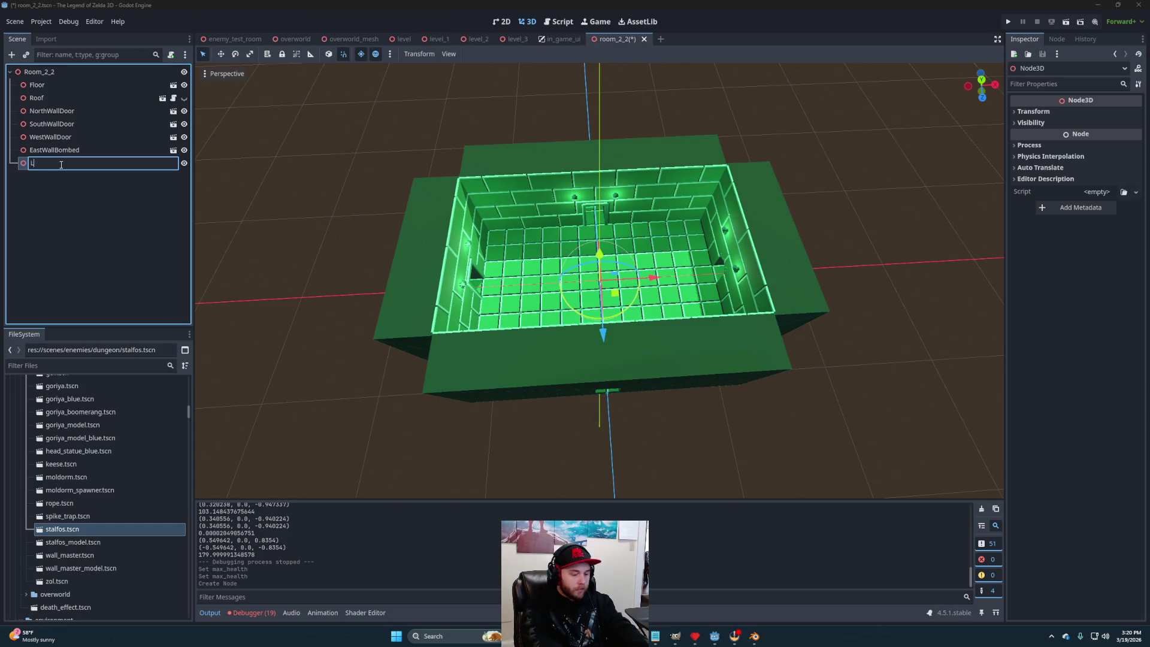
{"action": "key", "text": "Return"}
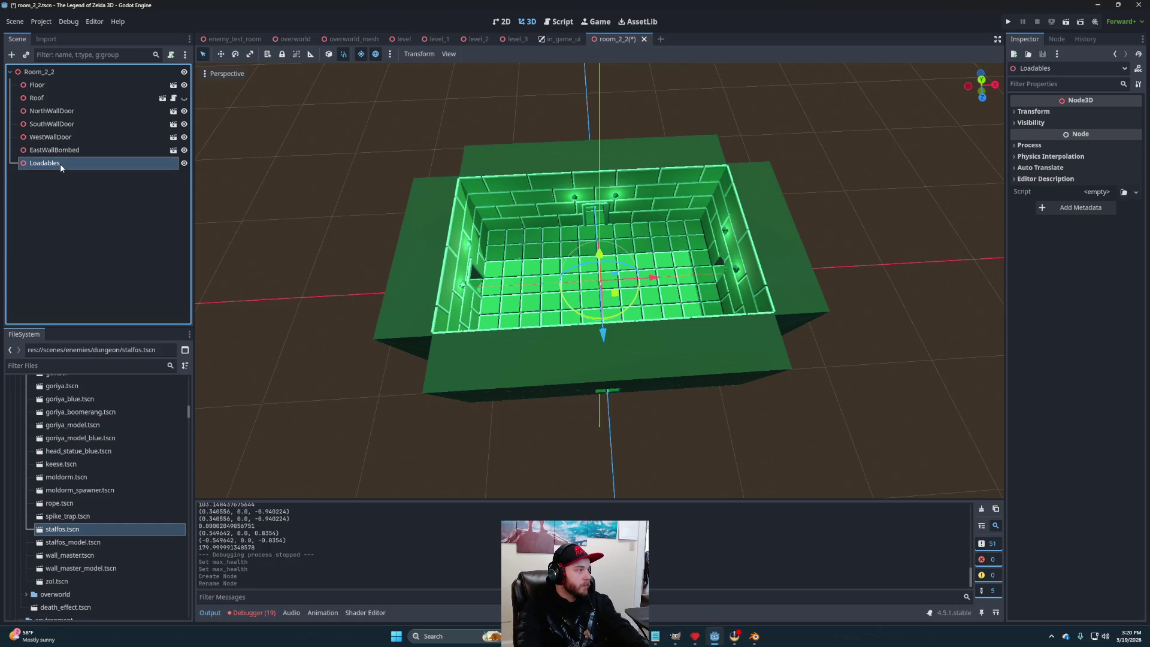
Add a Node3D child under Loadables named Enemies.
{"action": "right_click", "coordinate": [60, 163]}
{"action": "left_click", "coordinate": [90, 170]}
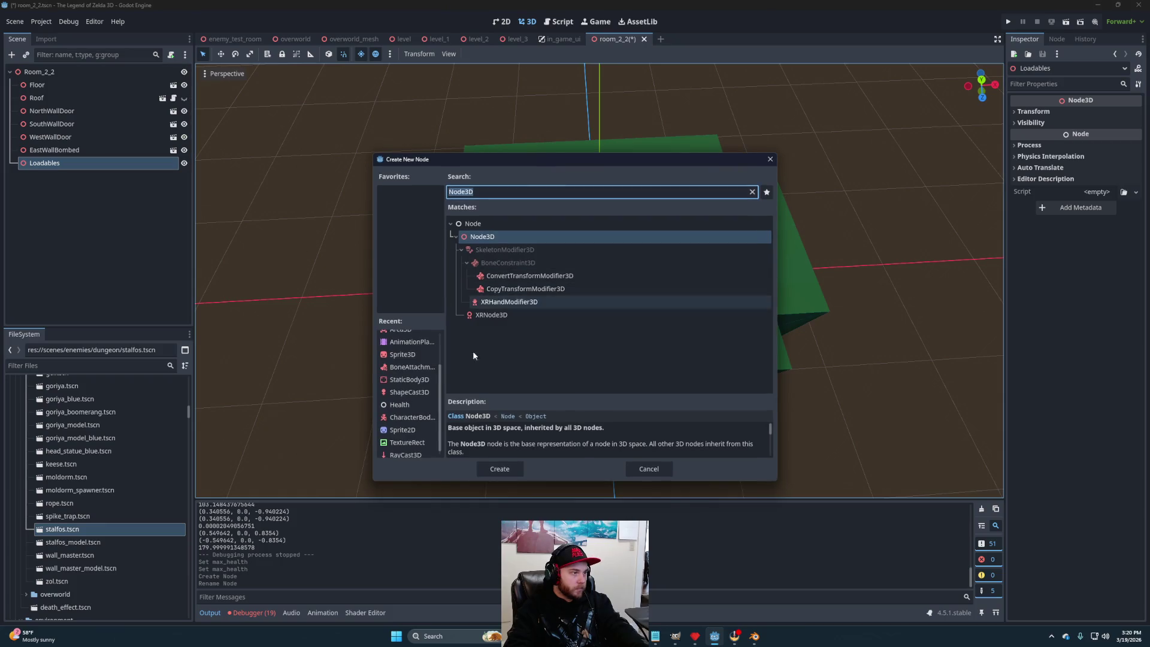
{"action": "left_click", "coordinate": [499, 469]}
{"action": "double_click", "coordinate": [87, 172]}
{"action": "type", "text": "ies"}
{"action": "key", "text": "Return"}
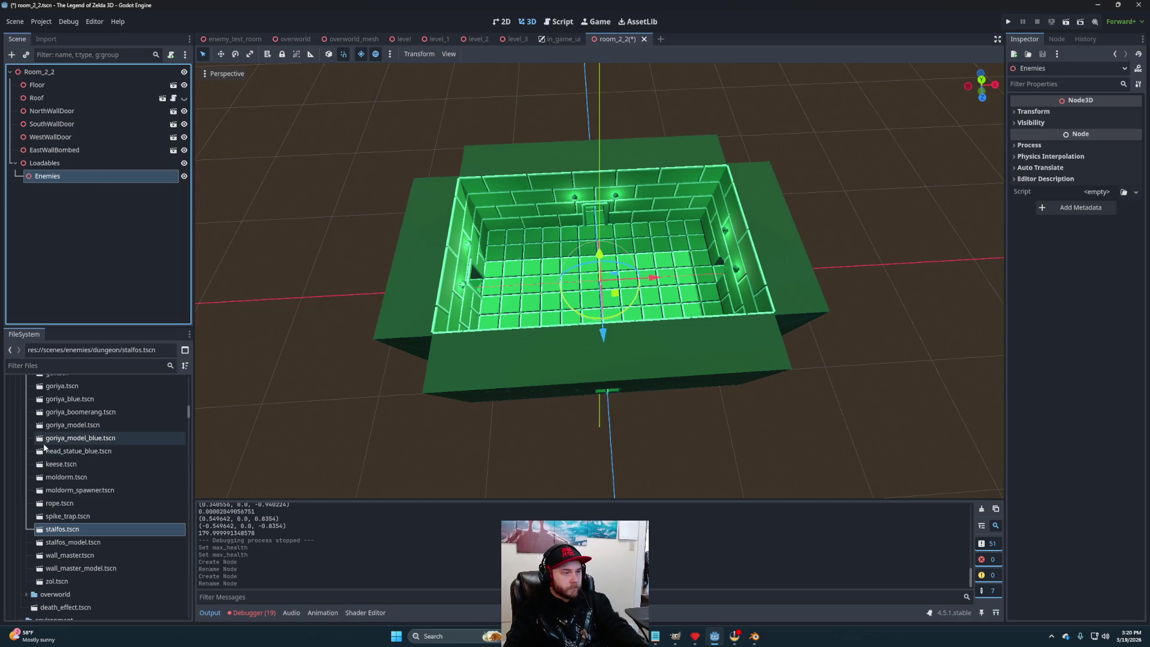
Add a second Node3D under Loadables named Pickups.
{"action": "scroll", "scroll_direction": "down", "scroll_amount": 3}
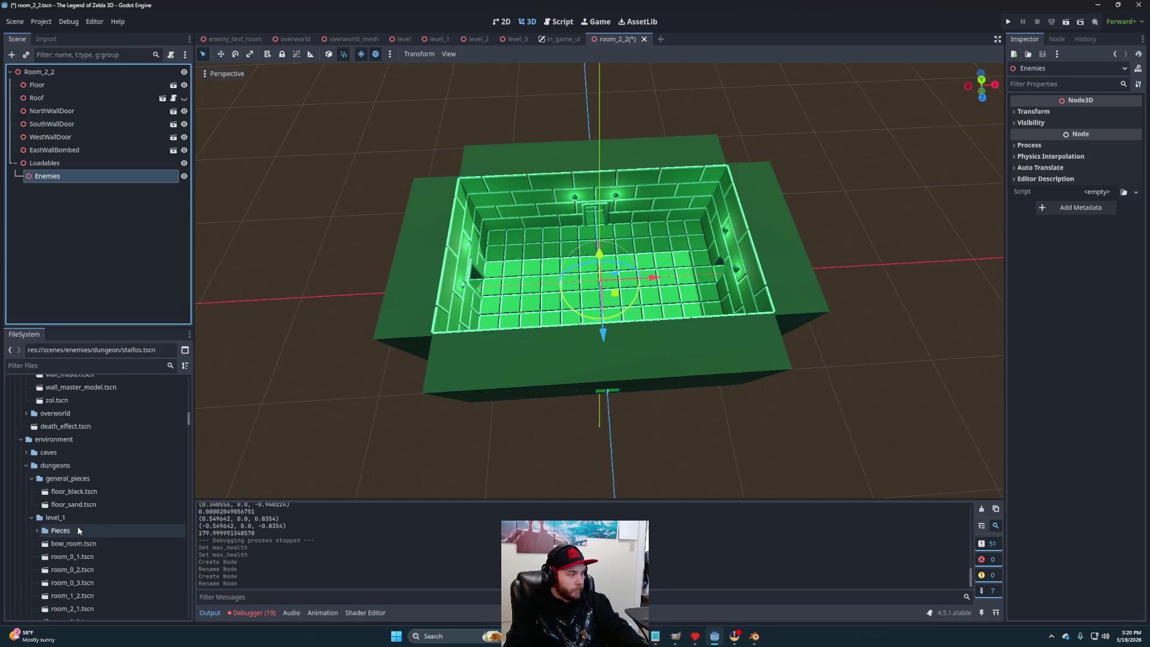
{"action": "scroll", "scroll_direction": "down", "scroll_amount": 3}
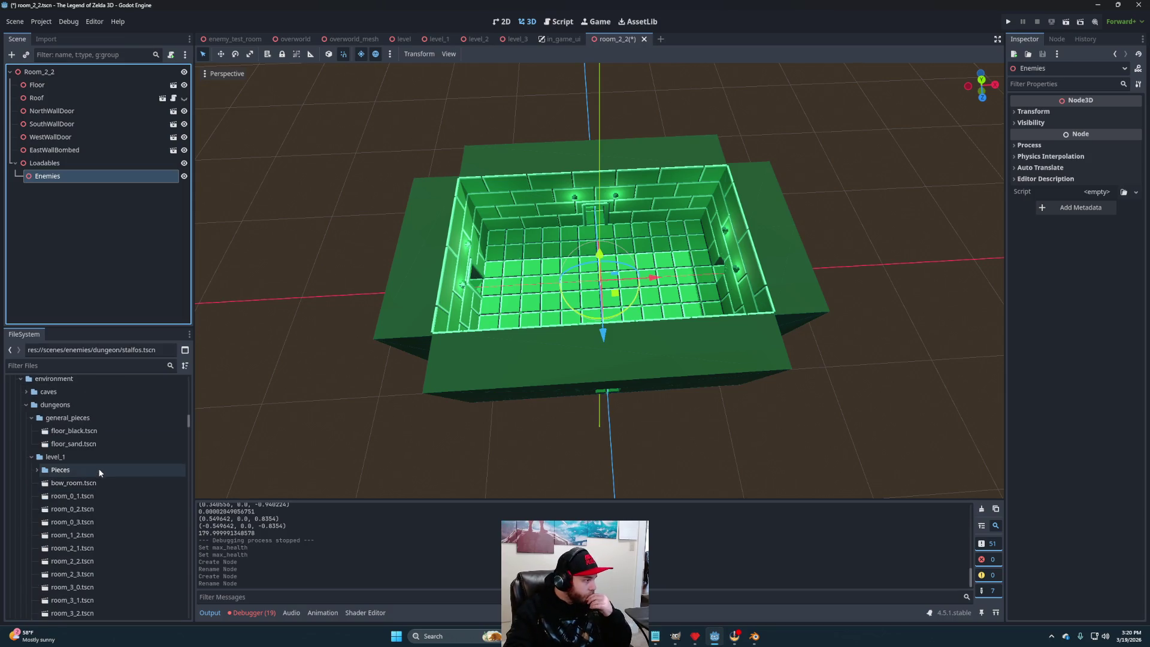
{"action": "right_click", "coordinate": [59, 162]}
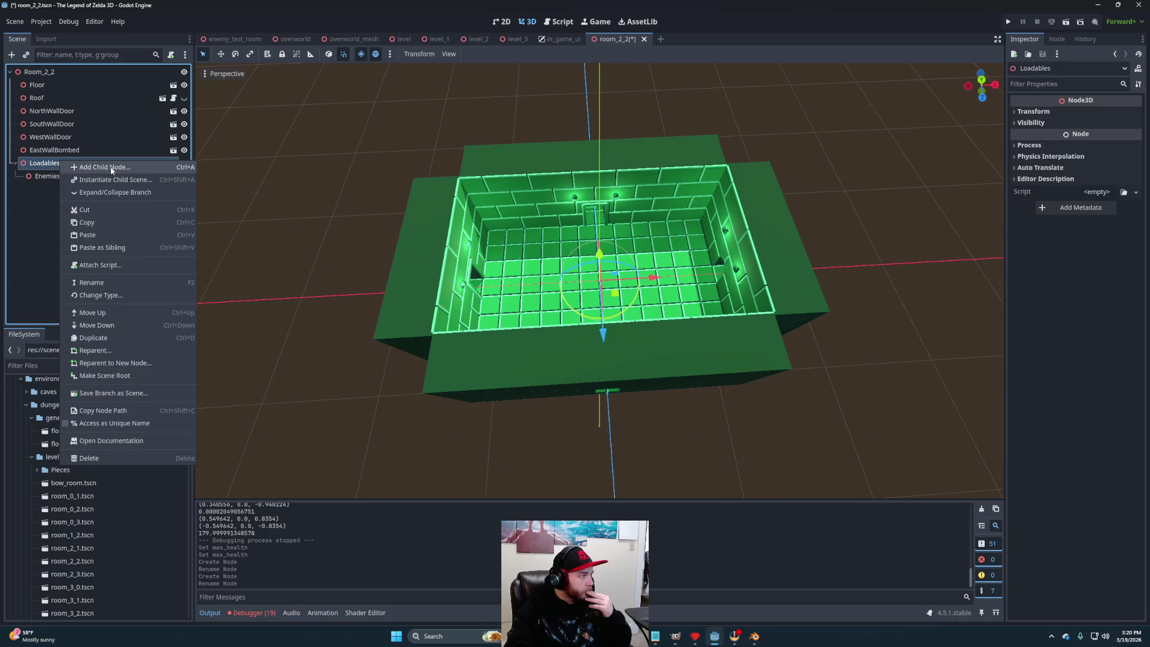
{"action": "left_click", "coordinate": [96, 166]}
{"action": "left_click", "coordinate": [505, 463]}
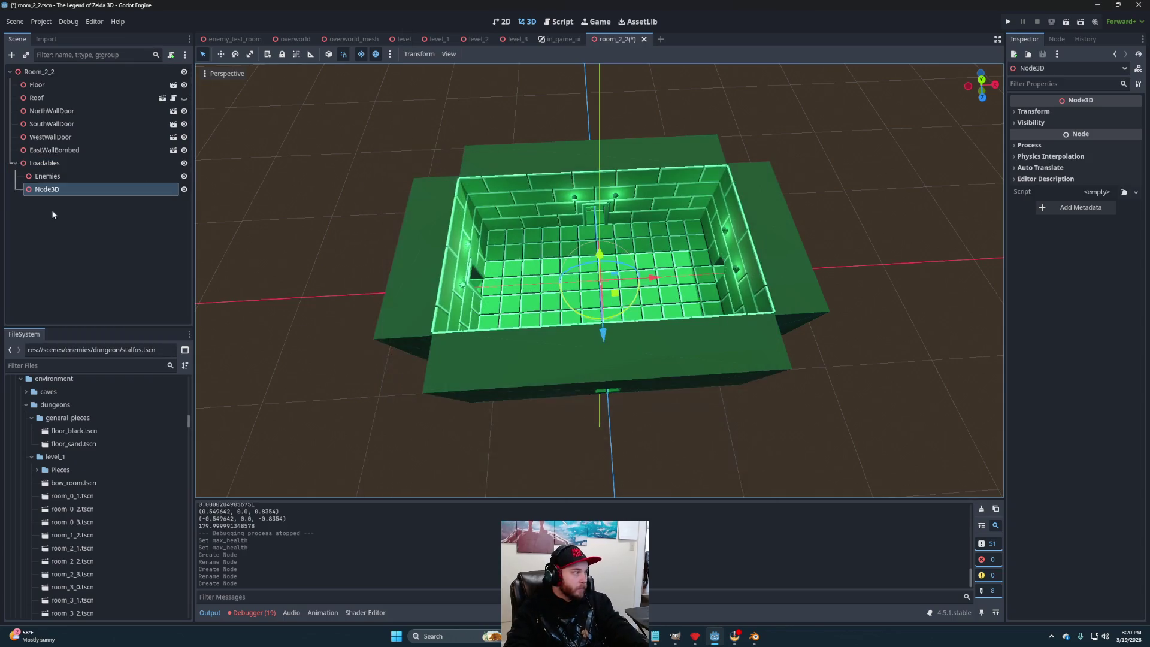
{"action": "double_click", "coordinate": [66, 190]}
{"action": "type", "text": "Pickups"}
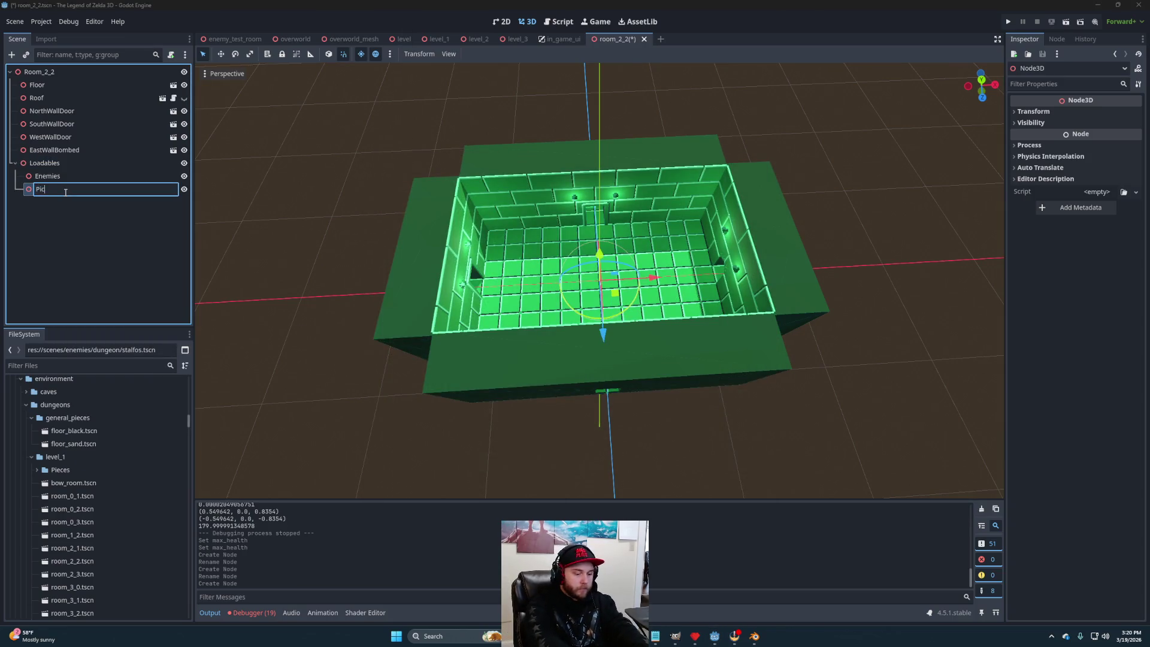
{"action": "key", "text": "Return"}
{"action": "left_click", "coordinate": [58, 177]}
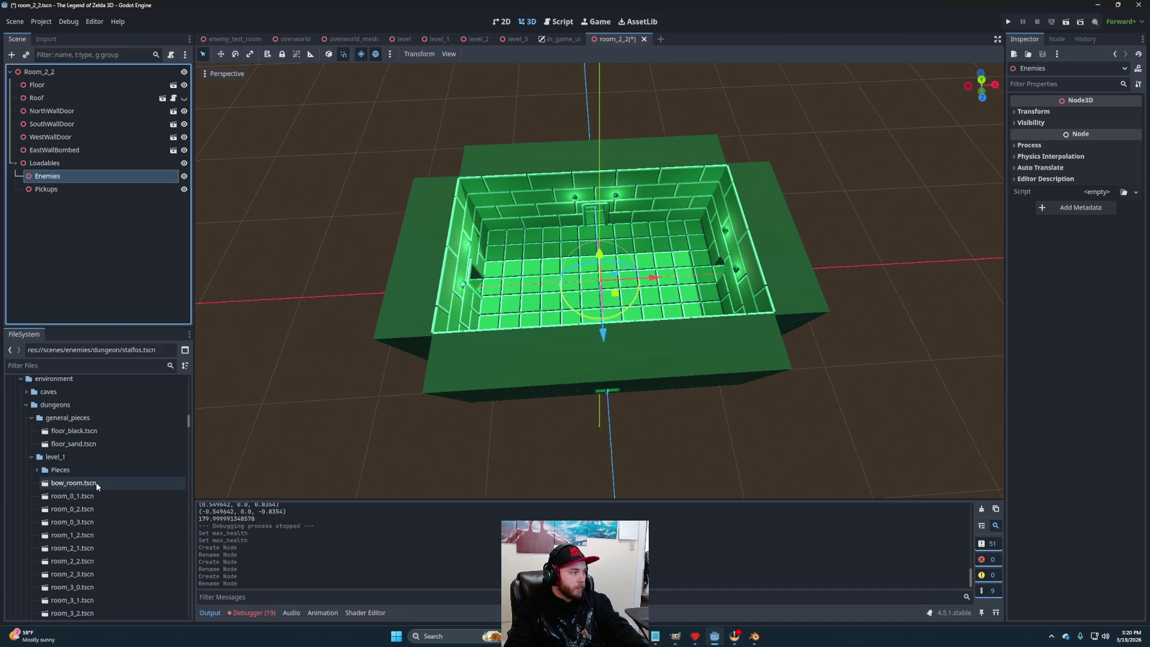
Drop darknut.tscn onto Enemies and duplicate it into Darknut, Darknut2 and Darknut3.
{"action": "scroll", "scroll_direction": "up", "scroll_amount": 3}
{"action": "scroll", "scroll_direction": "up", "scroll_amount": 3}
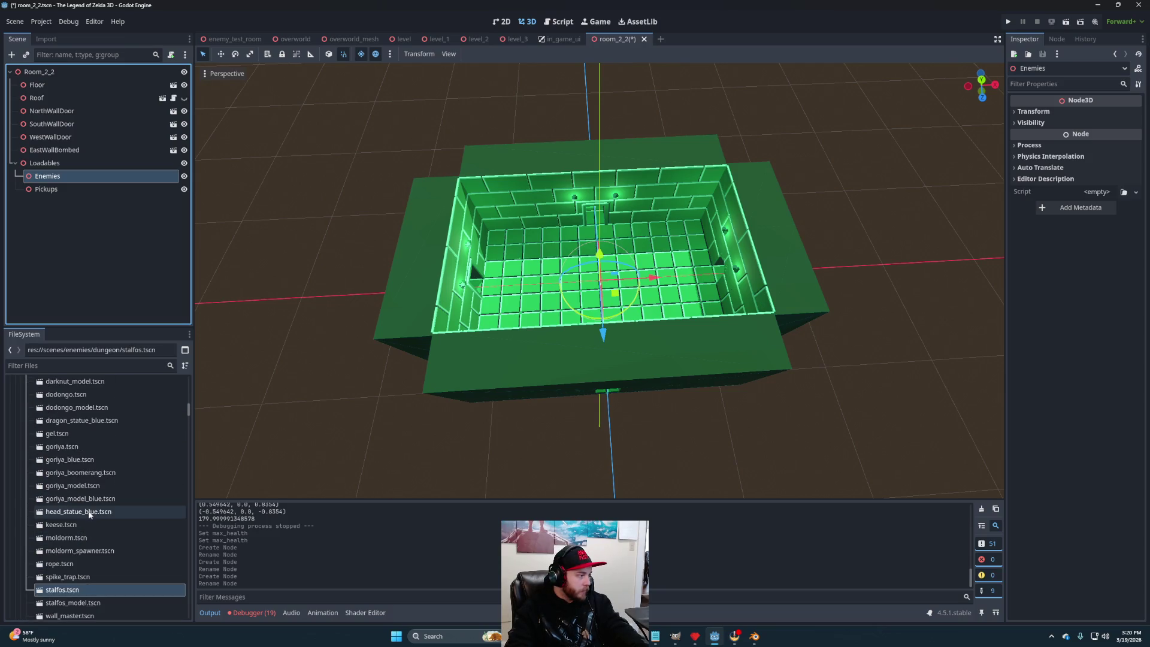
{"action": "scroll", "scroll_direction": "up", "scroll_amount": 3}
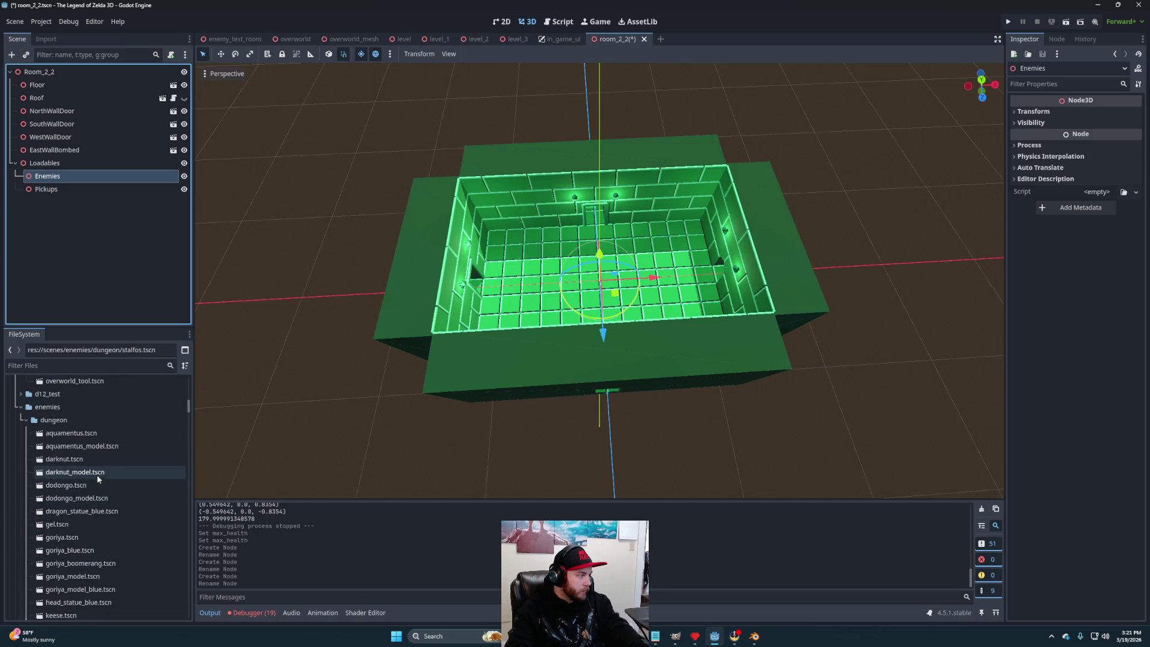
{"action": "left_click", "coordinate": [85, 487]}
{"action": "left_click_drag", "start_coordinate": [77, 458], "coordinate": [78, 175]}
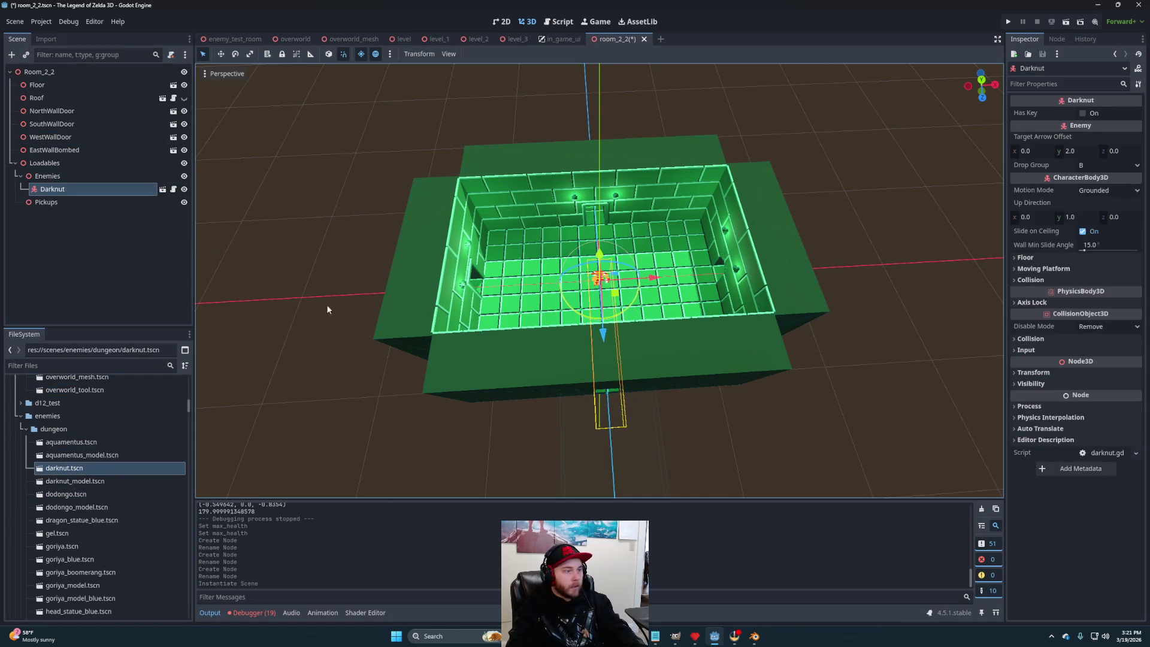
{"action": "key", "text": "ctrl+d"}
{"action": "key", "text": "ctrl+d"}
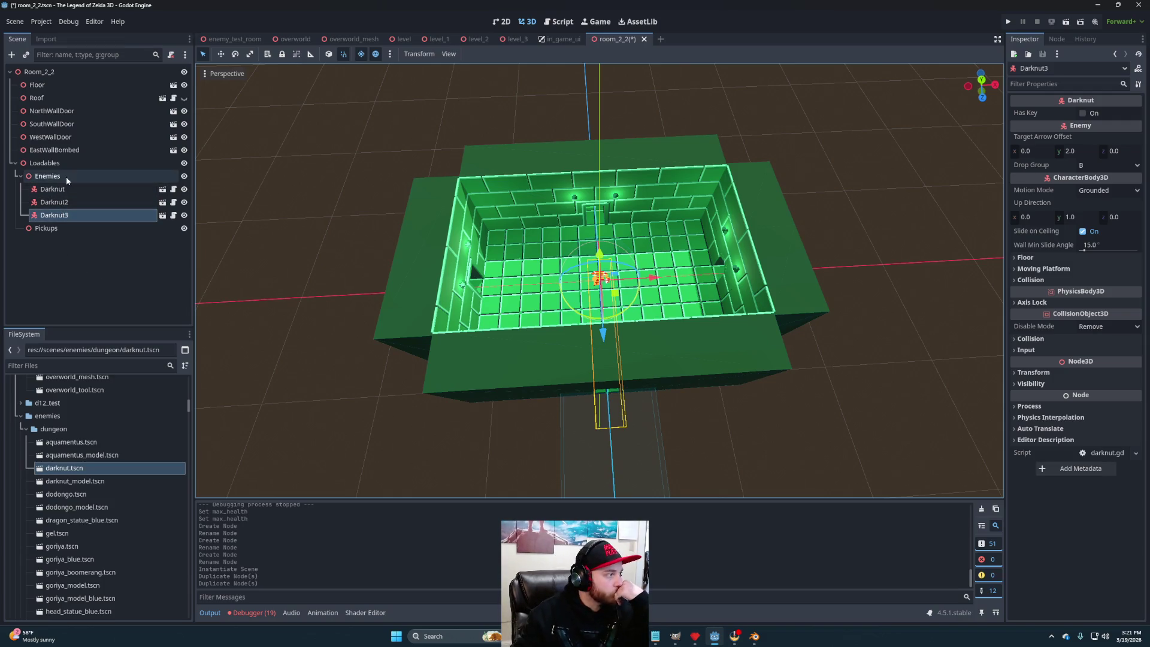
{"action": "left_click", "coordinate": [78, 233]}
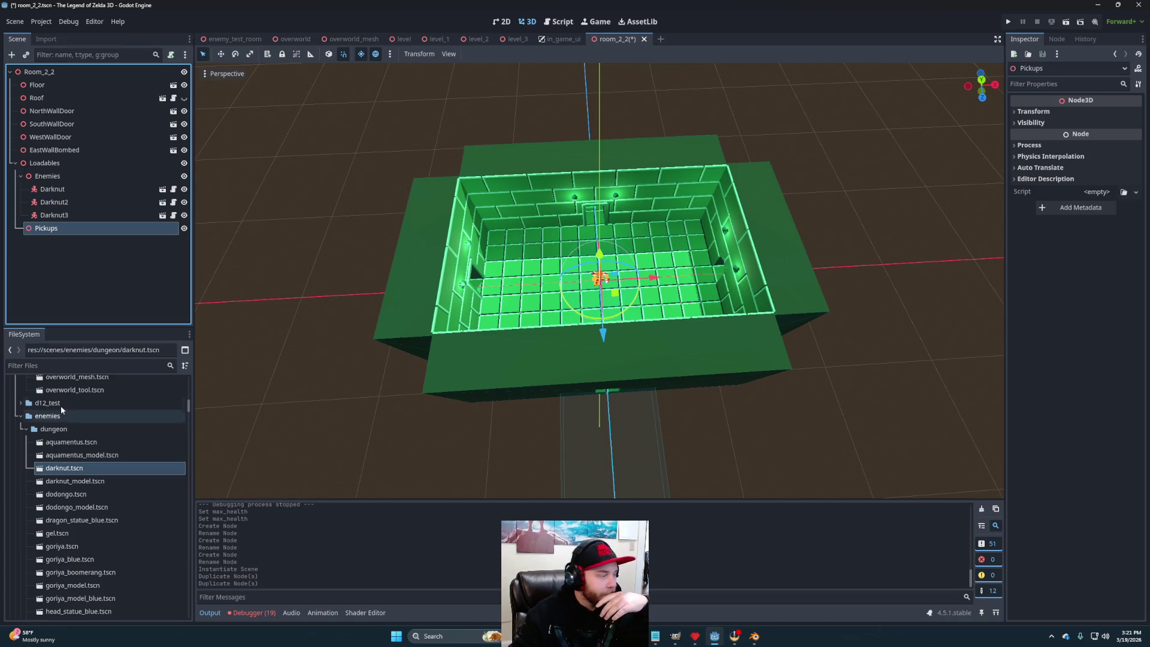
Find defeat_all_enemies_bomb_pickup.tscn in the pickups folder and add it under Pickups.
{"action": "scroll", "scroll_direction": "down", "scroll_amount": 3}
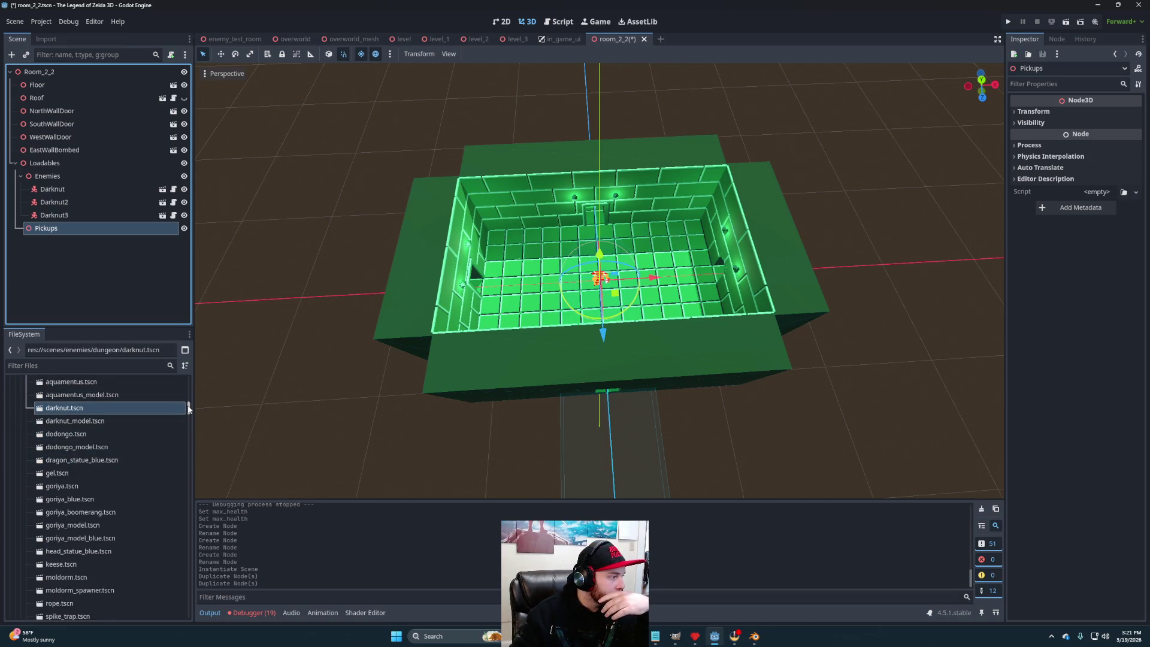
{"action": "left_click_drag", "start_coordinate": [188, 408], "coordinate": [188, 412]}
{"action": "scroll", "scroll_direction": "down", "scroll_amount": 3}
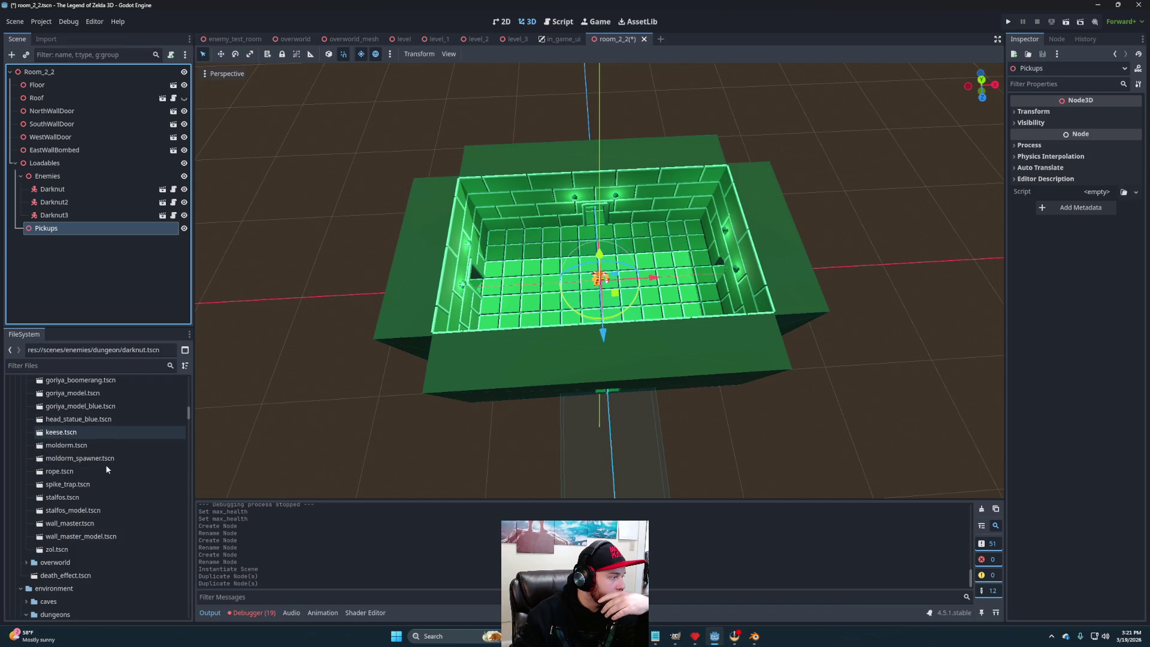
{"action": "scroll", "scroll_direction": "down", "scroll_amount": 3}
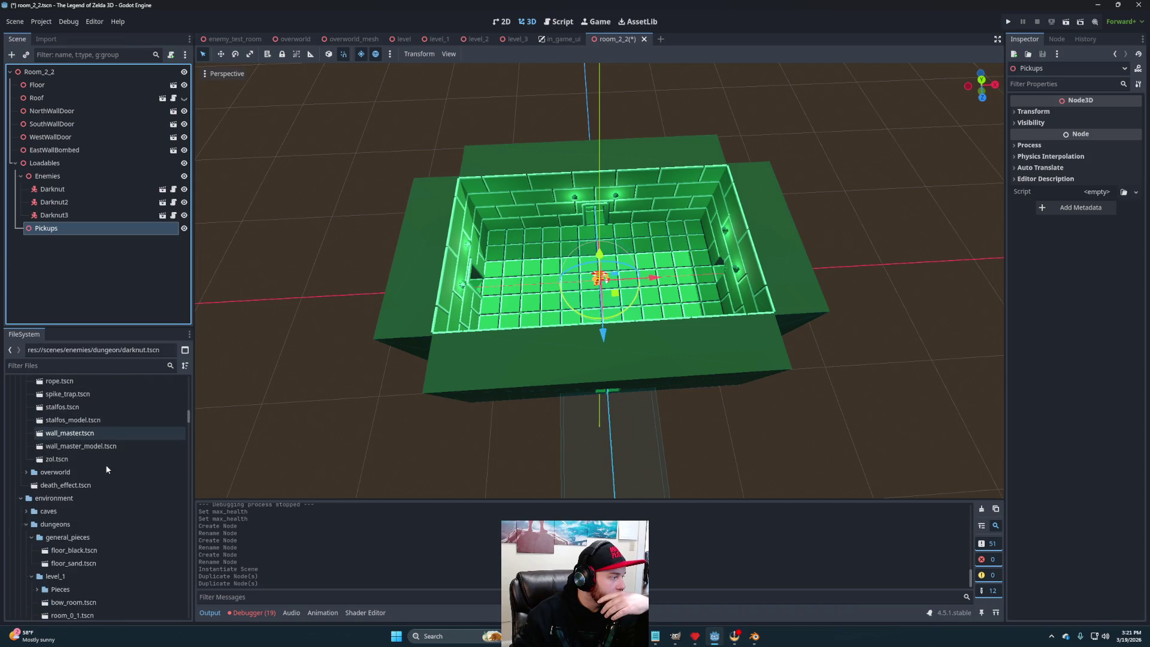
{"action": "scroll", "scroll_direction": "down", "scroll_amount": 3}
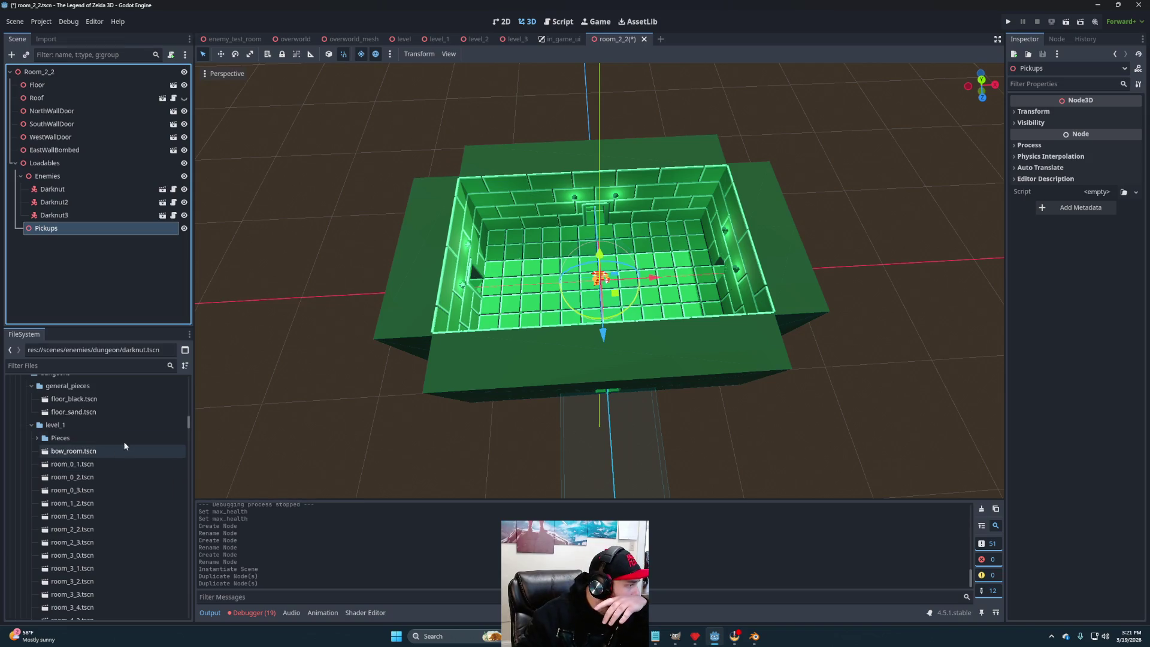
{"action": "scroll", "scroll_direction": "up", "scroll_amount": 3}
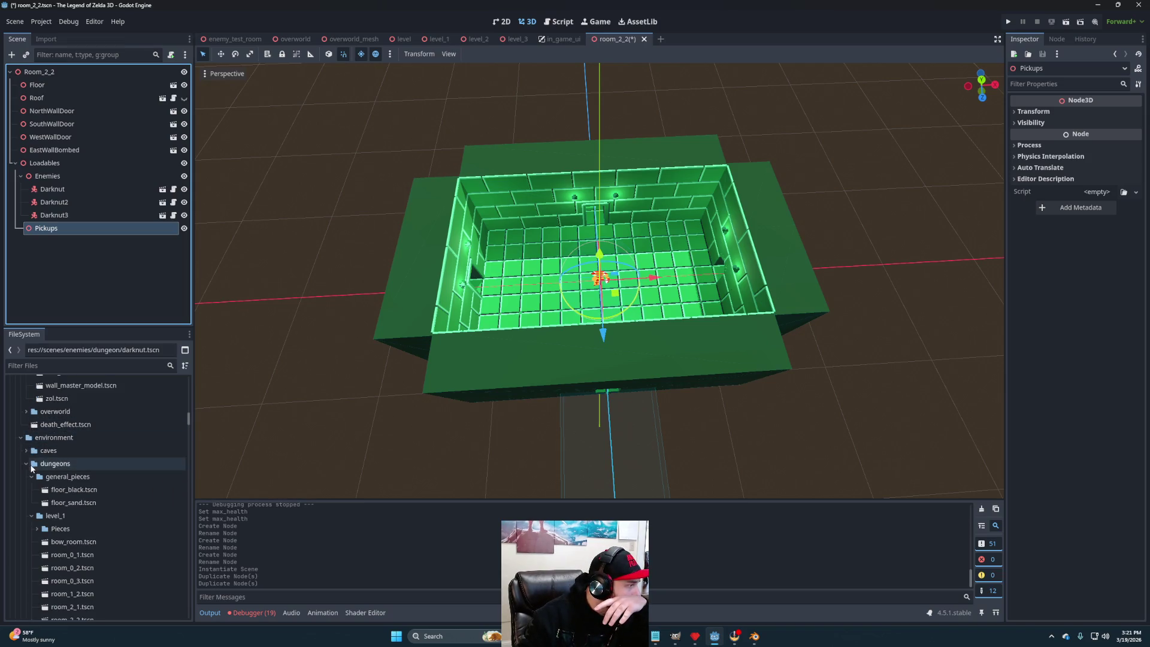
{"action": "left_click", "coordinate": [30, 475]}
{"action": "left_click", "coordinate": [29, 488]}
{"action": "scroll", "scroll_direction": "down", "scroll_amount": 3}
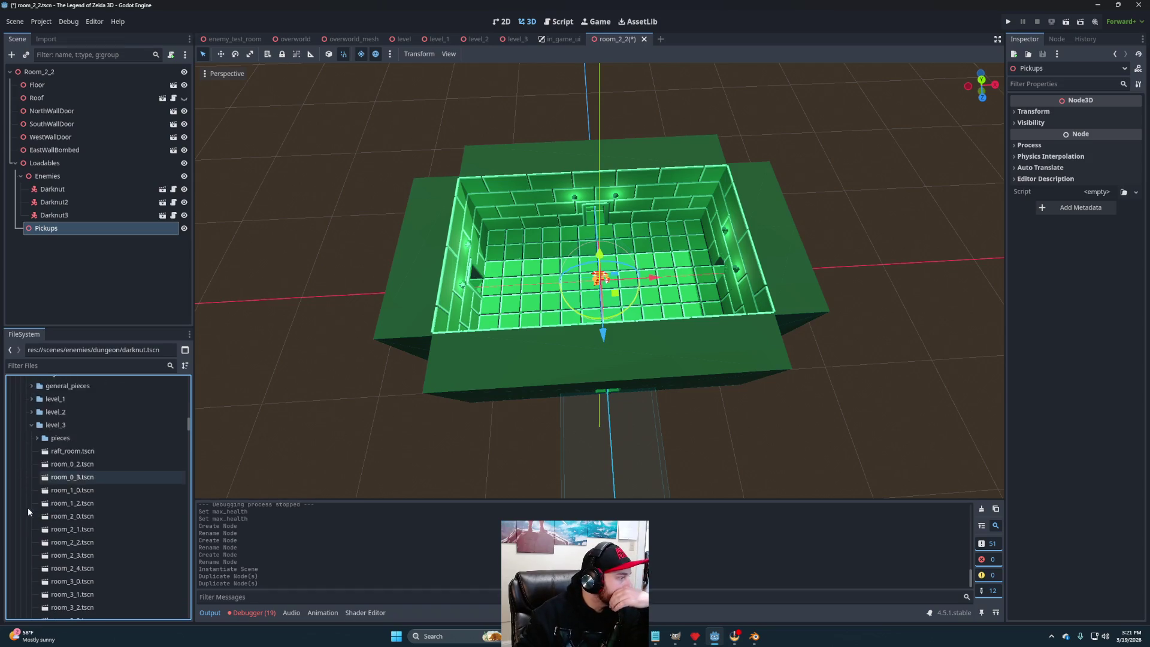
{"action": "scroll", "scroll_direction": "down", "scroll_amount": 3}
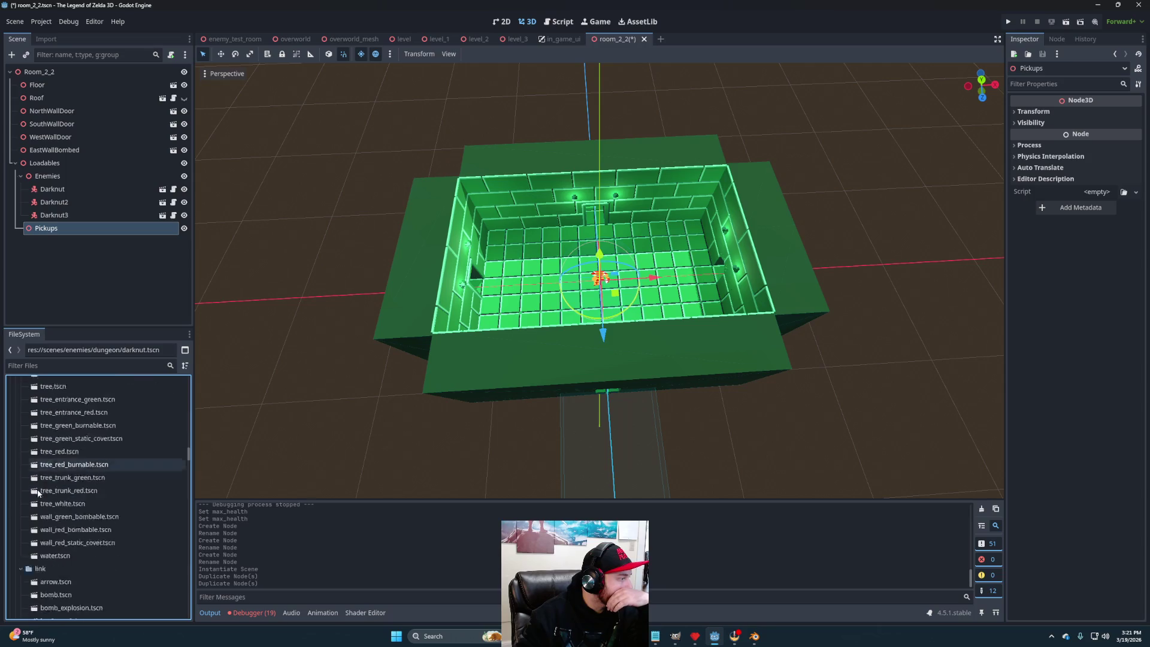
{"action": "left_click", "coordinate": [23, 449]}
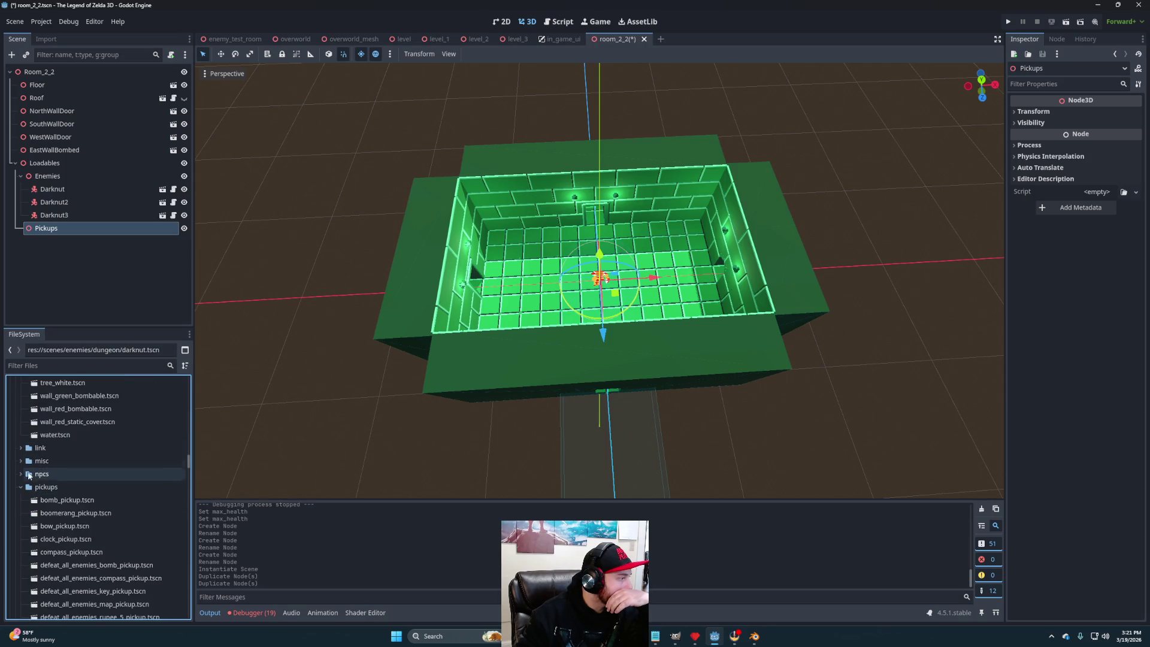
{"action": "left_click", "coordinate": [23, 486]}
{"action": "scroll", "scroll_direction": "down", "scroll_amount": 3}
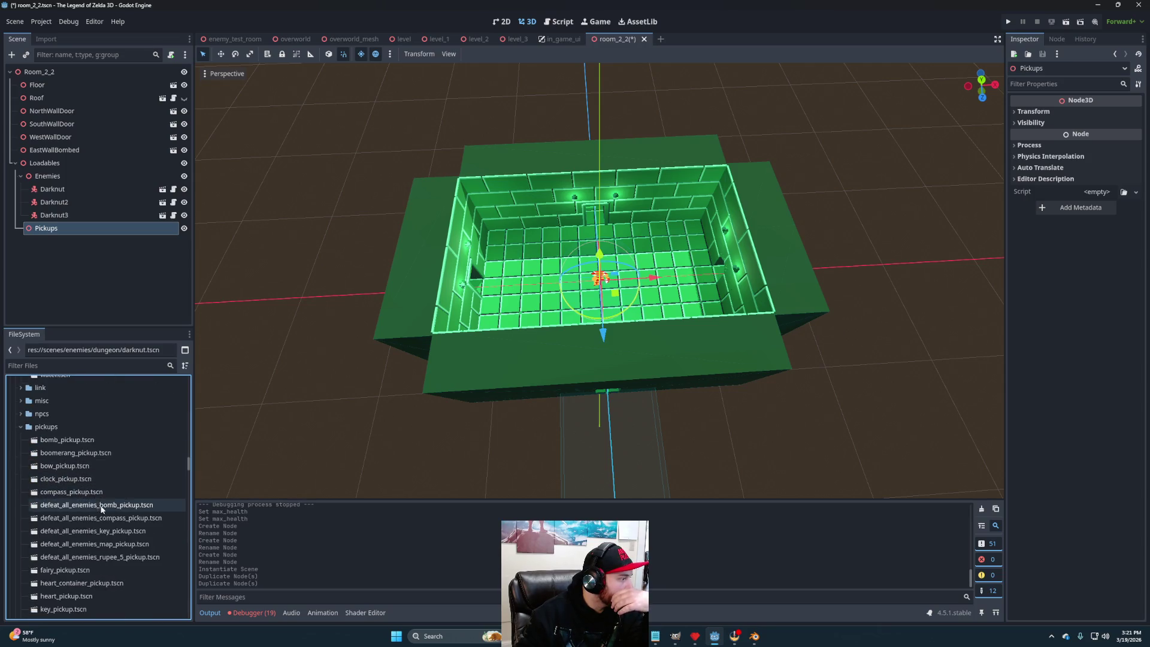
{"action": "left_click_drag", "start_coordinate": [112, 508], "coordinate": [78, 229]}
Slide the bomb pickup along X in top view and assign Enemies to its Enemies property.
{"action": "scroll", "scroll_direction": "up", "scroll_amount": 3}
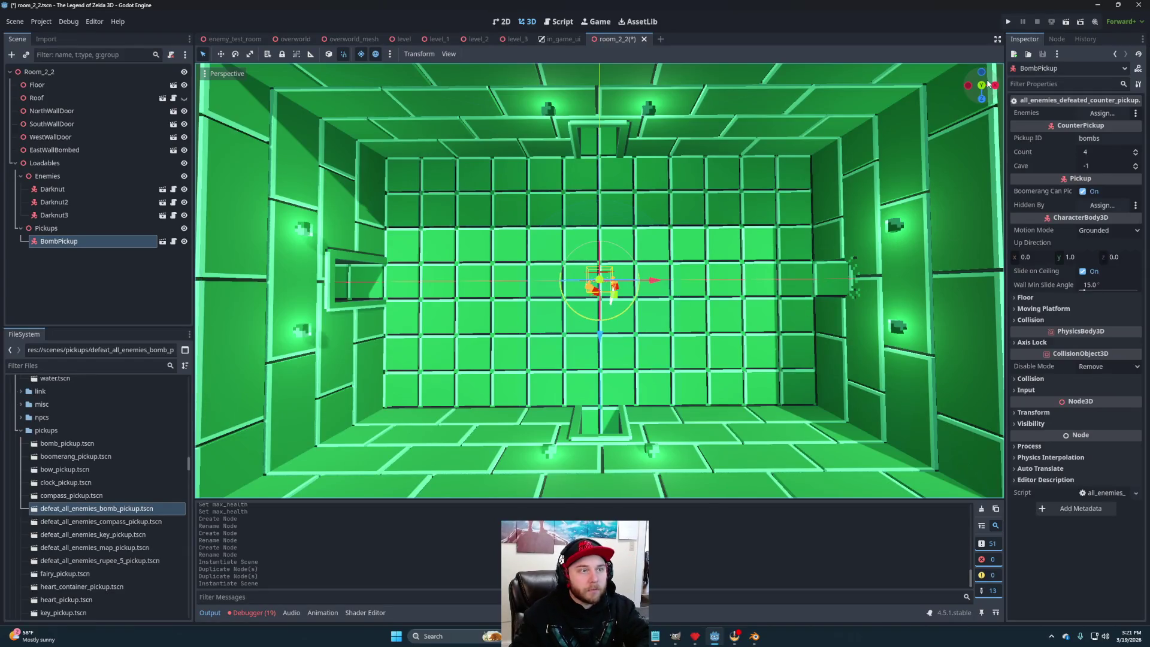
{"action": "left_click", "coordinate": [982, 87]}
{"action": "left_click_drag", "start_coordinate": [662, 281], "coordinate": [679, 282]}
{"action": "left_click_drag", "start_coordinate": [693, 374], "coordinate": [576, 294]}
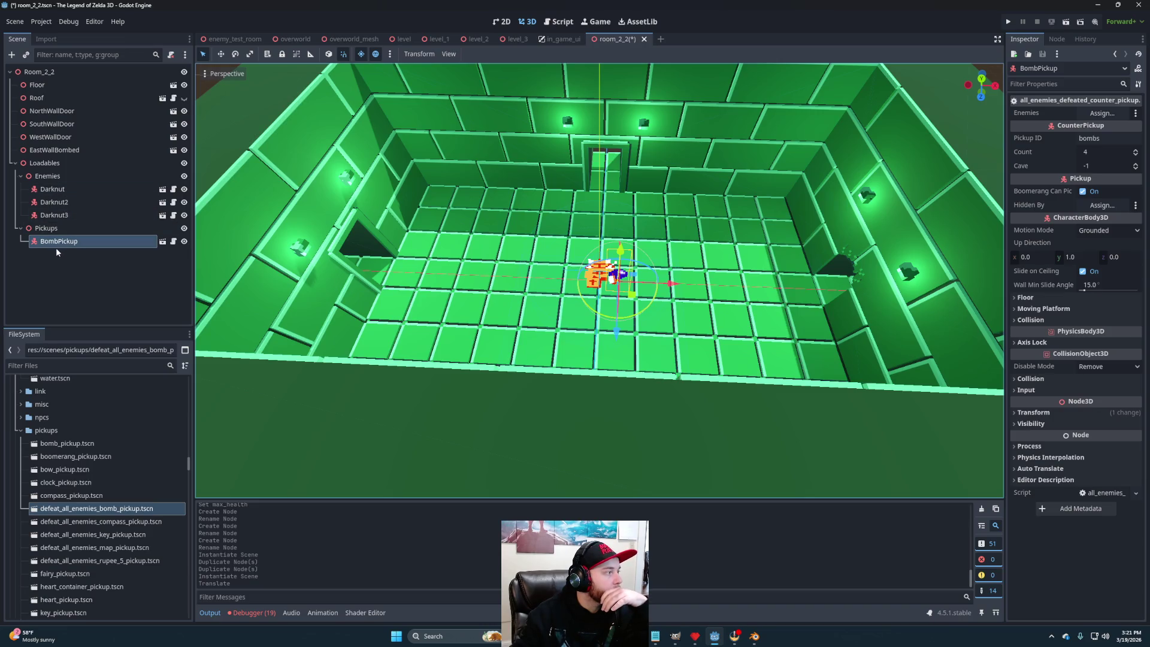
{"action": "left_click_drag", "start_coordinate": [47, 176], "coordinate": [1104, 113]}
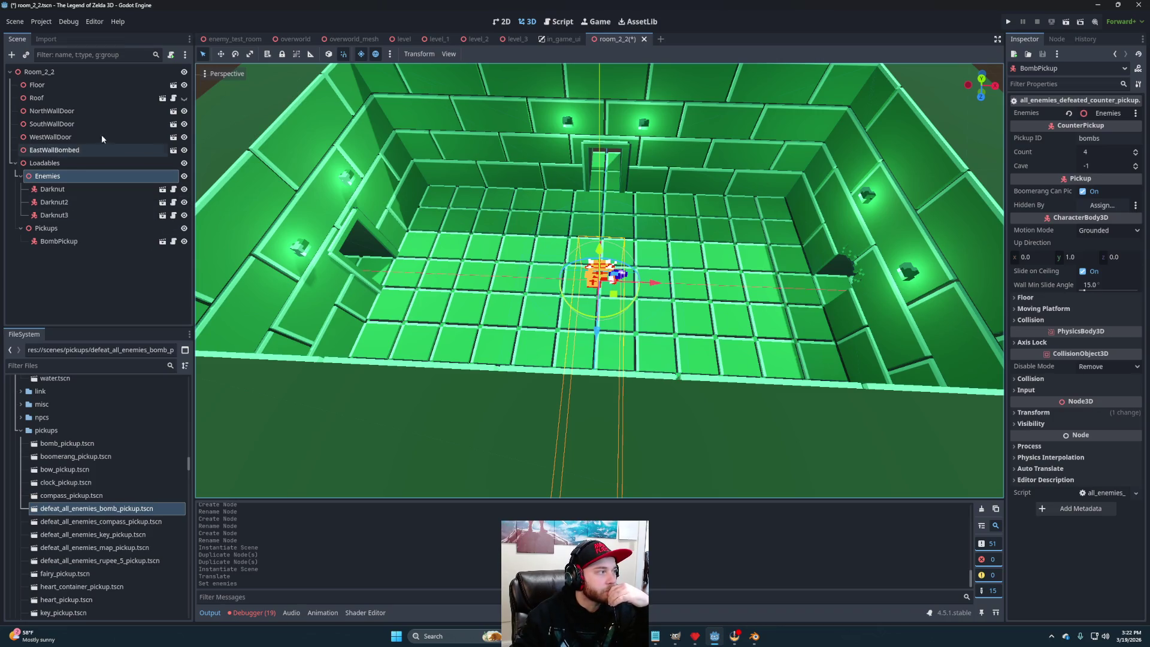
{"action": "scroll", "scroll_direction": "down", "scroll_amount": 3}
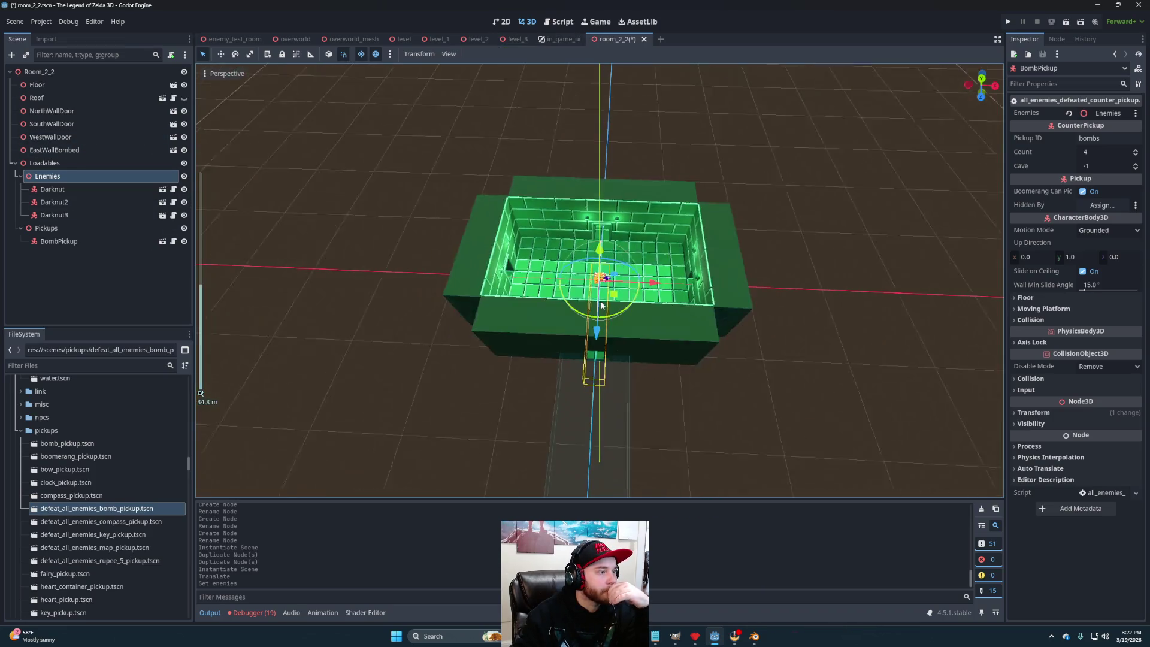
Check Room_1_2 in level_3, then open loadables_1_2.tscn.
{"action": "left_click", "coordinate": [516, 39]}
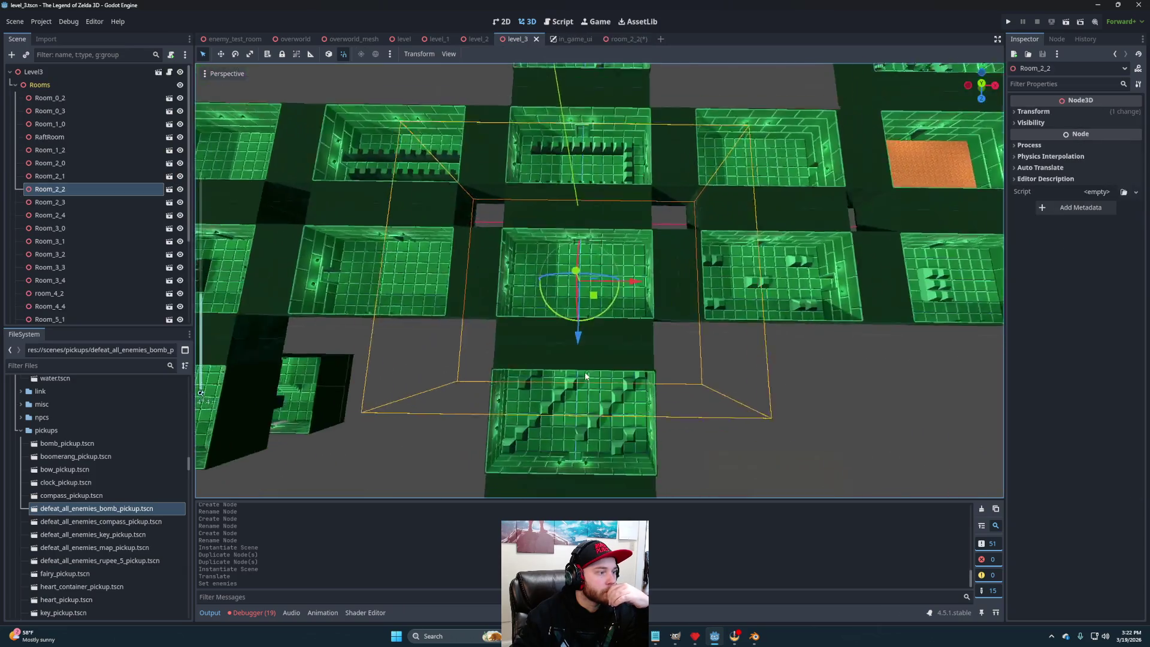
{"action": "left_click", "coordinate": [584, 375]}
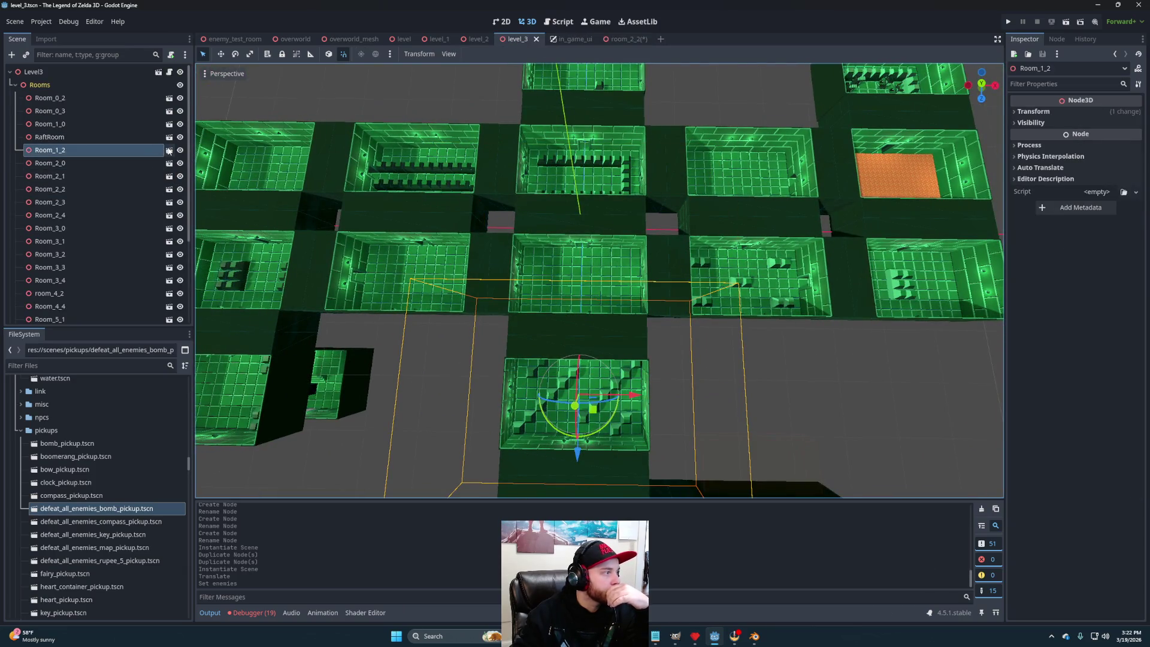
{"action": "left_click", "coordinate": [620, 39]}
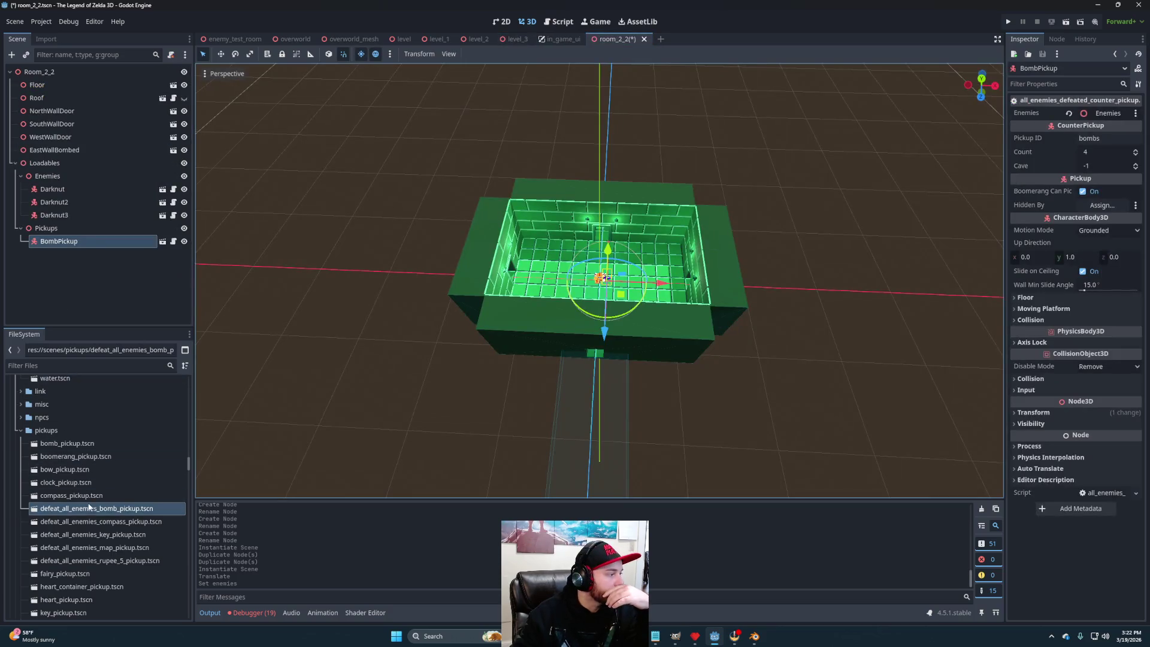
{"action": "scroll", "scroll_direction": "up", "scroll_amount": 3}
{"action": "scroll", "scroll_direction": "up", "scroll_amount": 3}
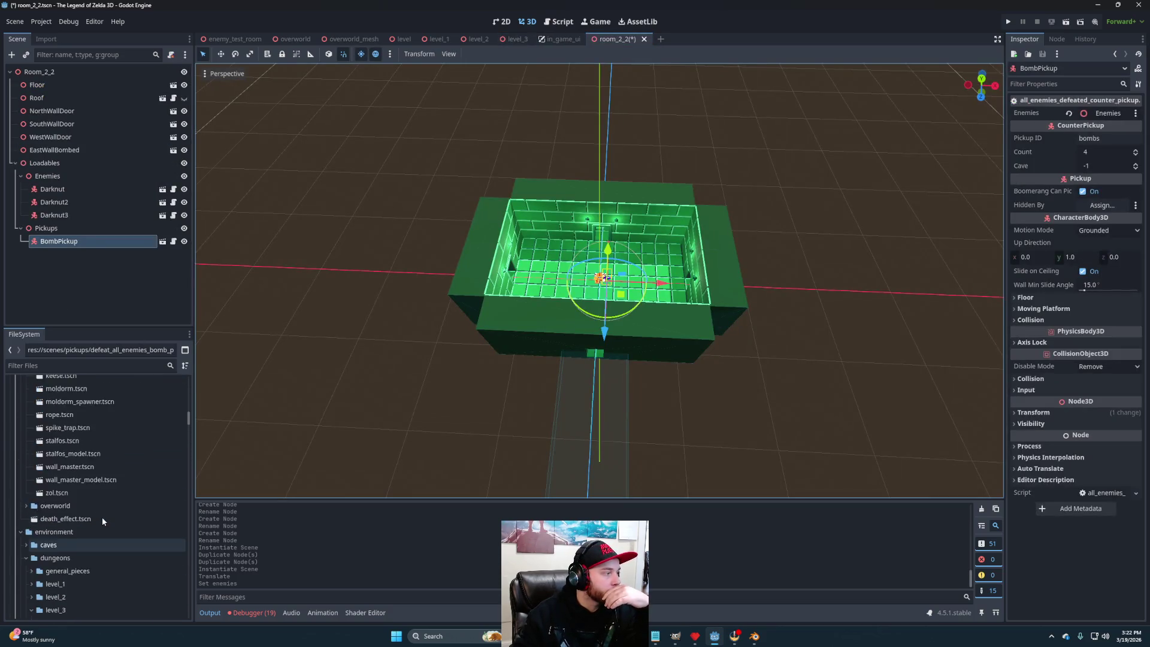
{"action": "scroll", "scroll_direction": "up", "scroll_amount": 3}
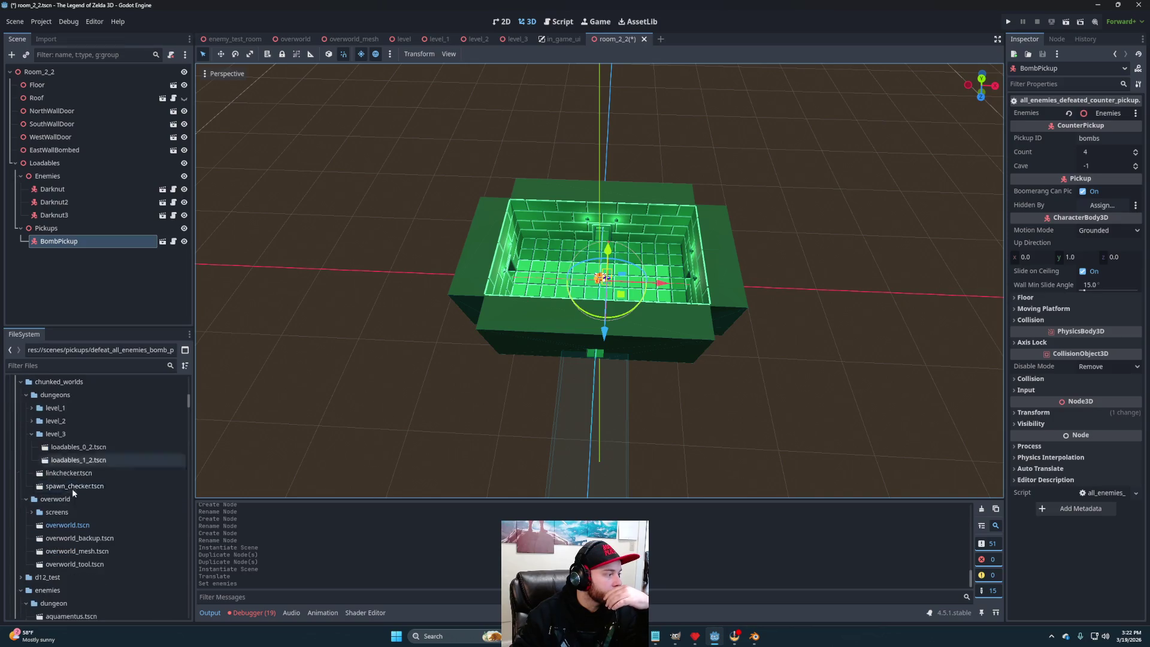
{"action": "double_click", "coordinate": [79, 459]}
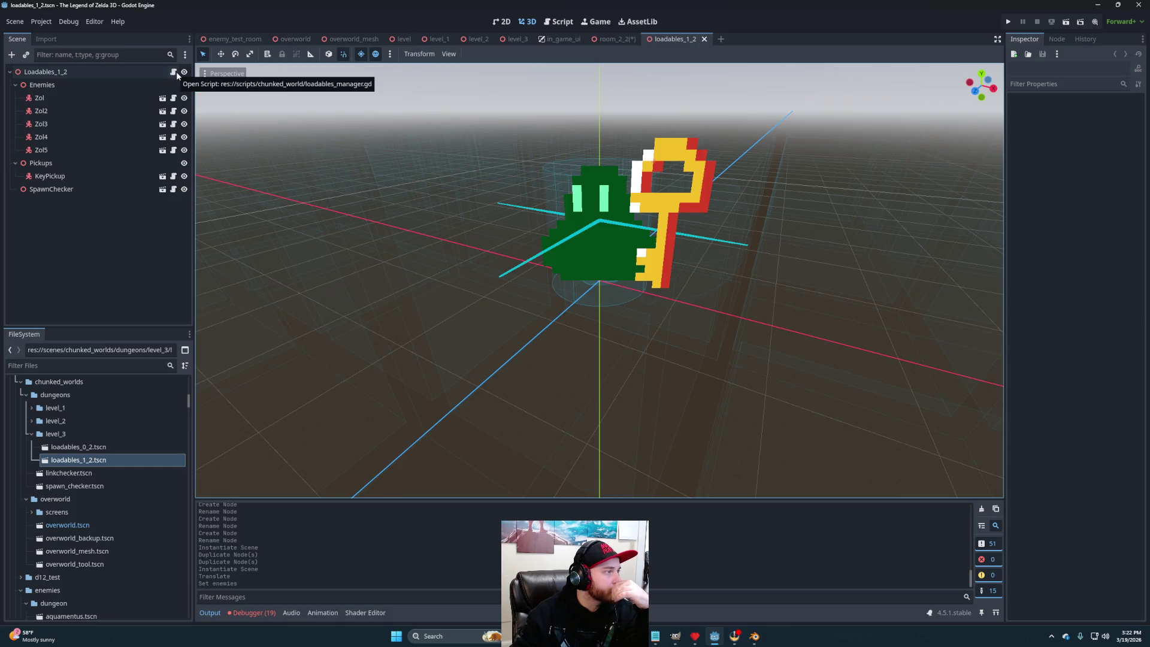
Paste loadables_1_2's SpawnChecker under room_2_2's Loadables node.
{"action": "left_click", "coordinate": [59, 193]}
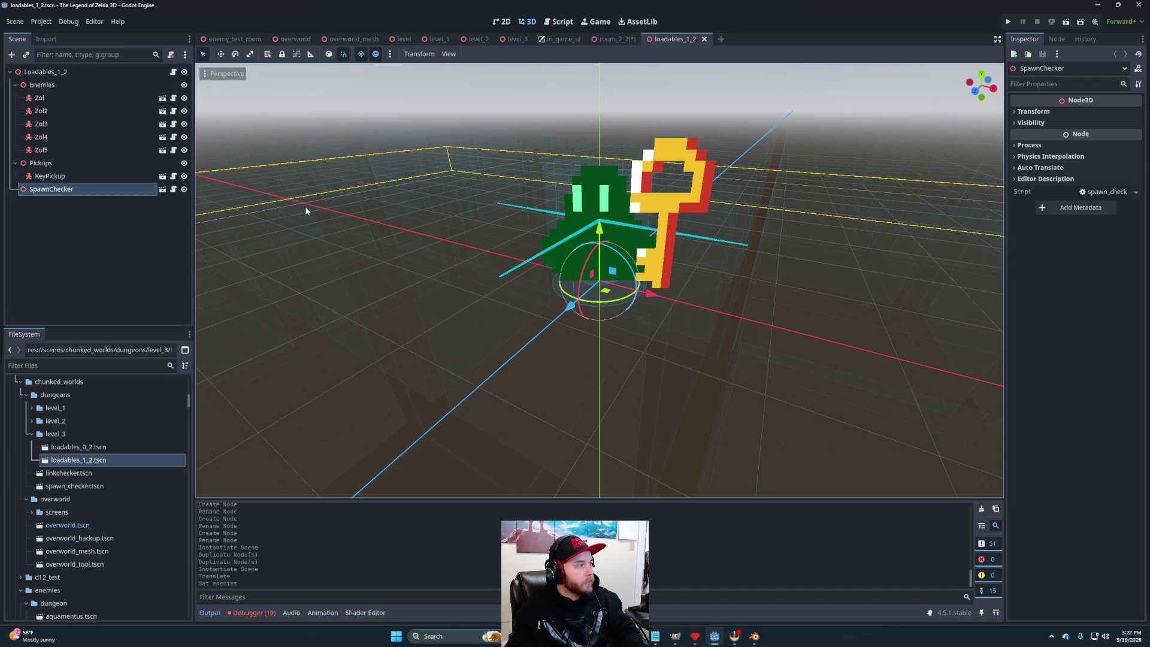
{"action": "left_click", "coordinate": [604, 41]}
{"action": "left_click", "coordinate": [66, 76]}
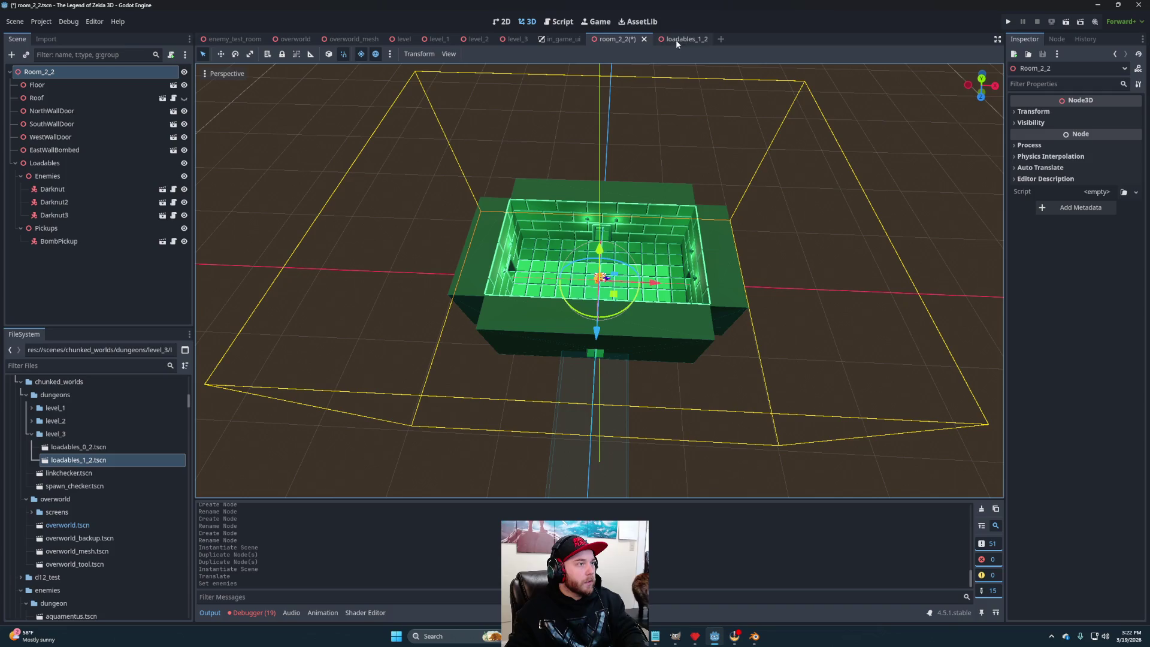
{"action": "left_click", "coordinate": [48, 163]}
{"action": "key", "text": "ctrl+v"}
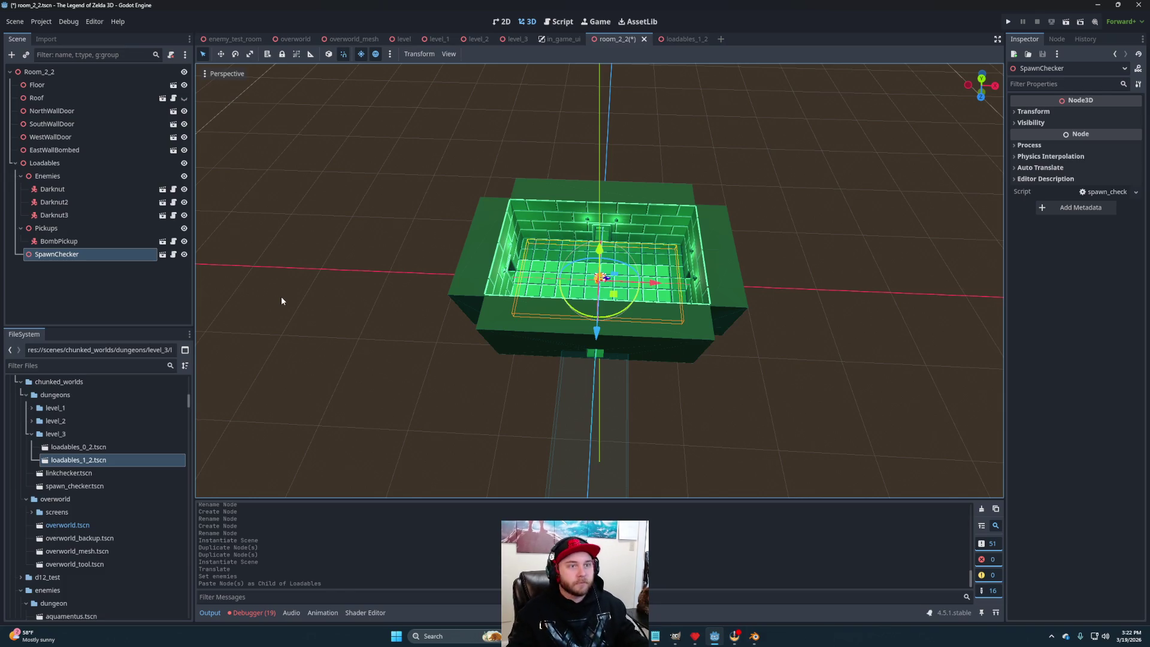
{"action": "left_click", "coordinate": [54, 189]}
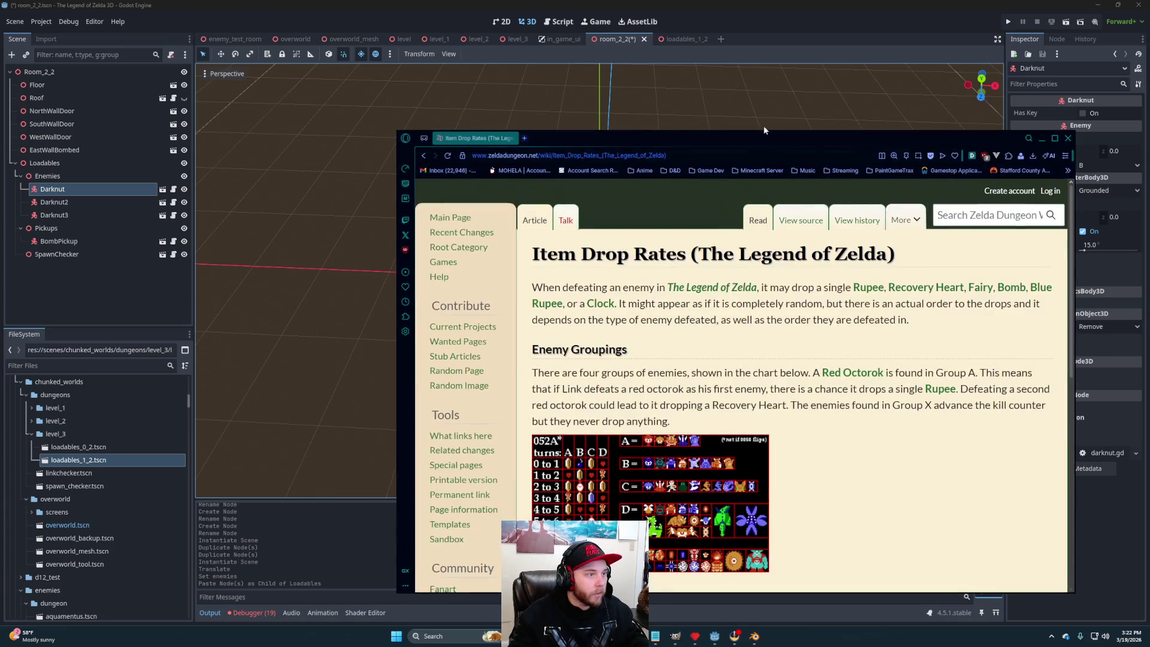
Read the Group A–D drop rates on the wiki, then close the page and Opera GX.
{"action": "left_click_drag", "start_coordinate": [771, 133], "coordinate": [661, 0]}
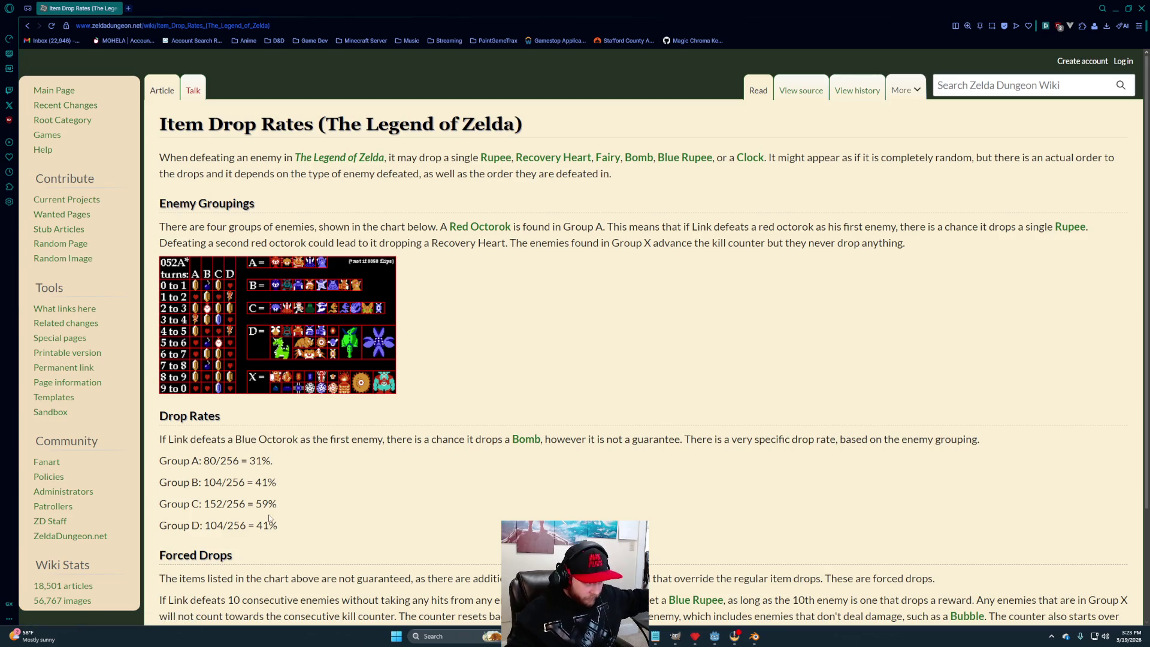
{"action": "left_click_drag", "start_coordinate": [292, 522], "coordinate": [246, 461]}
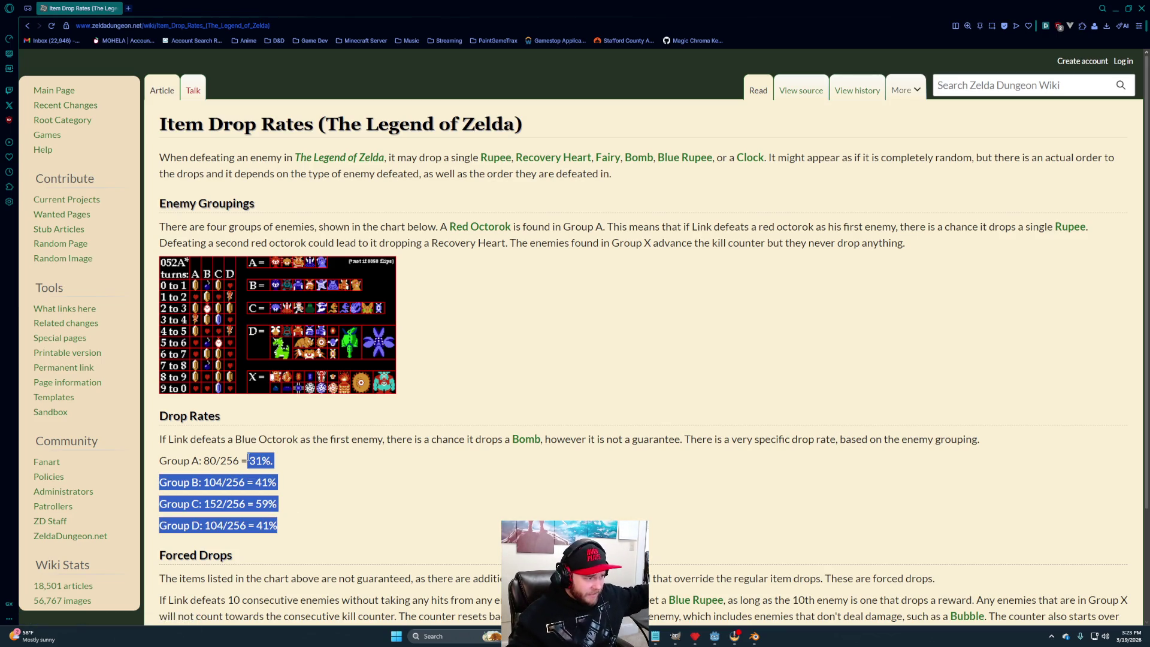
{"action": "left_click", "coordinate": [347, 532]}
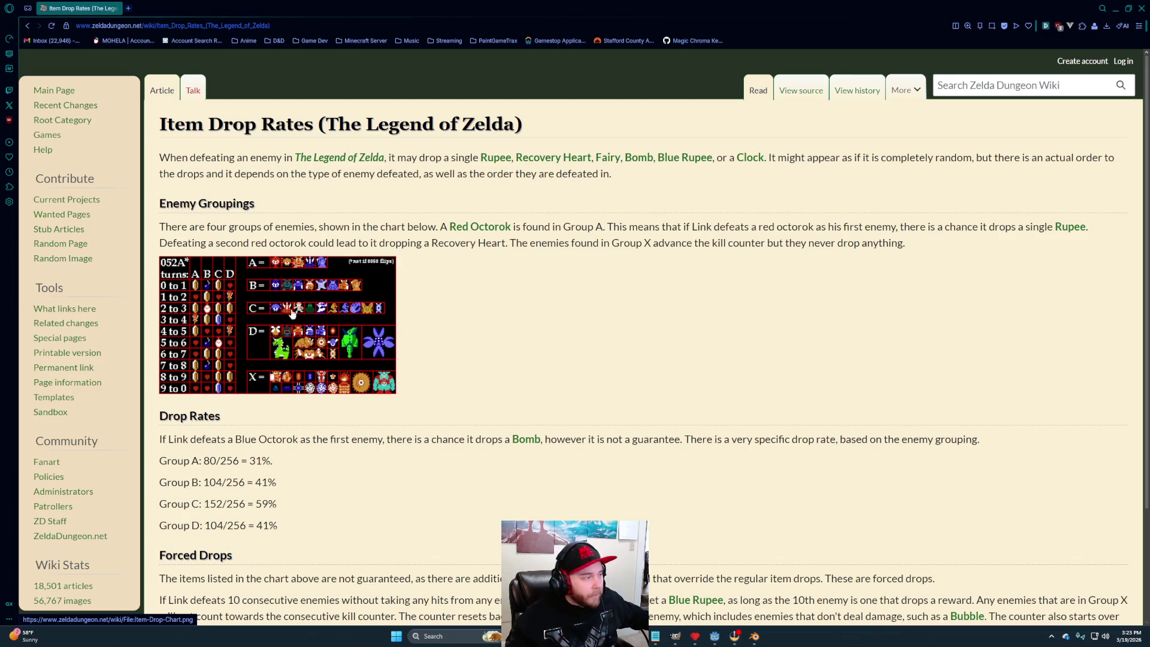
{"action": "key", "text": "ctrl+w"}
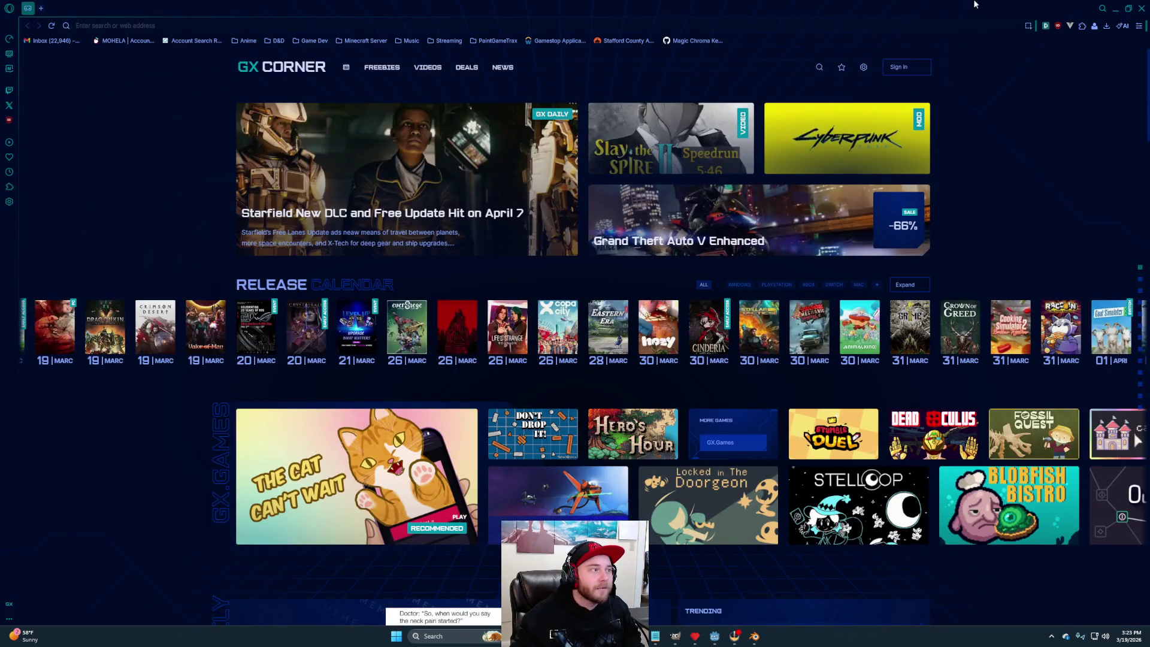
{"action": "left_click", "coordinate": [1141, 8]}
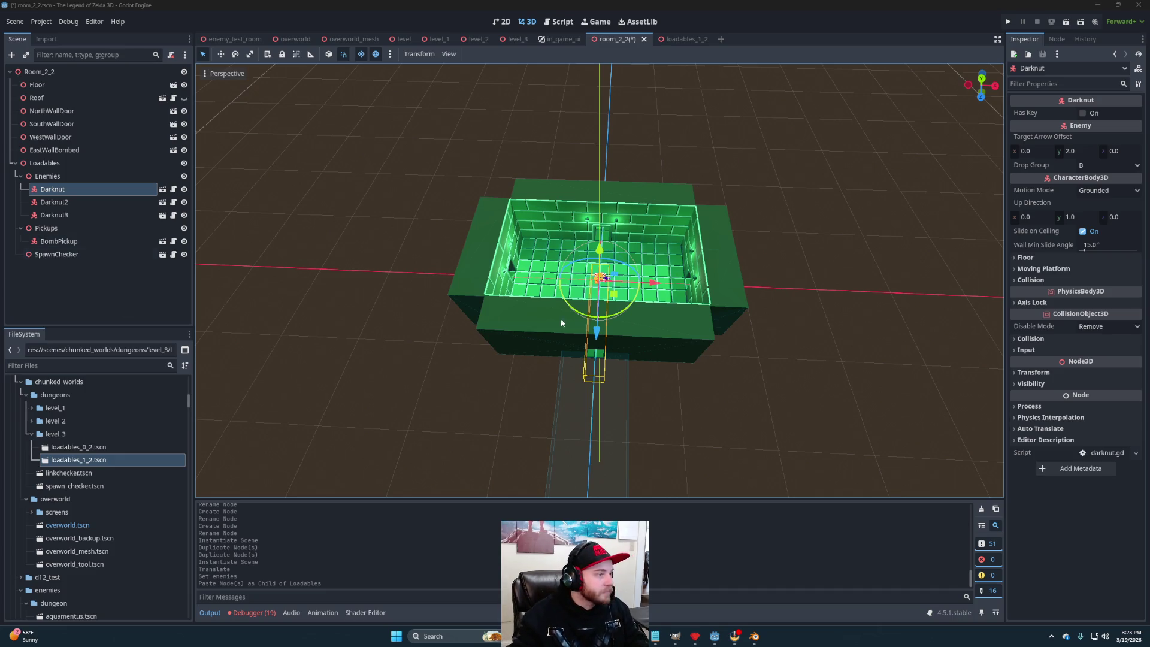
Select the Loadables node in Room_2_2's scene tree.
{"action": "scroll", "scroll_direction": "up", "scroll_amount": 3}
{"action": "left_click_drag", "start_coordinate": [594, 318], "coordinate": [662, 321]}
{"action": "scroll", "scroll_direction": "down", "scroll_amount": 3}
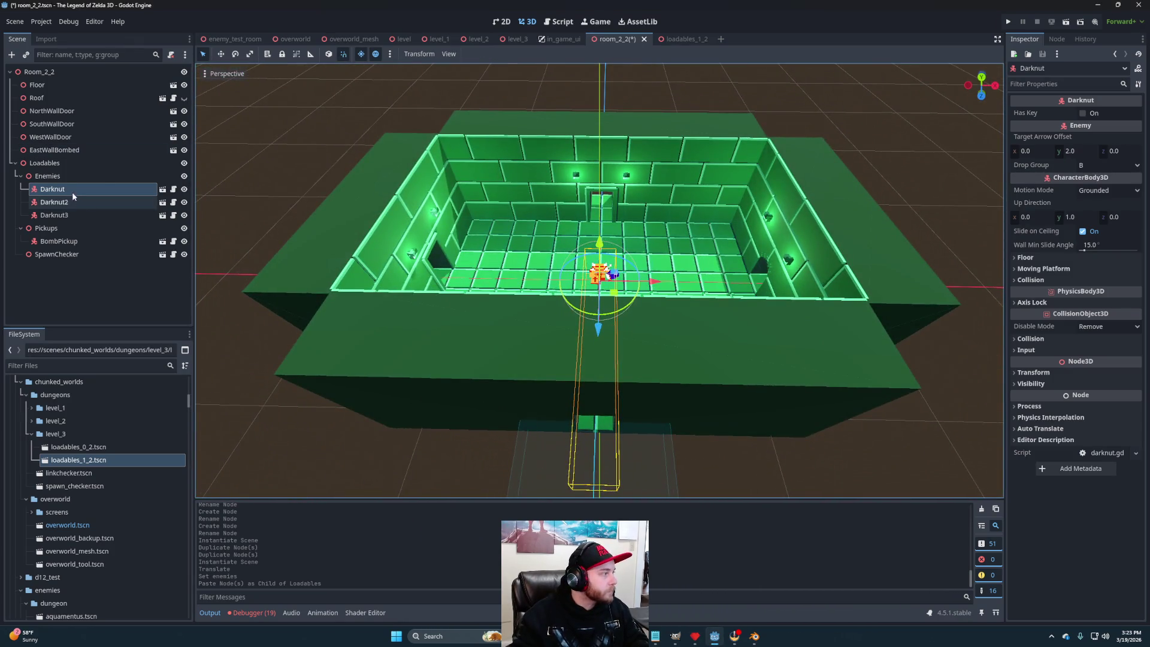
{"action": "left_click", "coordinate": [64, 178]}
{"action": "left_click", "coordinate": [67, 186]}
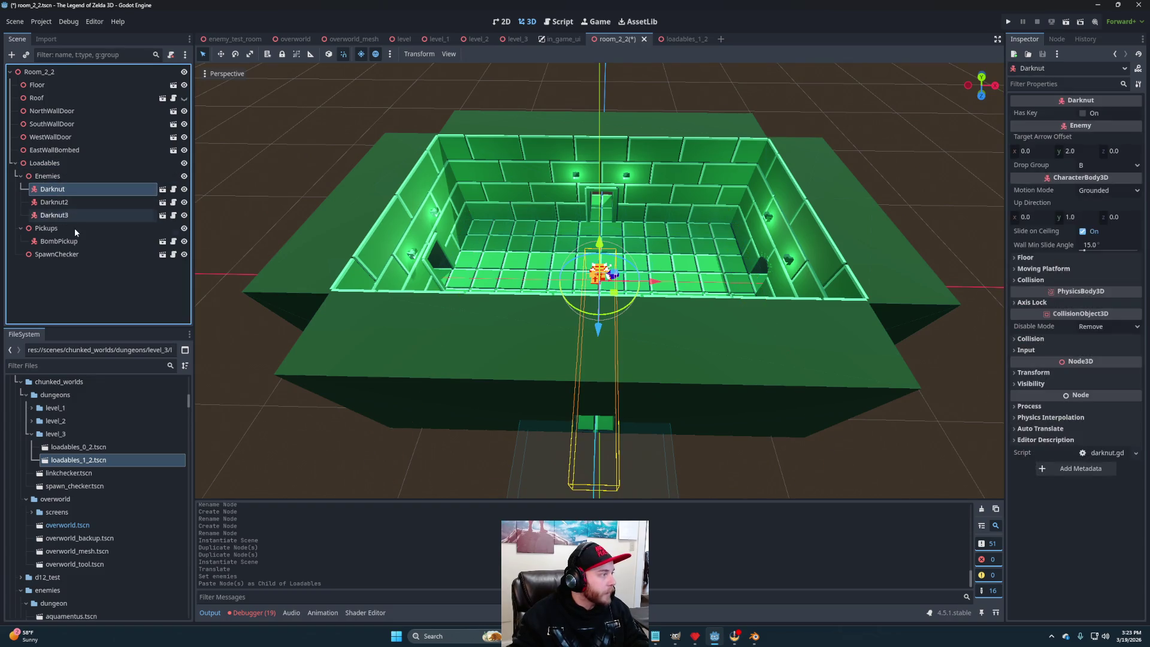
{"action": "left_click", "coordinate": [59, 163]}
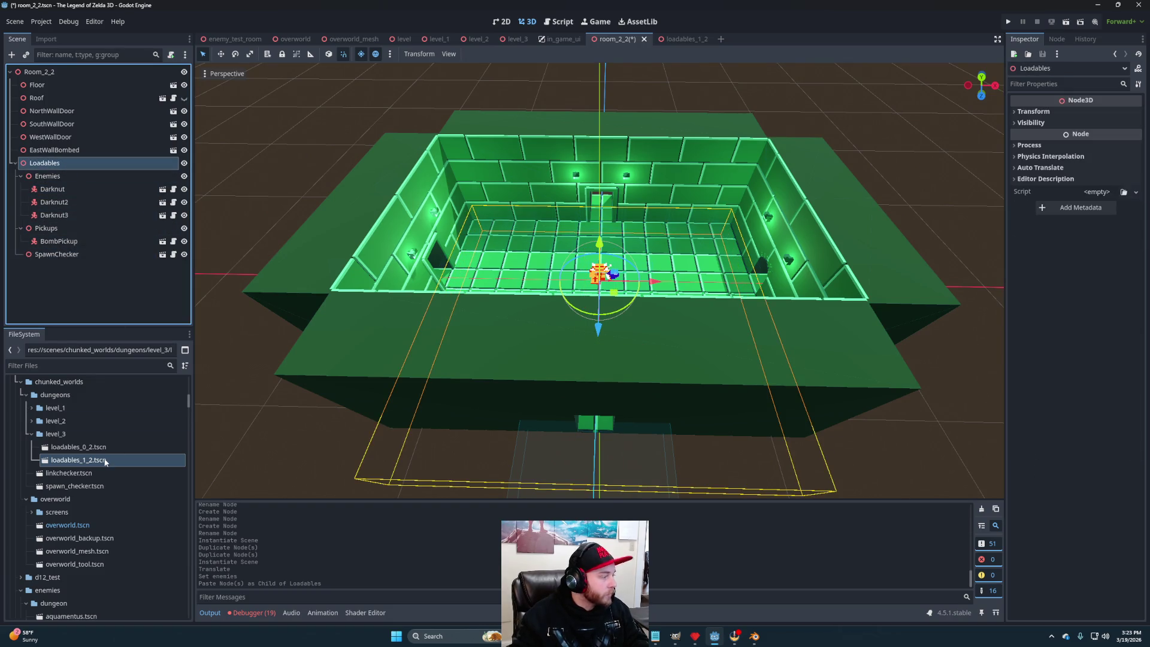
Attach loadables_manager.gd to Loadables, then choose Save Branch as Scene for it.
{"action": "scroll", "scroll_direction": "down", "scroll_amount": 3}
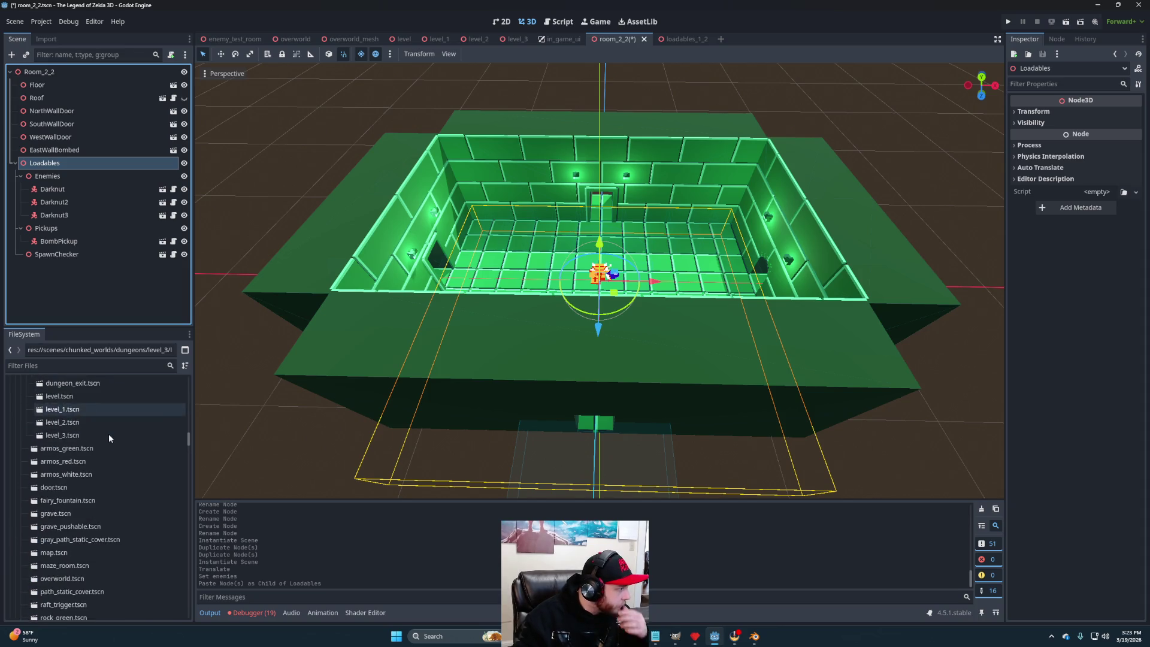
{"action": "scroll", "scroll_direction": "down", "scroll_amount": 3}
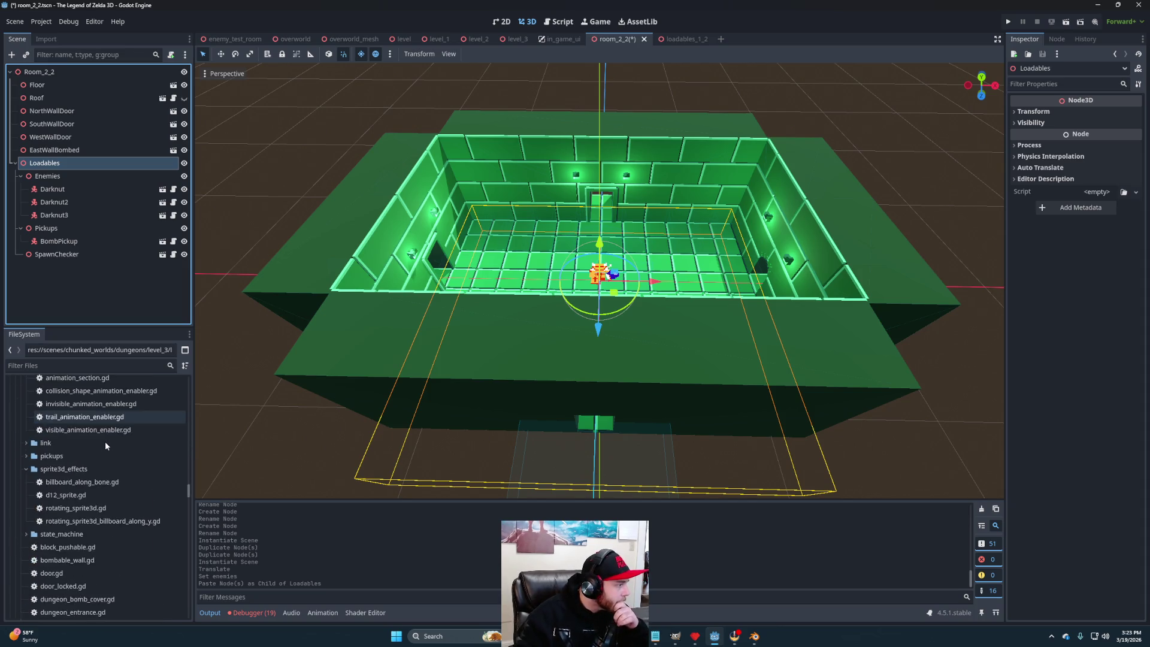
{"action": "scroll", "scroll_direction": "up", "scroll_amount": 3}
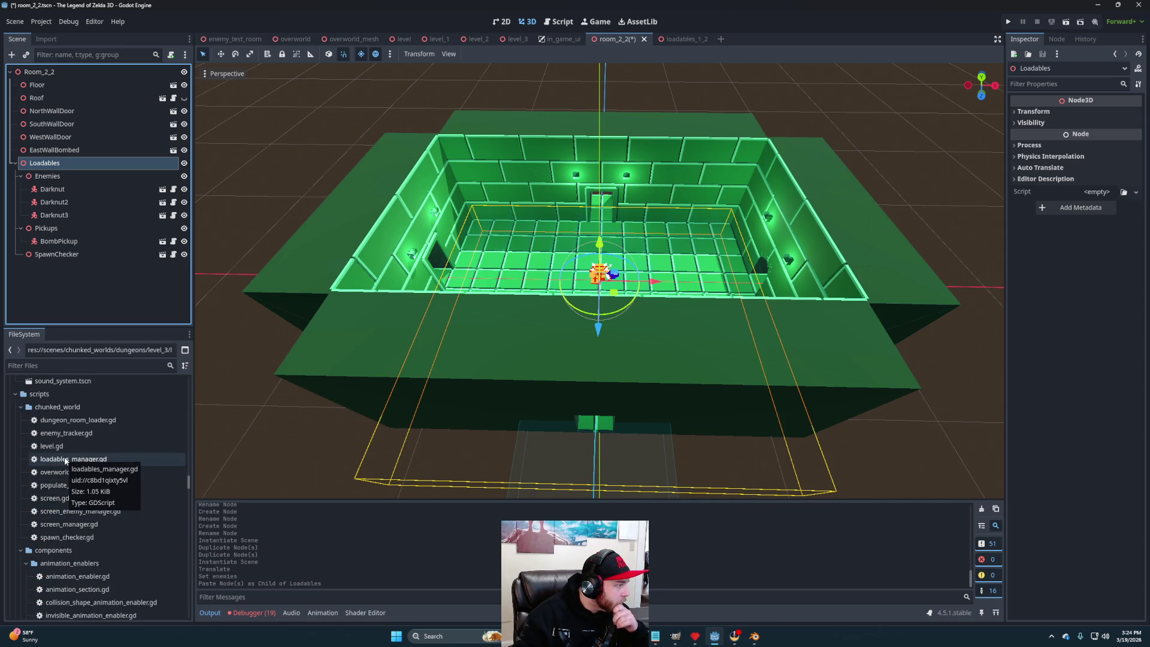
{"action": "left_click_drag", "start_coordinate": [69, 458], "coordinate": [48, 163]}
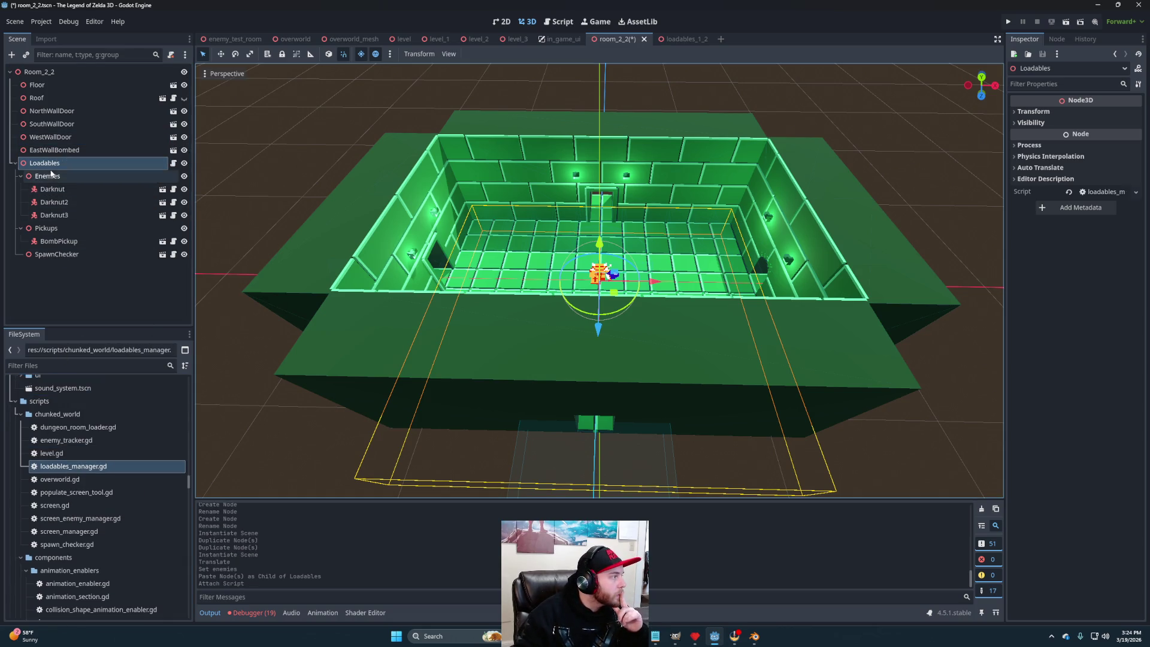
{"action": "right_click", "coordinate": [51, 164]}
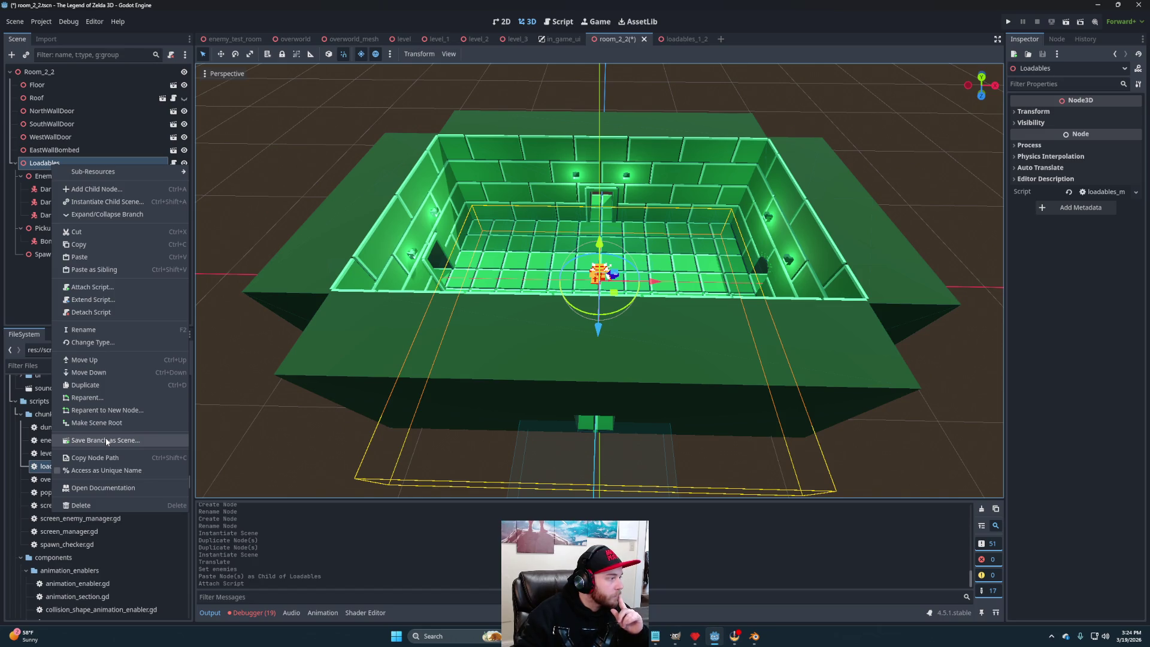
{"action": "left_click", "coordinate": [106, 440]}
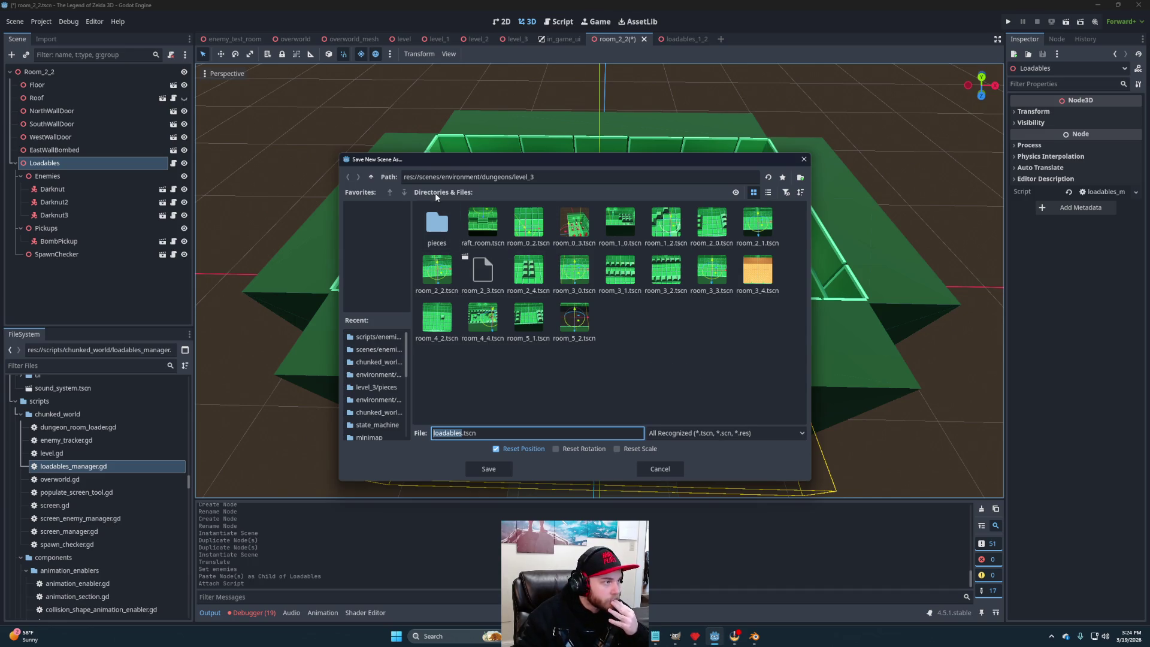
Save the Loadables branch as loadables_2_2.tscn in scenes/chunked_worlds/dungeons/level_3.
{"action": "left_click", "coordinate": [370, 177]}
{"action": "left_click", "coordinate": [371, 176]}
{"action": "left_click", "coordinate": [371, 176]}
{"action": "left_click", "coordinate": [448, 228]}
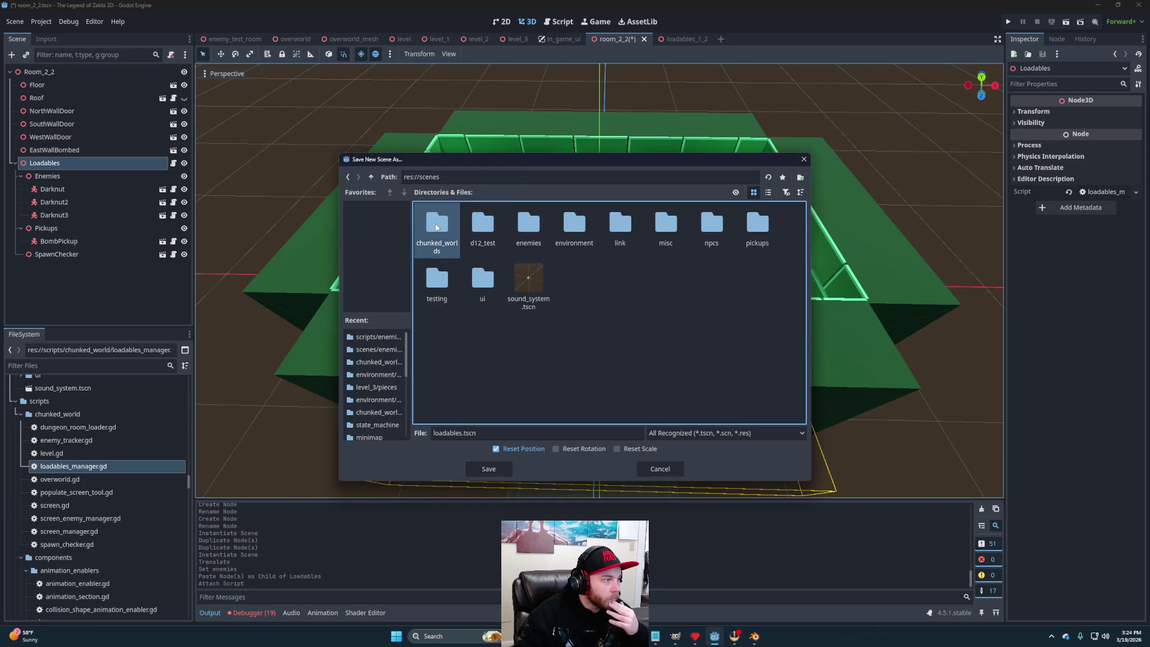
{"action": "double_click", "coordinate": [446, 230]}
{"action": "double_click", "coordinate": [437, 225]}
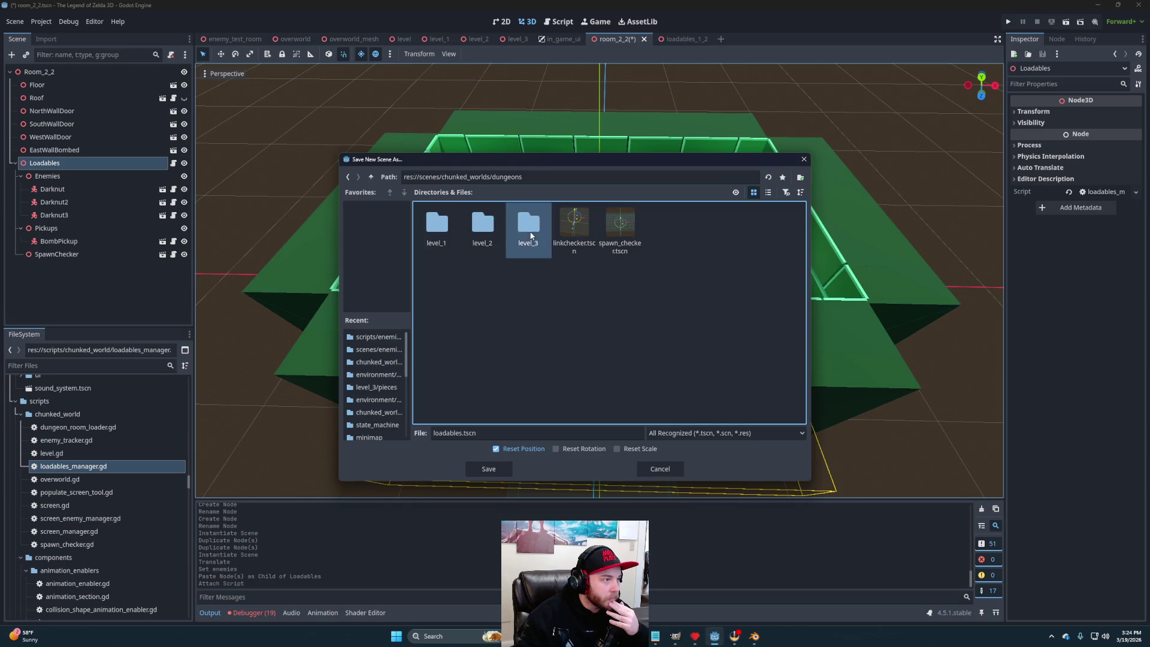
{"action": "double_click", "coordinate": [527, 224]}
{"action": "left_click", "coordinate": [467, 433]}
{"action": "type", "text": "_"}
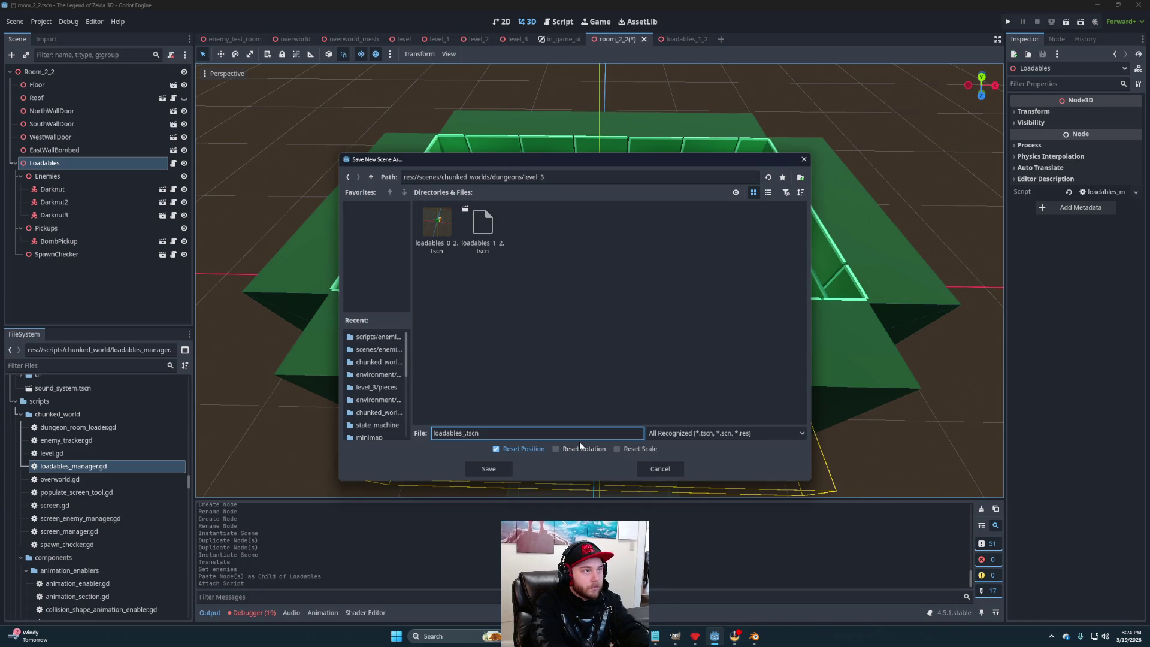
{"action": "type", "text": "2_"}
{"action": "type", "text": "2"}
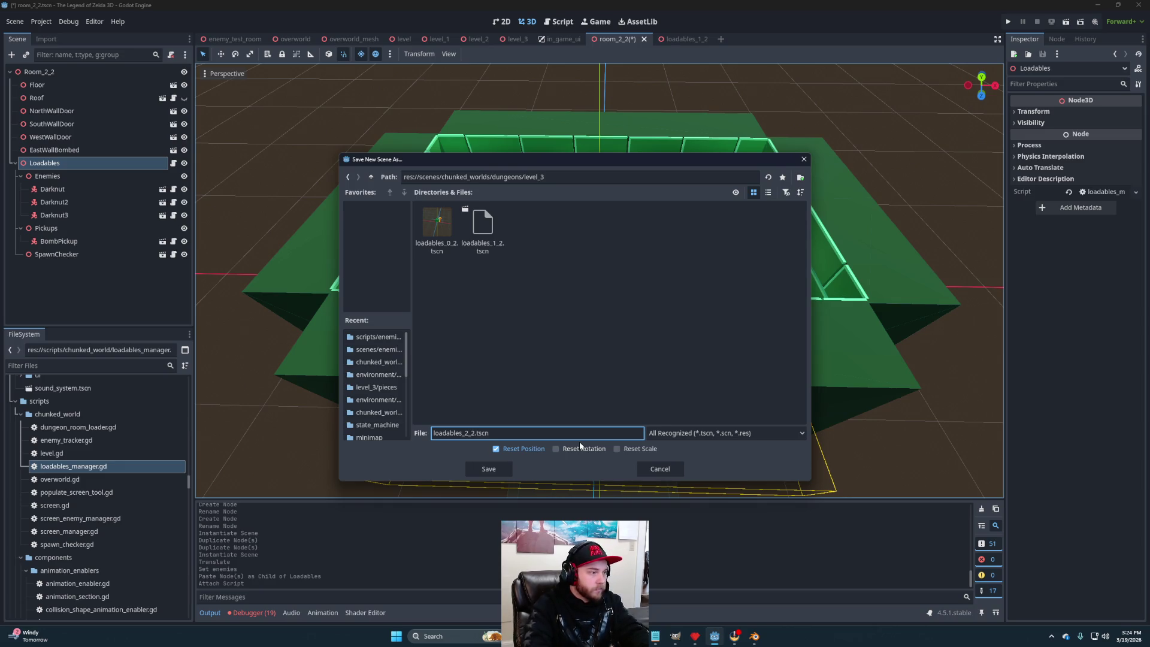
{"action": "left_click", "coordinate": [491, 467]}
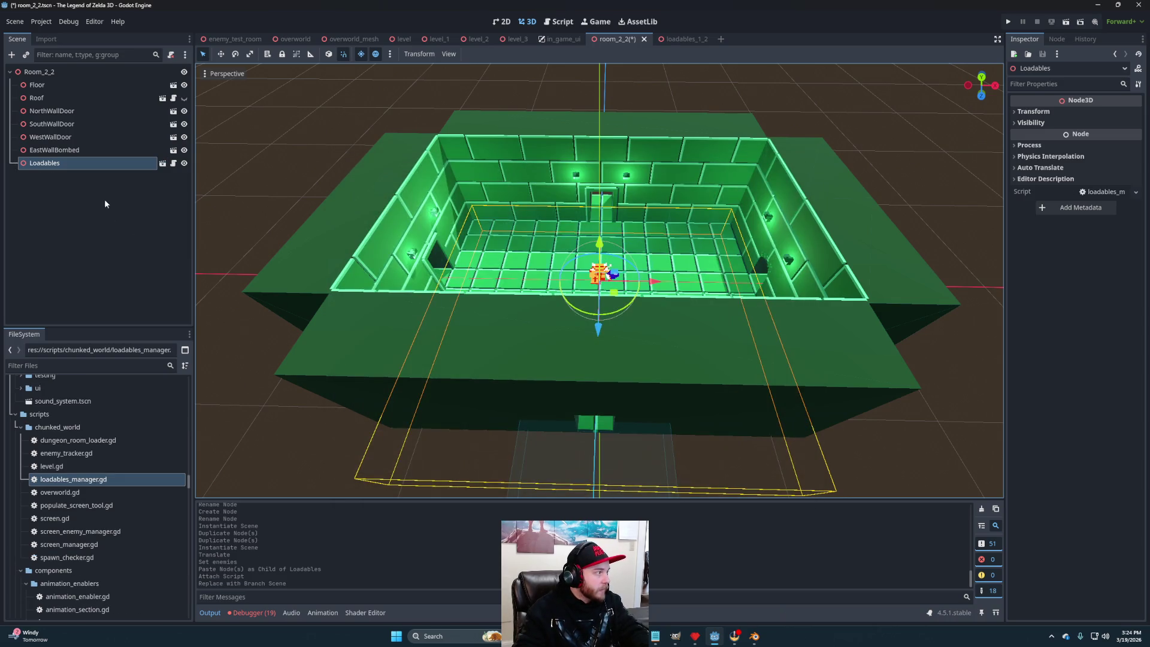
Rename the node and the branch scene's root to Loadables_2_2 and save the scene.
{"action": "left_click", "coordinate": [90, 164]}
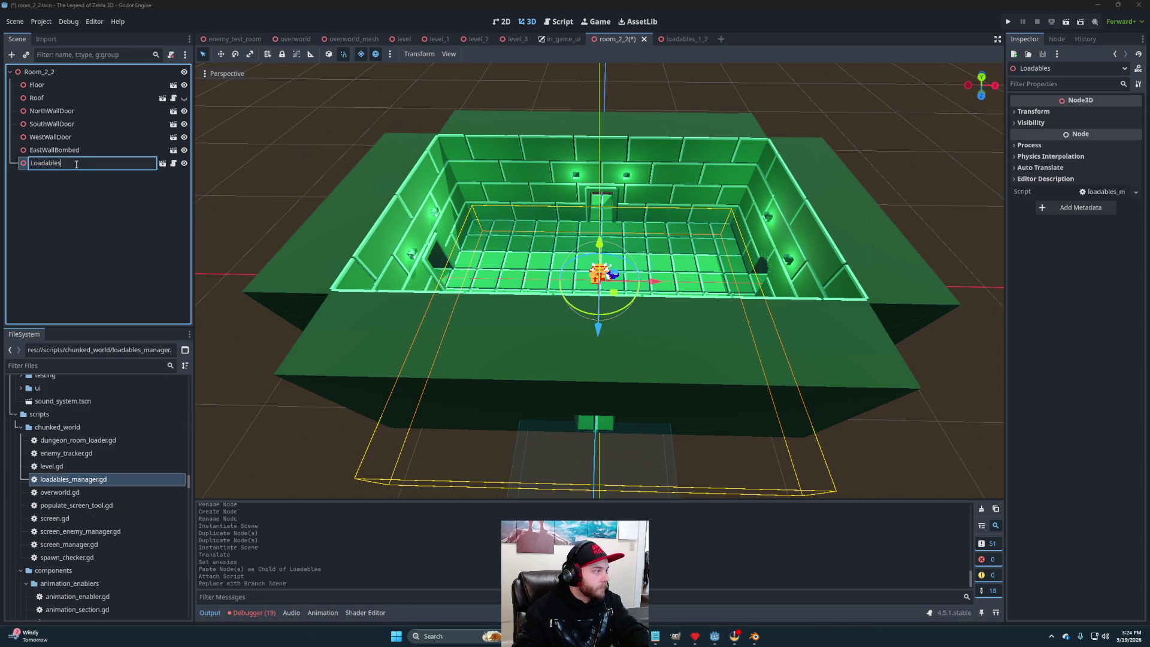
{"action": "type", "text": "_2_"}
{"action": "key", "text": "Return"}
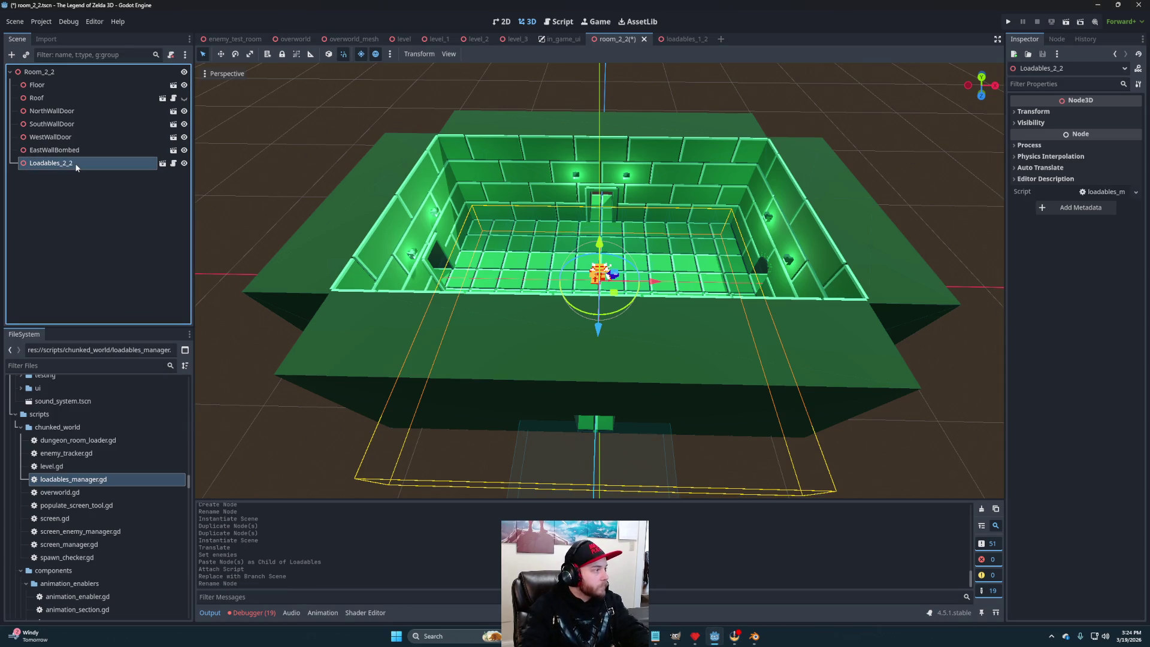
{"action": "left_click", "coordinate": [162, 163]}
{"action": "left_click", "coordinate": [72, 72]}
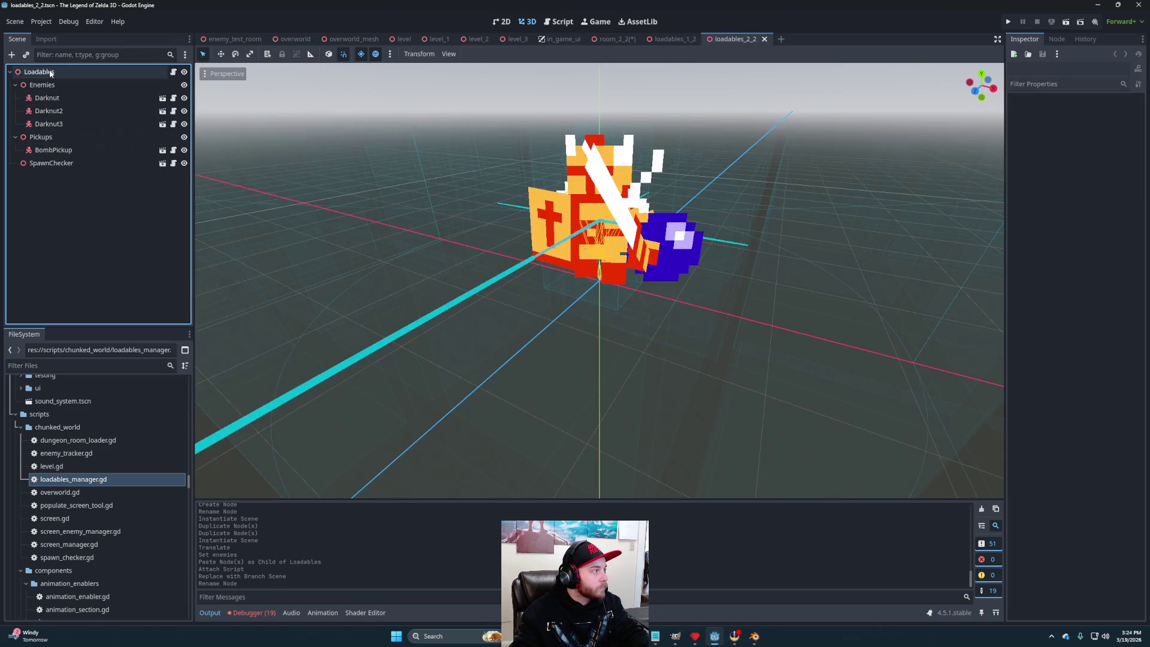
{"action": "left_click", "coordinate": [72, 72]}
{"action": "type", "text": "_2_2"}
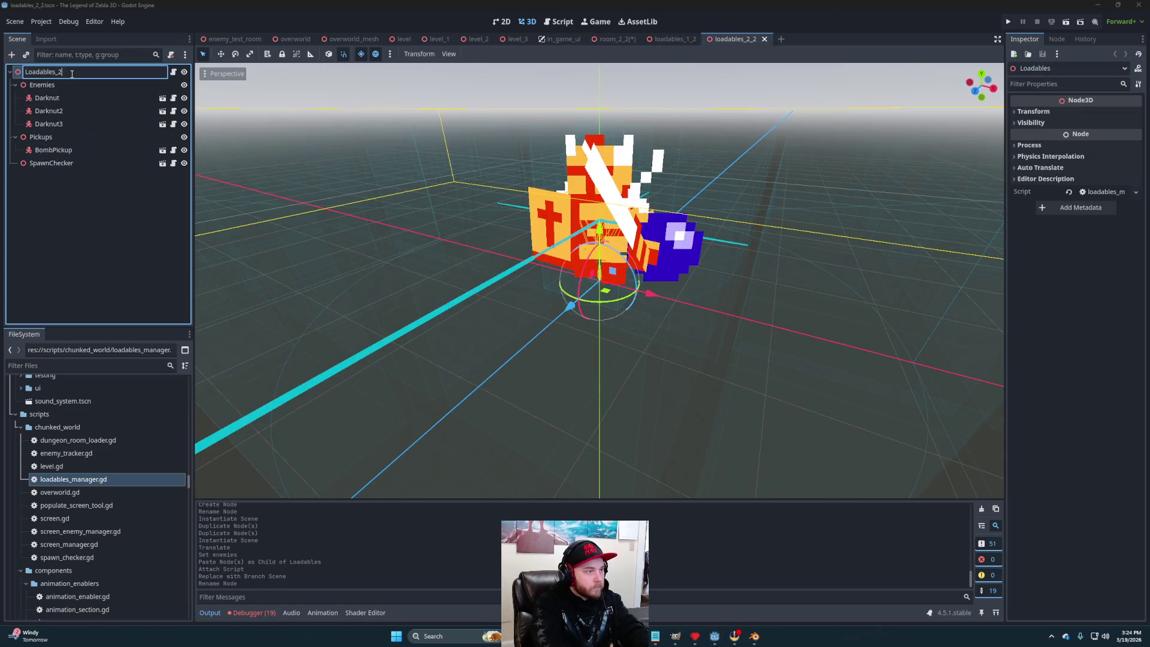
{"action": "key", "text": "Return"}
{"action": "key", "text": "ctrl+s"}
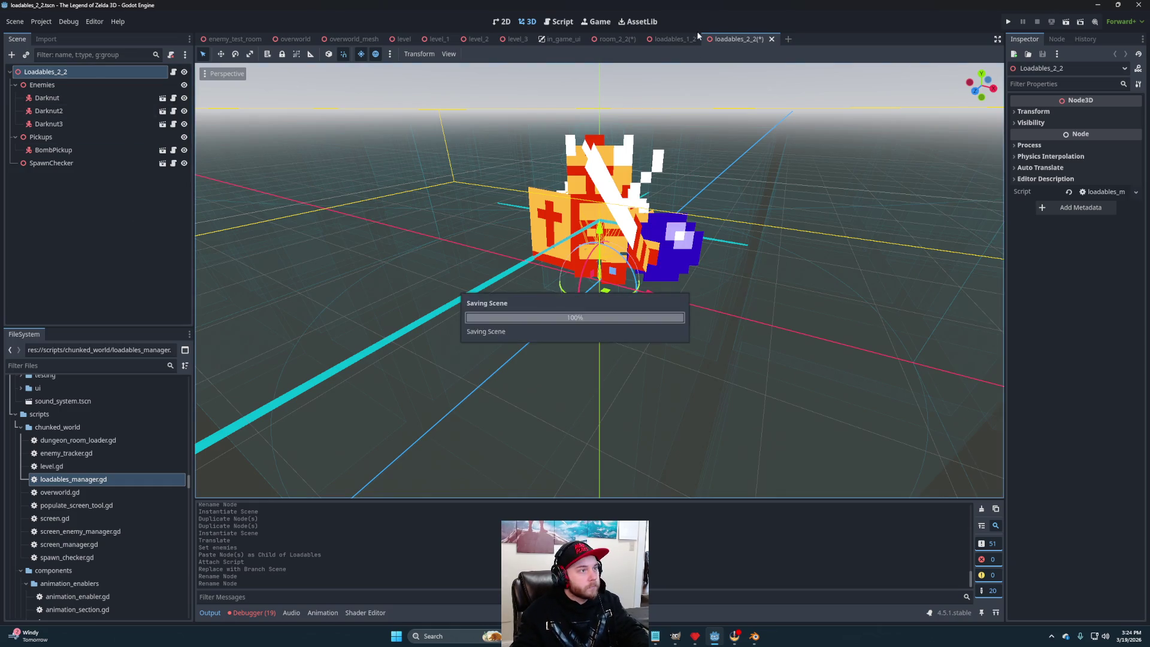
{"action": "left_click", "coordinate": [613, 39]}
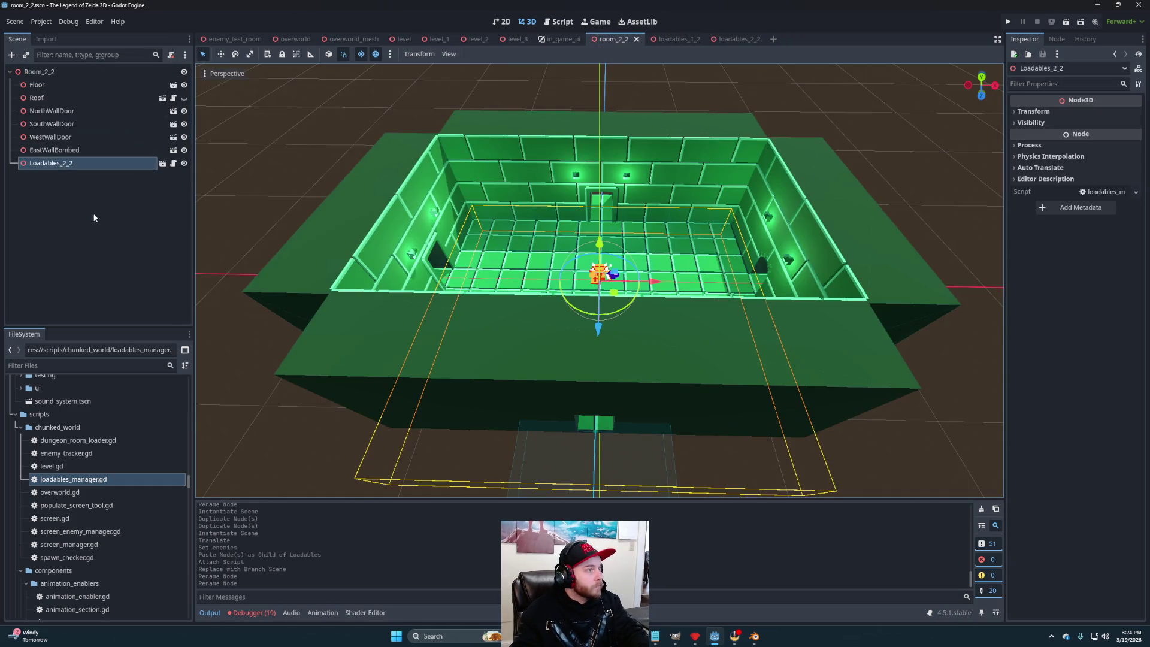
Open Room_0_2 from level_3 and copy its Linkchecker node.
{"action": "left_click", "coordinate": [93, 217]}
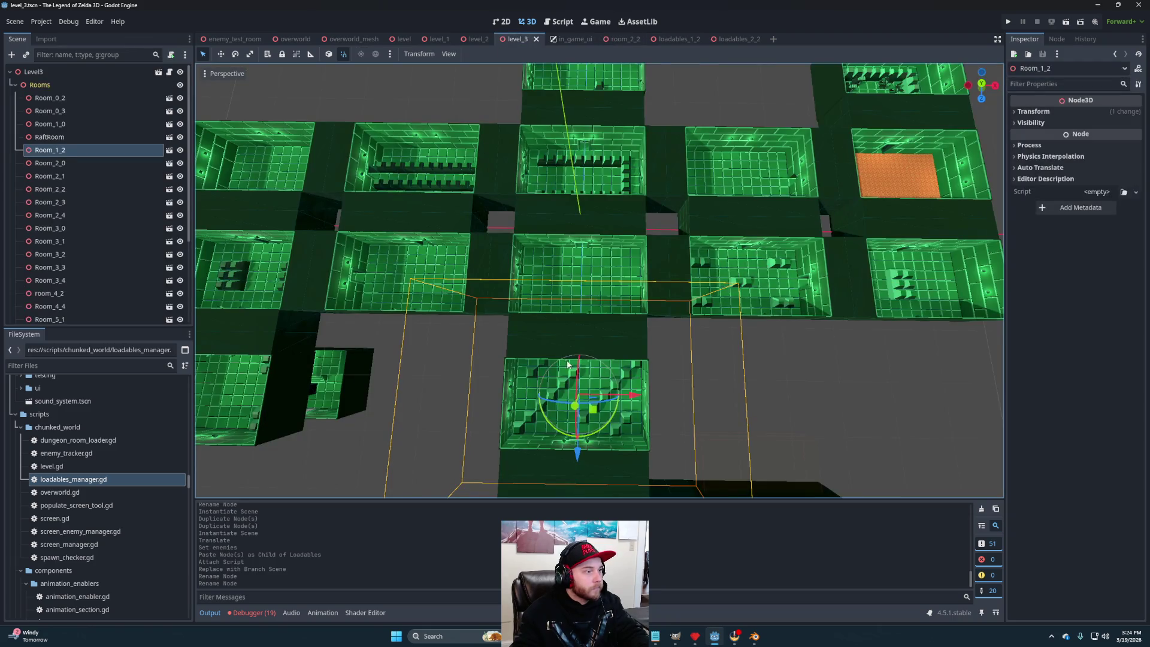
{"action": "scroll", "scroll_direction": "down", "scroll_amount": 3}
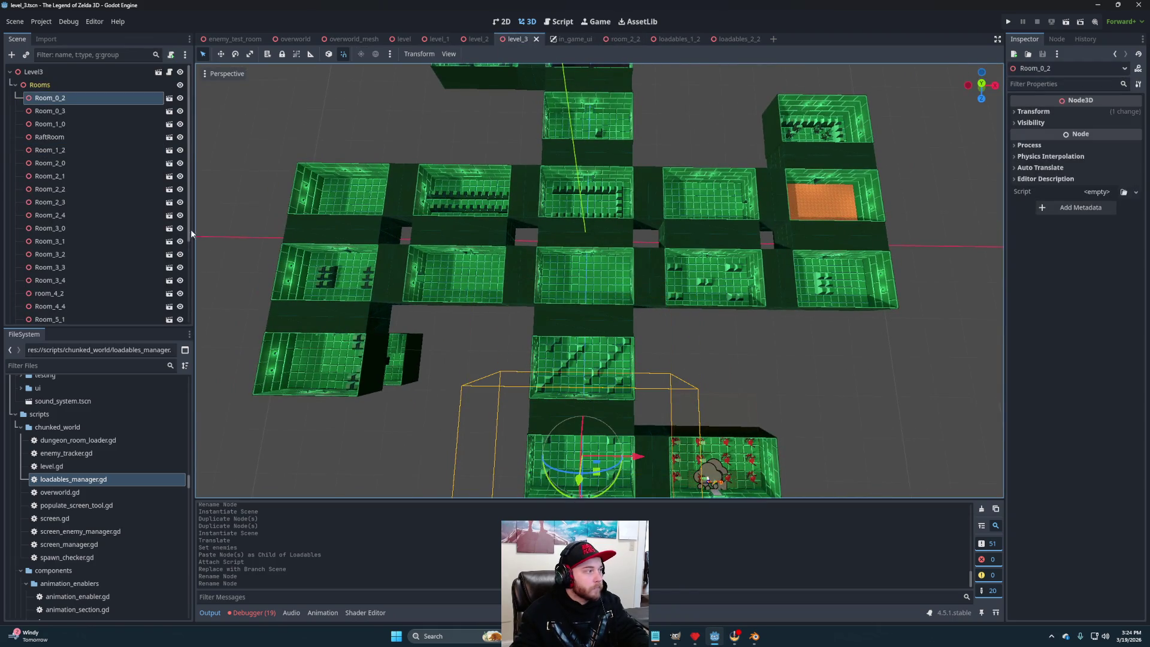
{"action": "left_click", "coordinate": [169, 98]}
{"action": "left_click", "coordinate": [66, 254]}
{"action": "left_click", "coordinate": [60, 230]}
Paste the Linkchecker under the Room_2_2 root, save room_2_2, and return to level_3.
{"action": "left_click", "coordinate": [613, 39]}
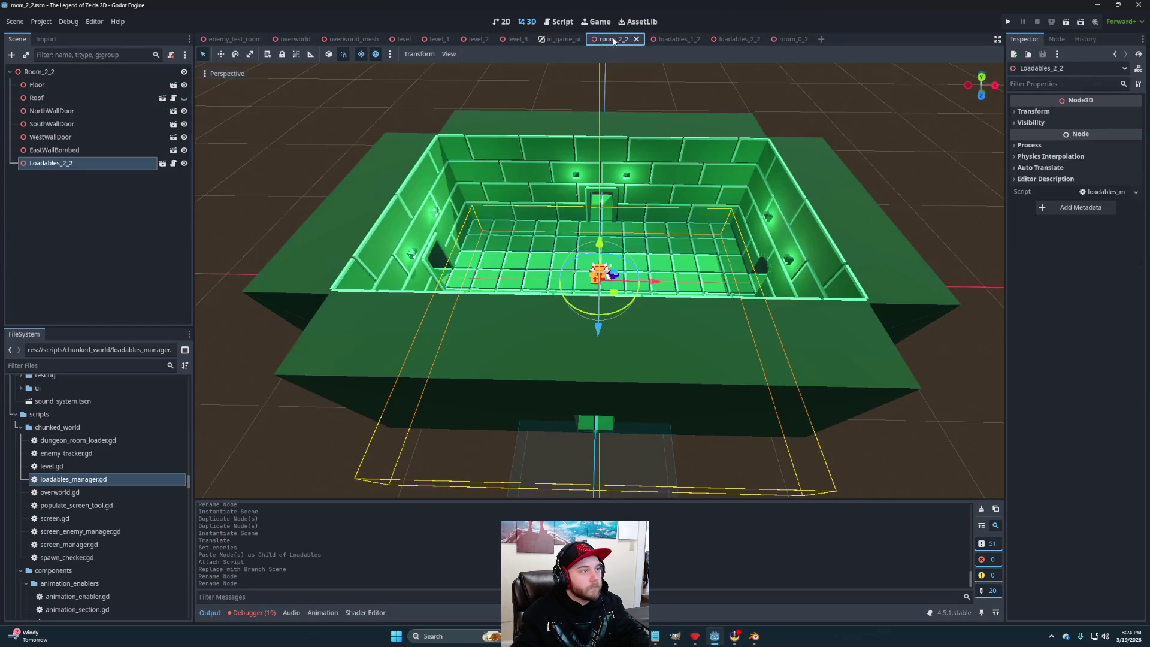
{"action": "left_click", "coordinate": [101, 72]}
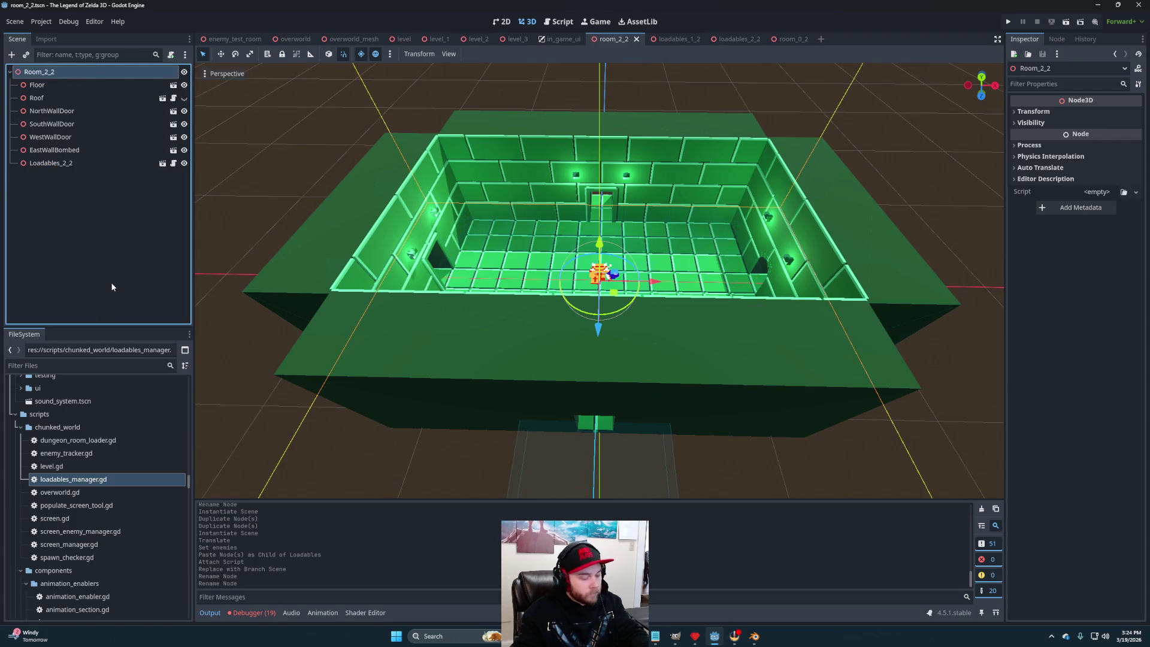
{"action": "key", "text": "ctrl+v"}
{"action": "scroll", "scroll_direction": "up", "scroll_amount": 3}
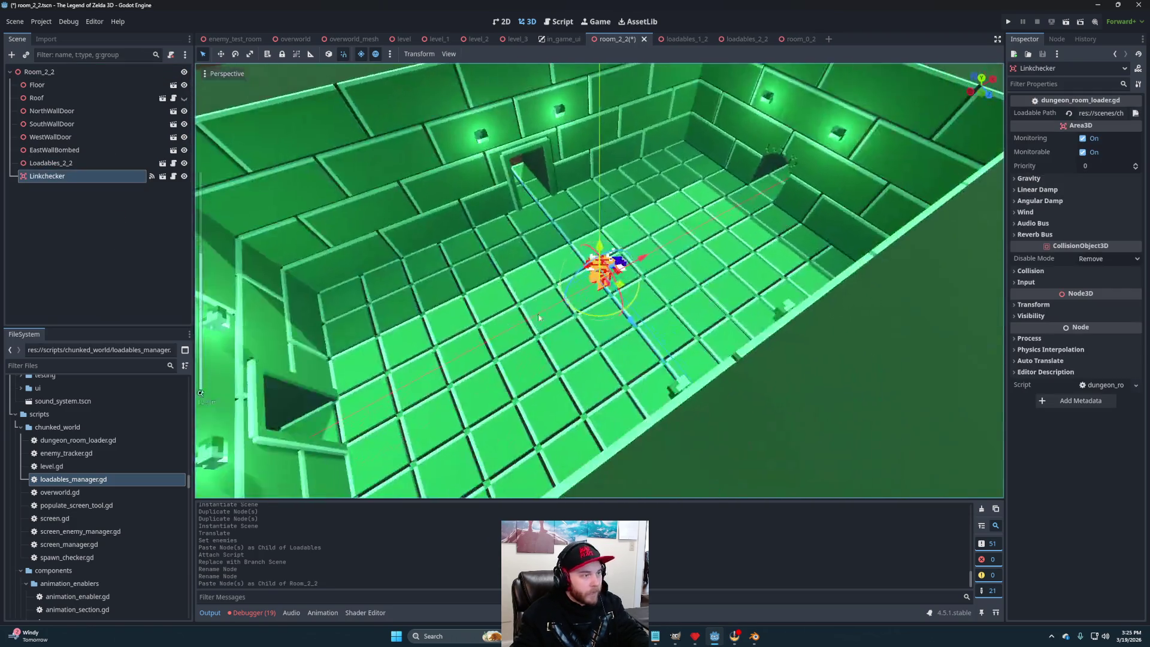
{"action": "scroll", "scroll_direction": "down", "scroll_amount": 3}
{"action": "scroll", "scroll_direction": "up", "scroll_amount": 3}
{"action": "left_click", "coordinate": [117, 253]}
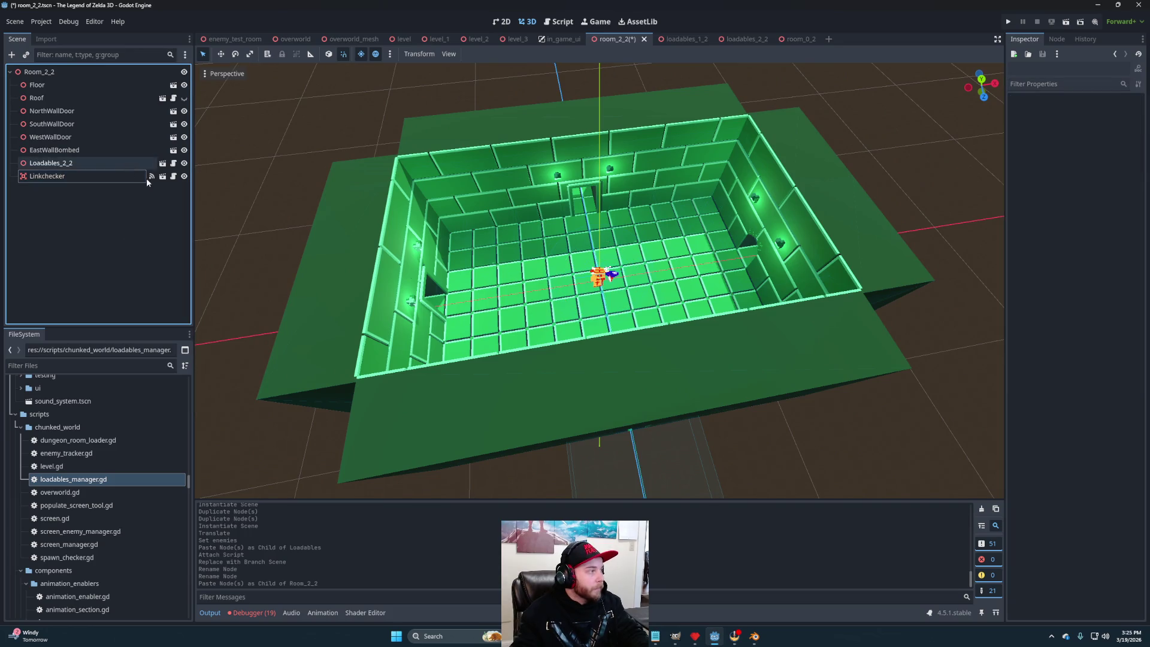
{"action": "key", "text": "ctrl+s"}
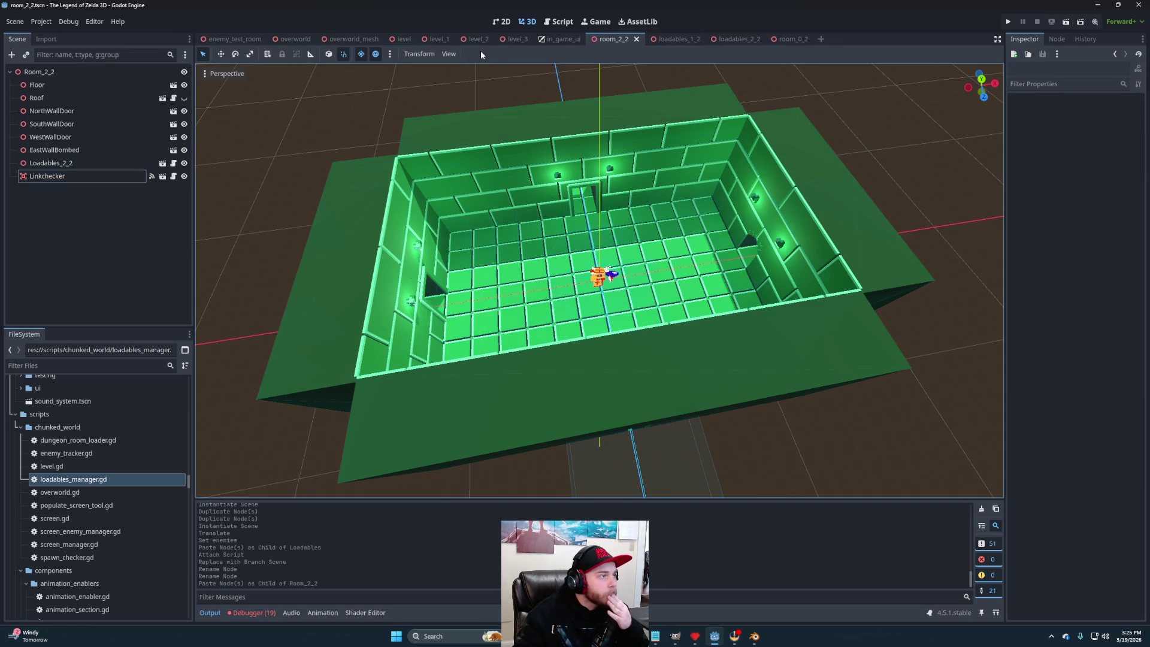
{"action": "left_click", "coordinate": [516, 40]}
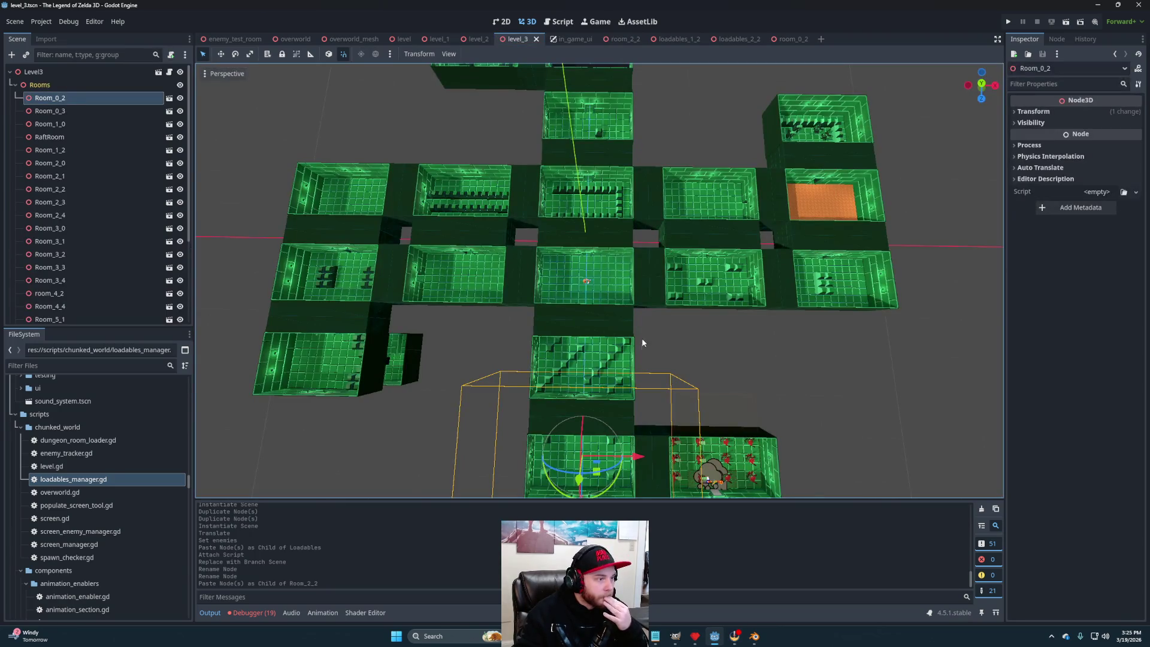
{"action": "scroll", "scroll_direction": "up", "scroll_amount": 3}
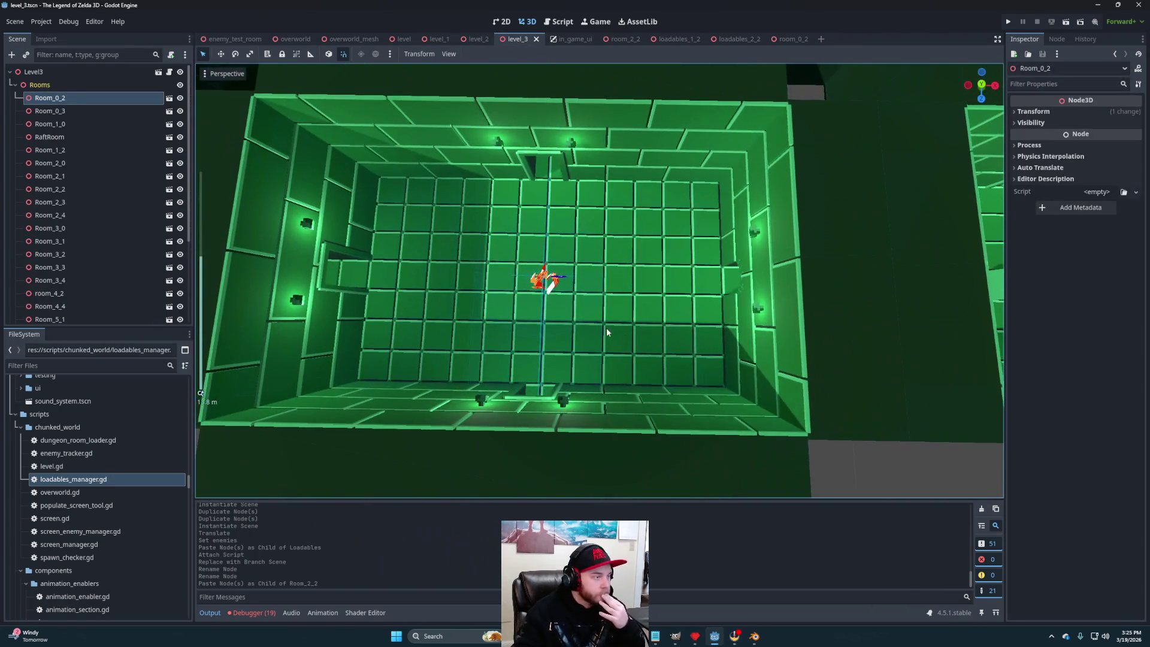
Browse the FileSystem to environment/dungeons/level_2/pieces and select bomb_cover.tscn.
{"action": "scroll", "scroll_direction": "down", "scroll_amount": 3}
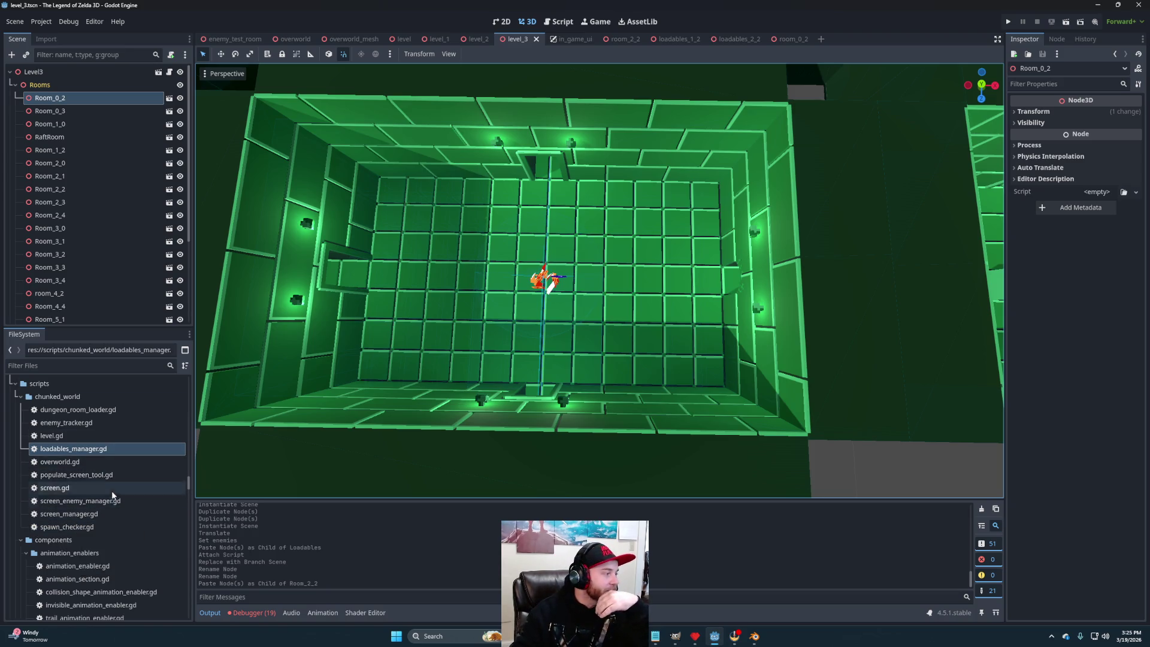
{"action": "scroll", "scroll_direction": "down", "scroll_amount": 3}
{"action": "scroll", "scroll_direction": "down", "scroll_amount": 3}
{"action": "scroll", "scroll_direction": "down", "scroll_amount": 3}
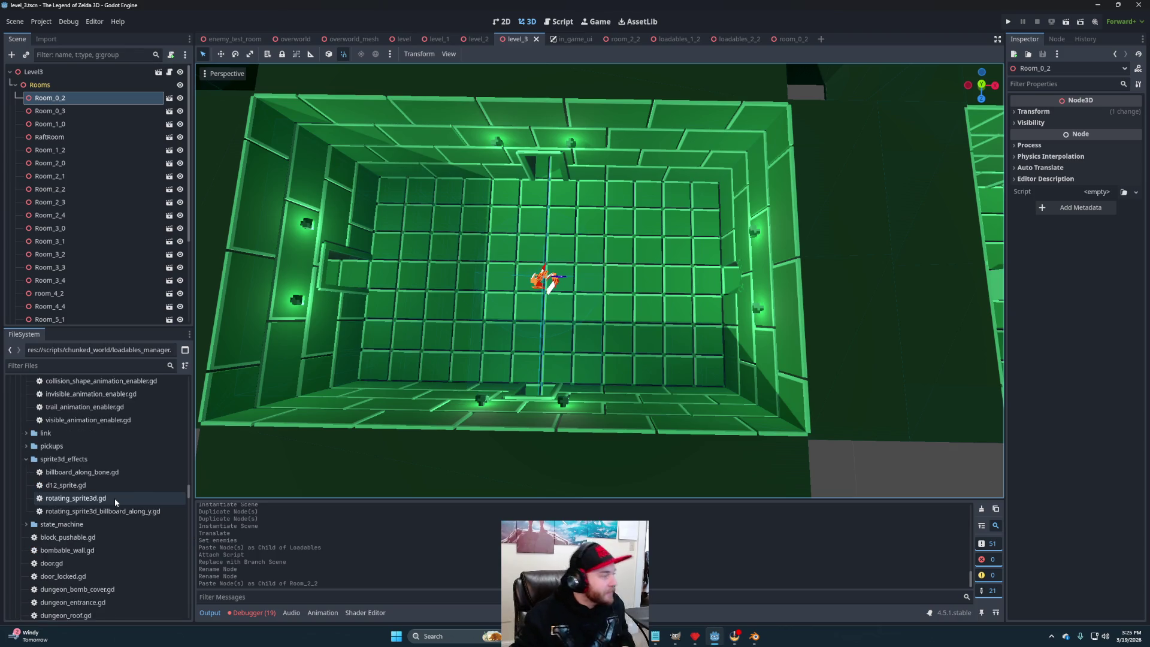
{"action": "scroll", "scroll_direction": "up", "scroll_amount": 3}
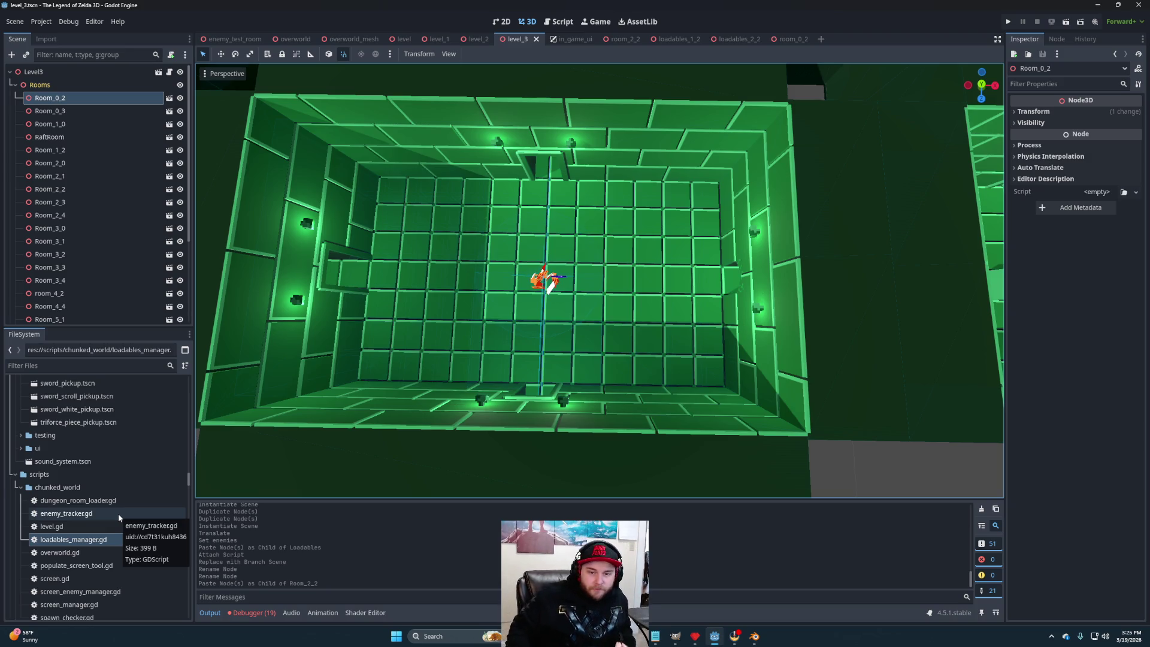
{"action": "scroll", "scroll_direction": "up", "scroll_amount": 3}
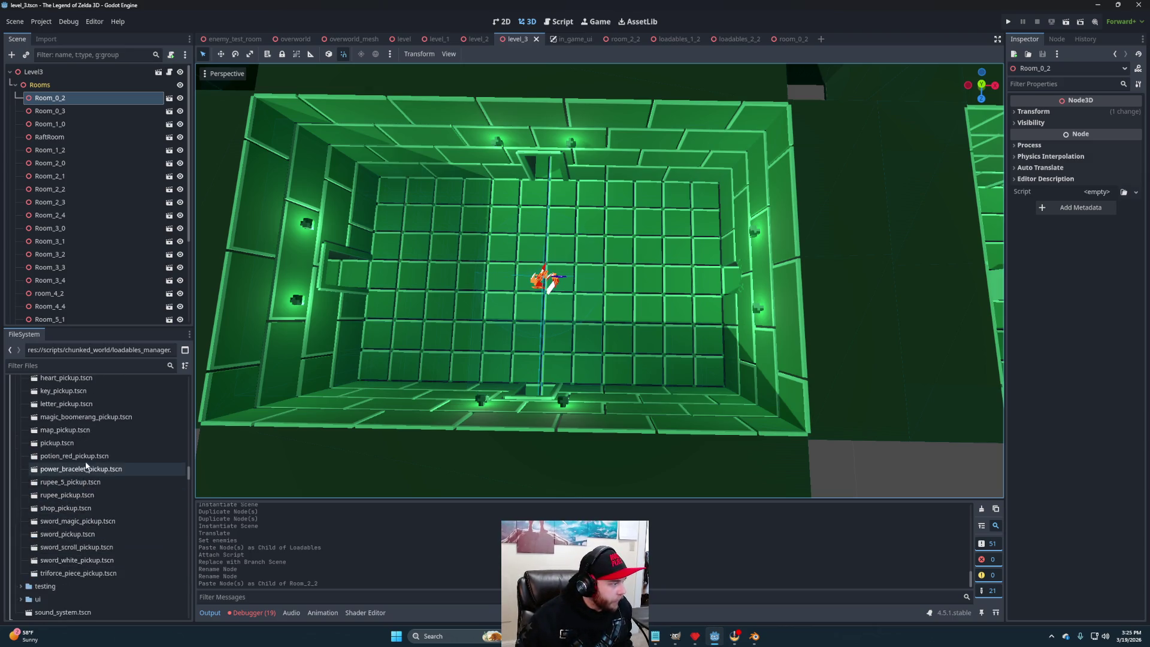
{"action": "scroll", "scroll_direction": "up", "scroll_amount": 3}
{"action": "scroll", "scroll_direction": "up", "scroll_amount": 3}
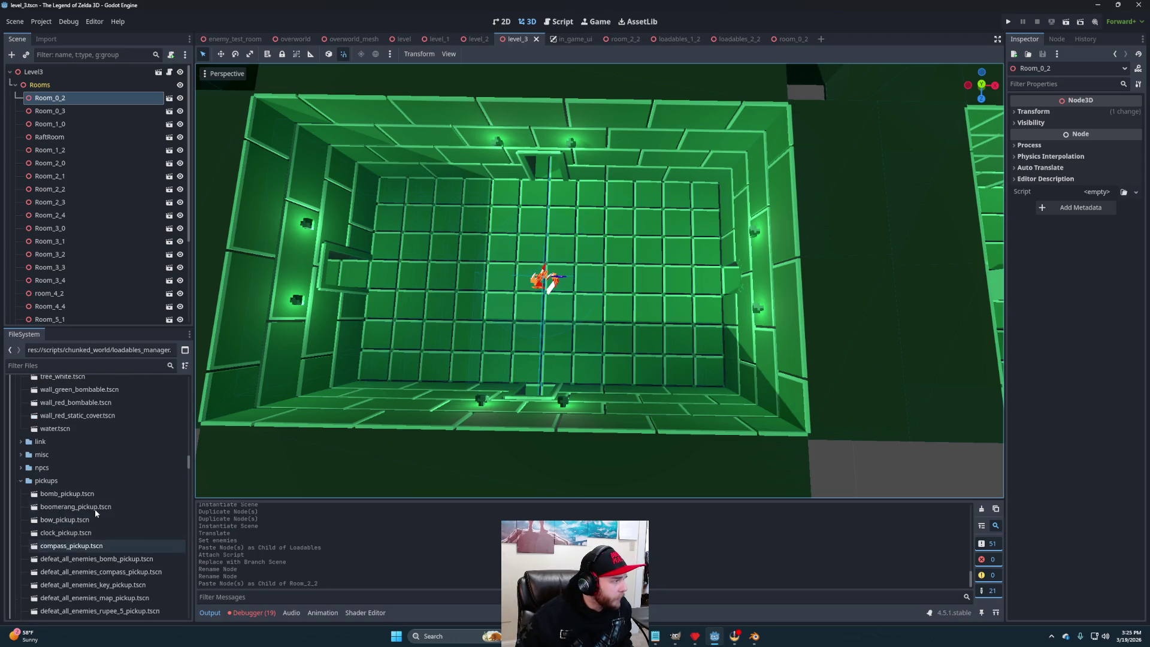
{"action": "scroll", "scroll_direction": "up", "scroll_amount": 3}
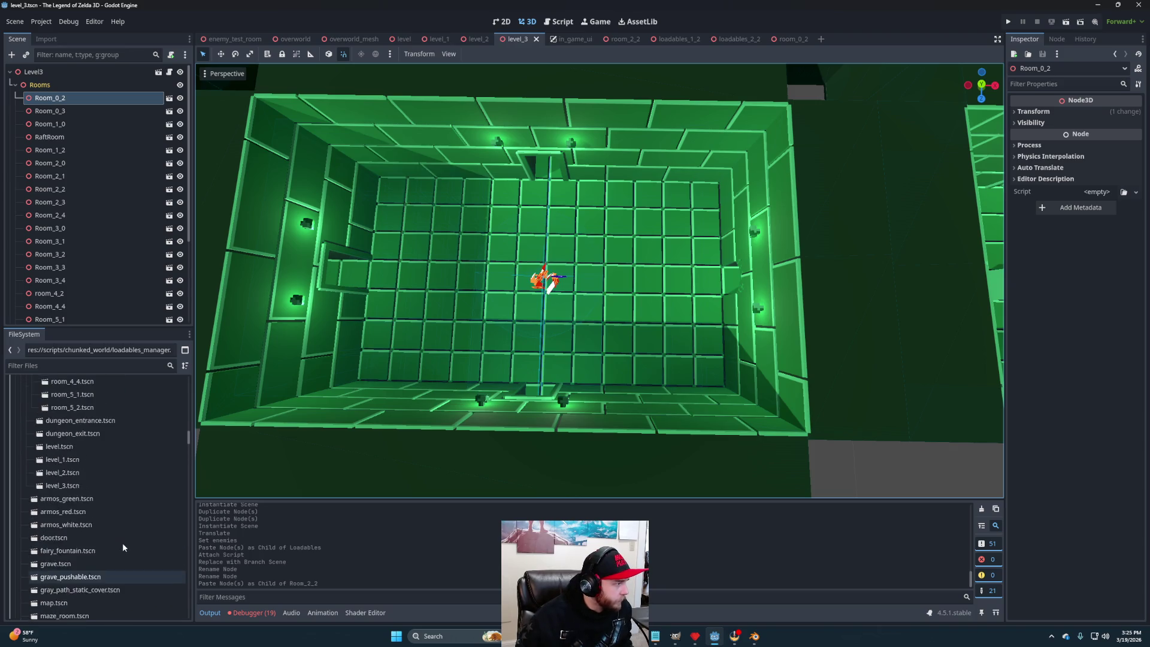
{"action": "scroll", "scroll_direction": "up", "scroll_amount": 3}
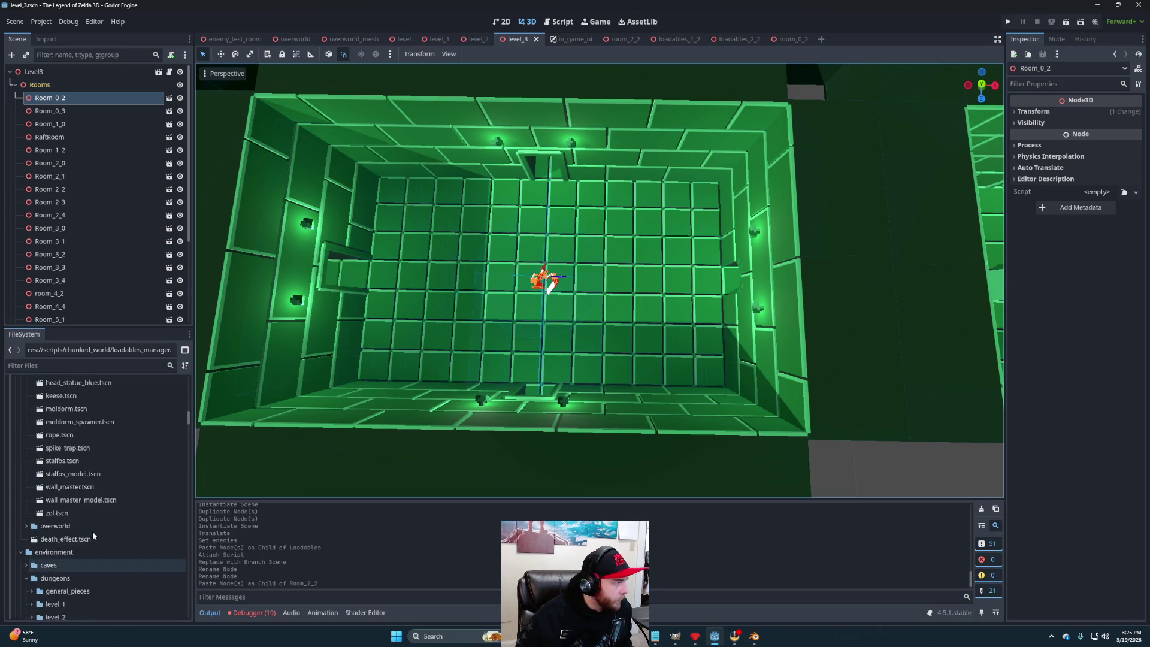
{"action": "scroll", "scroll_direction": "up", "scroll_amount": 3}
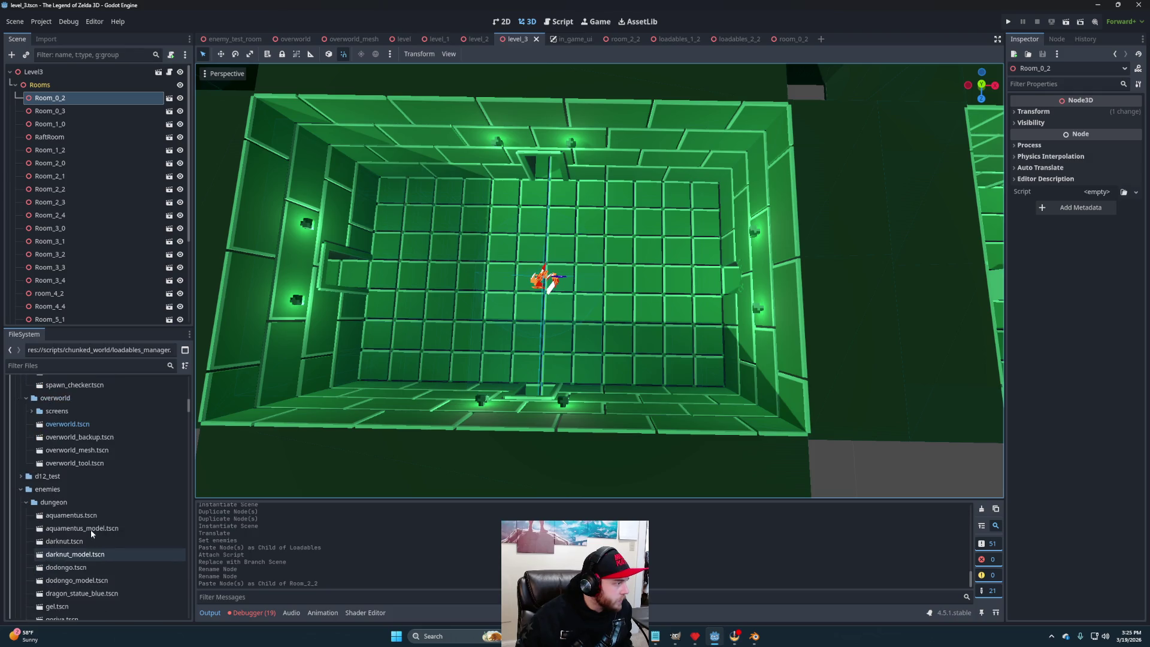
{"action": "scroll", "scroll_direction": "up", "scroll_amount": 3}
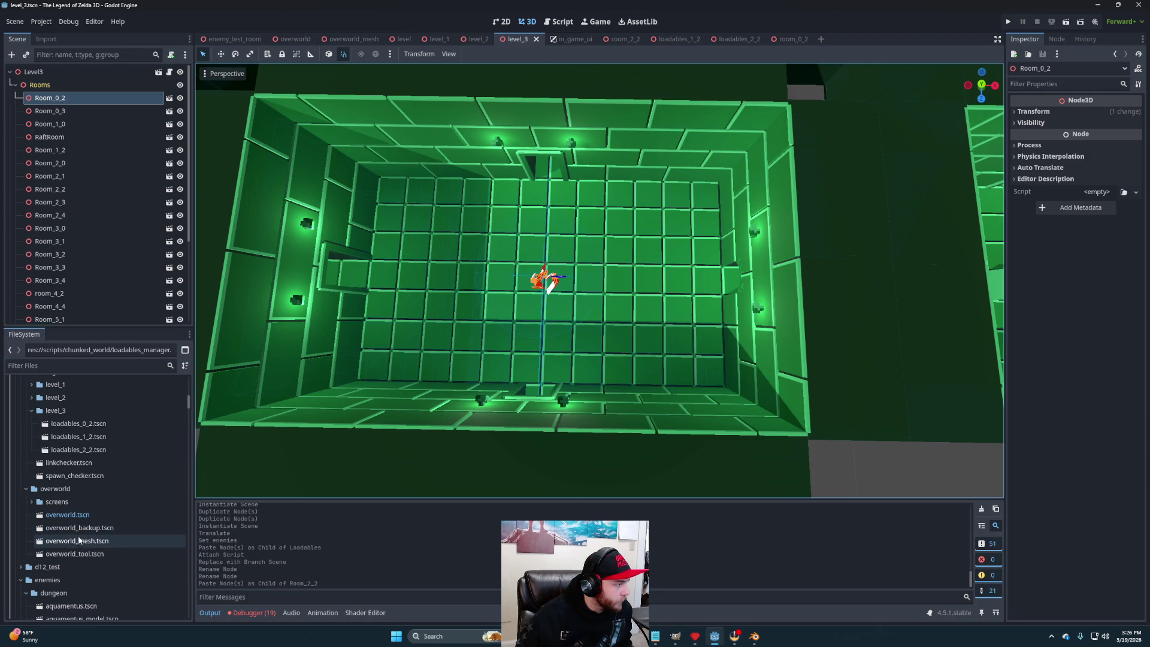
{"action": "scroll", "scroll_direction": "up", "scroll_amount": 3}
{"action": "scroll", "scroll_direction": "up", "scroll_amount": 3}
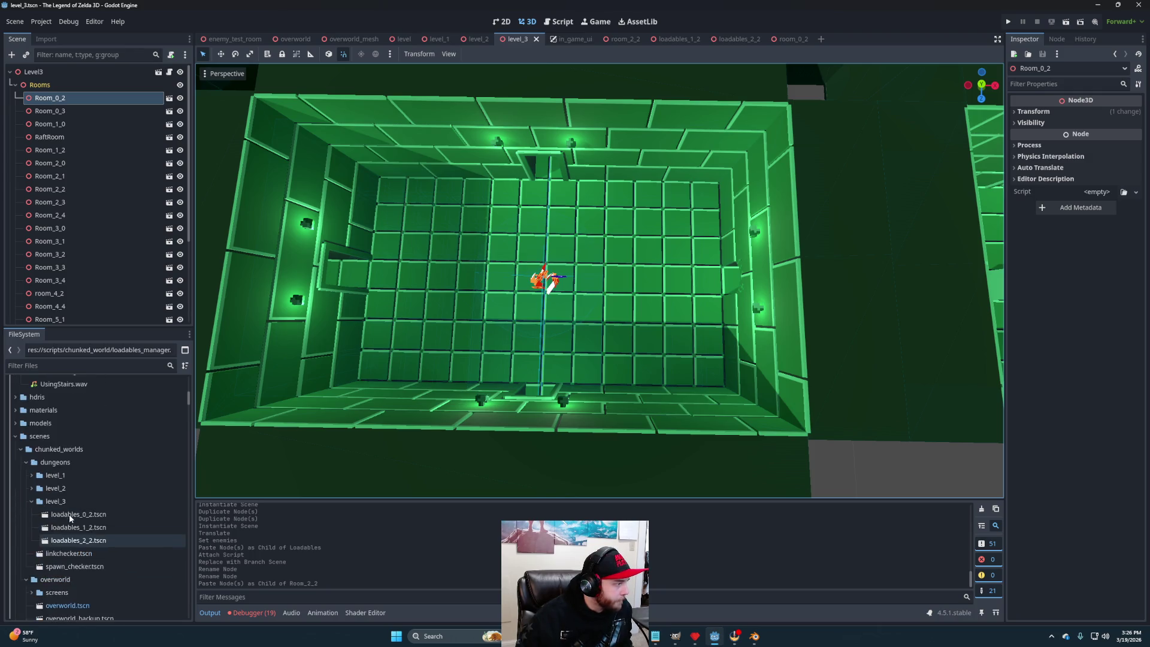
{"action": "scroll", "scroll_direction": "up", "scroll_amount": 3}
{"action": "scroll", "scroll_direction": "down", "scroll_amount": 3}
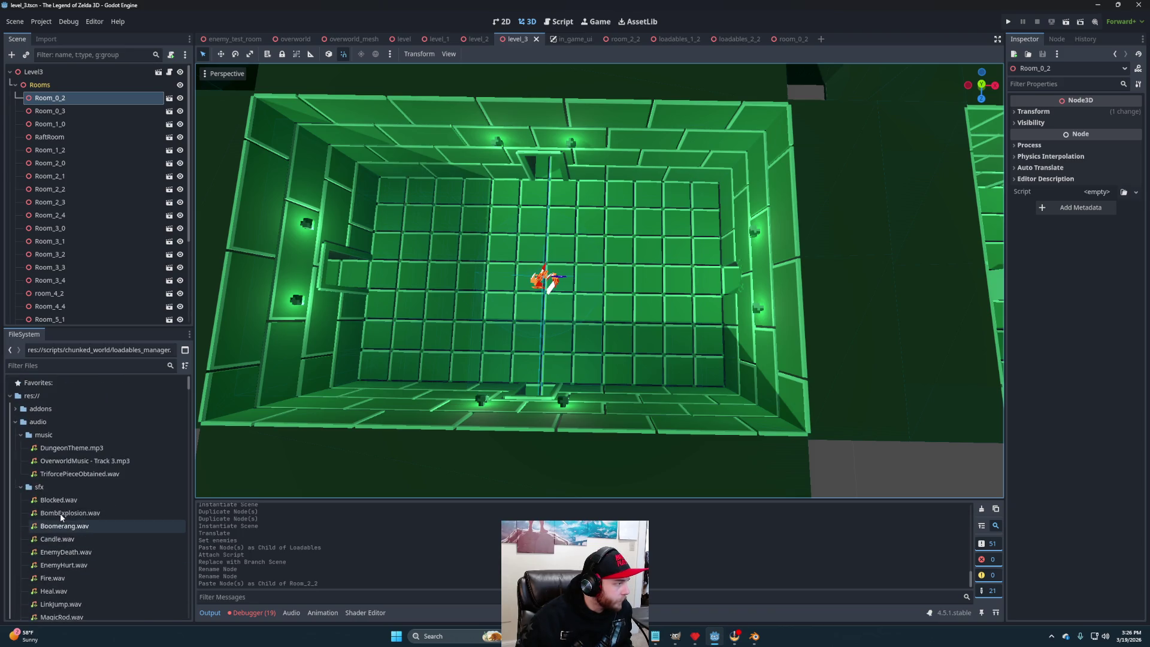
{"action": "scroll", "scroll_direction": "down", "scroll_amount": 3}
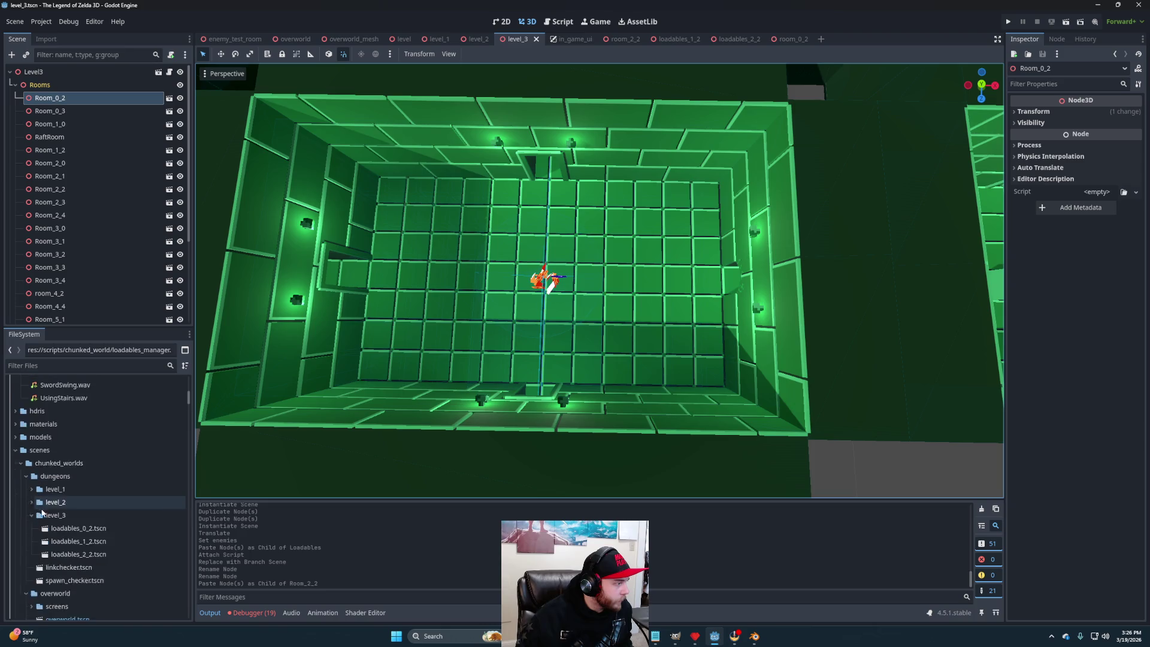
{"action": "left_click", "coordinate": [21, 503]}
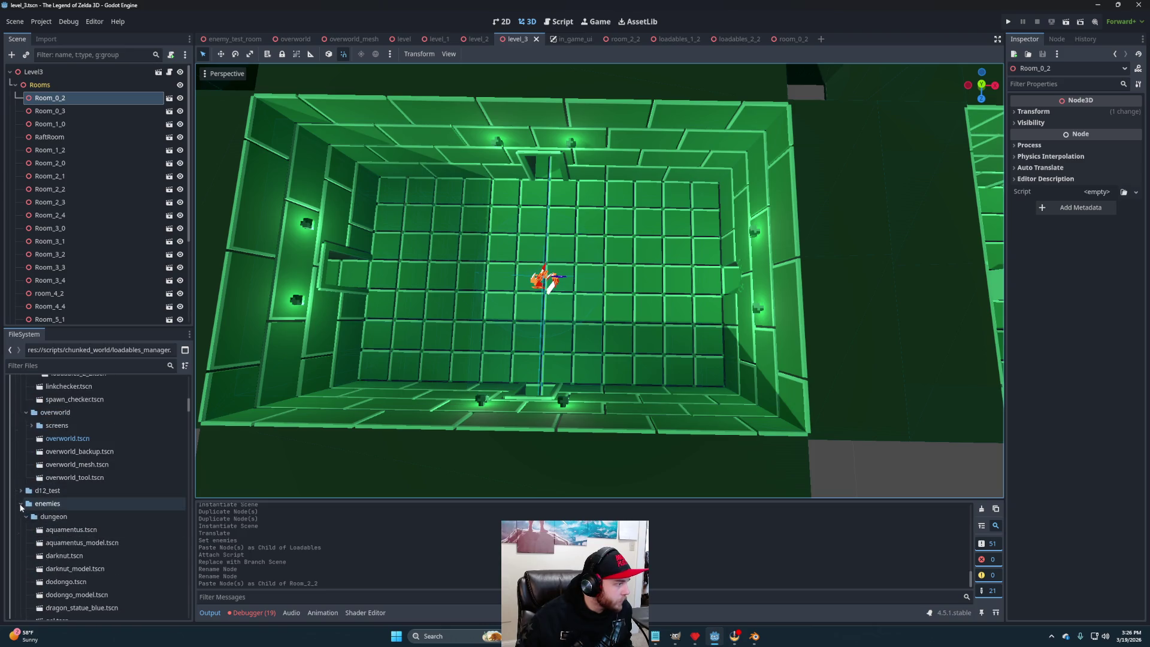
{"action": "left_click", "coordinate": [21, 516]}
{"action": "left_click", "coordinate": [55, 542]}
{"action": "scroll", "scroll_direction": "down", "scroll_amount": 3}
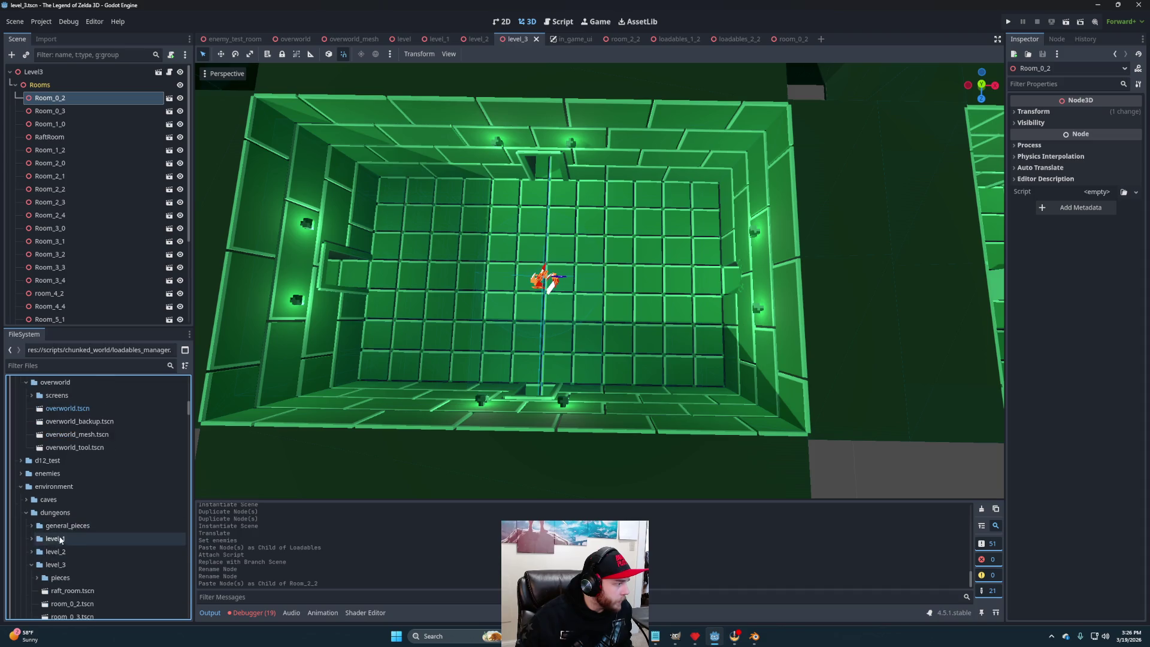
{"action": "left_click", "coordinate": [31, 520]}
{"action": "scroll", "scroll_direction": "down", "scroll_amount": 3}
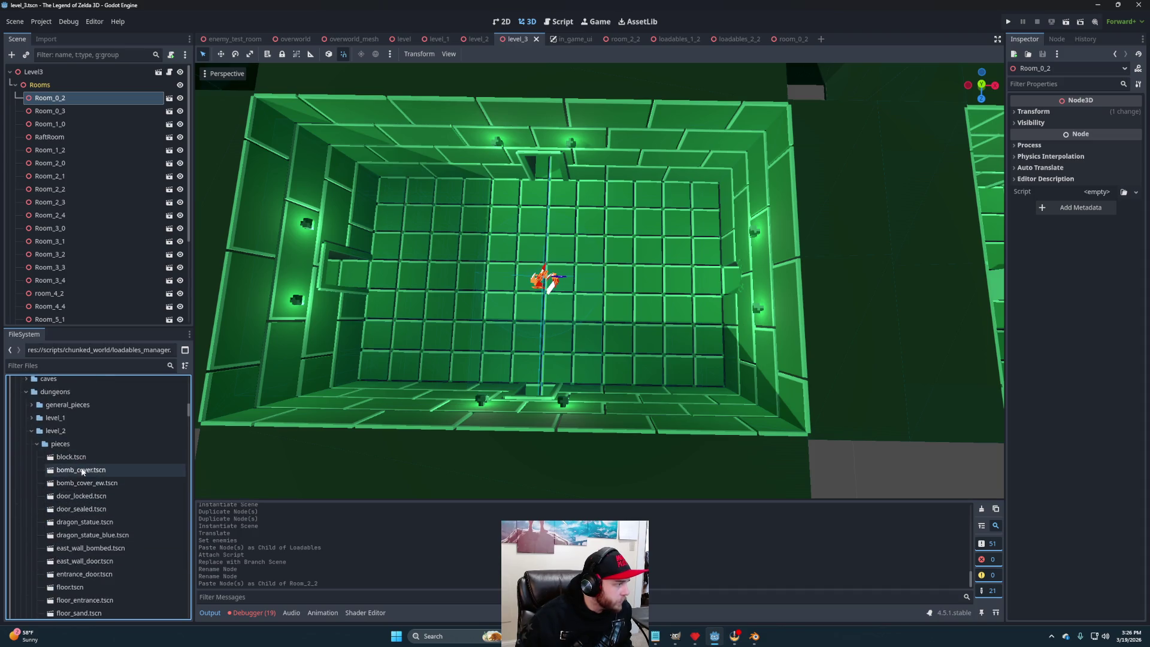
{"action": "left_click", "coordinate": [97, 472]}
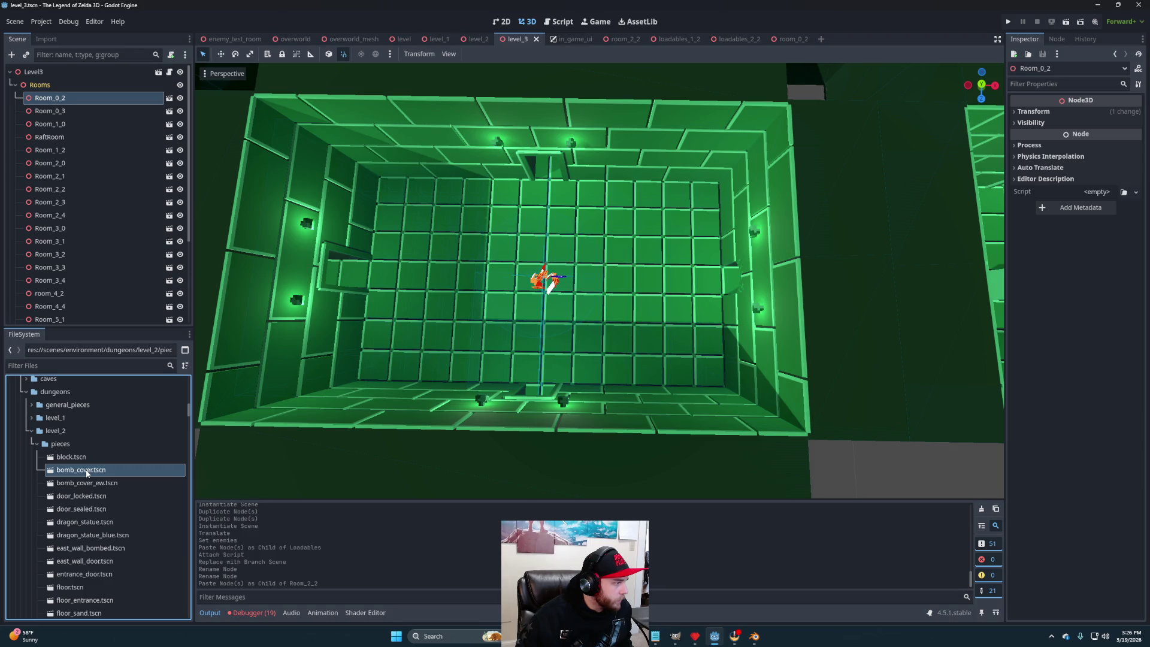
Open bomb_cover.tscn and inspect its BombCover, BombCover2 and StaticBody3D nodes.
{"action": "double_click", "coordinate": [86, 472]}
{"action": "scroll", "scroll_direction": "up", "scroll_amount": 3}
{"action": "left_click_drag", "start_coordinate": [680, 271], "coordinate": [416, 320]}
{"action": "scroll", "scroll_direction": "down", "scroll_amount": 3}
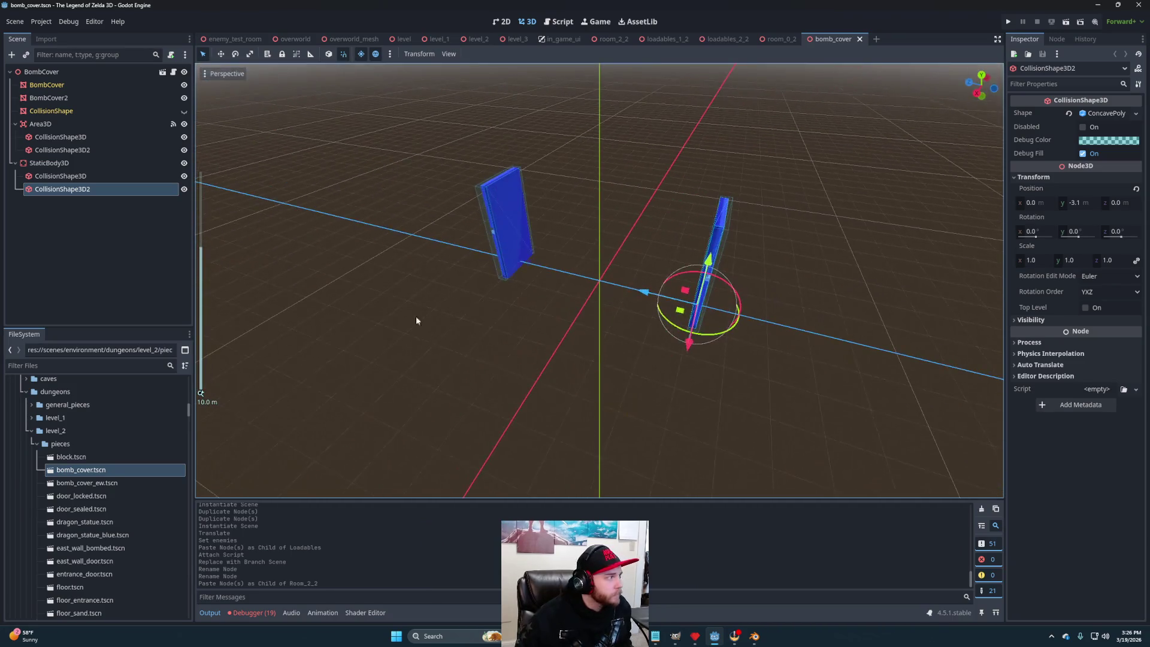
{"action": "left_click", "coordinate": [73, 86]}
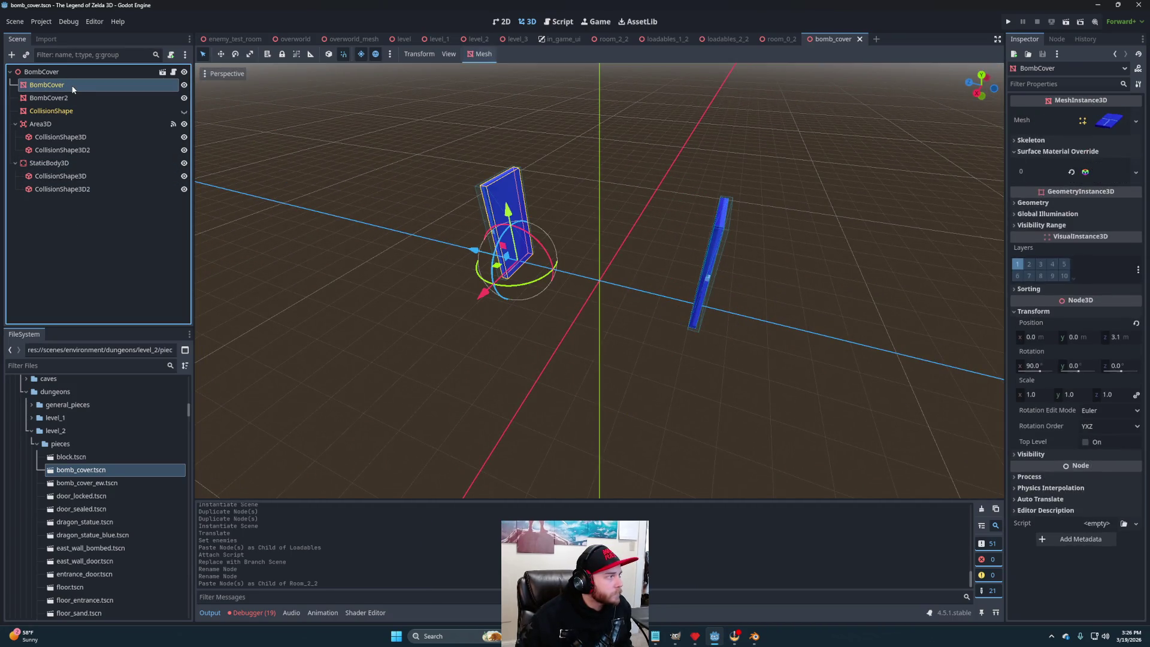
{"action": "left_click", "coordinate": [77, 98]}
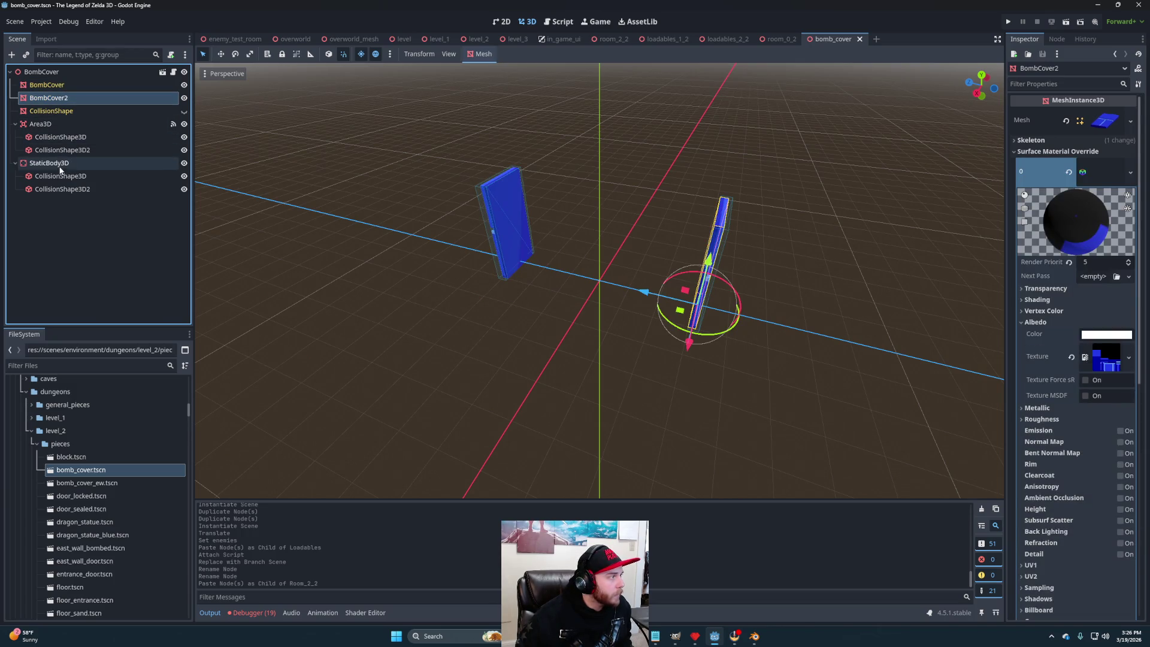
{"action": "left_click", "coordinate": [60, 167]}
Locate BombCover.glb in models/dungeons/level_3/pieces and bring up its context menu.
{"action": "scroll", "scroll_direction": "up", "scroll_amount": 3}
{"action": "scroll", "scroll_direction": "up", "scroll_amount": 3}
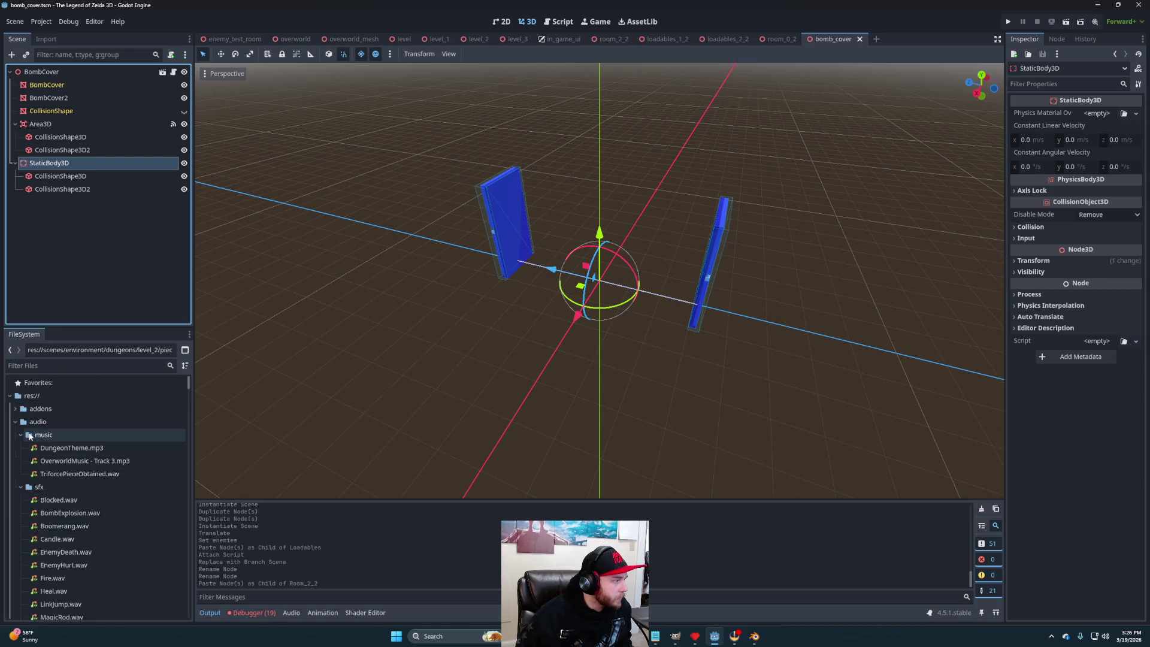
{"action": "left_click", "coordinate": [21, 435]}
{"action": "left_click", "coordinate": [21, 435]}
{"action": "left_click", "coordinate": [17, 422]}
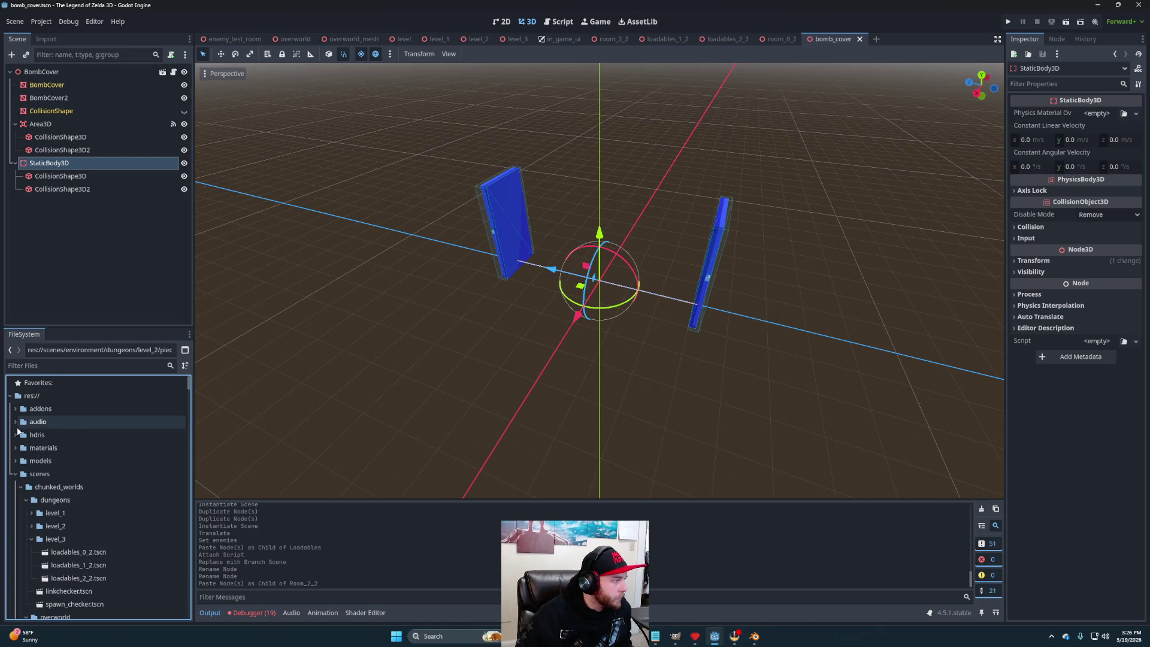
{"action": "left_click", "coordinate": [16, 461]}
{"action": "left_click", "coordinate": [24, 487]}
{"action": "left_click", "coordinate": [26, 539]}
{"action": "left_click", "coordinate": [31, 551]}
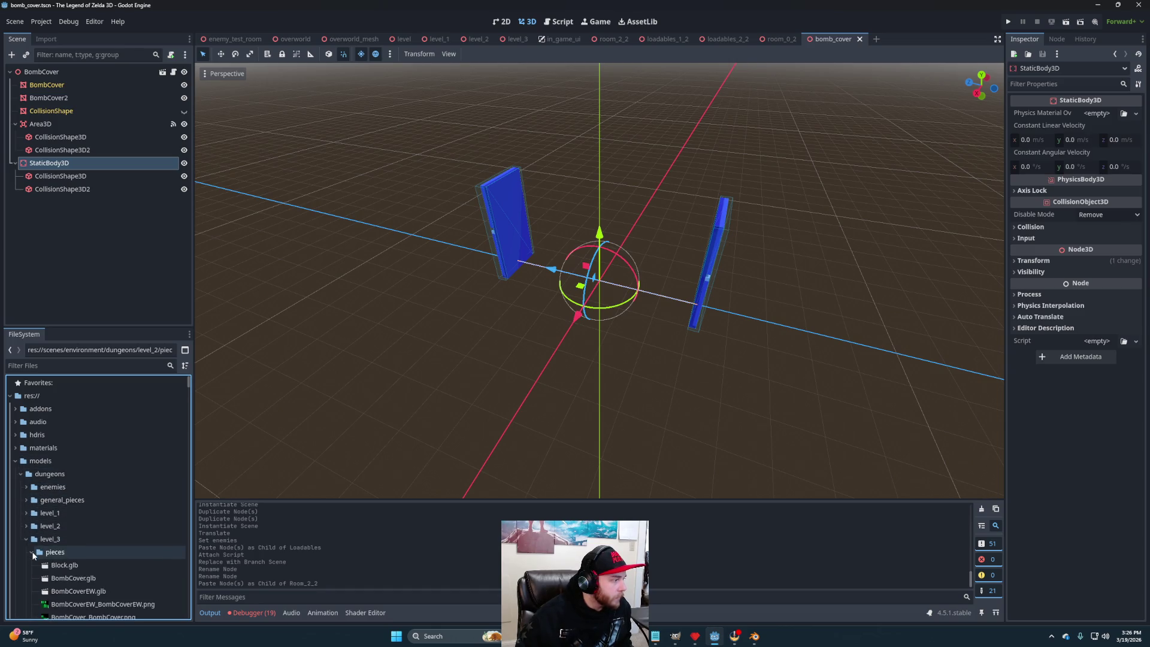
{"action": "scroll", "scroll_direction": "down", "scroll_amount": 3}
{"action": "left_click", "coordinate": [82, 458]}
{"action": "right_click", "coordinate": [82, 458]}
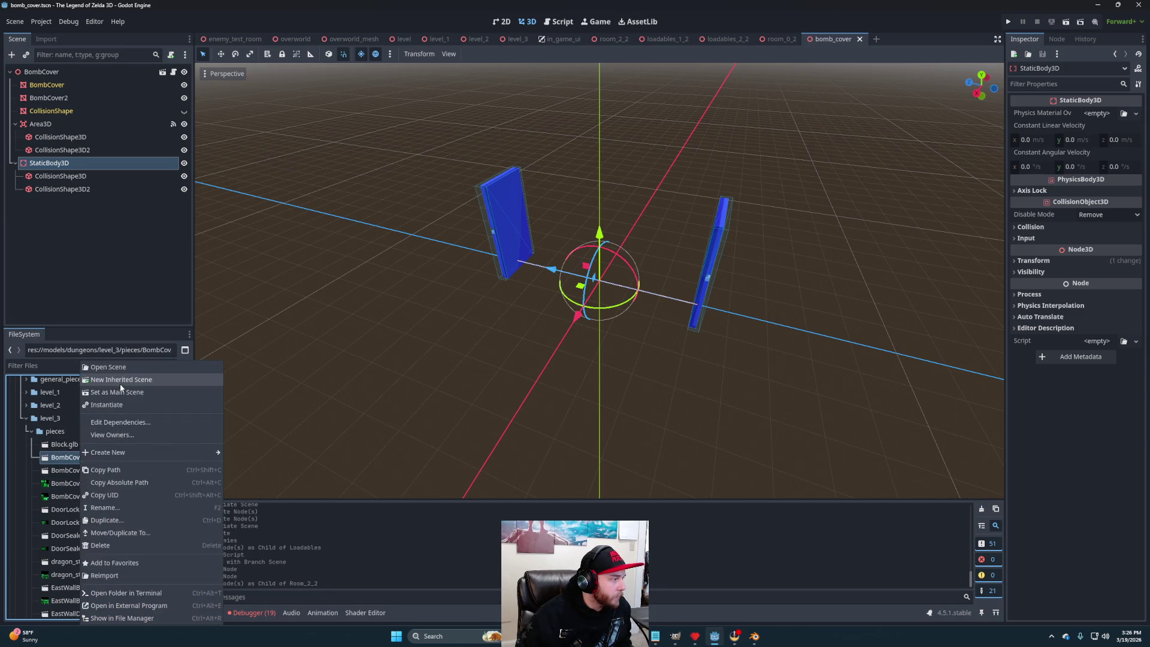
Create a new scene inheriting from BombCover.glb and inspect its BombCover mesh.
{"action": "left_click", "coordinate": [120, 381]}
{"action": "scroll", "scroll_direction": "down", "scroll_amount": 3}
{"action": "left_click_drag", "start_coordinate": [710, 341], "coordinate": [588, 349]}
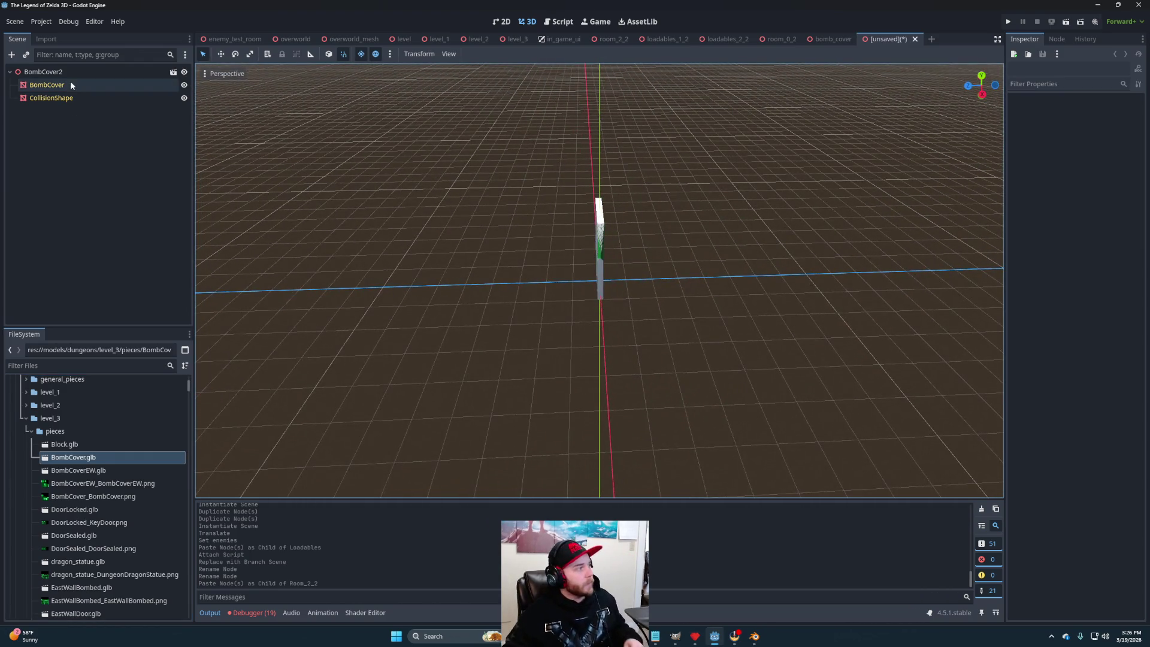
{"action": "left_click", "coordinate": [46, 84]}
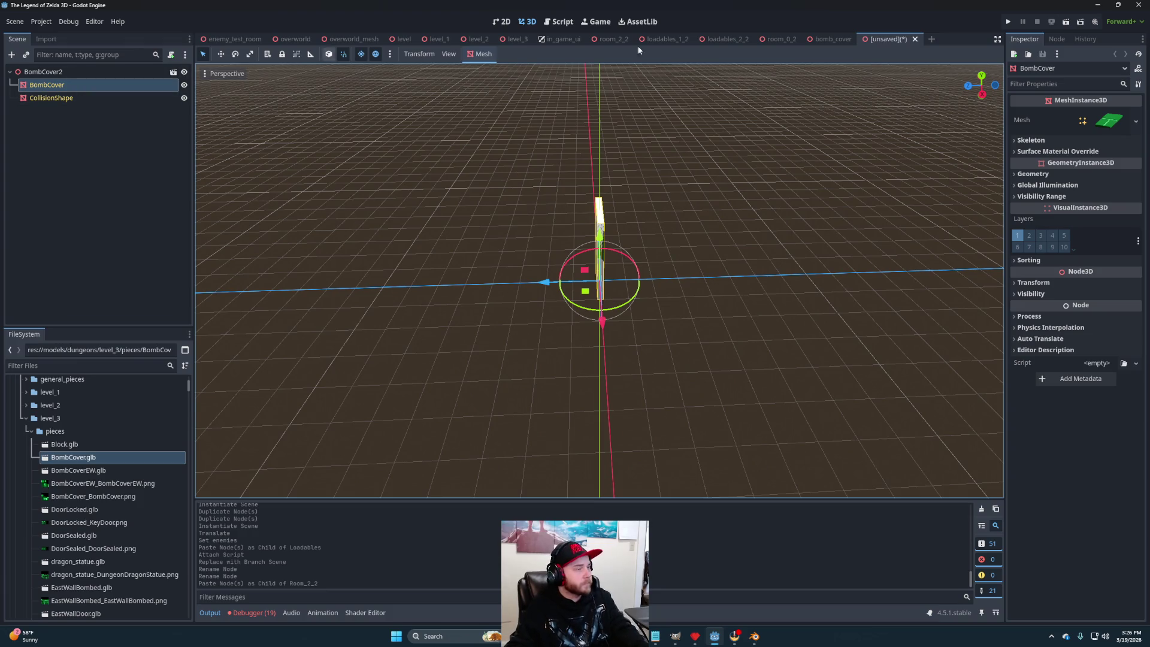
Copy the BombCover position from bomb_cover and paste it onto the new scene's mesh.
{"action": "left_click", "coordinate": [820, 40]}
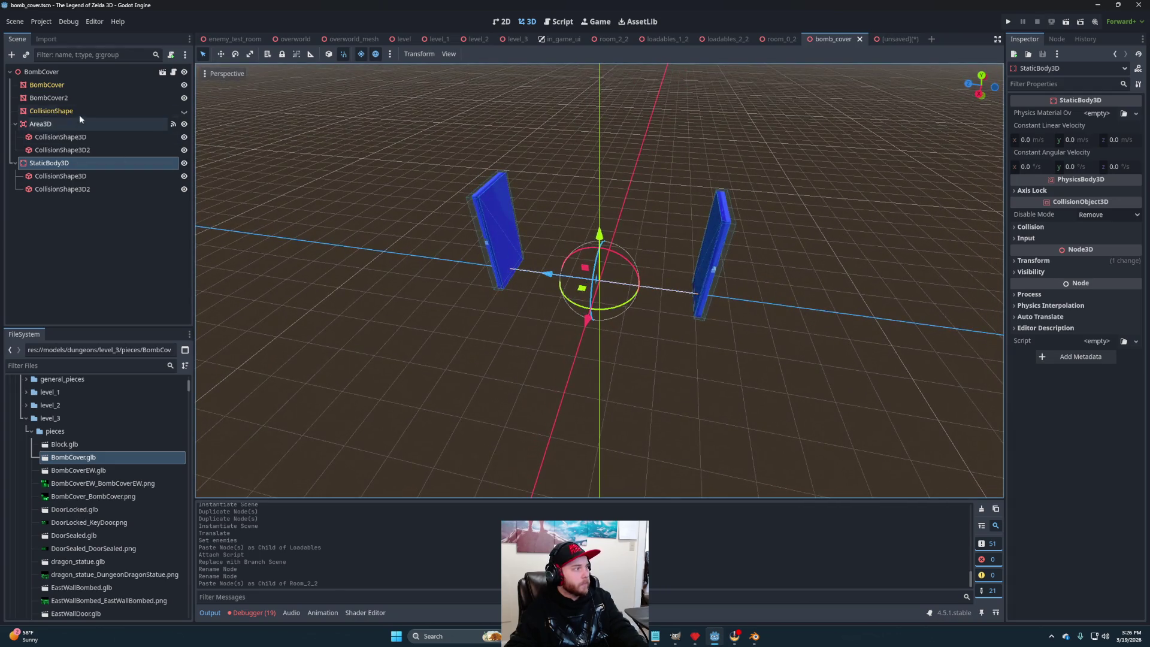
{"action": "left_click", "coordinate": [47, 84]}
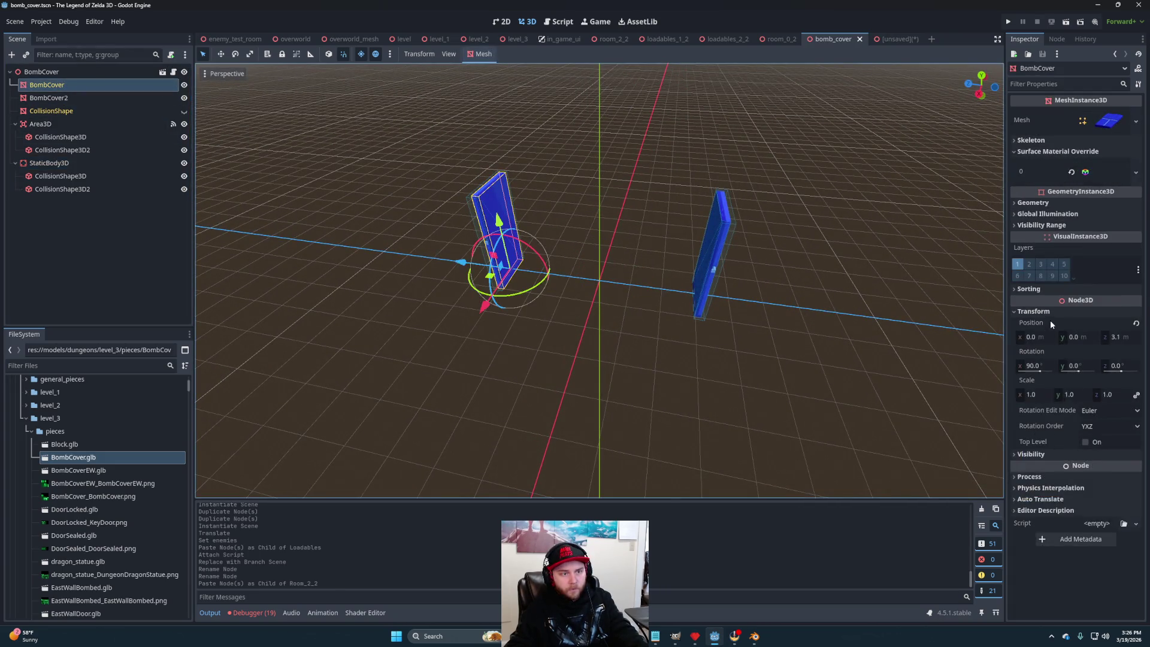
{"action": "right_click", "coordinate": [1025, 321]}
{"action": "left_click", "coordinate": [977, 326]}
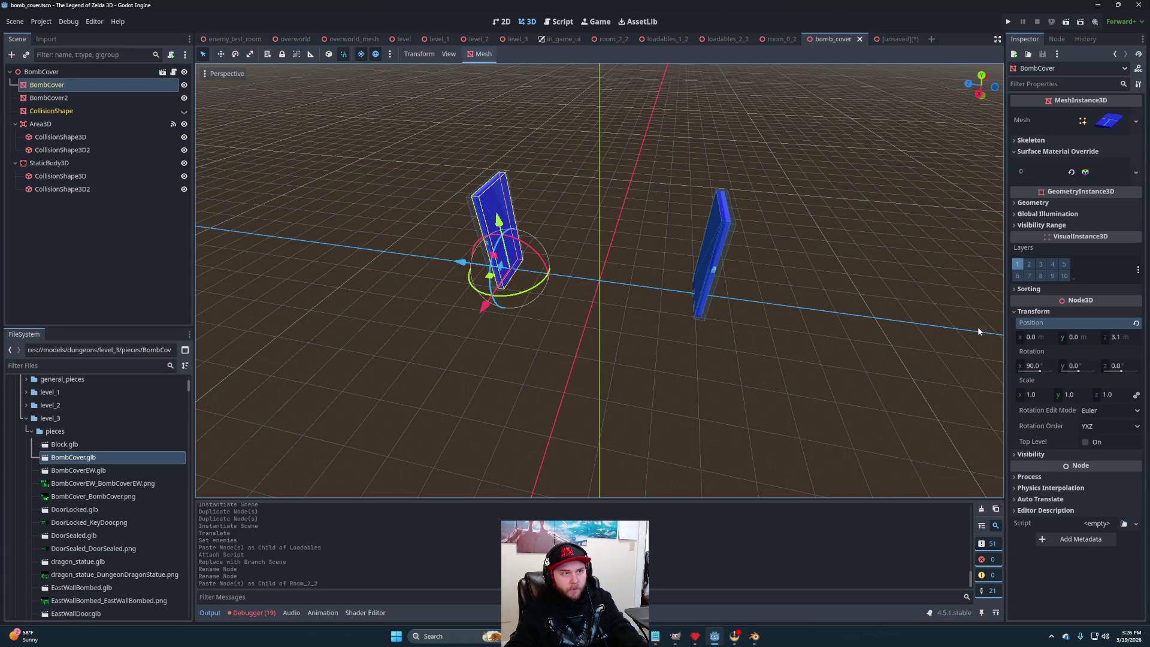
{"action": "left_click", "coordinate": [897, 41]}
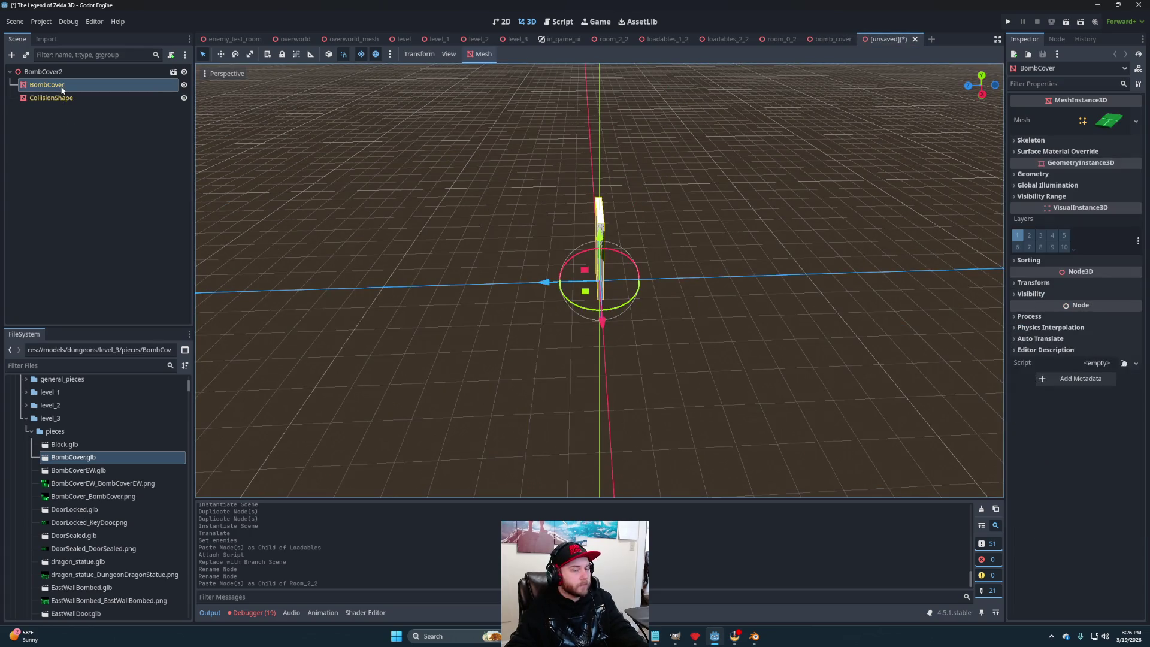
{"action": "left_click", "coordinate": [1034, 282]}
{"action": "right_click", "coordinate": [1033, 296]}
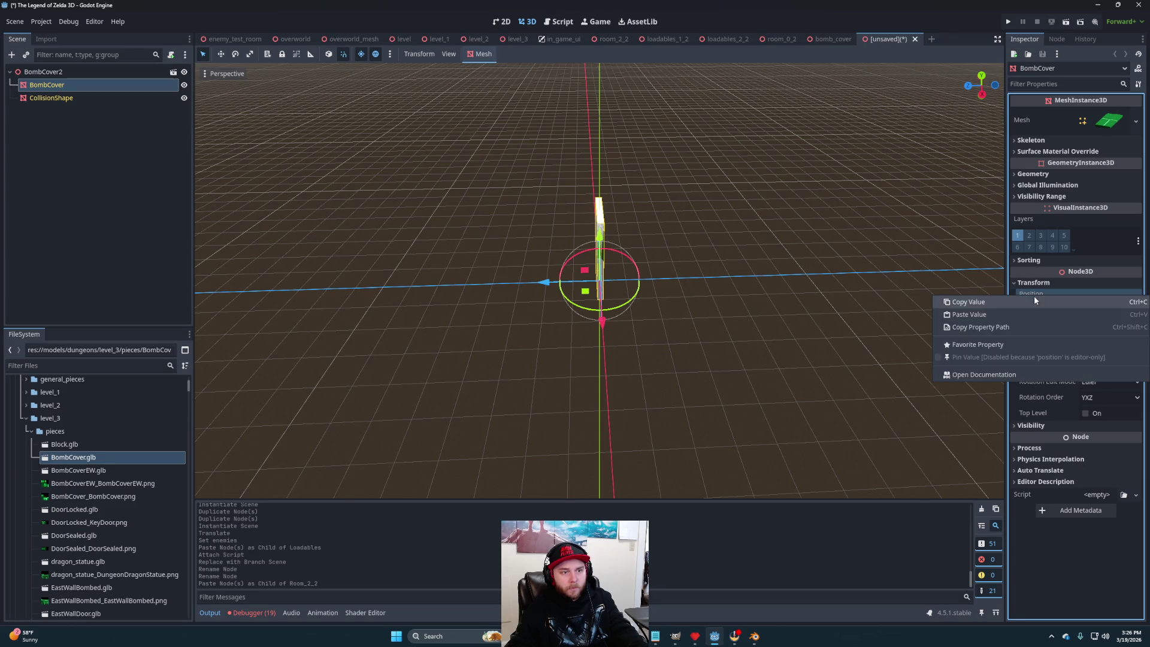
{"action": "left_click", "coordinate": [984, 315]}
Select the CollisionShape node and bring up the Mesh operations menu.
{"action": "left_click_drag", "start_coordinate": [695, 299], "coordinate": [768, 289]}
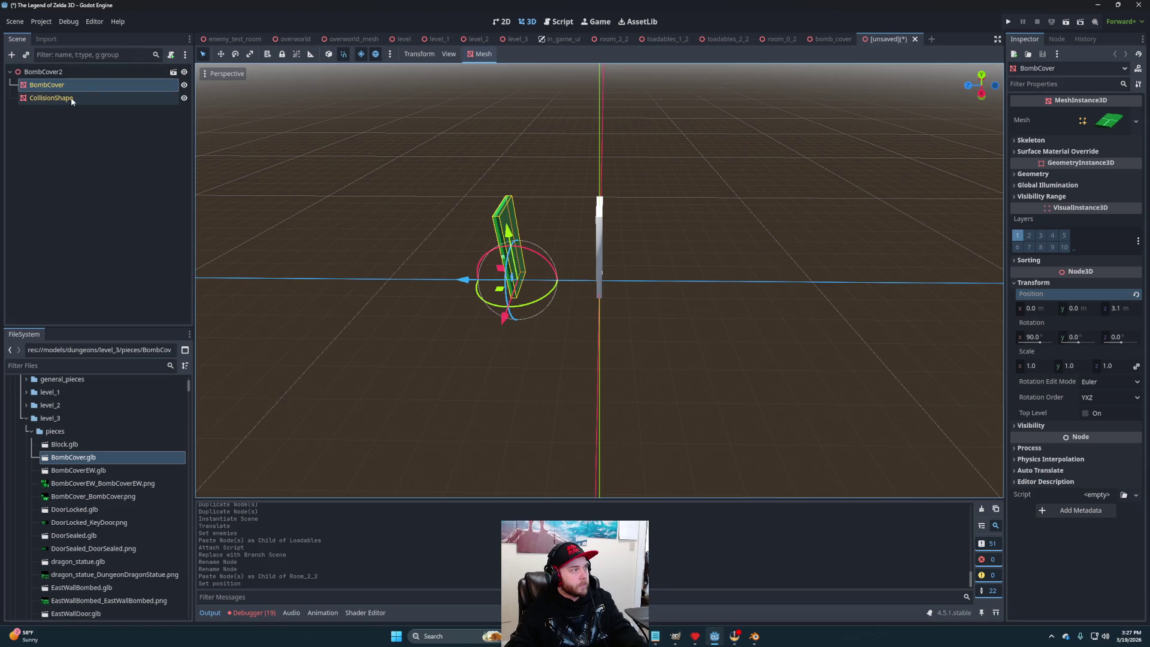
{"action": "left_click", "coordinate": [74, 98]}
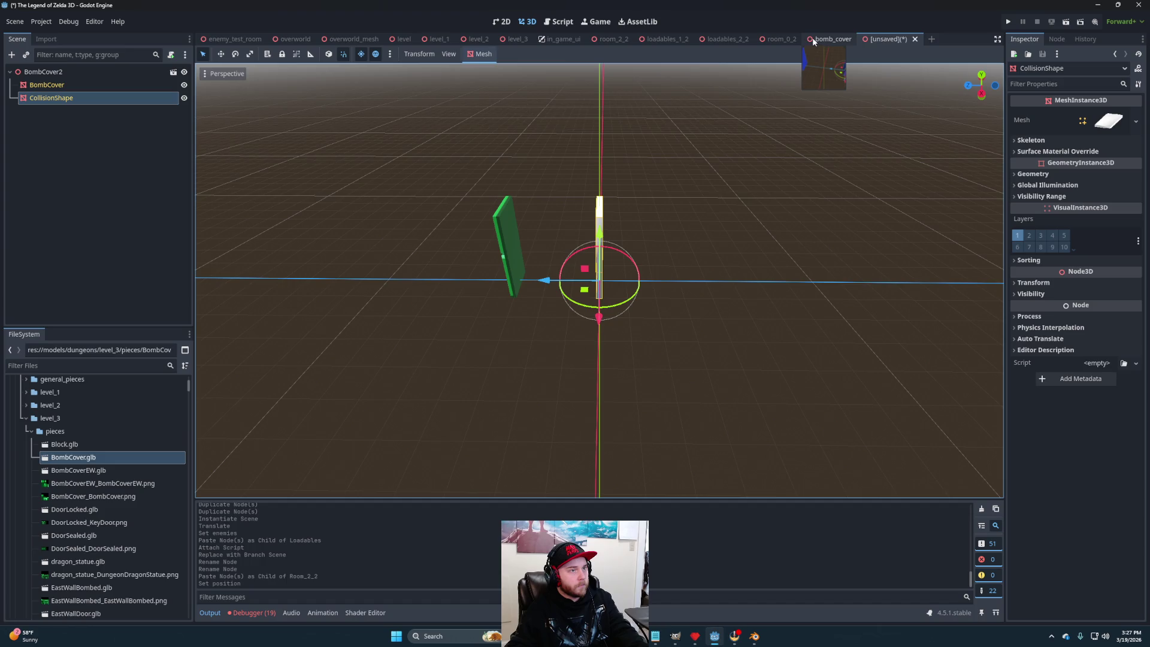
{"action": "left_click", "coordinate": [480, 54]}
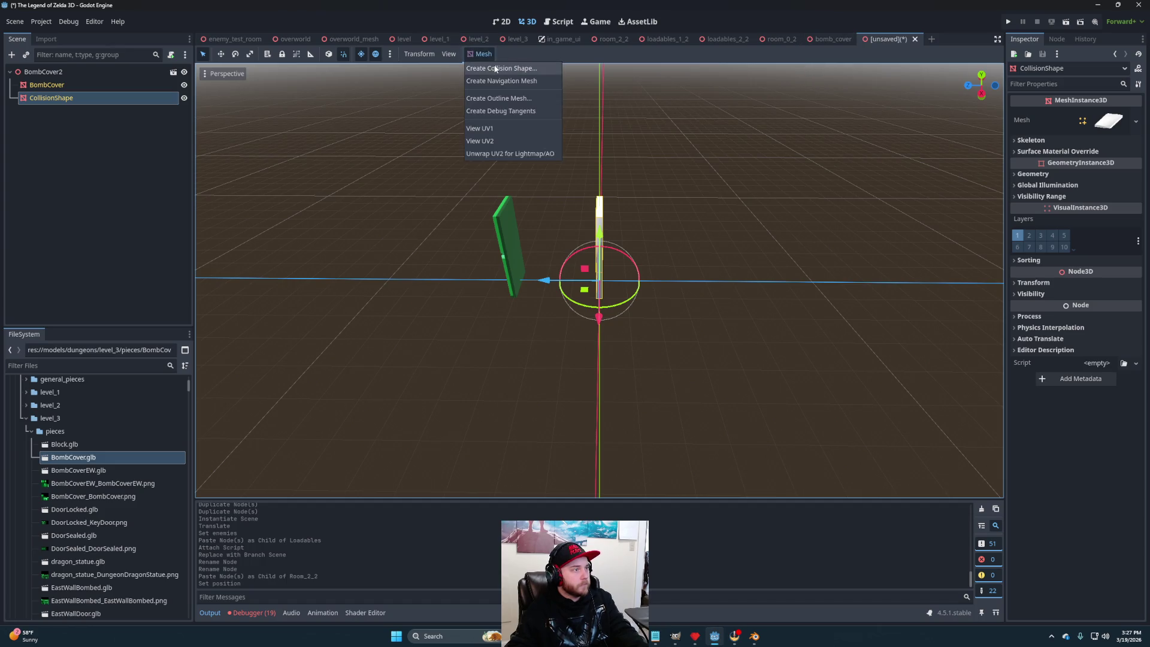
Create a trimesh static-body collision and move StaticBody3D directly under the scene root.
{"action": "left_click", "coordinate": [503, 67]}
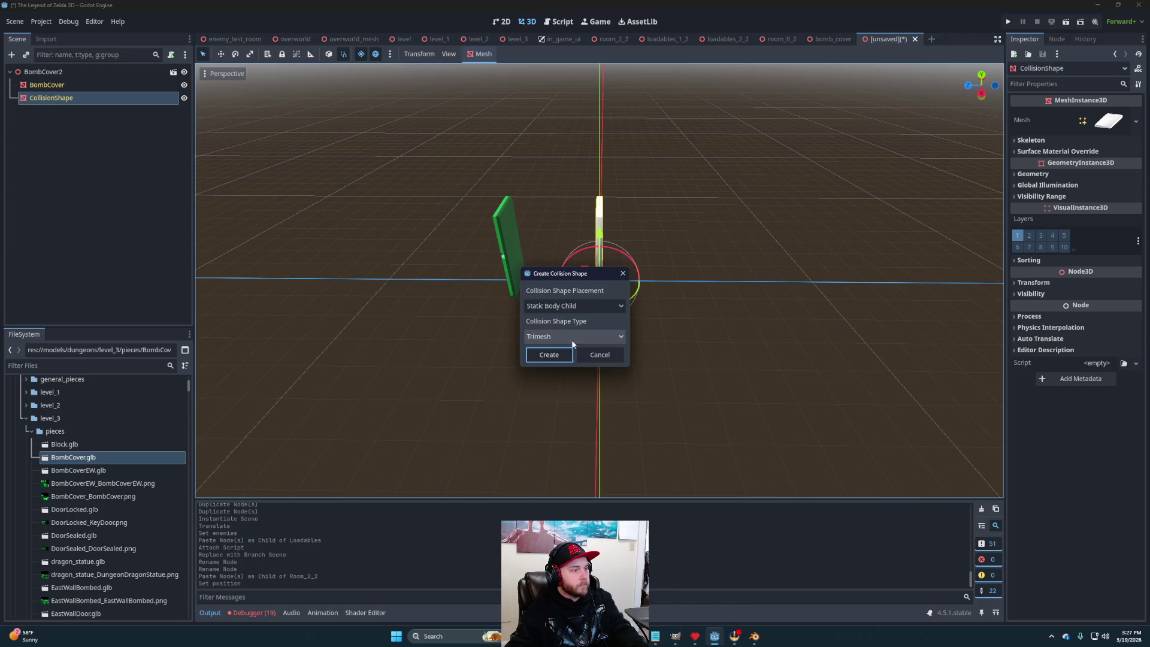
{"action": "left_click", "coordinate": [548, 354]}
{"action": "left_click_drag", "start_coordinate": [53, 111], "coordinate": [38, 73]}
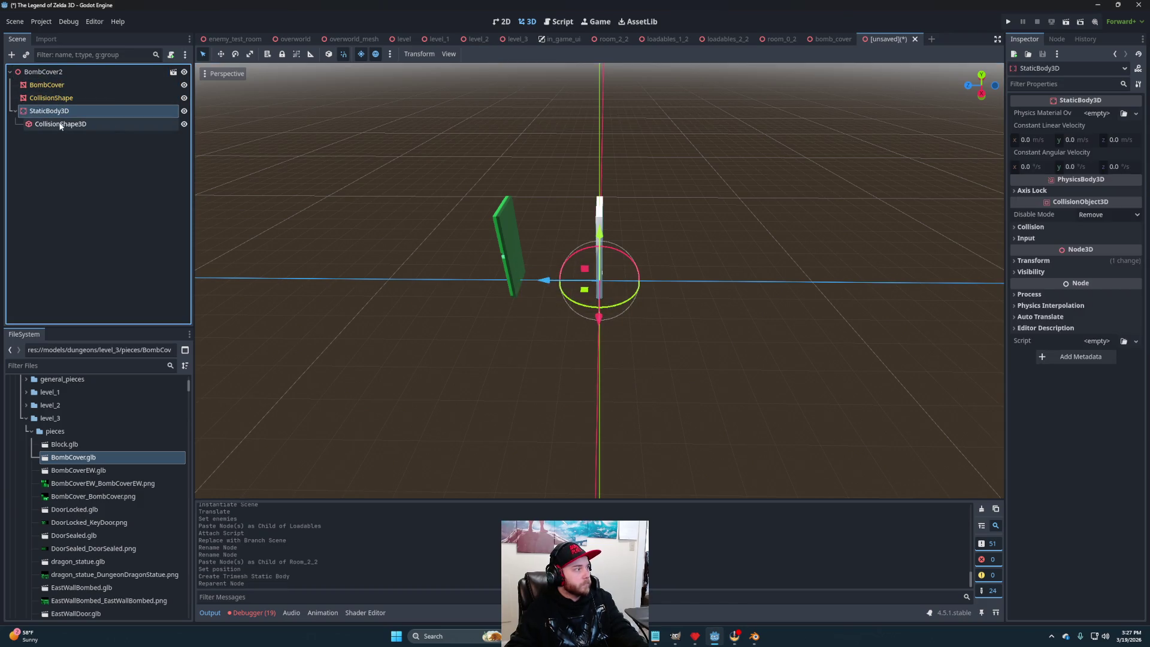
{"action": "left_click", "coordinate": [60, 124]}
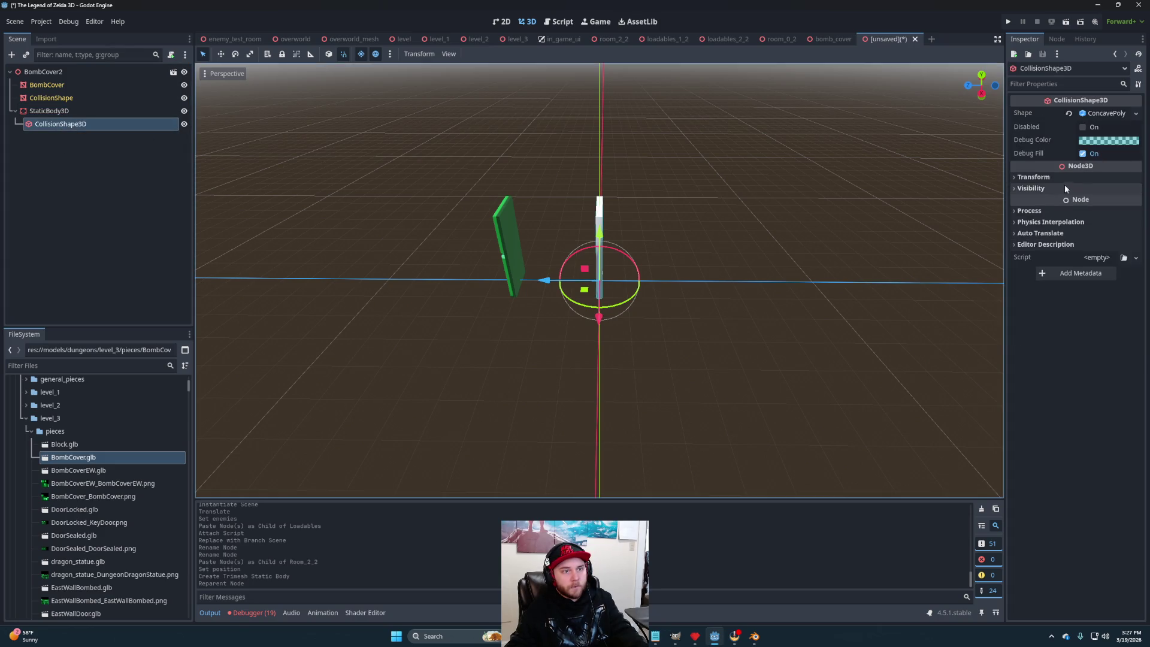
{"action": "left_click", "coordinate": [1057, 179]}
{"action": "right_click", "coordinate": [1033, 189]}
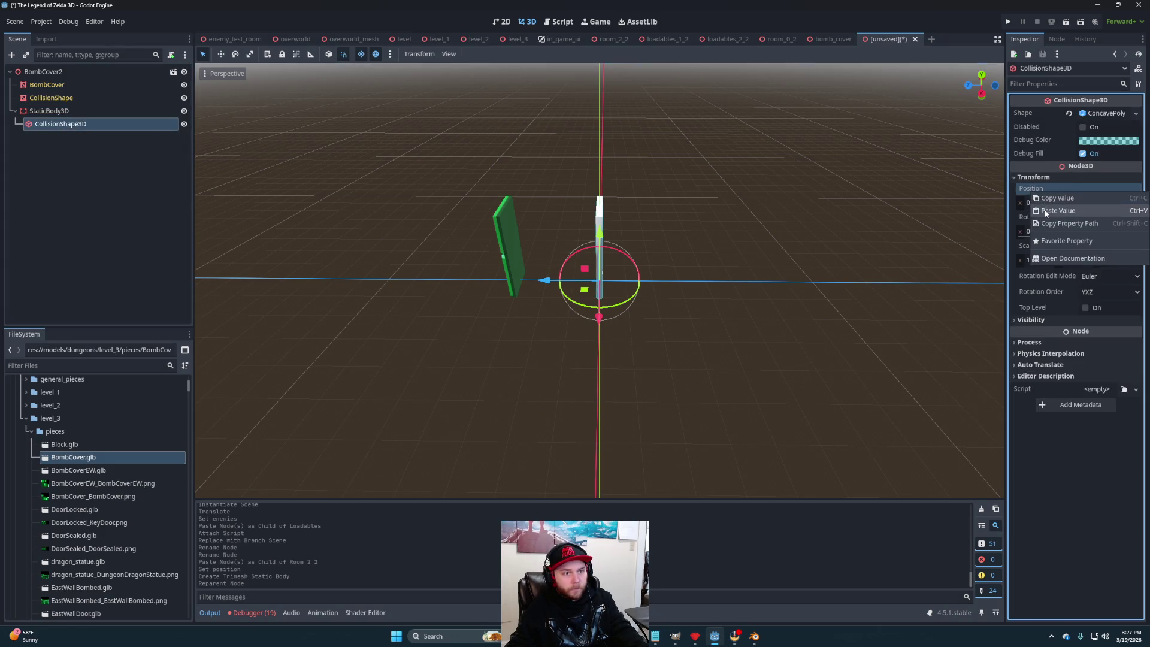
{"action": "left_click", "coordinate": [1046, 211]}
{"action": "left_click_drag", "start_coordinate": [787, 240], "coordinate": [626, 310]}
{"action": "key", "text": "ctrl+z"}
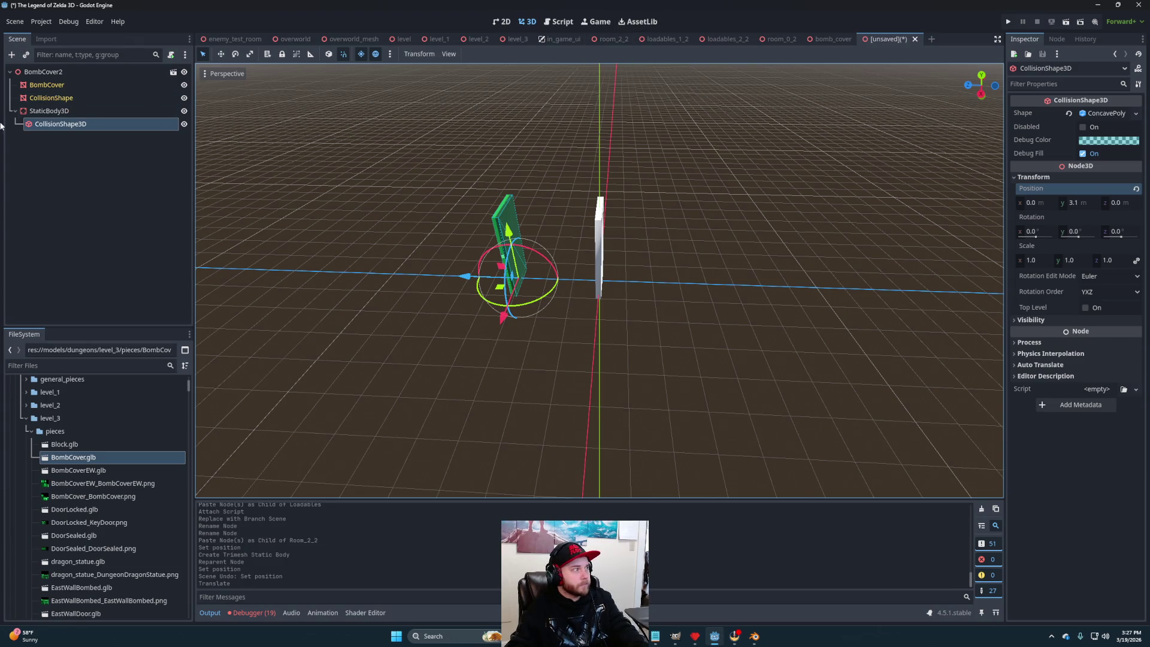
Duplicate the BombCover wall and set the copy's Y rotation to 180.
{"action": "left_click", "coordinate": [54, 86]}
{"action": "key", "text": "ctrl+d"}
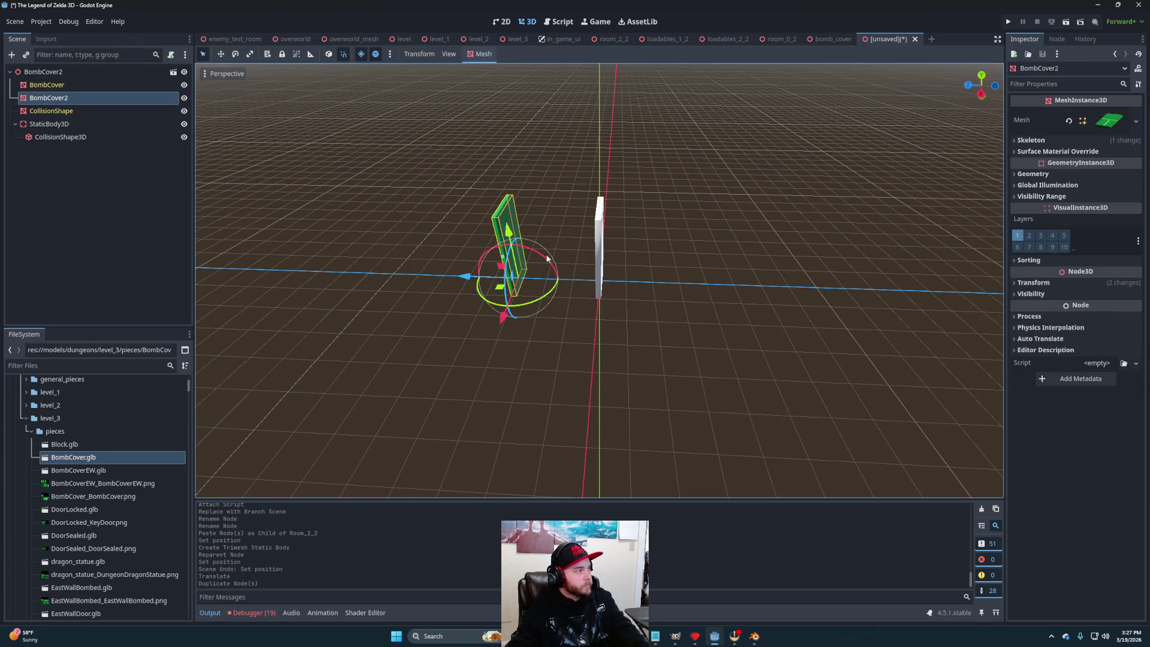
{"action": "left_click", "coordinate": [1047, 284]}
{"action": "type", "text": "90"}
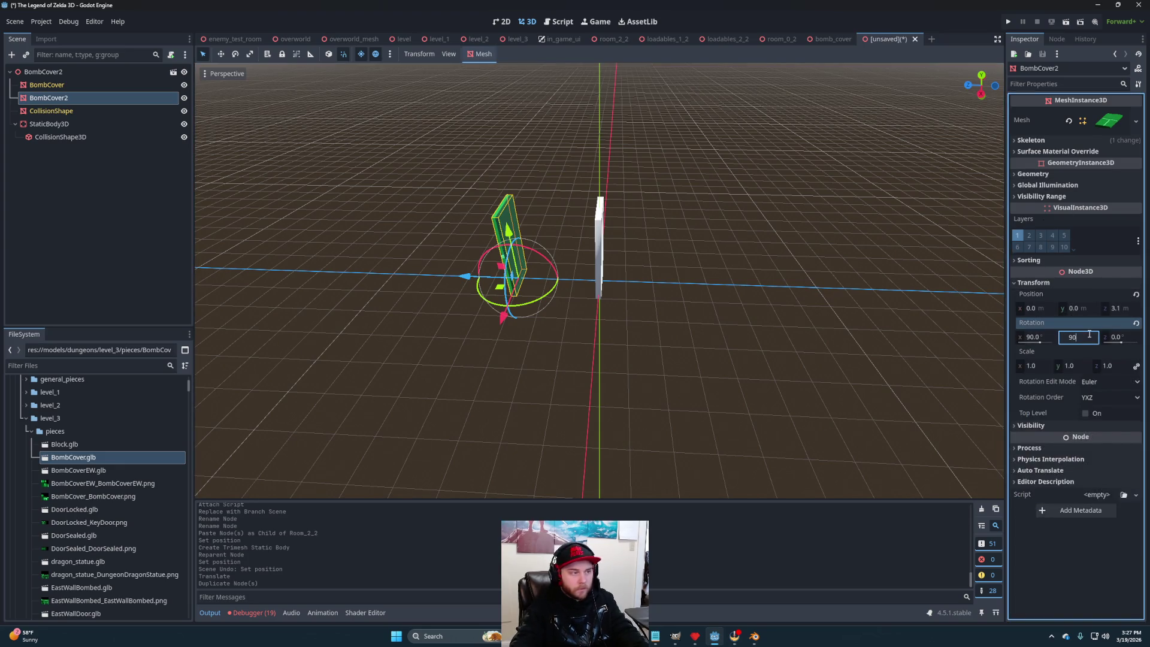
{"action": "key", "text": "Return"}
{"action": "type", "text": "180"}
{"action": "key", "text": "Return"}
Copy BombCover2's position from the bomb_cover scene so the copied wall sits at z -3.1.
{"action": "left_click", "coordinate": [832, 39]}
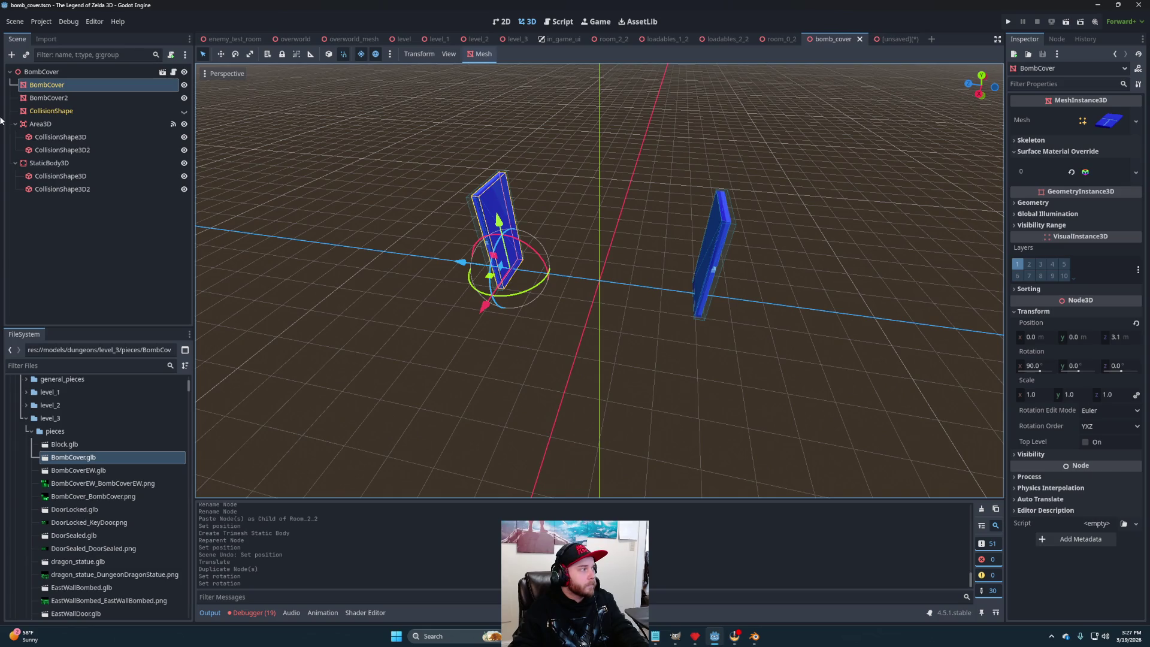
{"action": "left_click", "coordinate": [51, 100]}
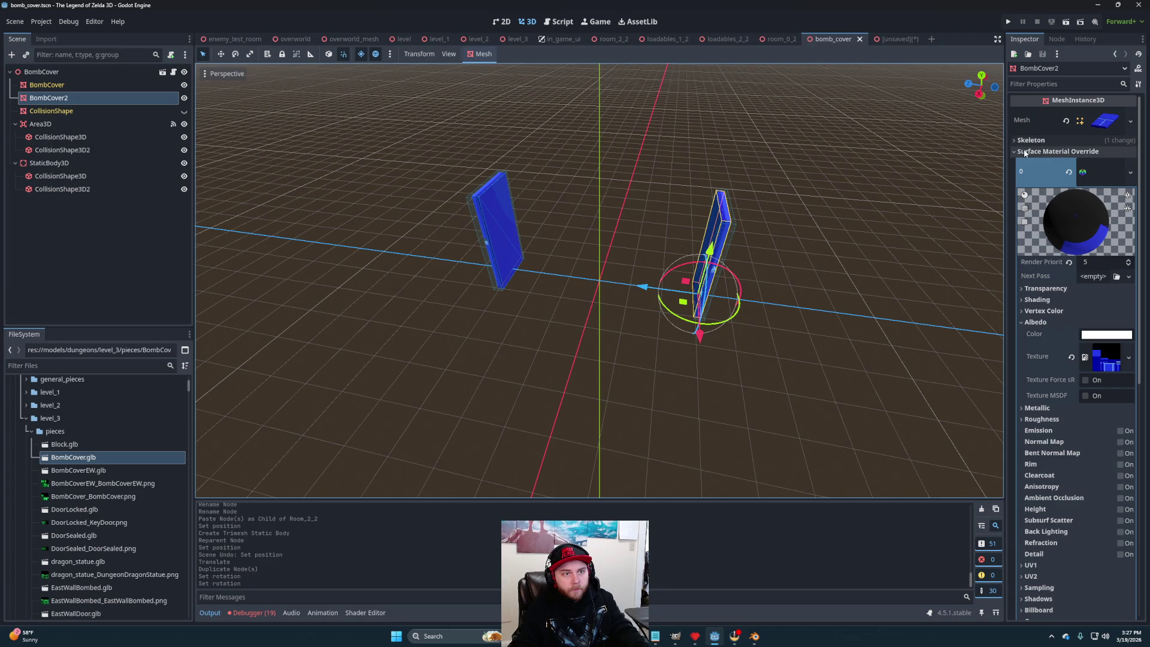
{"action": "left_click", "coordinate": [1048, 151]}
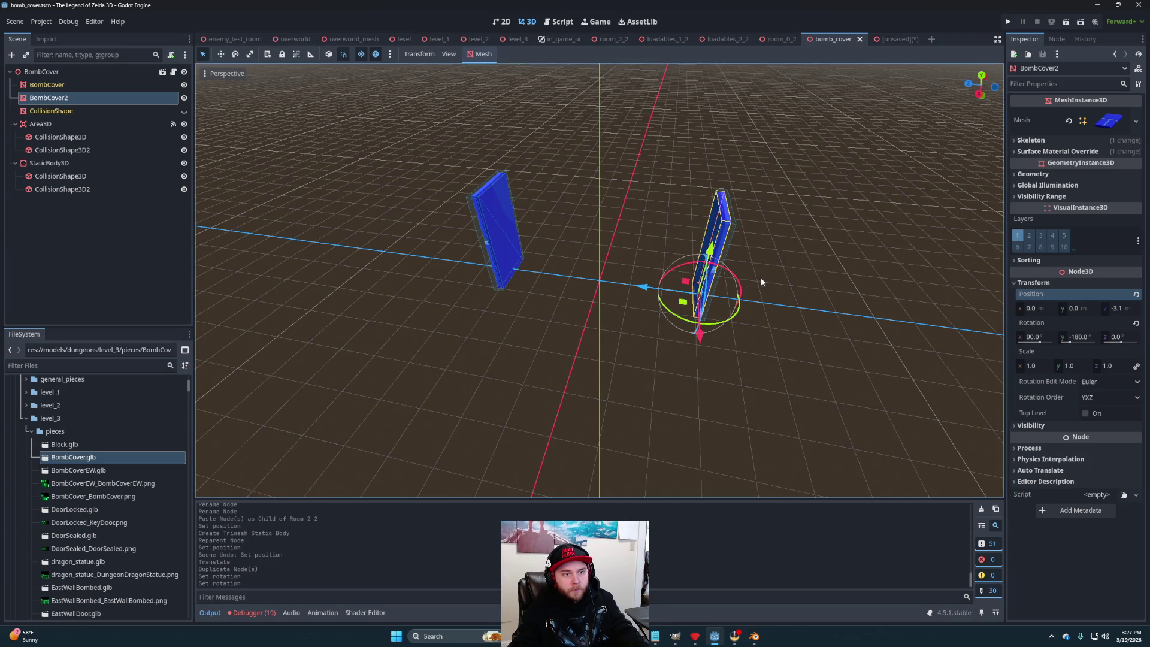
{"action": "left_click", "coordinate": [896, 39]}
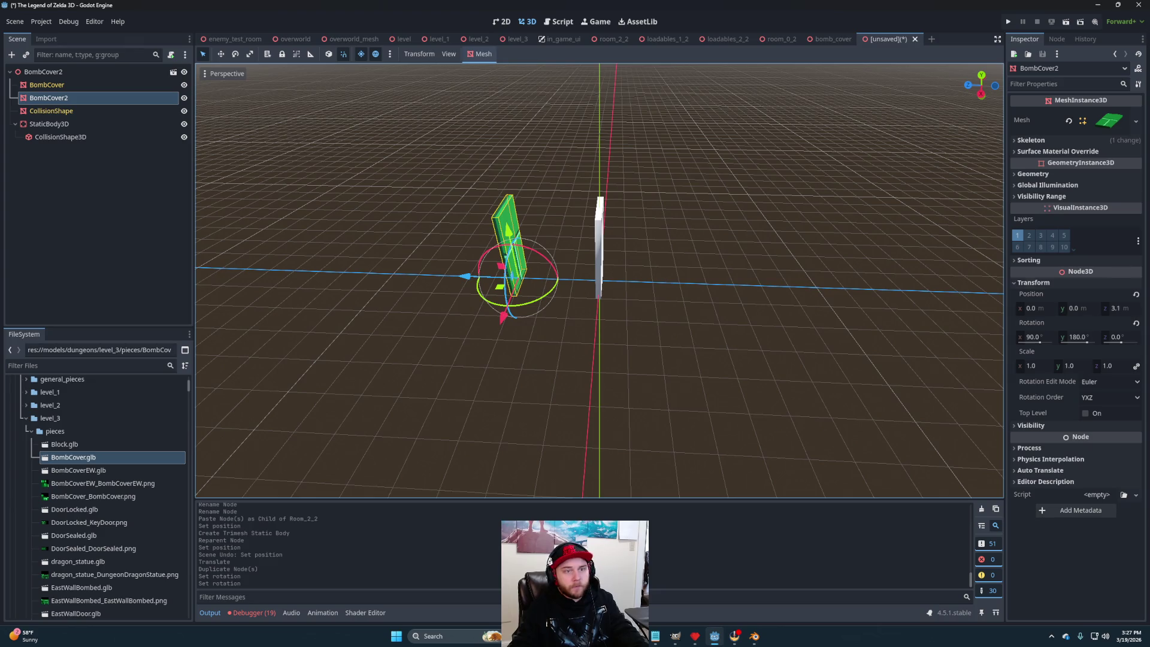
{"action": "right_click", "coordinate": [1029, 303]}
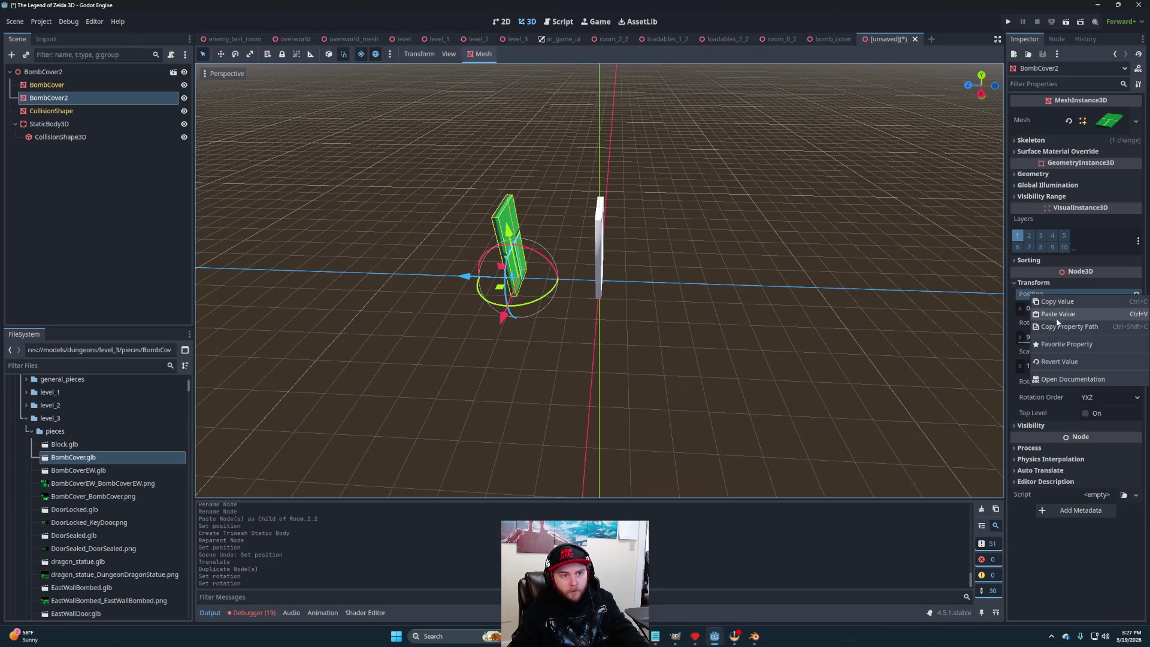
{"action": "left_click", "coordinate": [1055, 315]}
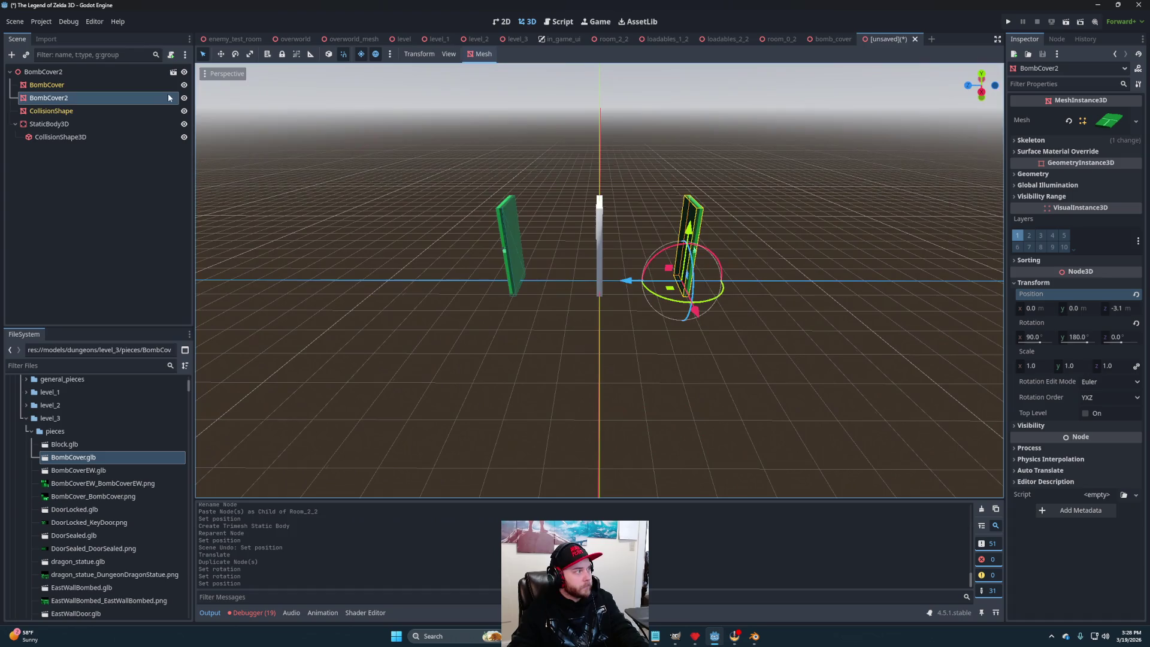
Hide the white CollisionShape pillar and duplicate the collision shape onto the second wall.
{"action": "left_click", "coordinate": [184, 111]}
{"action": "left_click_drag", "start_coordinate": [204, 120], "coordinate": [71, 152]}
{"action": "left_click", "coordinate": [66, 137]}
{"action": "left_click_drag", "start_coordinate": [659, 336], "coordinate": [602, 329]}
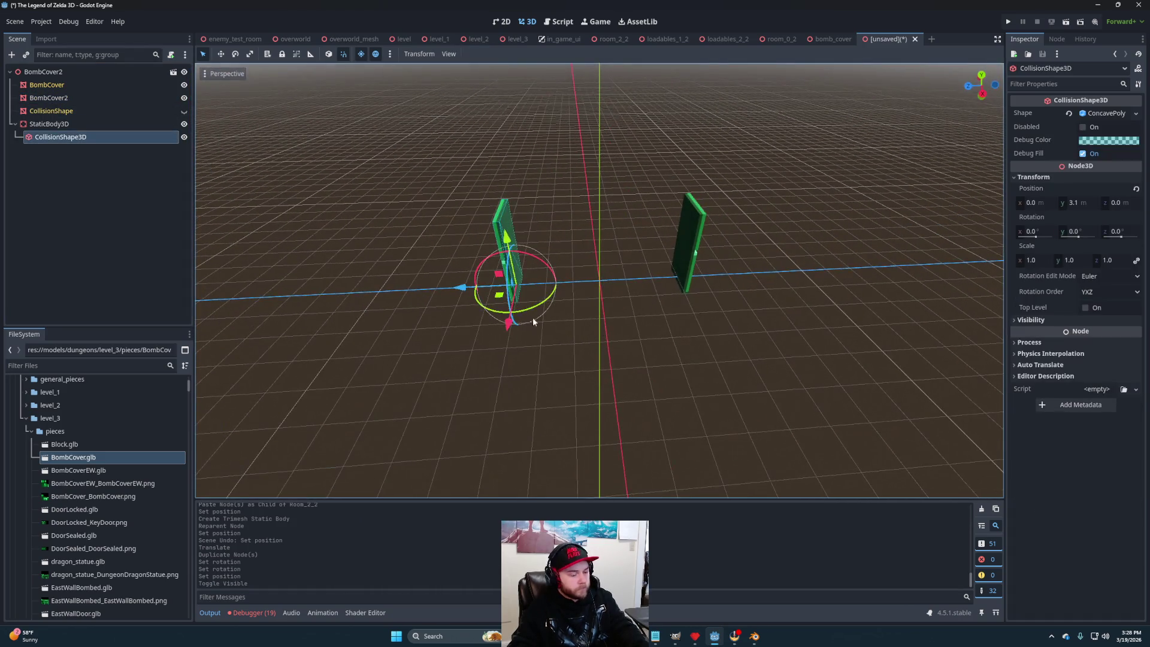
{"action": "key", "text": "ctrl+d"}
{"action": "left_click_drag", "start_coordinate": [453, 294], "coordinate": [677, 387]}
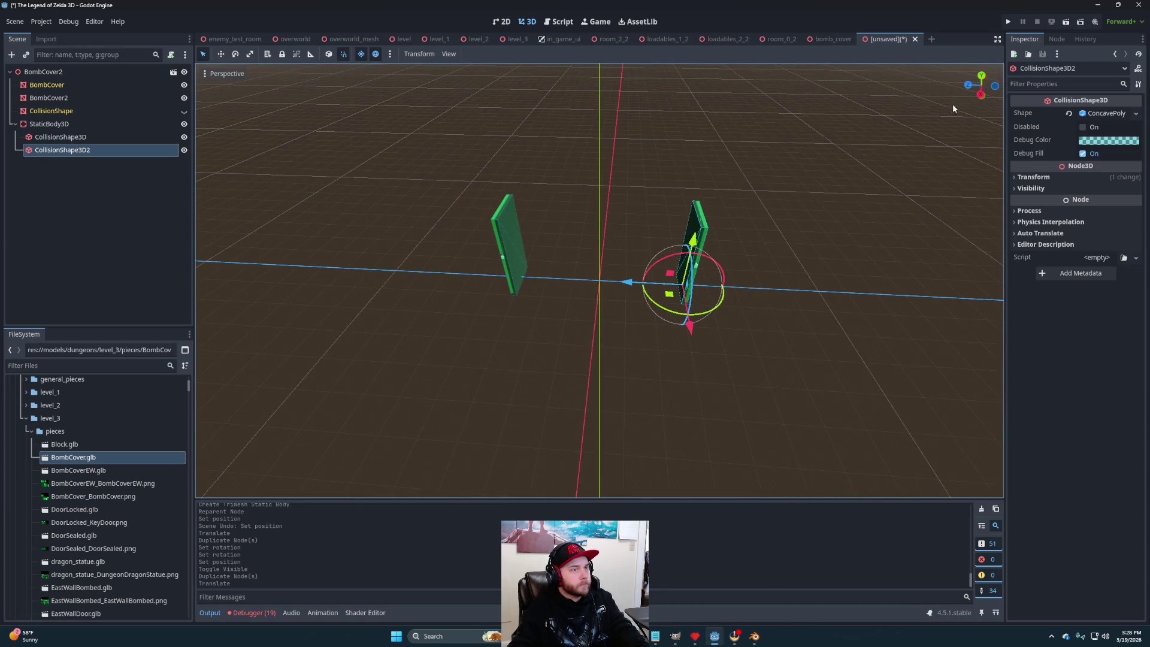
Copy the Area3D with its collision shapes from the bomb_cover scene.
{"action": "left_click", "coordinate": [824, 42]}
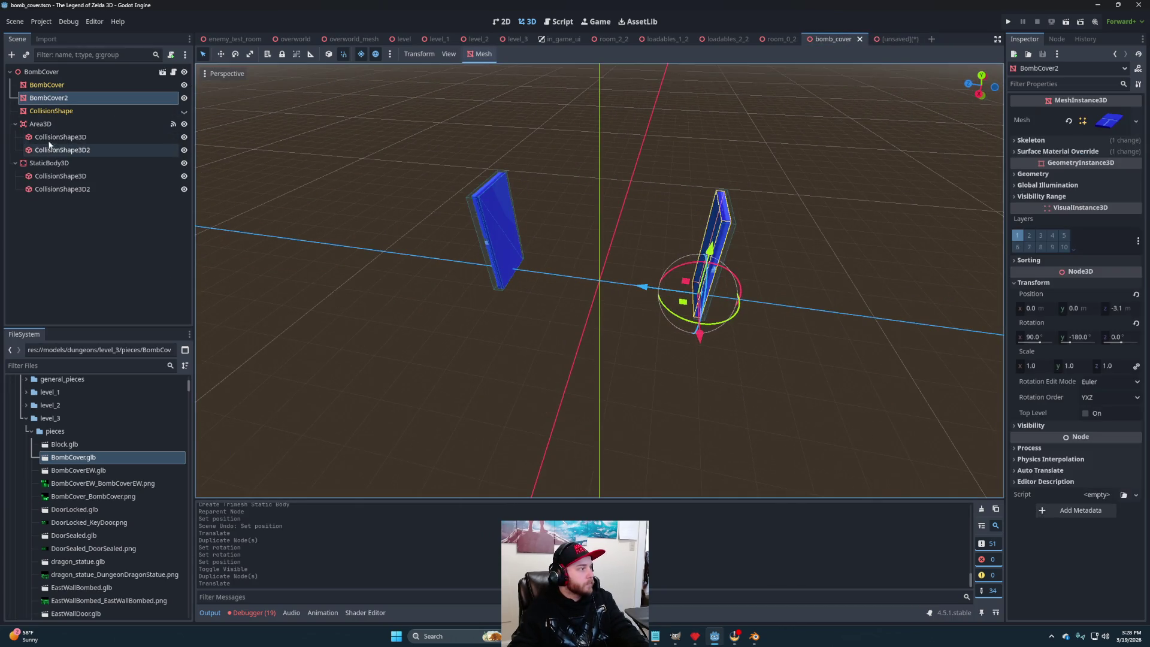
{"action": "left_click", "coordinate": [46, 124]}
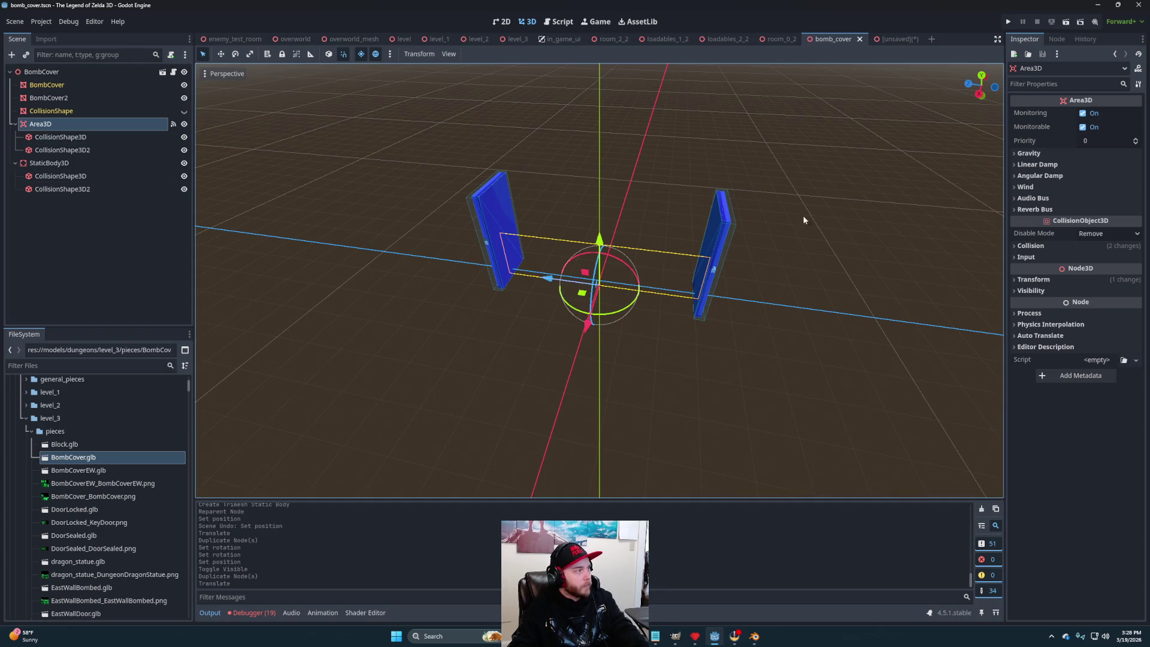
{"action": "key", "text": "ctrl+c"}
{"action": "left_click", "coordinate": [892, 39]}
Paste the Area3D under the scene root and rename the root to BombCover.
{"action": "left_click", "coordinate": [43, 71]}
{"action": "key", "text": "ctrl+v"}
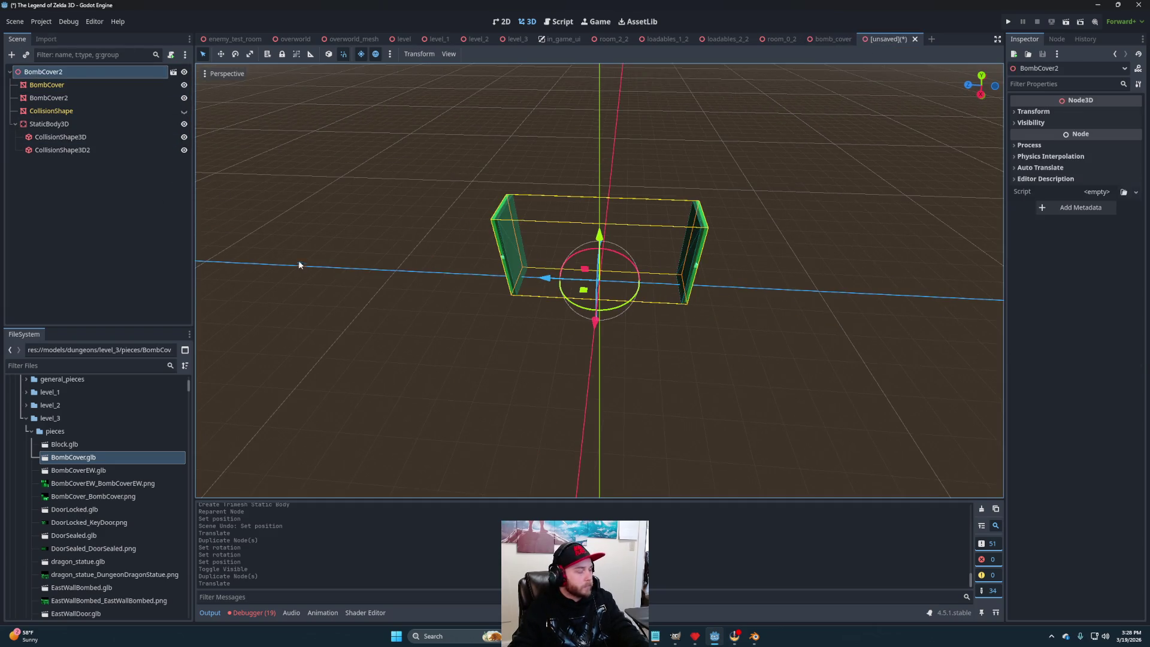
{"action": "left_click", "coordinate": [80, 74]}
{"action": "left_click", "coordinate": [80, 74]}
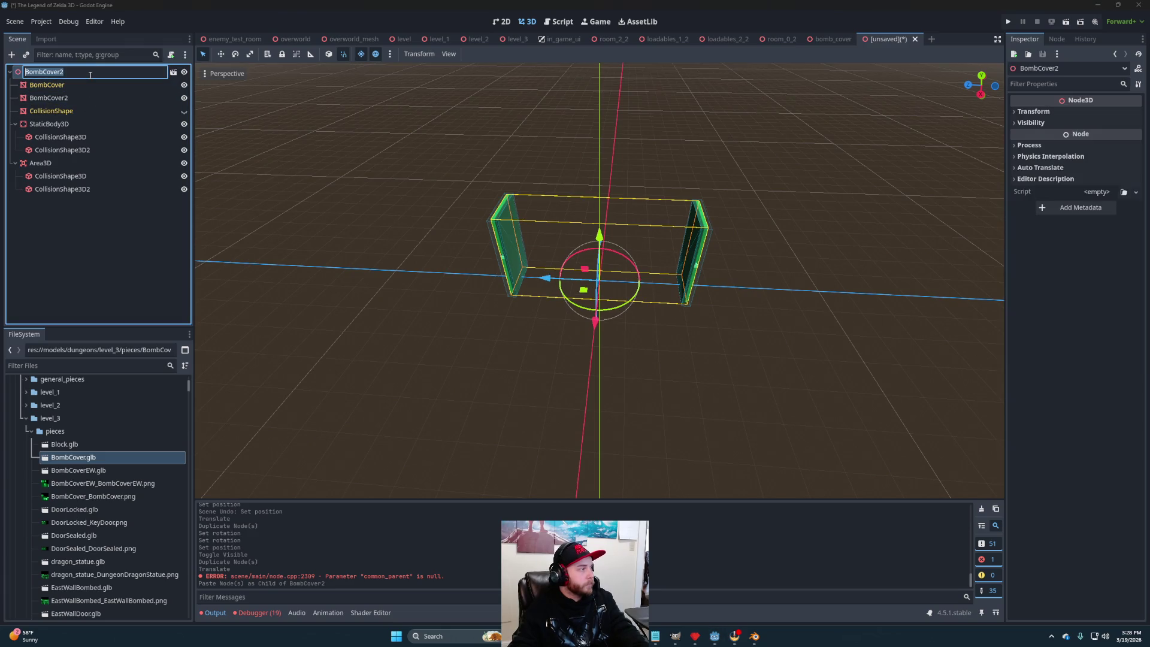
{"action": "key", "text": "Return"}
{"action": "left_click", "coordinate": [88, 266]}
{"action": "scroll", "scroll_direction": "up", "scroll_amount": 3}
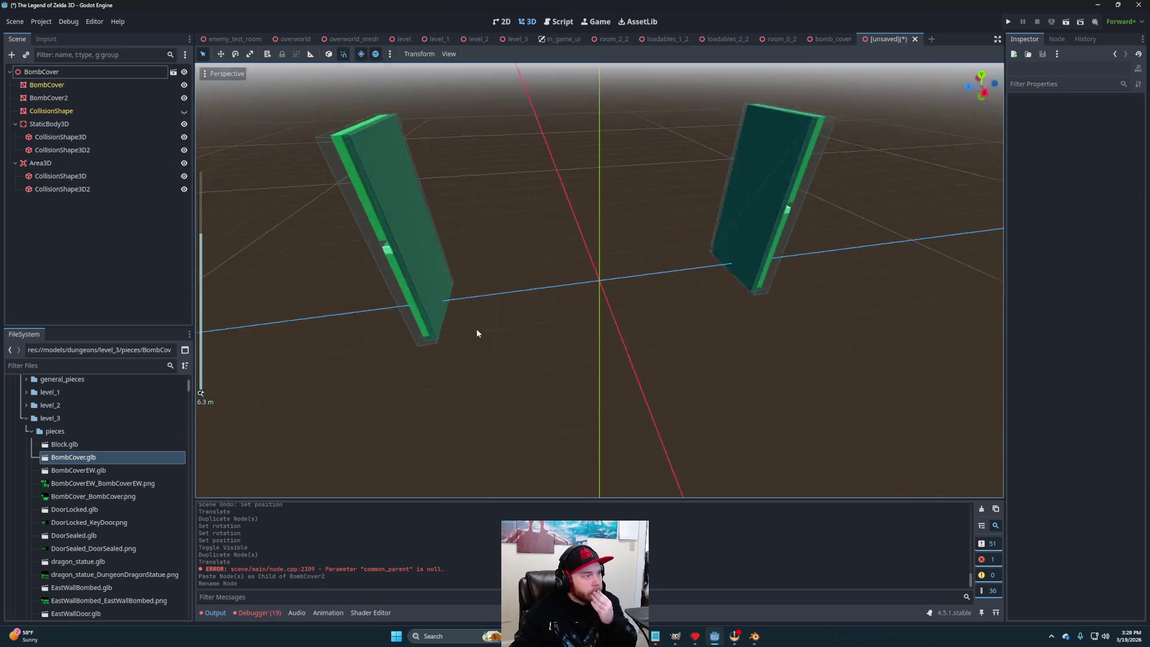
{"action": "scroll", "scroll_direction": "down", "scroll_amount": 3}
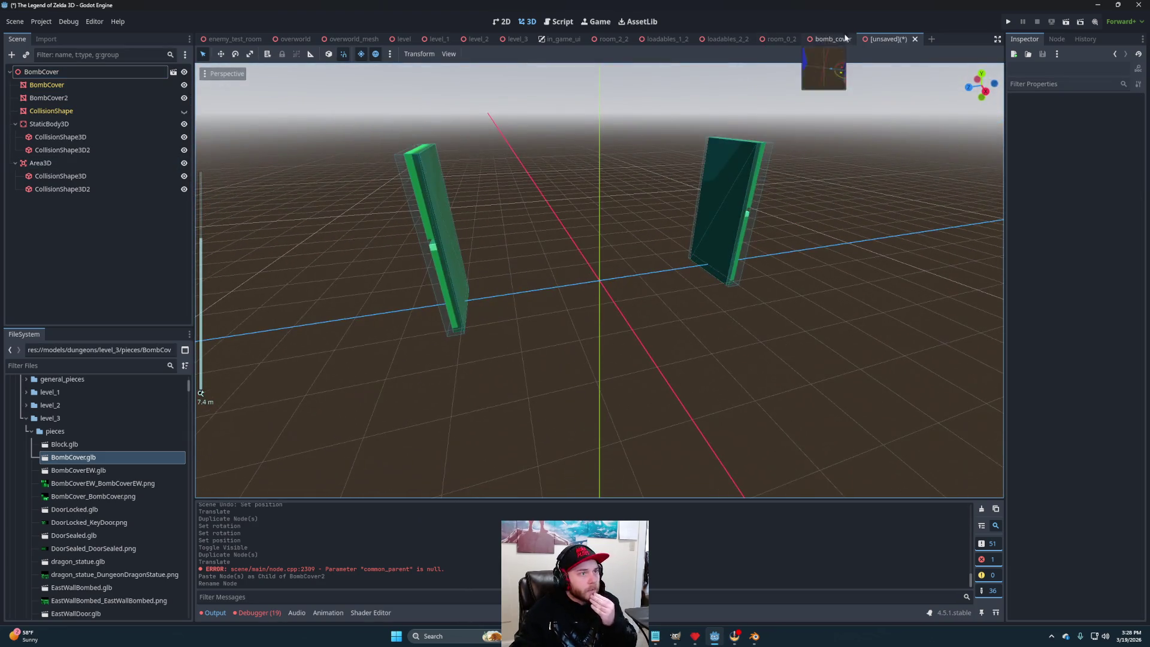
Find dungeon_bomb_cover.gd in the scripts folder and attach it to the BombCover root.
{"action": "left_click", "coordinate": [845, 37]}
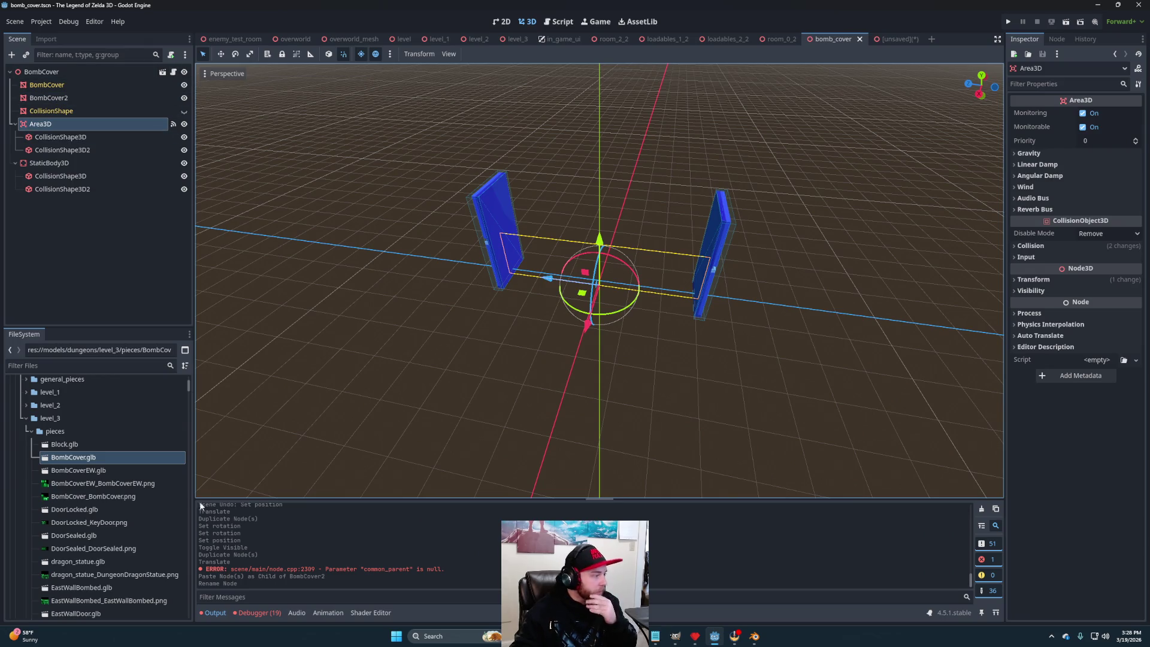
{"action": "scroll", "scroll_direction": "up", "scroll_amount": 3}
{"action": "left_click", "coordinate": [15, 431]}
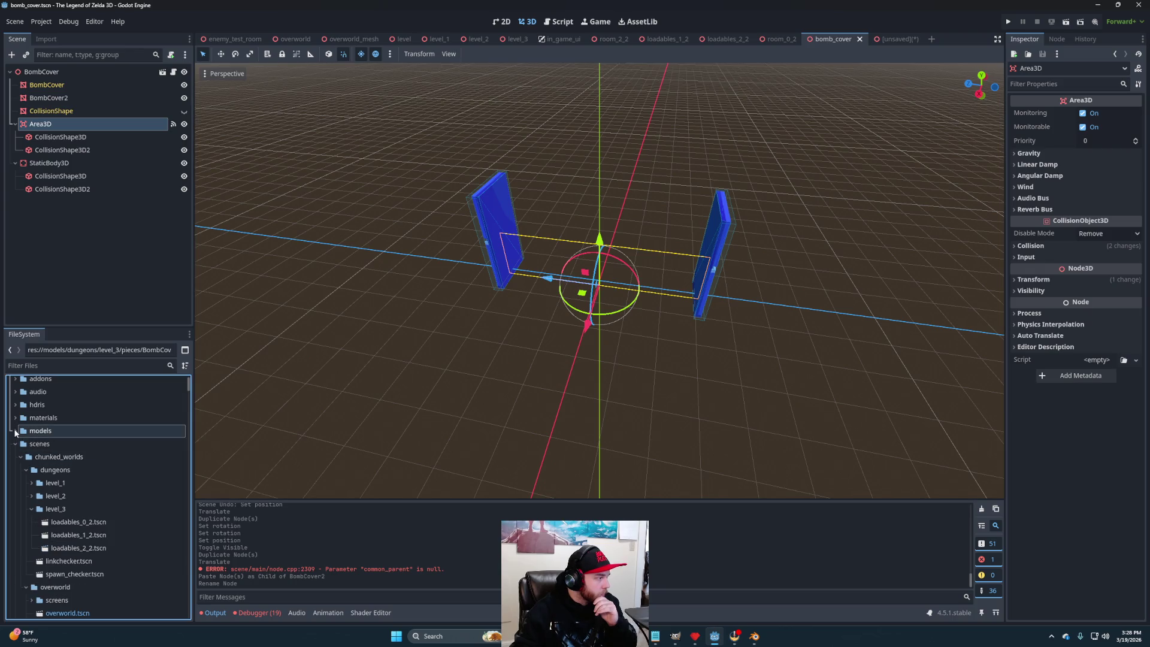
{"action": "left_click", "coordinate": [15, 457]}
{"action": "left_click", "coordinate": [21, 470]}
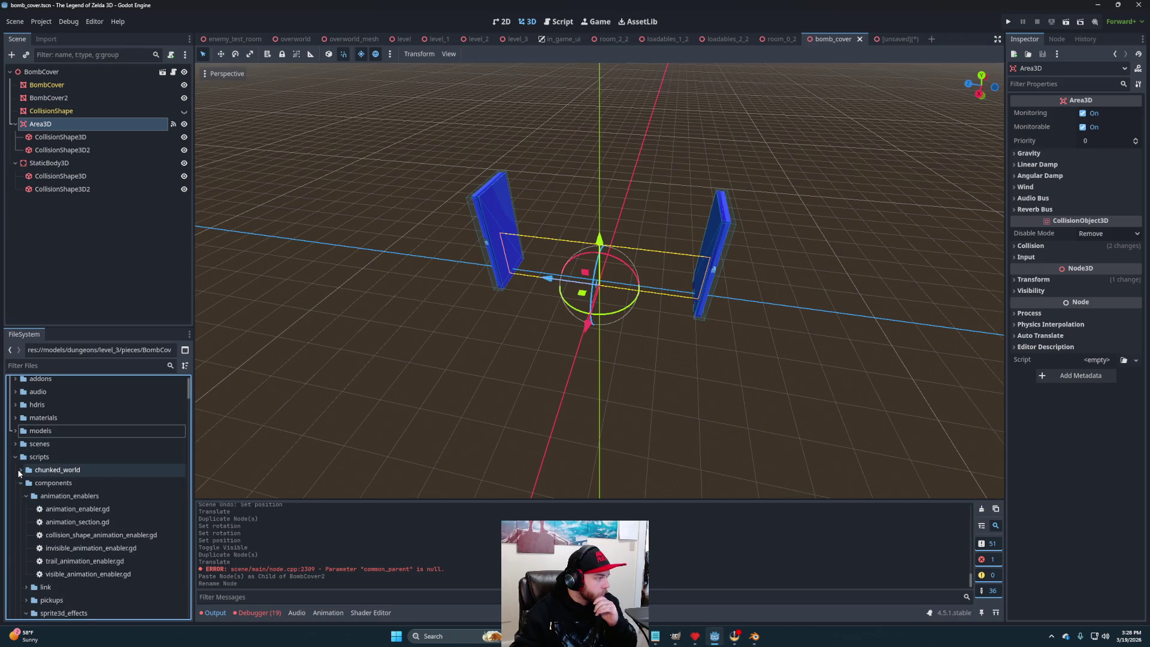
{"action": "left_click", "coordinate": [25, 495]}
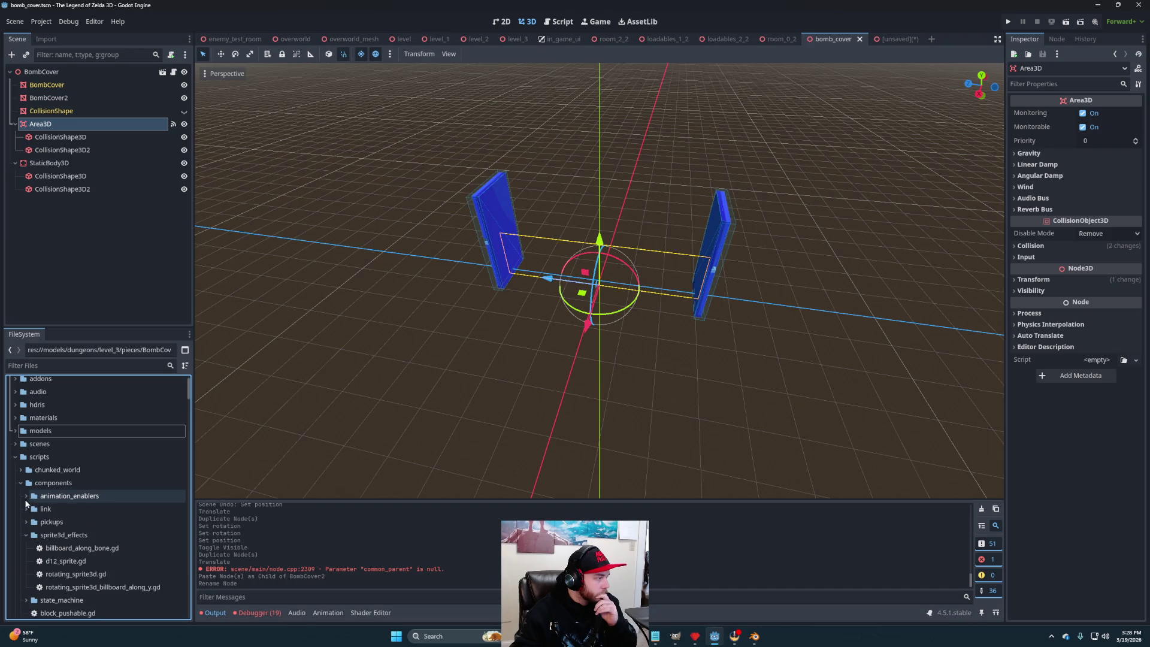
{"action": "left_click", "coordinate": [26, 495]}
{"action": "left_click", "coordinate": [25, 535]}
{"action": "scroll", "scroll_direction": "down", "scroll_amount": 3}
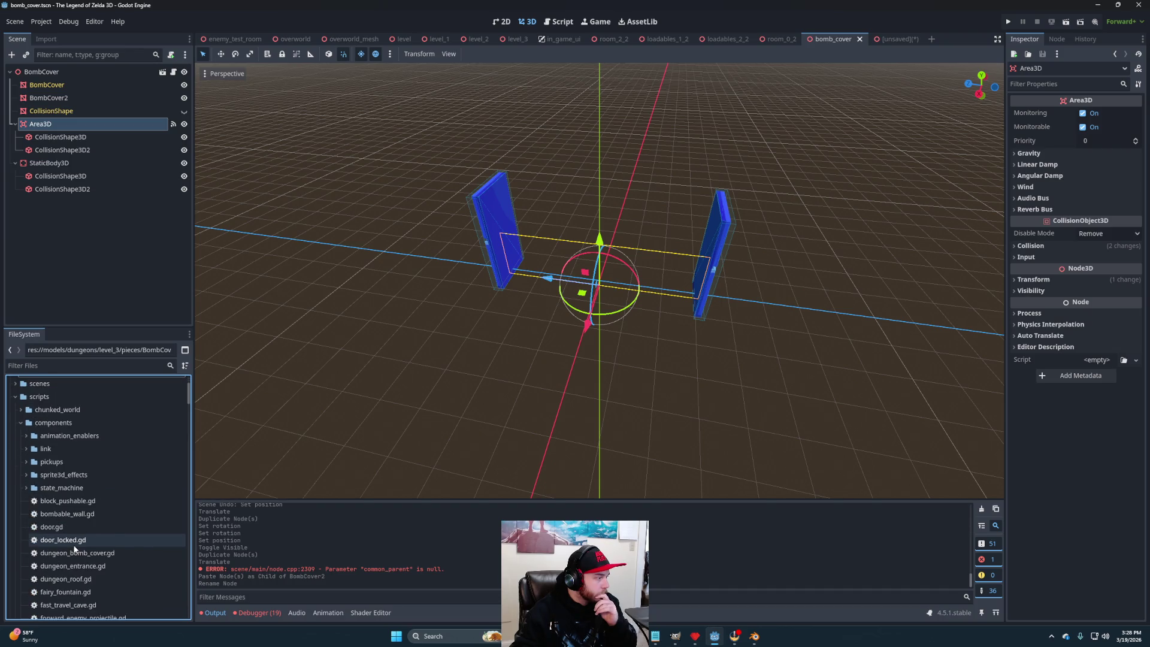
{"action": "left_click", "coordinate": [70, 555]}
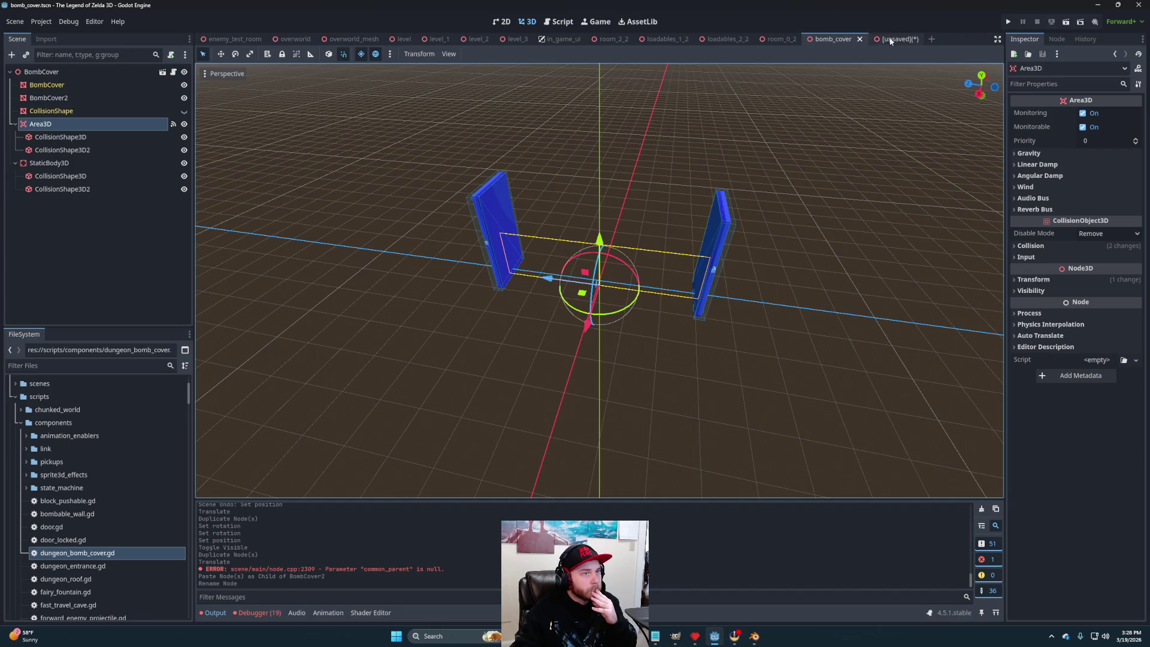
{"action": "left_click", "coordinate": [890, 39]}
{"action": "left_click_drag", "start_coordinate": [37, 555], "coordinate": [97, 74]}
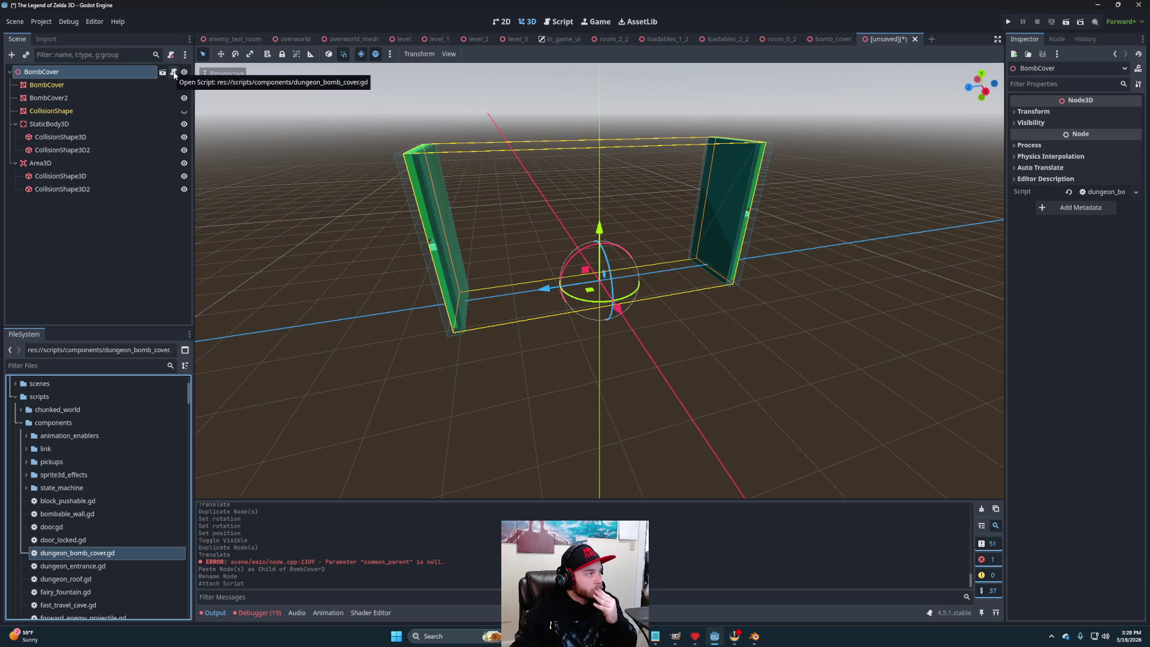
{"action": "left_click", "coordinate": [827, 38]}
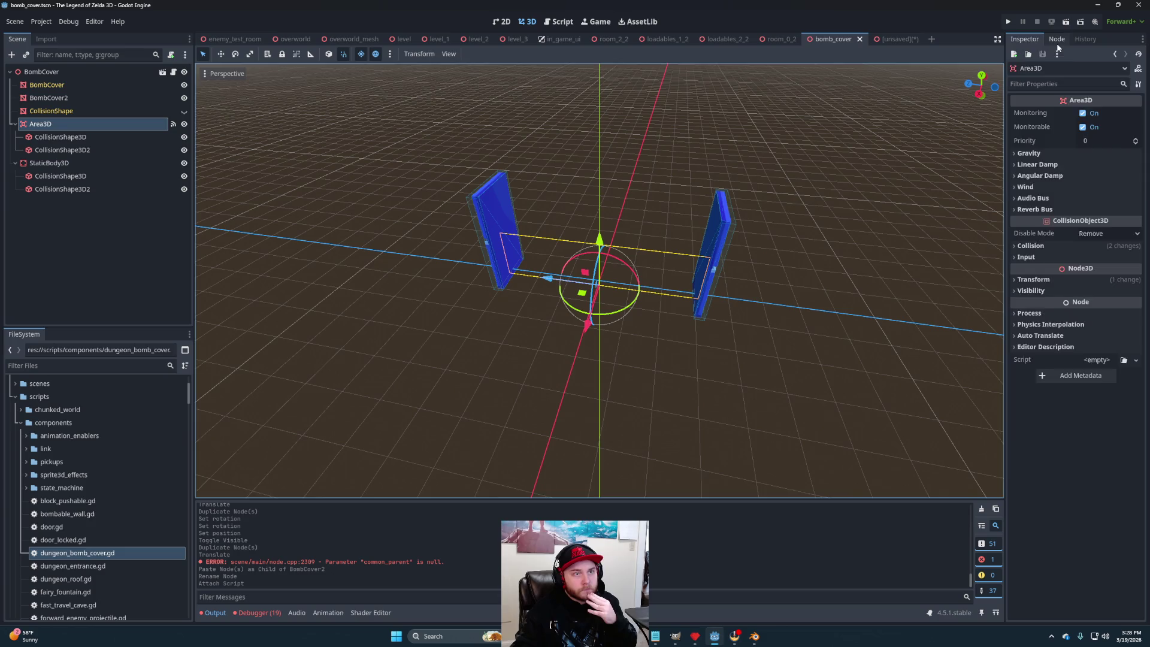
Connect the Area3D's area_entered signal to _on_area_3d_area_entered.
{"action": "left_click", "coordinate": [1056, 40]}
{"action": "left_click", "coordinate": [888, 38]}
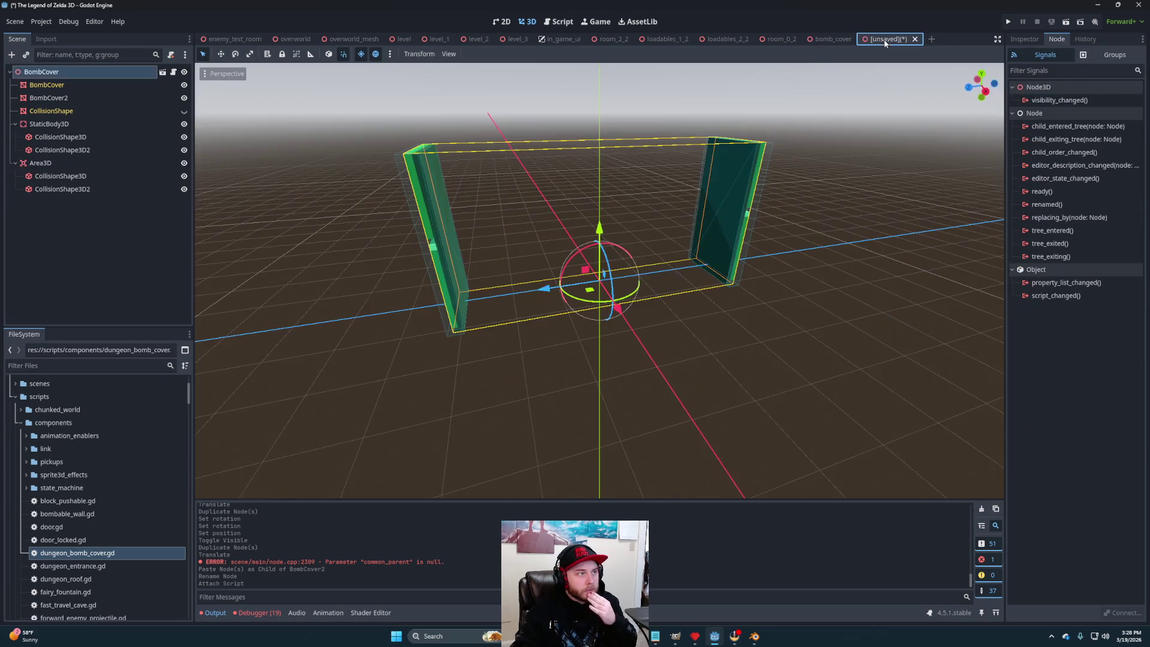
{"action": "right_click", "coordinate": [67, 162]}
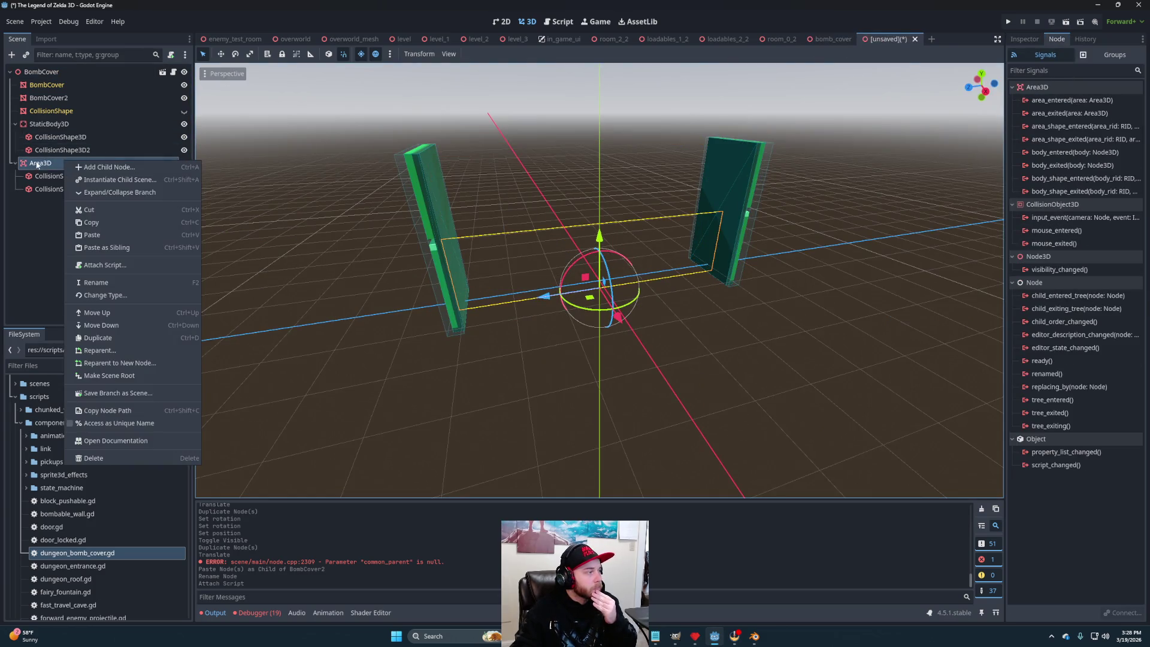
{"action": "left_click", "coordinate": [686, 130]}
{"action": "right_click", "coordinate": [1063, 100]}
{"action": "left_click", "coordinate": [1090, 108]}
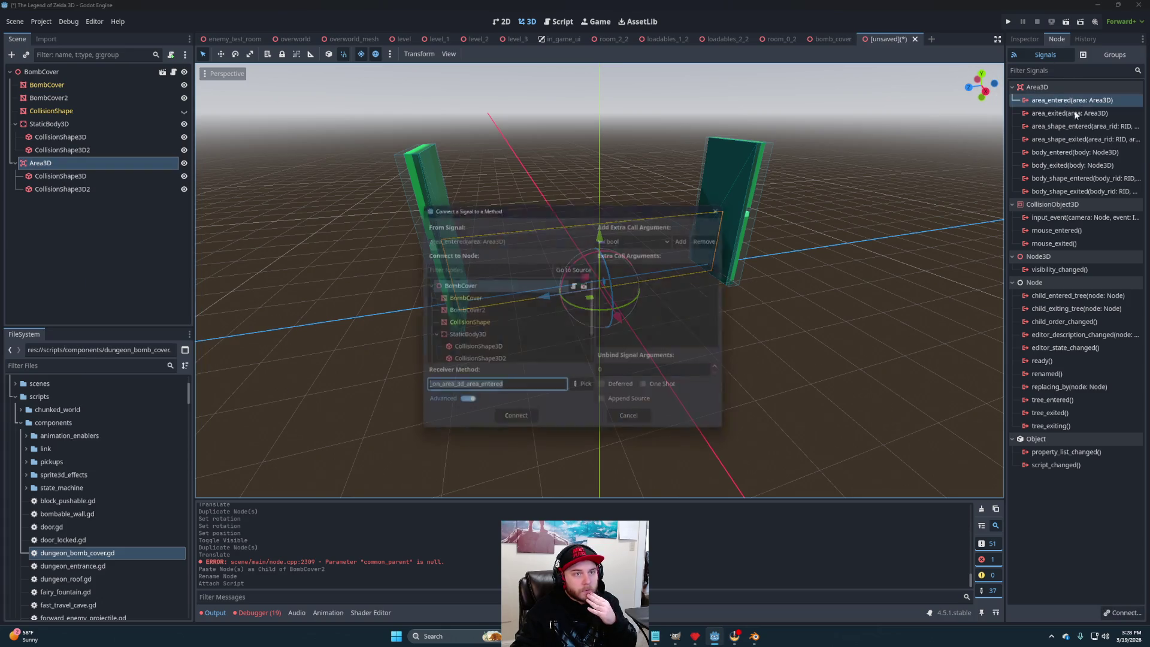
{"action": "left_click", "coordinate": [585, 389]}
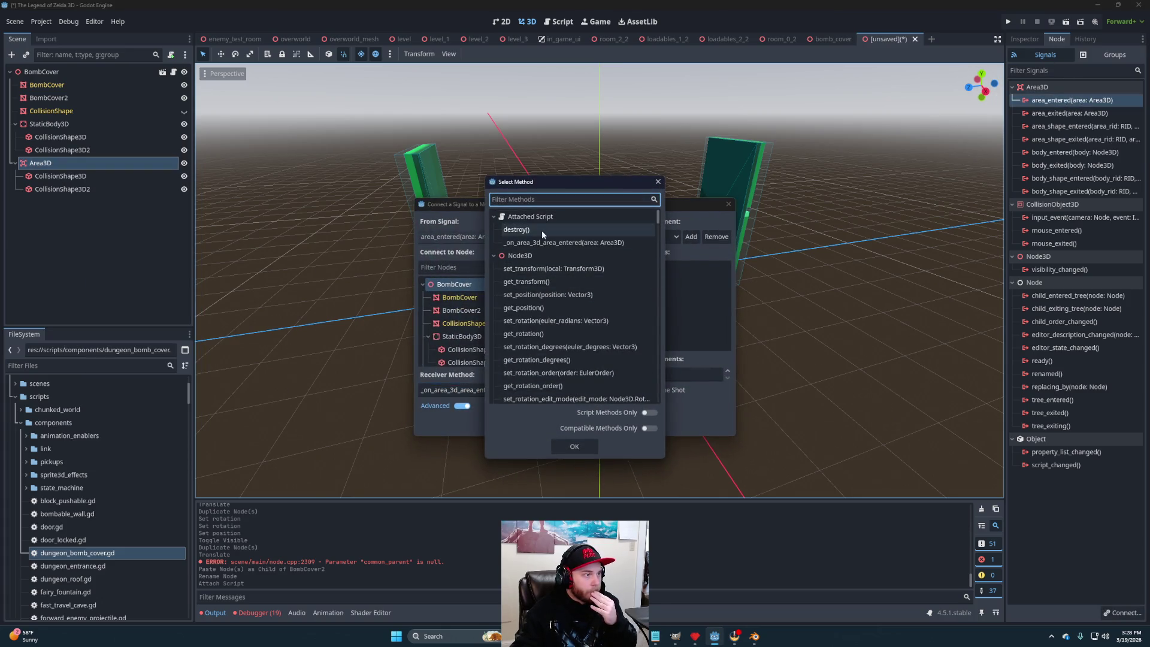
{"action": "left_click", "coordinate": [549, 244]}
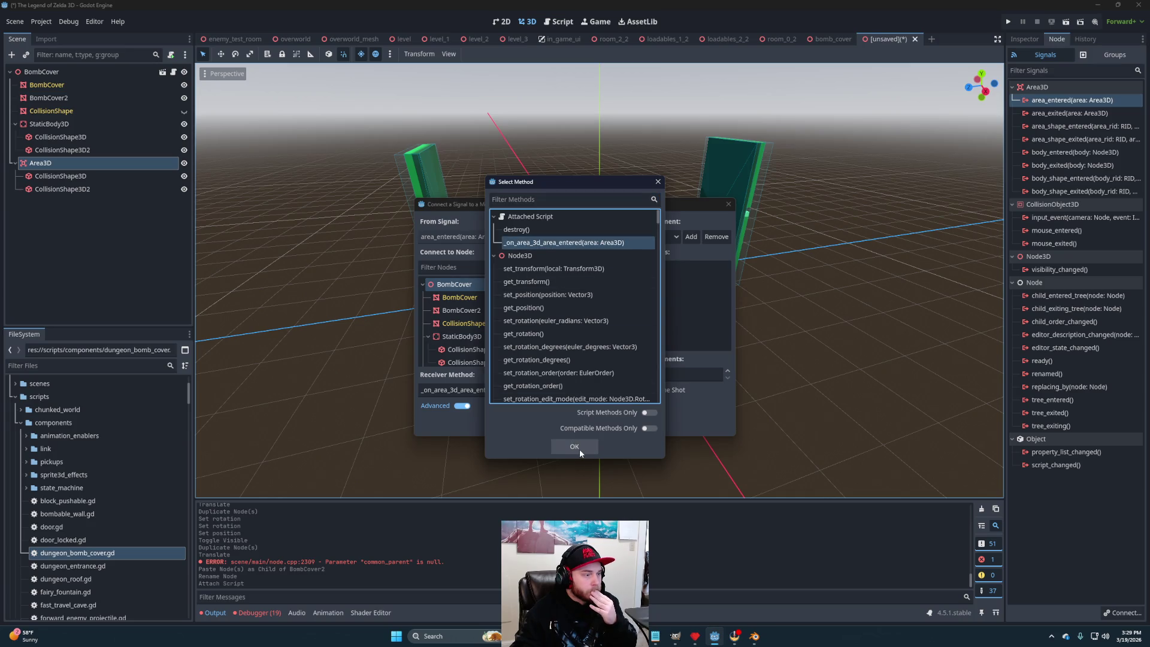
{"action": "left_click", "coordinate": [580, 448]}
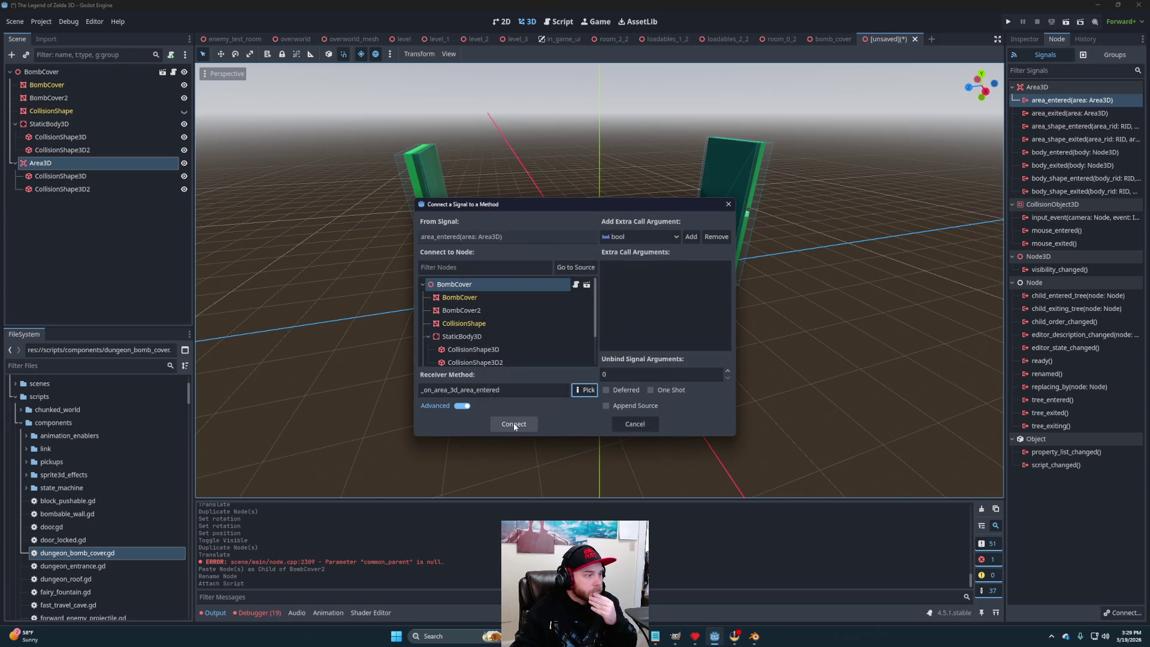
{"action": "left_click", "coordinate": [507, 427]}
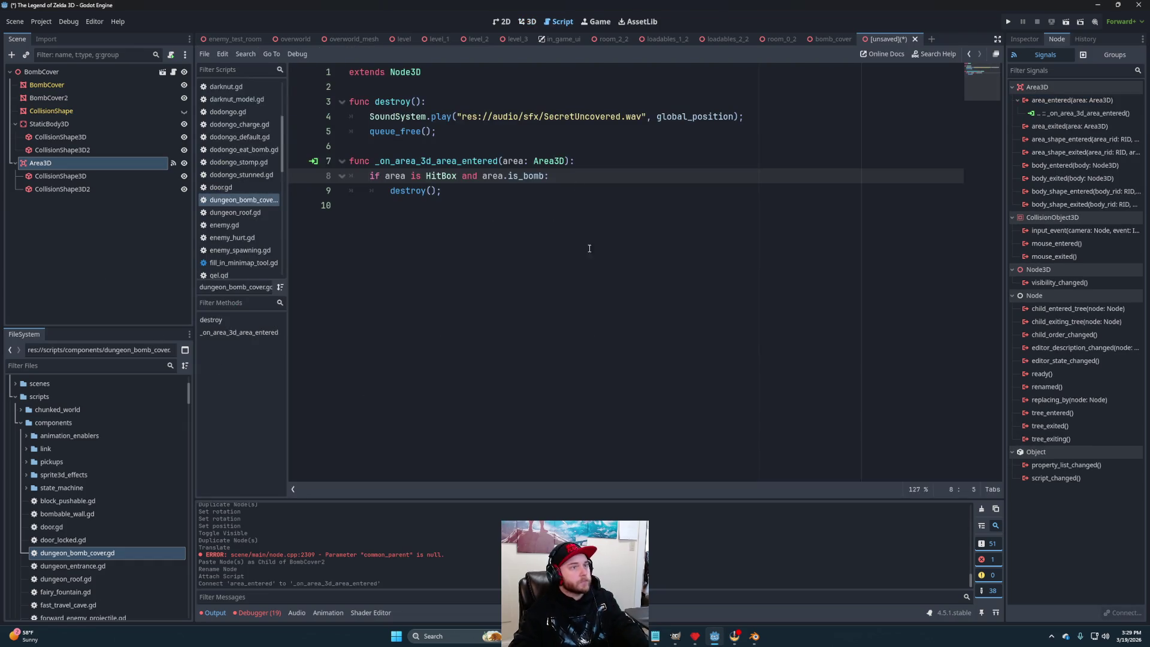
Save the scene as bomb_cover.tscn in environment/dungeons/level_3/pieces.
{"action": "key", "text": "ctrl+s"}
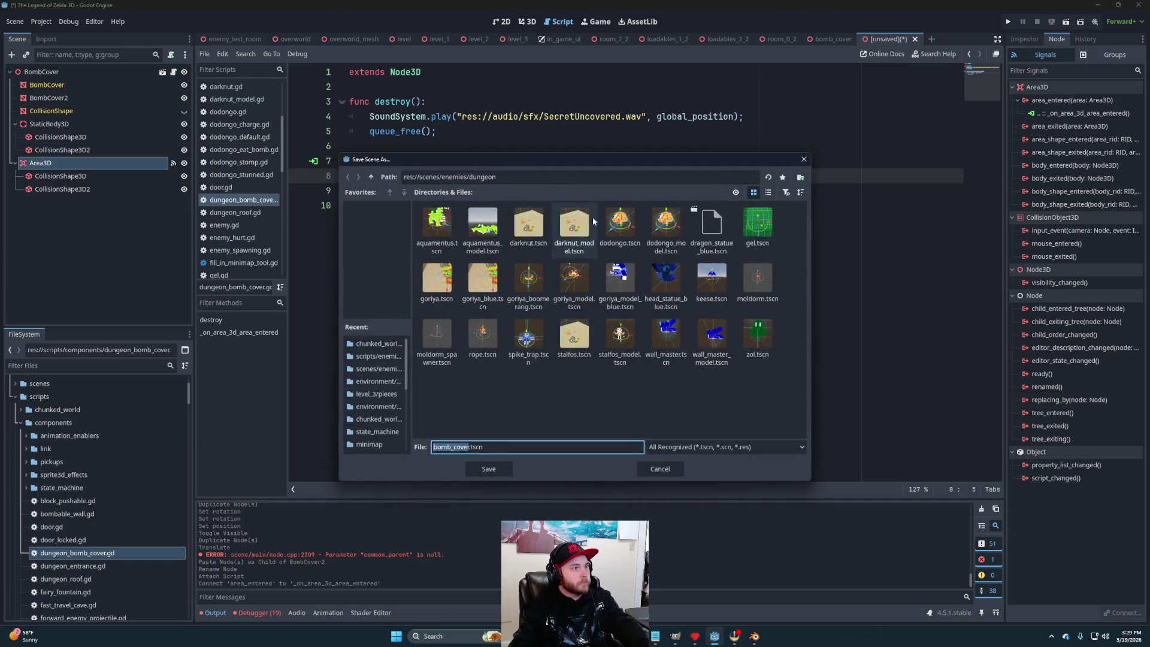
{"action": "left_click", "coordinate": [373, 178]}
{"action": "left_click", "coordinate": [373, 179]}
{"action": "double_click", "coordinate": [582, 242]}
{"action": "double_click", "coordinate": [469, 225]}
{"action": "double_click", "coordinate": [573, 225]}
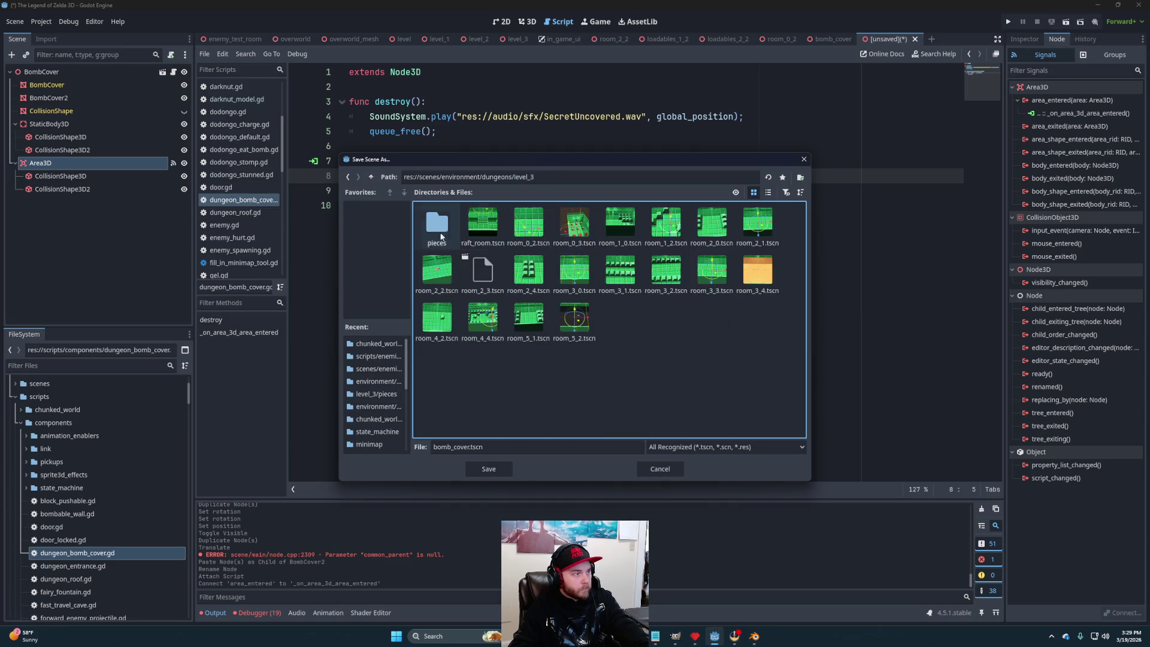
{"action": "double_click", "coordinate": [436, 225]}
{"action": "left_click", "coordinate": [487, 470]}
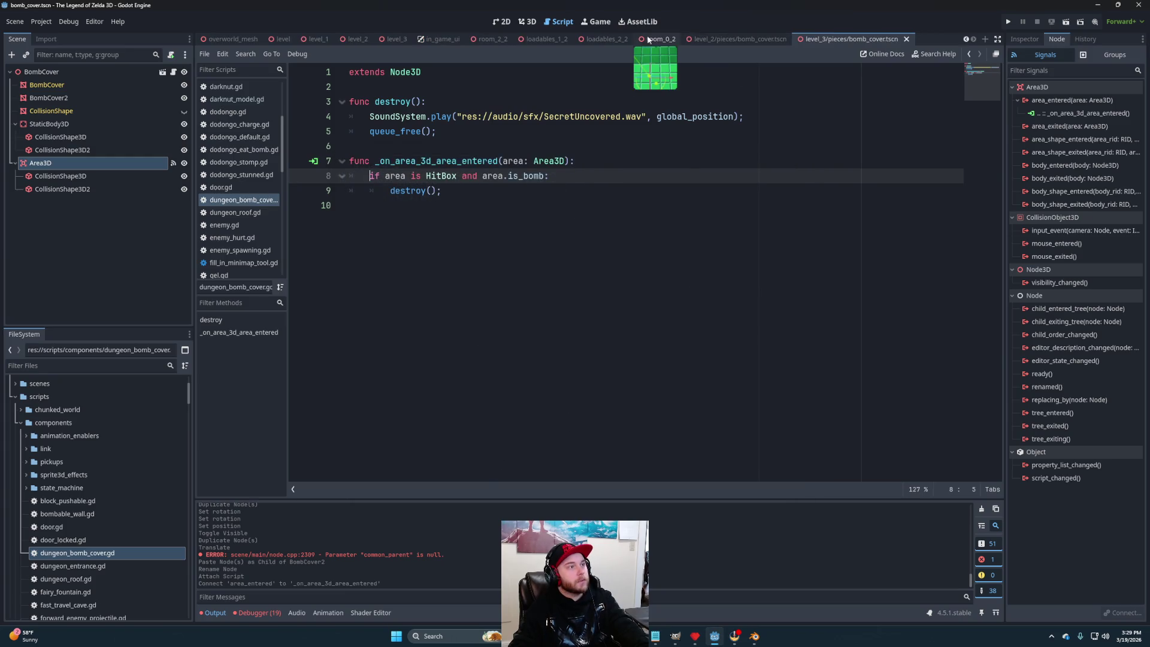
Switch through the room_0_2 and room_2_2 scenes to level_3 and select the Doors group.
{"action": "left_click", "coordinate": [655, 41]}
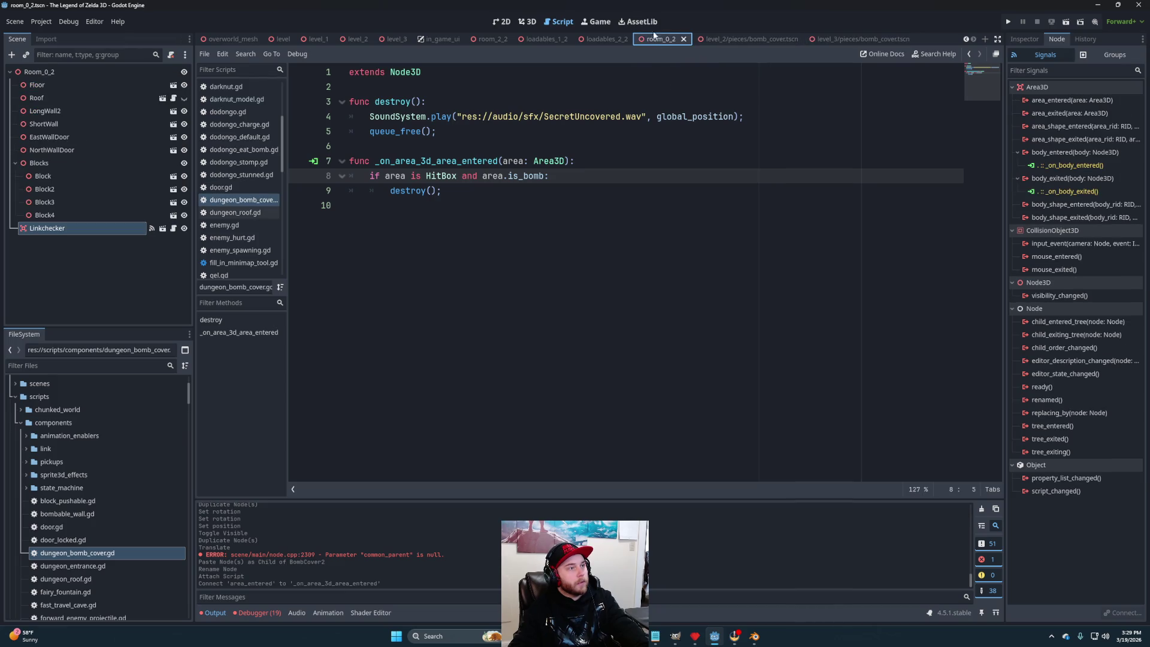
{"action": "left_click", "coordinate": [531, 22]}
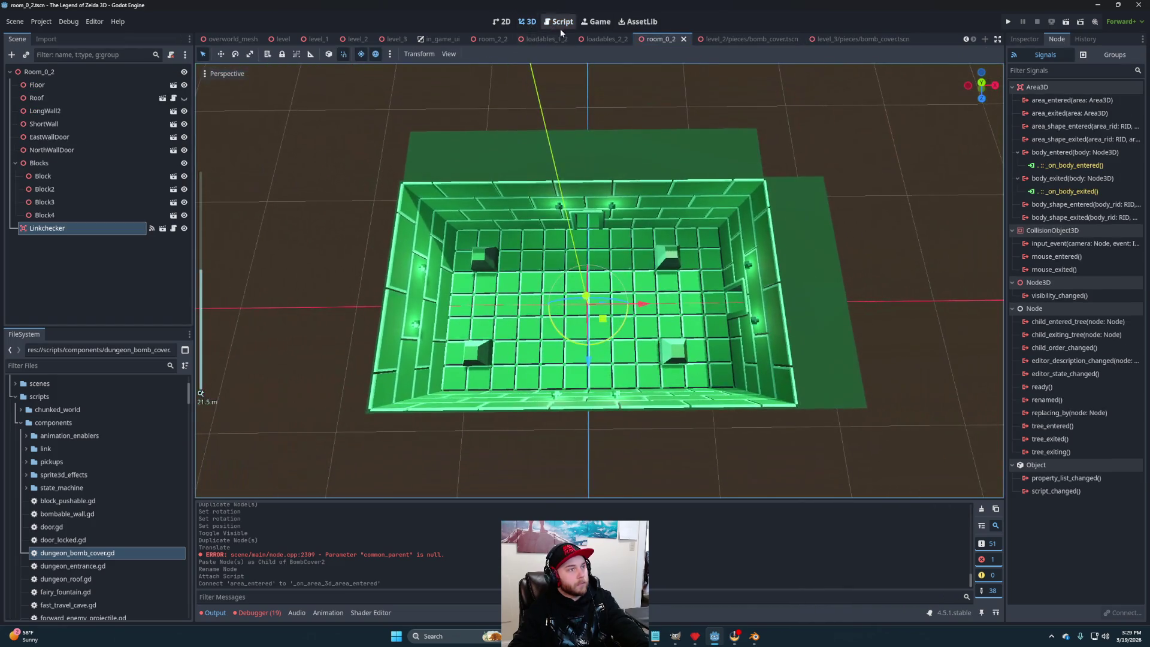
{"action": "left_click", "coordinate": [487, 40]}
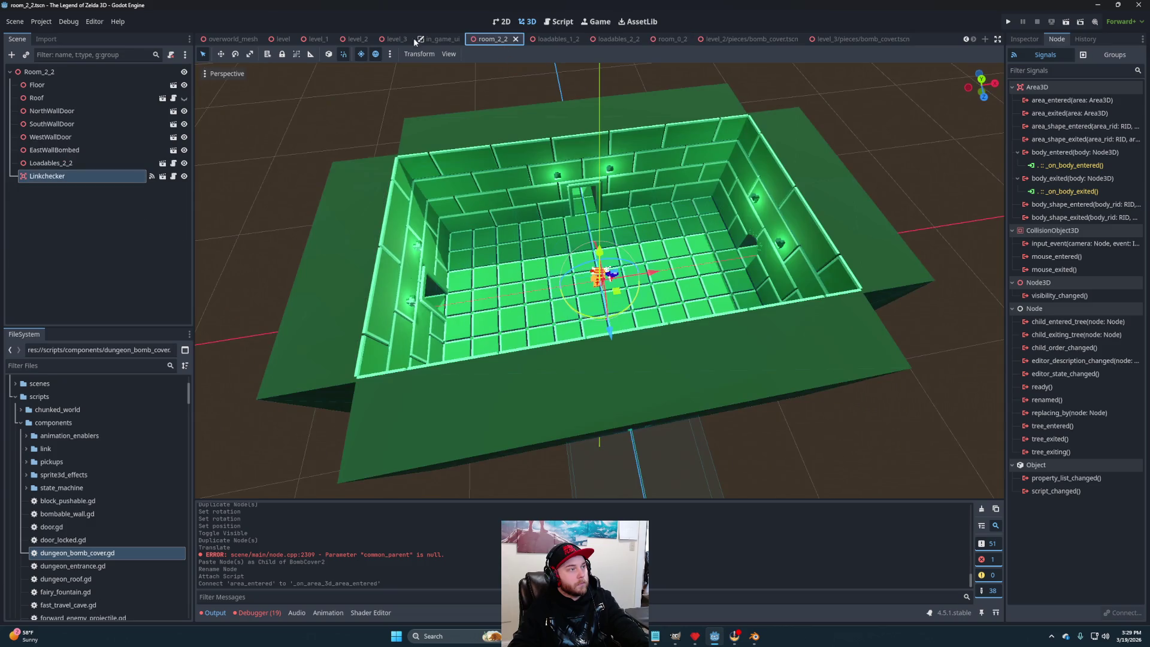
{"action": "left_click", "coordinate": [397, 39]}
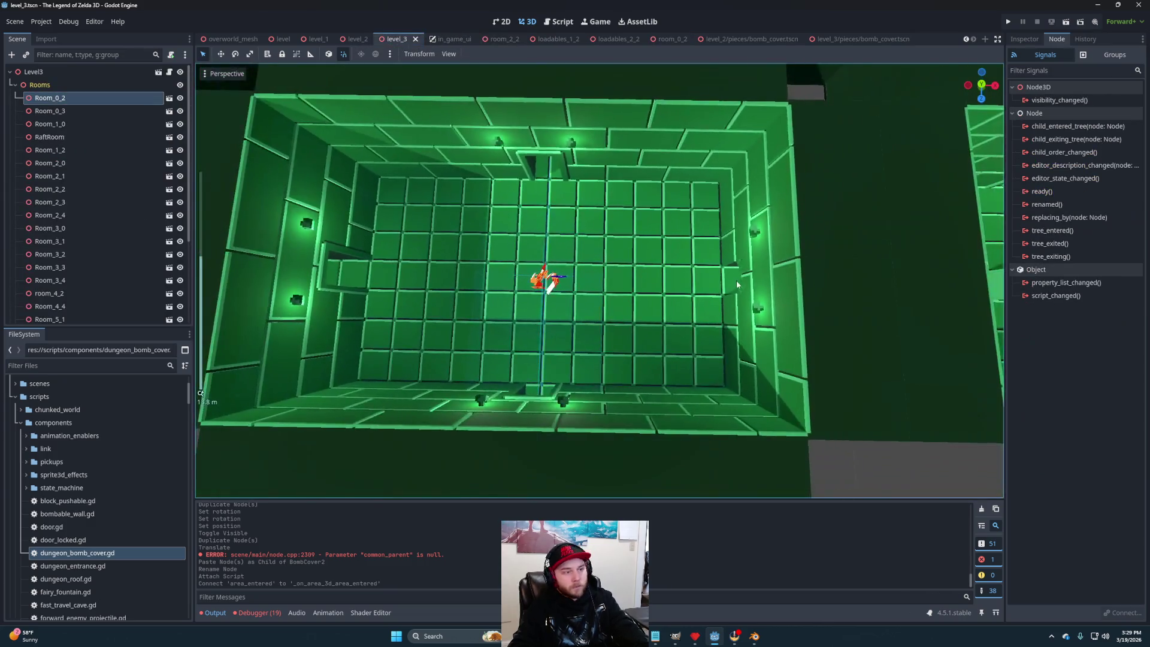
{"action": "left_click_drag", "start_coordinate": [746, 267], "coordinate": [738, 276]}
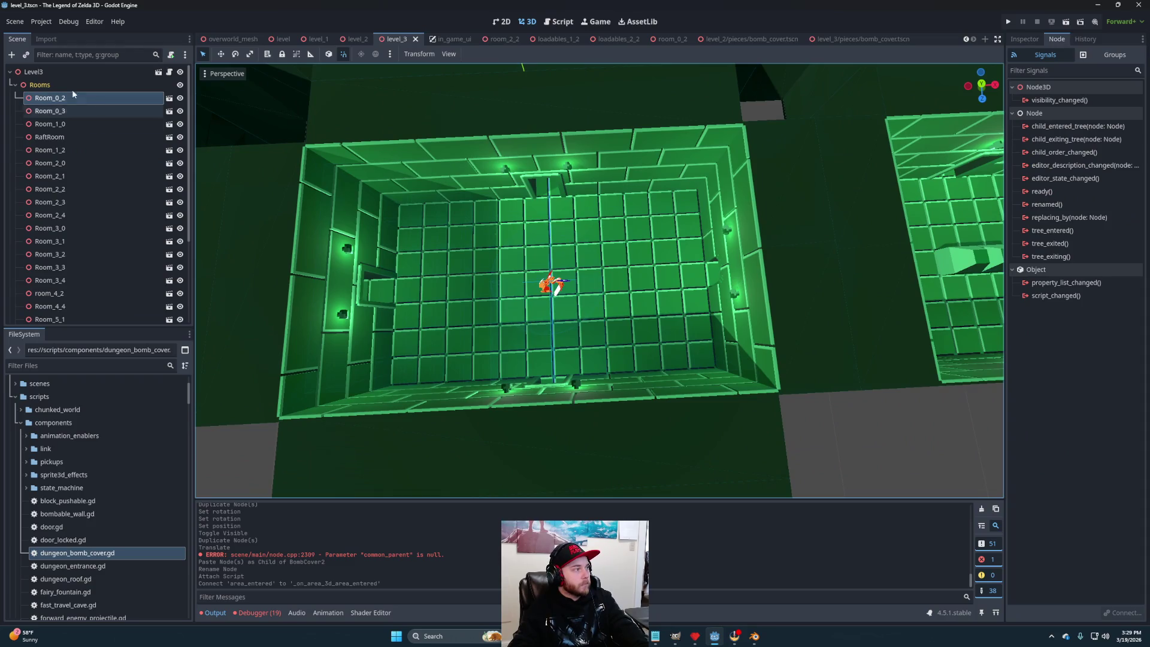
{"action": "left_click", "coordinate": [15, 84]}
{"action": "left_click", "coordinate": [38, 97]}
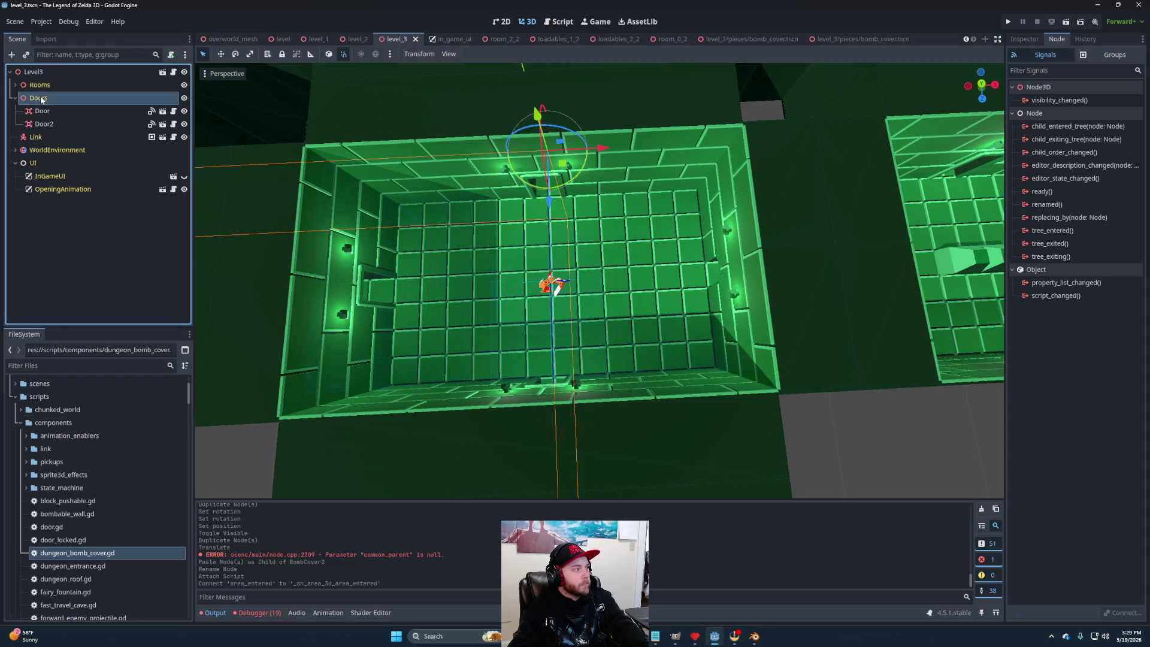
Browse the FileSystem to bomb_cover.tscn in the level_2 pieces folder.
{"action": "scroll", "scroll_direction": "up", "scroll_amount": 3}
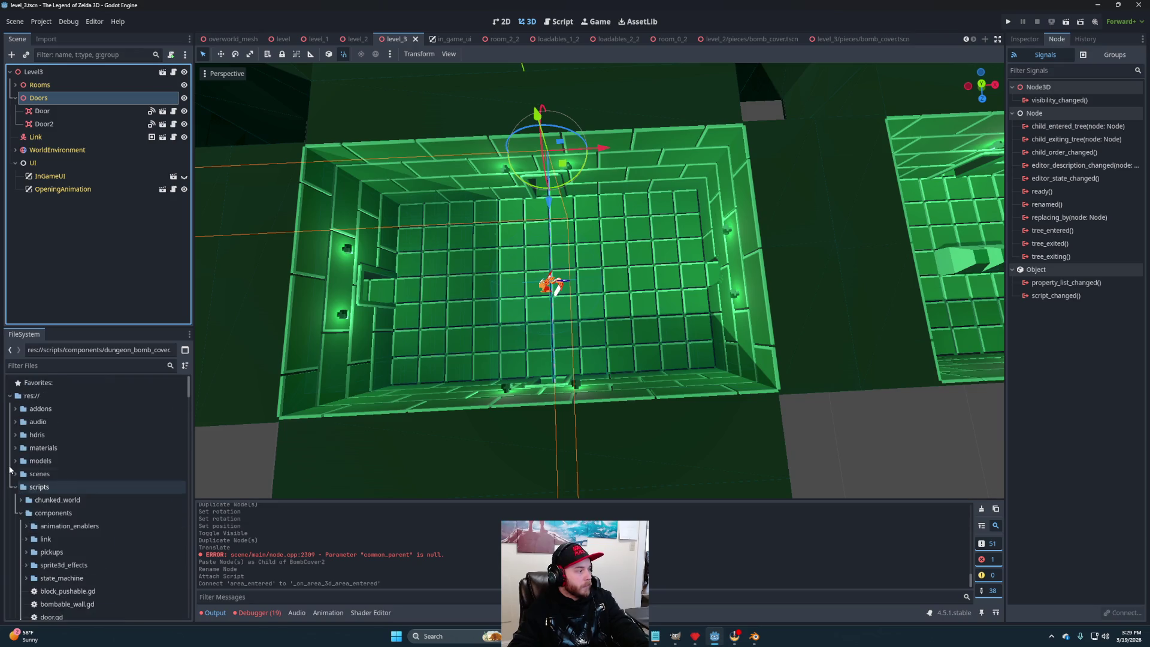
{"action": "left_click", "coordinate": [15, 474]}
{"action": "scroll", "scroll_direction": "down", "scroll_amount": 3}
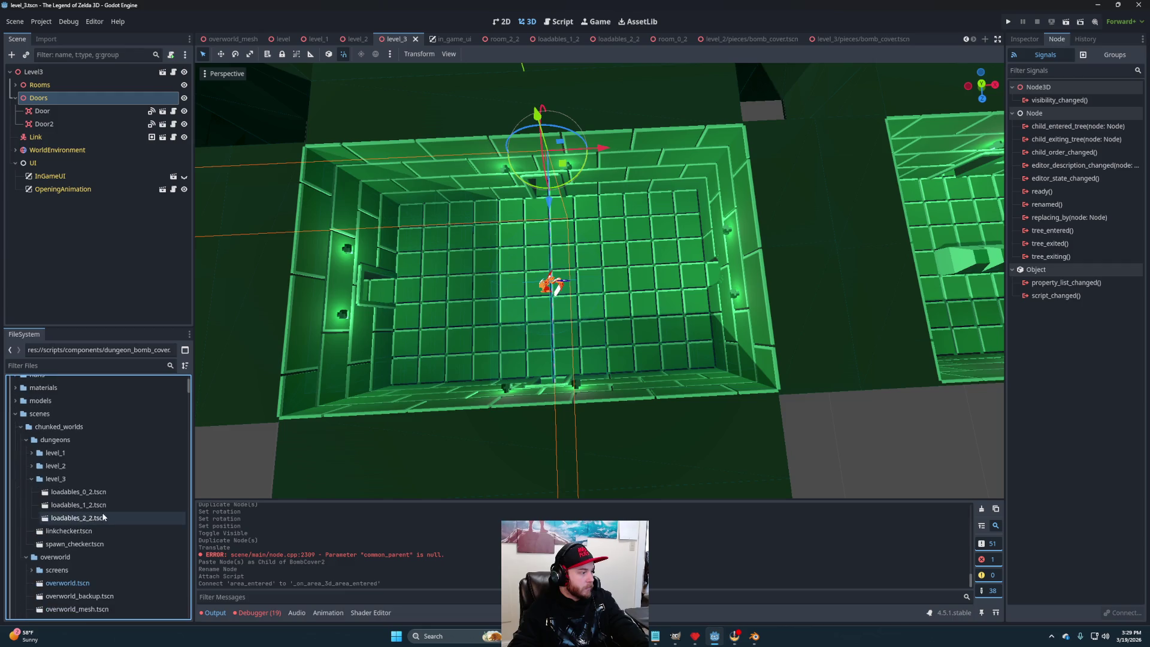
{"action": "left_click", "coordinate": [21, 426]}
{"action": "scroll", "scroll_direction": "down", "scroll_amount": 3}
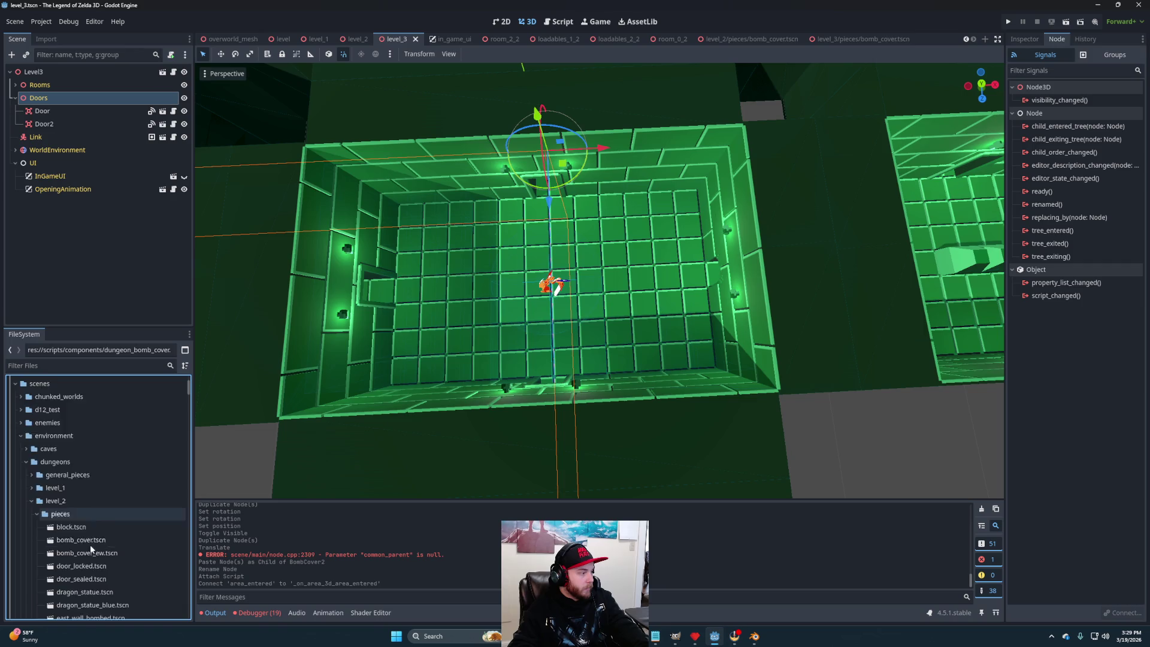
{"action": "left_click", "coordinate": [80, 479]}
{"action": "left_click_drag", "start_coordinate": [80, 478], "coordinate": [142, 459]}
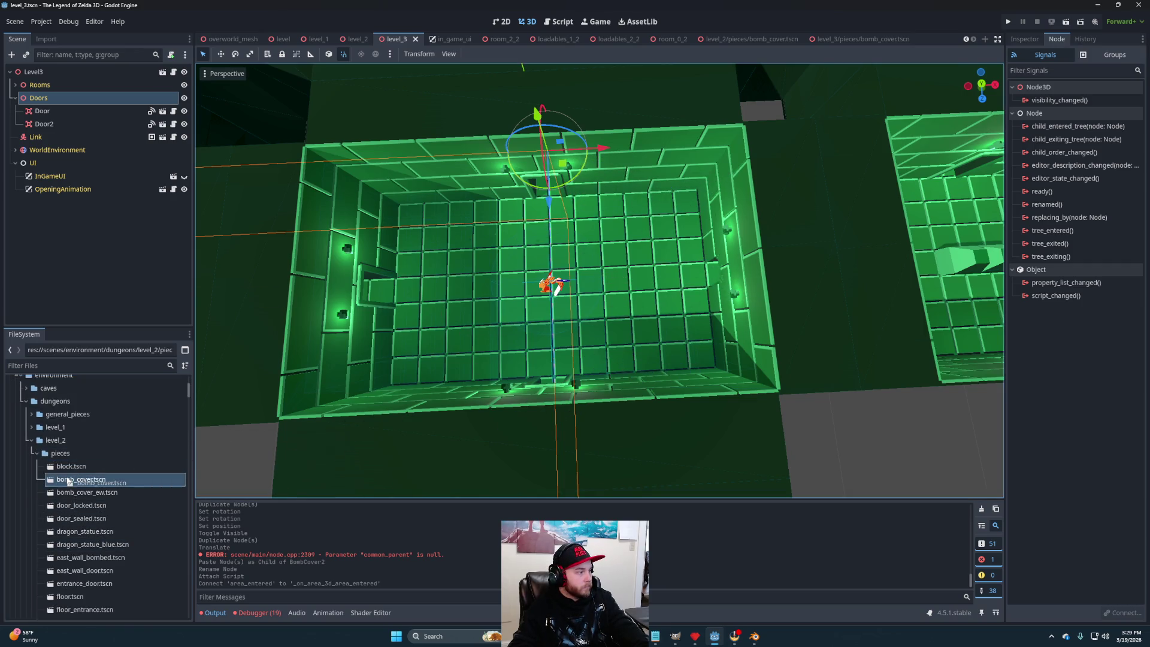
Add the level_3 pieces bomb_cover.tscn as an instance under Doors.
{"action": "left_click_drag", "start_coordinate": [66, 480], "coordinate": [33, 443]}
{"action": "left_click", "coordinate": [32, 441]}
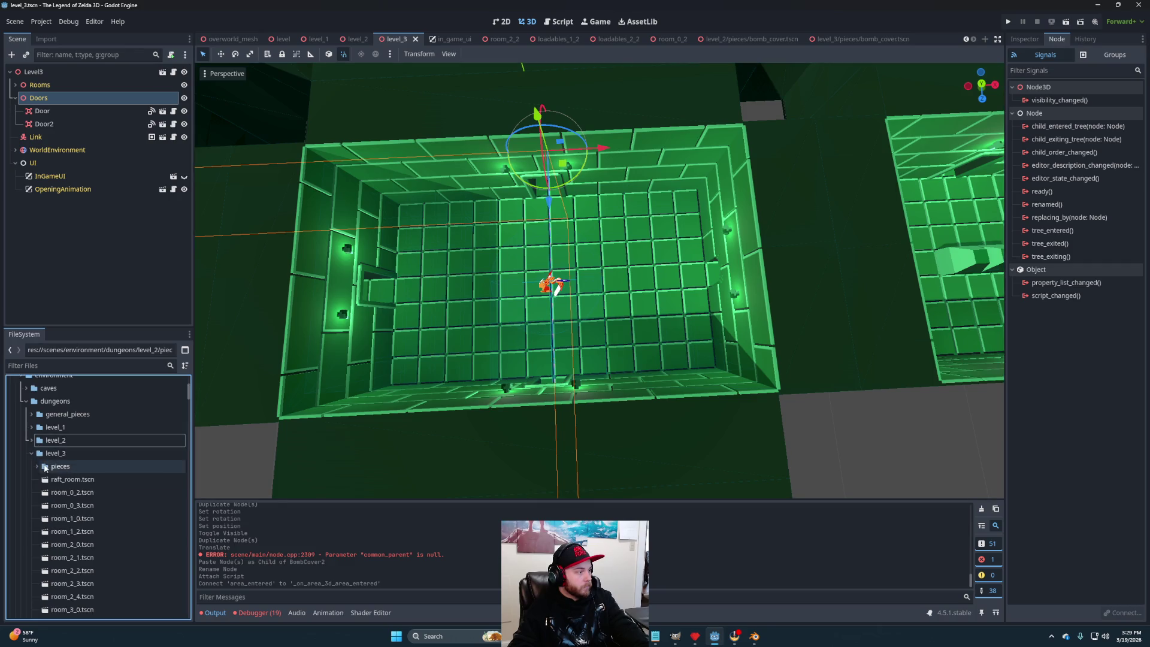
{"action": "scroll", "scroll_direction": "down", "scroll_amount": 3}
{"action": "scroll", "scroll_direction": "up", "scroll_amount": 3}
{"action": "left_click", "coordinate": [37, 405]}
{"action": "left_click_drag", "start_coordinate": [88, 432], "coordinate": [44, 99]}
Move the BombCover into the gap in the right wall and focus the view on it.
{"action": "scroll", "scroll_direction": "down", "scroll_amount": 3}
{"action": "scroll", "scroll_direction": "up", "scroll_amount": 3}
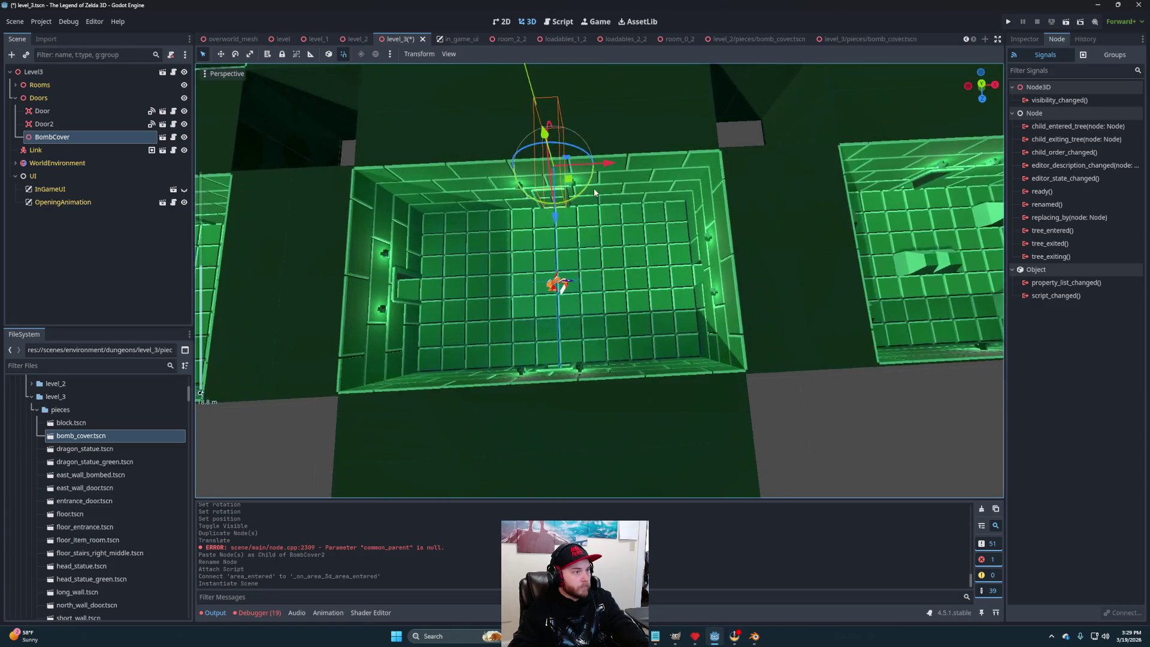
{"action": "left_click_drag", "start_coordinate": [569, 180], "coordinate": [754, 285]}
{"action": "scroll", "scroll_direction": "up", "scroll_amount": 3}
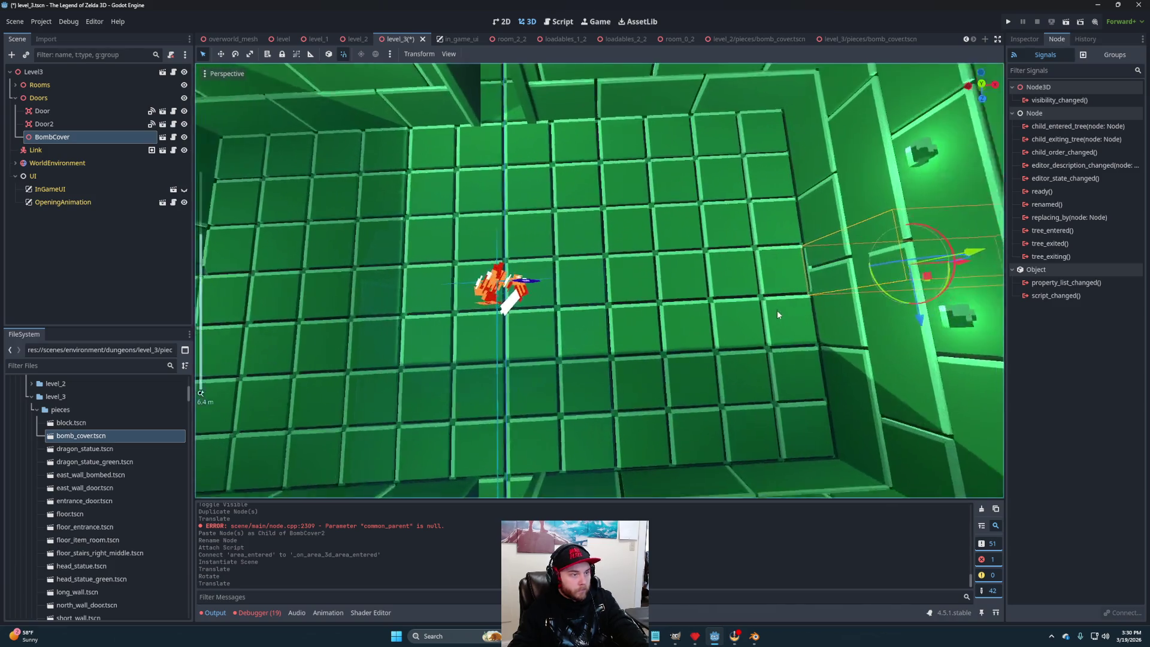
{"action": "key", "text": "f"}
{"action": "left_click_drag", "start_coordinate": [551, 250], "coordinate": [604, 299]}
{"action": "left_click", "coordinate": [592, 303]}
Select BombCover and rotate it -180 degrees around its Y axis in the wall gap.
{"action": "scroll", "scroll_direction": "up", "scroll_amount": 3}
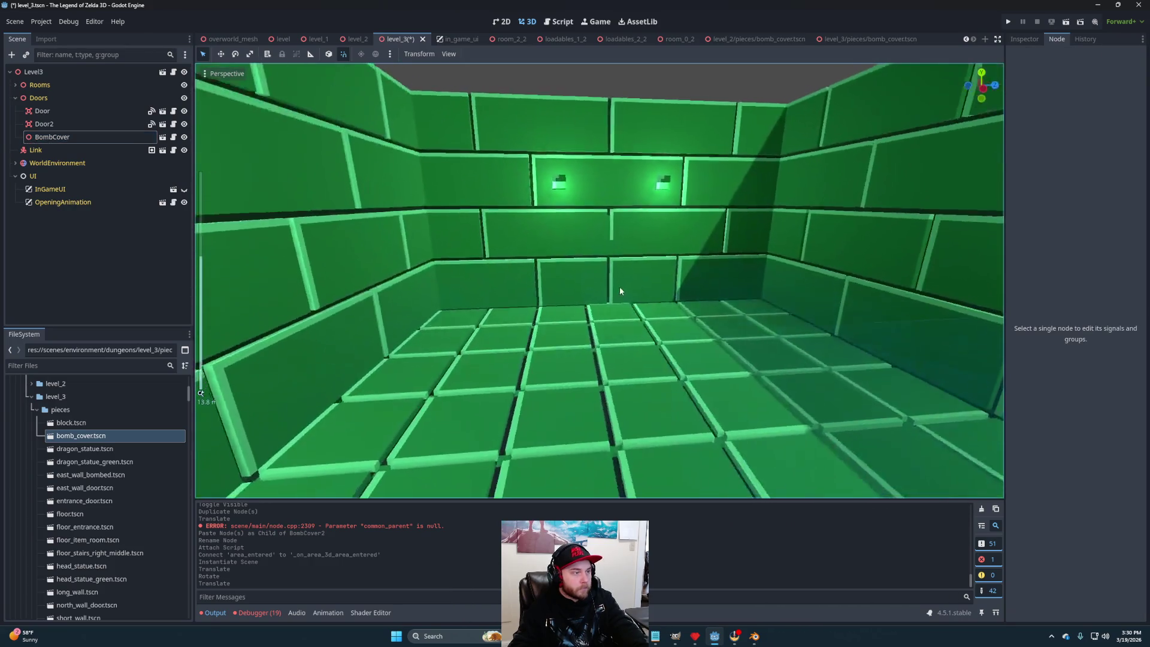
{"action": "scroll", "scroll_direction": "up", "scroll_amount": 3}
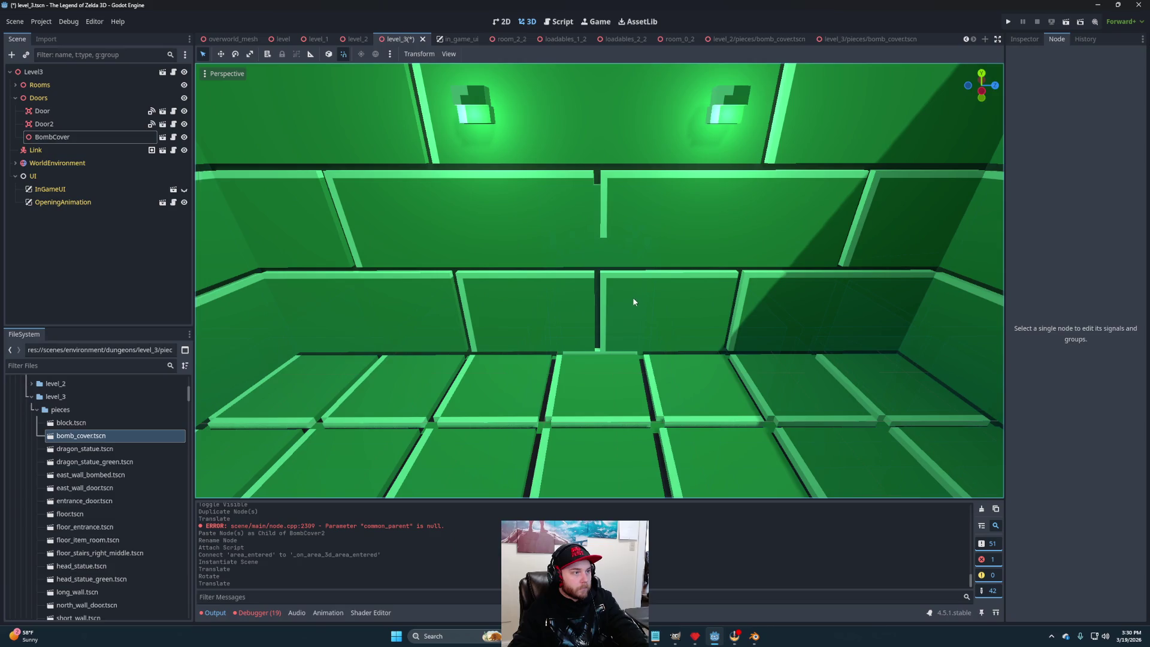
{"action": "left_click_drag", "start_coordinate": [595, 225], "coordinate": [672, 327]}
{"action": "scroll", "scroll_direction": "down", "scroll_amount": 3}
{"action": "scroll", "scroll_direction": "up", "scroll_amount": 3}
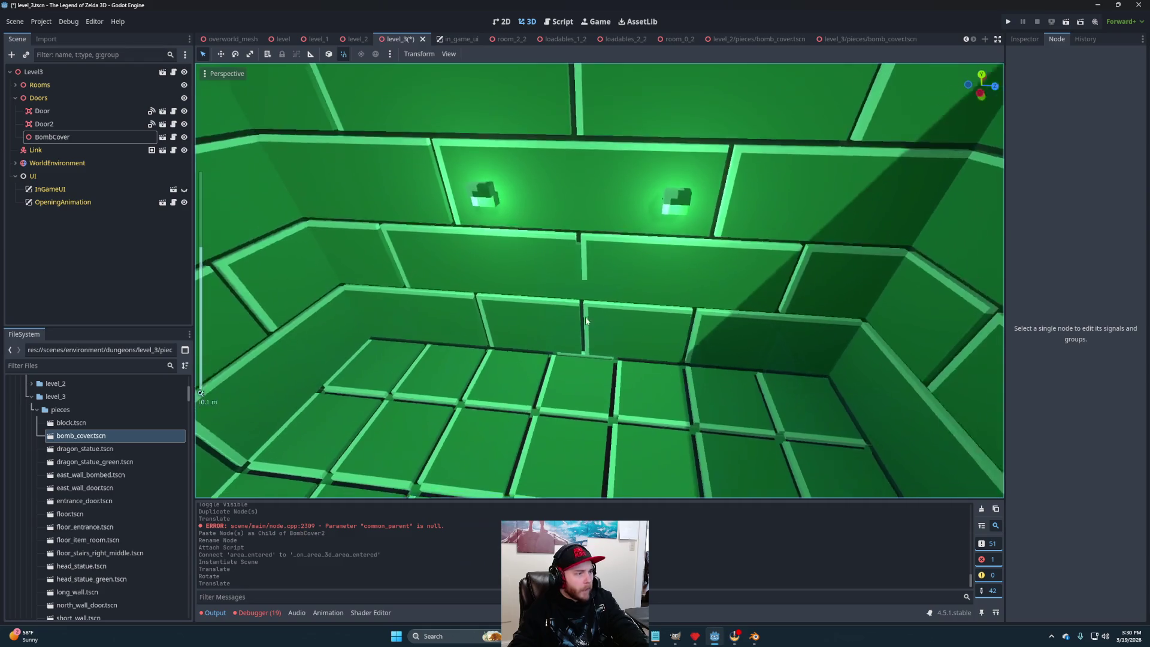
{"action": "left_click_drag", "start_coordinate": [594, 319], "coordinate": [281, 320]}
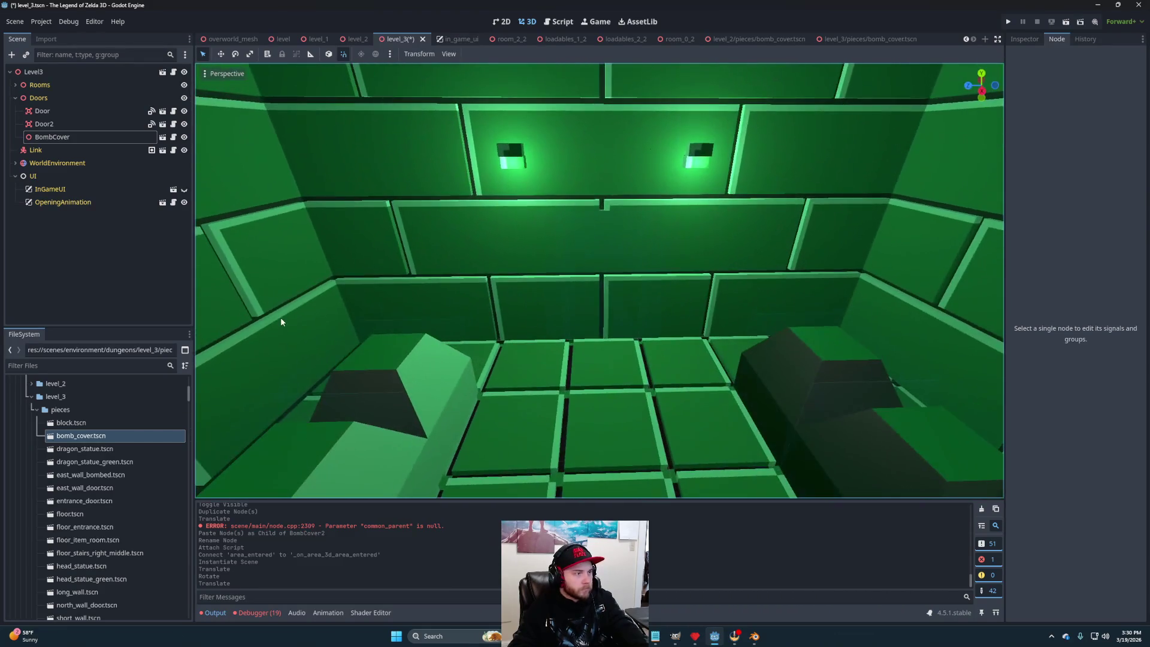
{"action": "scroll", "scroll_direction": "down", "scroll_amount": 3}
{"action": "left_click_drag", "start_coordinate": [438, 318], "coordinate": [450, 325]}
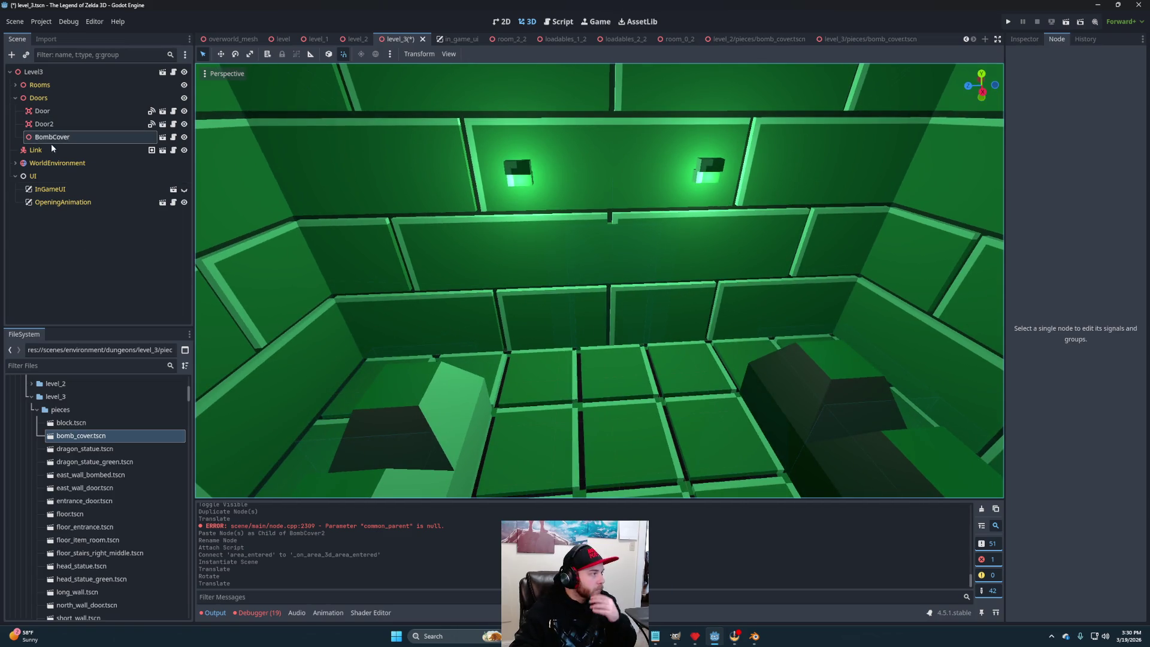
{"action": "left_click", "coordinate": [52, 136]}
{"action": "left_click_drag", "start_coordinate": [578, 304], "coordinate": [636, 253]}
{"action": "left_click_drag", "start_coordinate": [450, 317], "coordinate": [827, 58]}
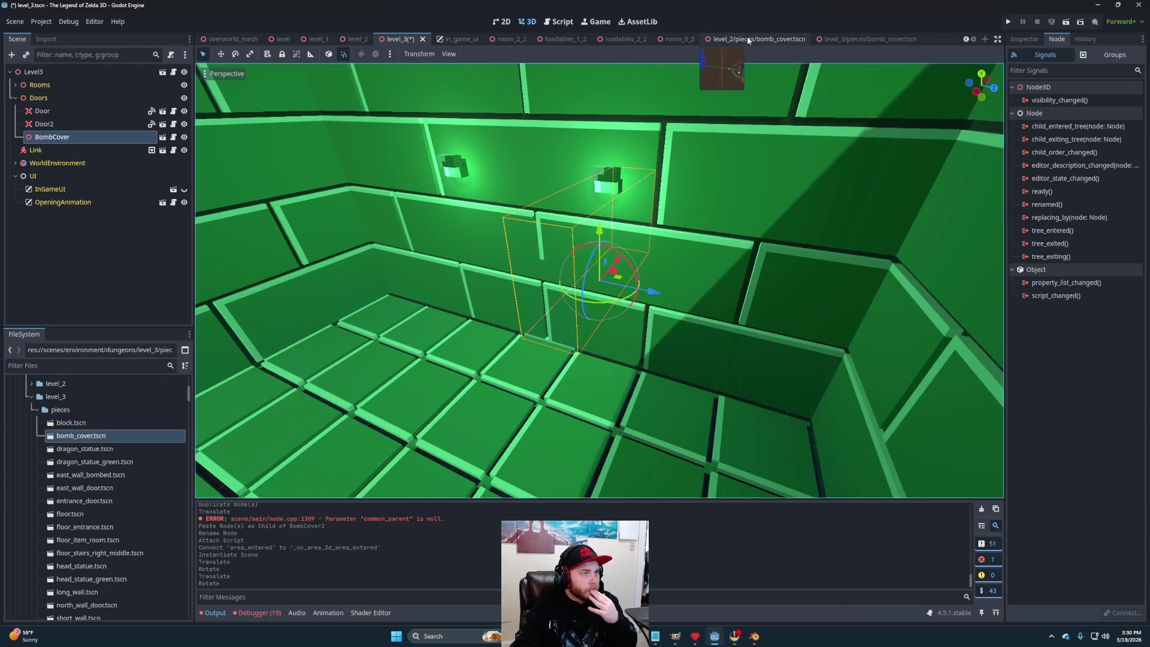
Compare the level_2 and level_3 bomb_cover scenes, then return to the Level3 scene.
{"action": "left_click", "coordinate": [746, 38]}
{"action": "scroll", "scroll_direction": "up", "scroll_amount": 3}
{"action": "left_click_drag", "start_coordinate": [486, 297], "coordinate": [785, 326]}
{"action": "scroll", "scroll_direction": "down", "scroll_amount": 3}
{"action": "scroll", "scroll_direction": "down", "scroll_amount": 3}
{"action": "scroll", "scroll_direction": "up", "scroll_amount": 3}
{"action": "left_click_drag", "start_coordinate": [691, 349], "coordinate": [662, 267]}
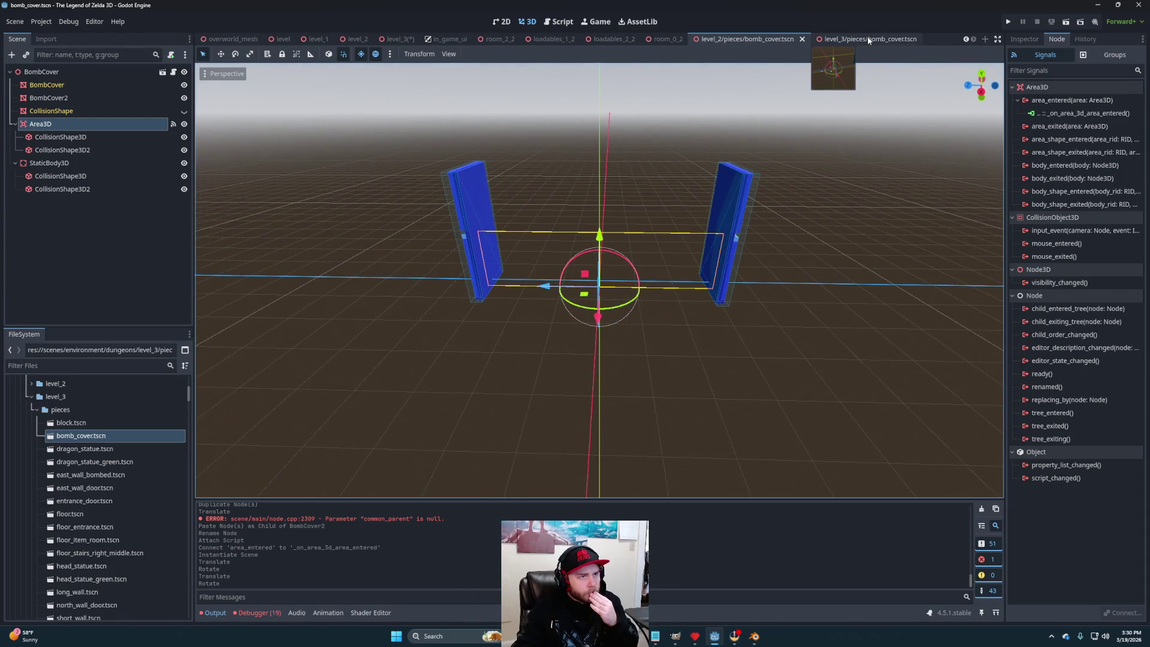
{"action": "left_click", "coordinate": [866, 39]}
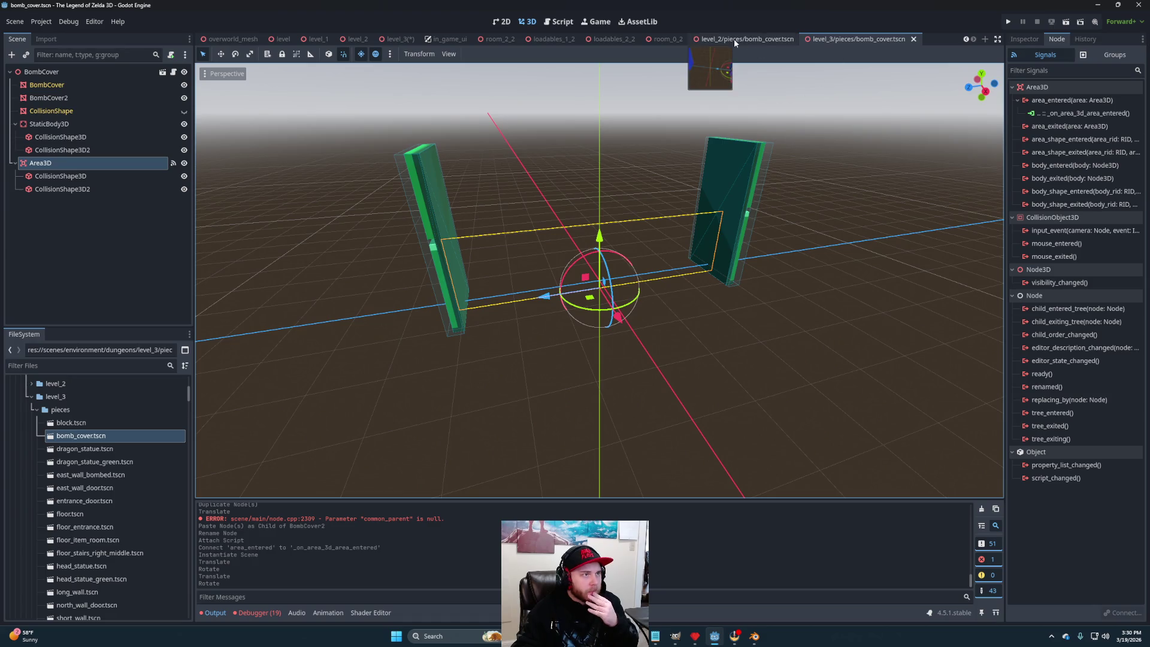
{"action": "left_click", "coordinate": [734, 39]}
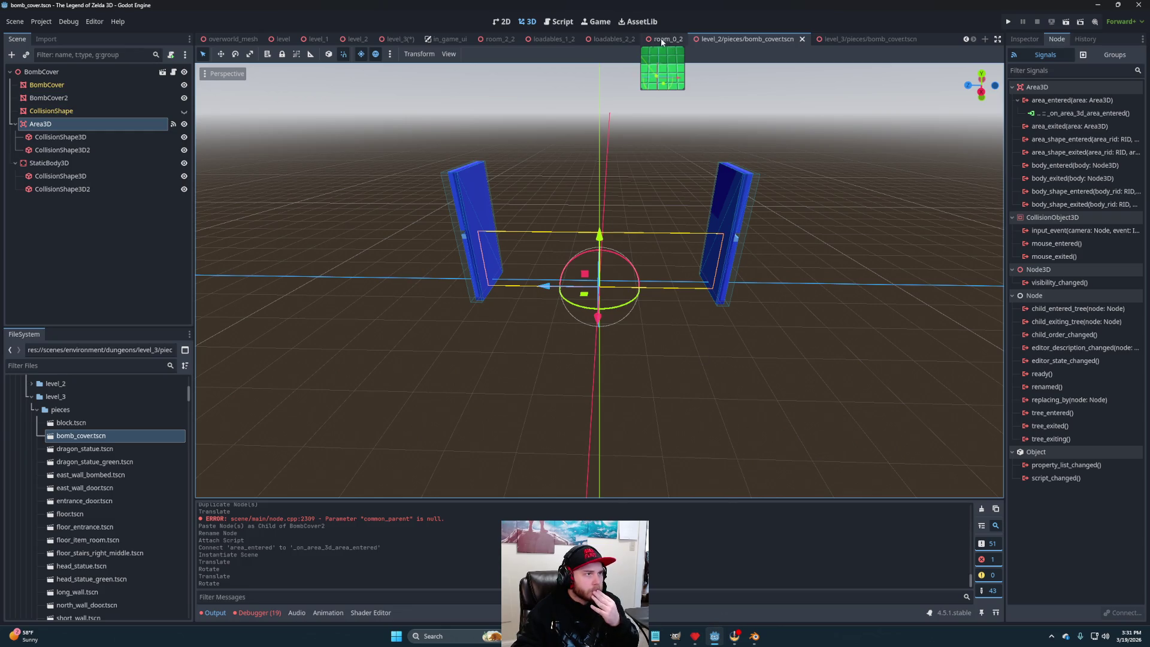
{"action": "left_click_drag", "start_coordinate": [516, 238], "coordinate": [431, 243]}
{"action": "left_click", "coordinate": [874, 40]}
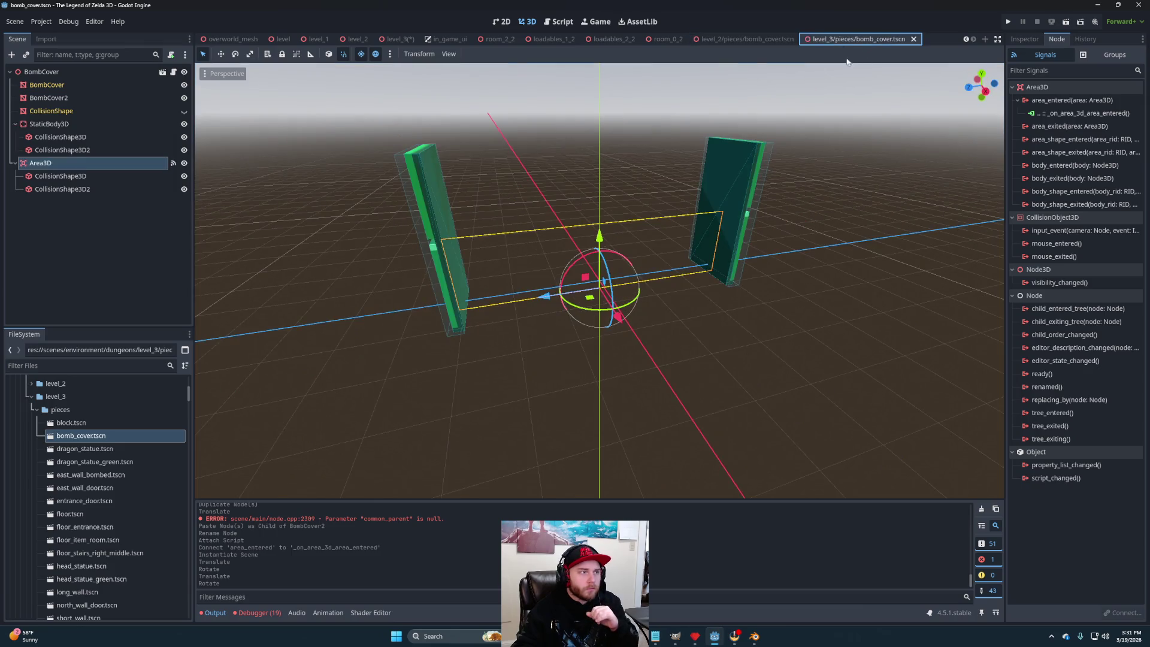
{"action": "left_click", "coordinate": [397, 39]}
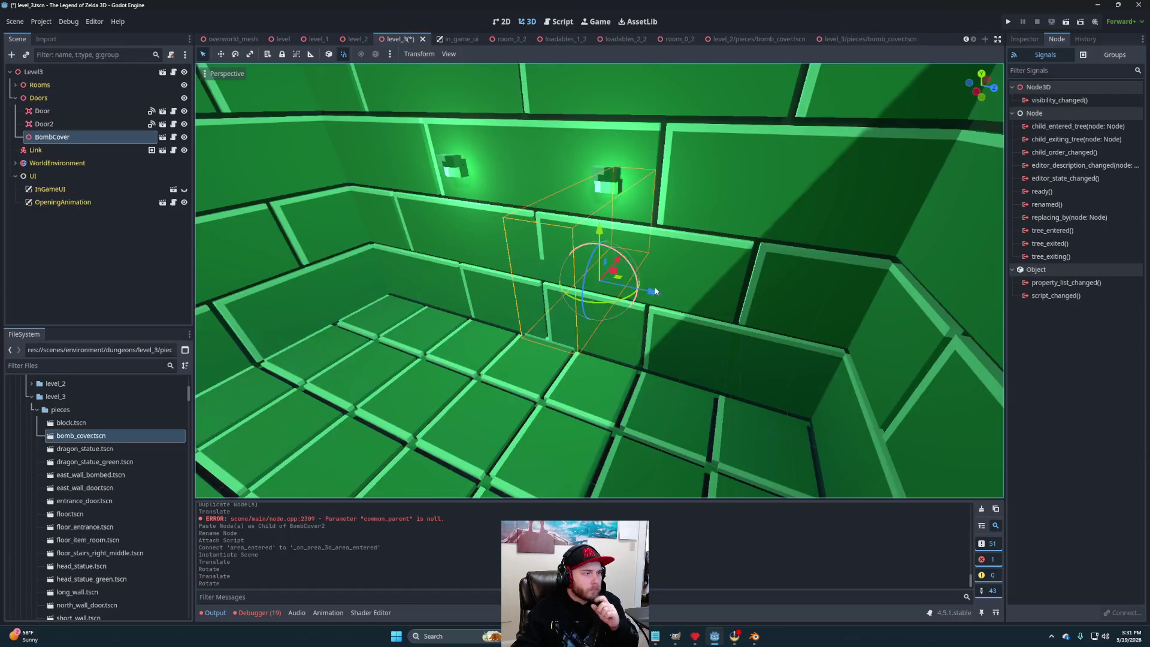
Inspect BombCover's placement in the green room's wall from several angles.
{"action": "left_click_drag", "start_coordinate": [678, 291], "coordinate": [665, 301]}
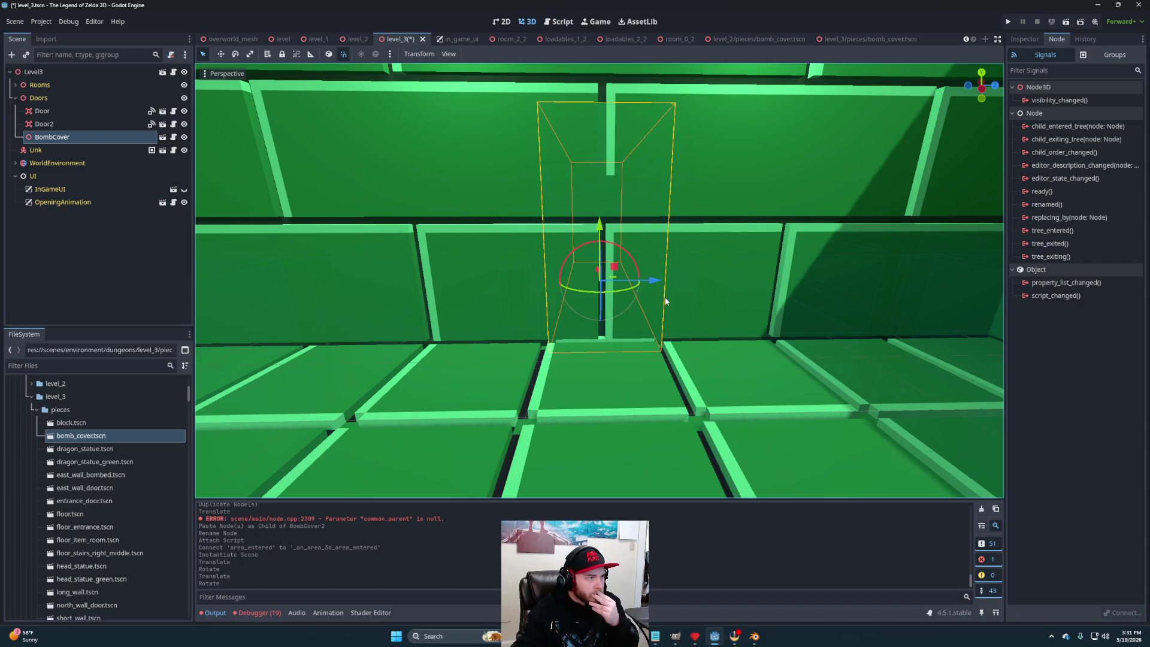
{"action": "scroll", "scroll_direction": "down", "scroll_amount": 3}
{"action": "left_click_drag", "start_coordinate": [663, 305], "coordinate": [415, 345]}
{"action": "left_click_drag", "start_coordinate": [393, 347], "coordinate": [624, 341]}
{"action": "scroll", "scroll_direction": "up", "scroll_amount": 3}
{"action": "scroll", "scroll_direction": "down", "scroll_amount": 3}
{"action": "scroll", "scroll_direction": "up", "scroll_amount": 3}
{"action": "scroll", "scroll_direction": "down", "scroll_amount": 3}
{"action": "left_click_drag", "start_coordinate": [693, 380], "coordinate": [426, 372]}
{"action": "scroll", "scroll_direction": "up", "scroll_amount": 3}
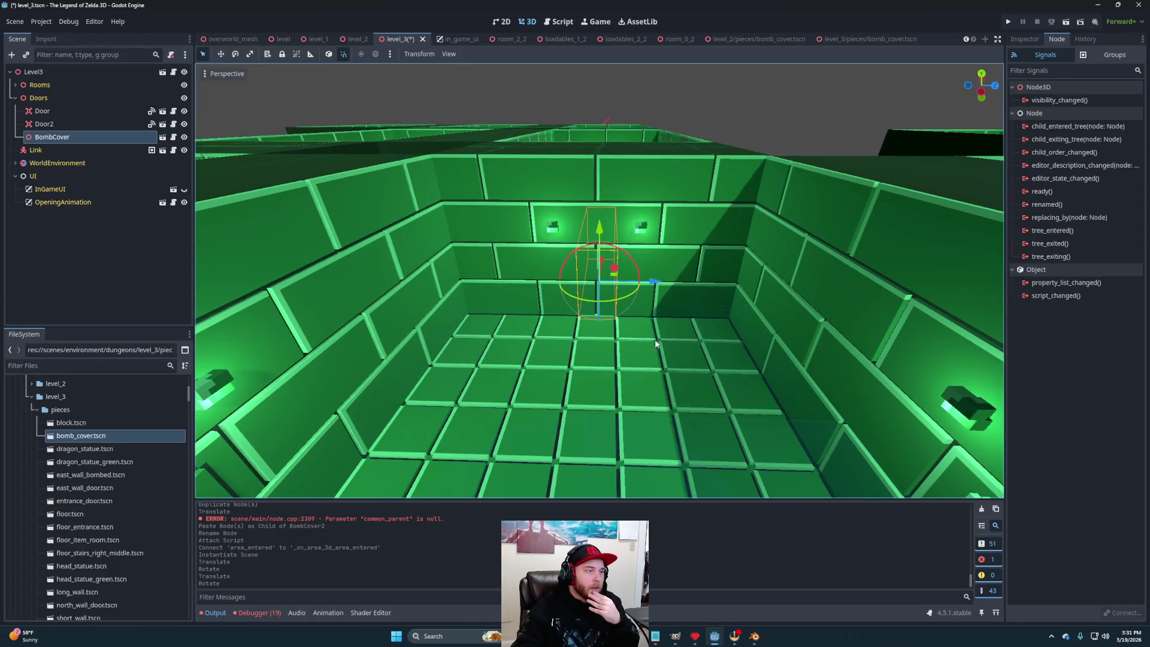
{"action": "left_click_drag", "start_coordinate": [655, 343], "coordinate": [648, 351]}
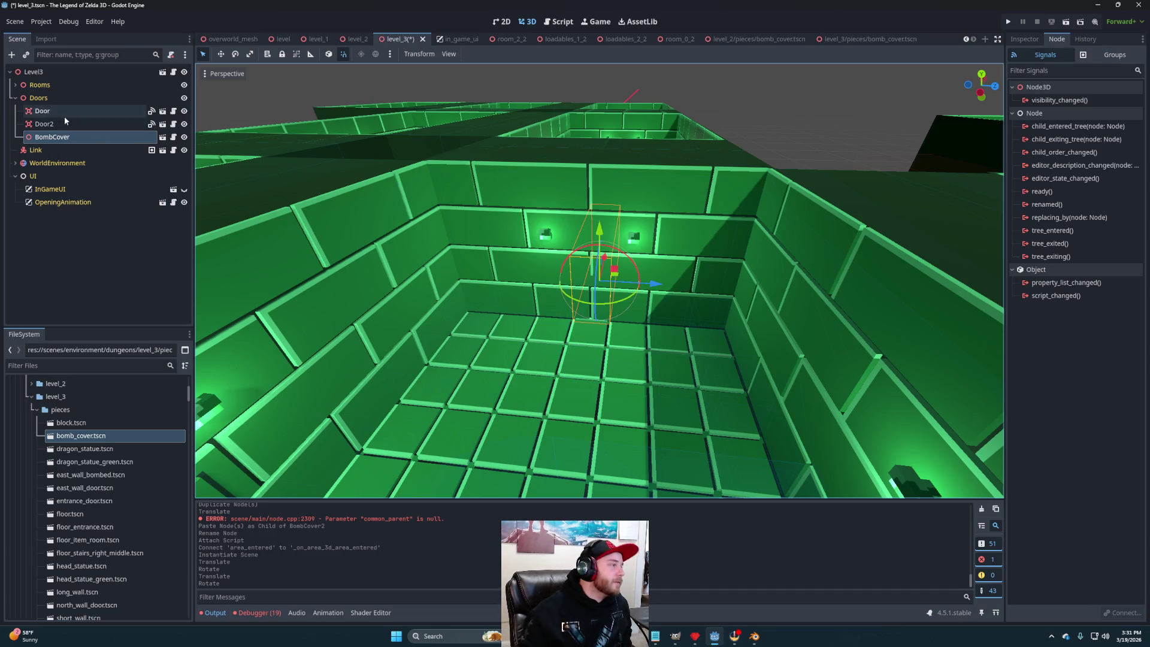
Select the BombCover node under Doors and delete it.
{"action": "left_click", "coordinate": [67, 125]}
{"action": "left_click", "coordinate": [69, 135]}
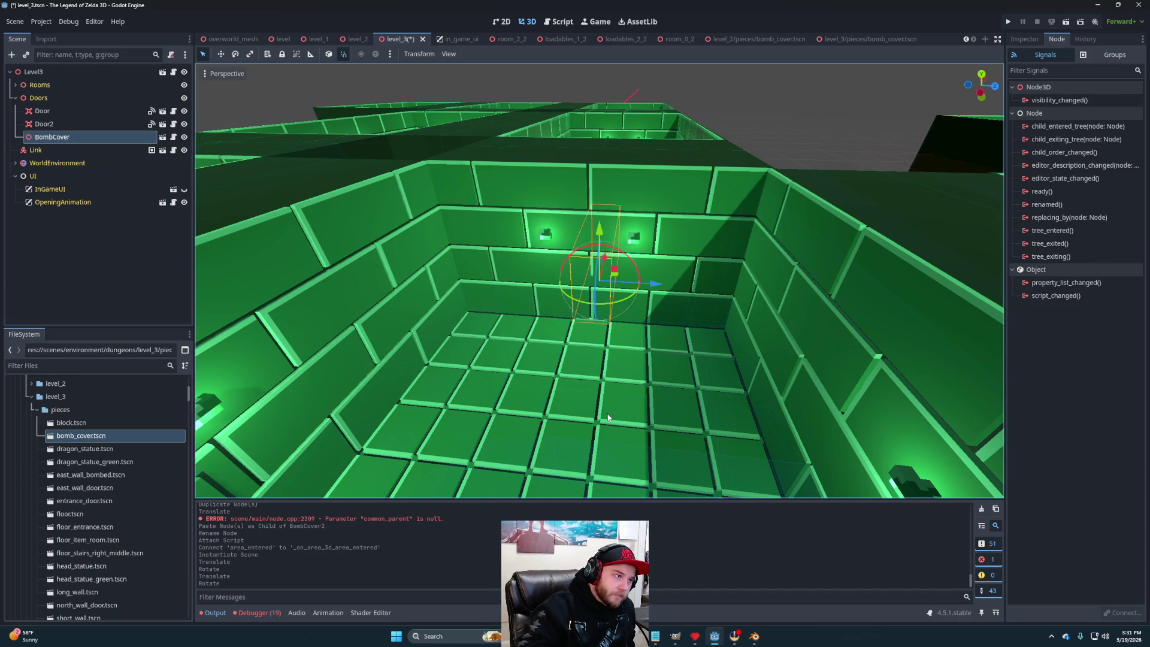
{"action": "key", "text": "Delete"}
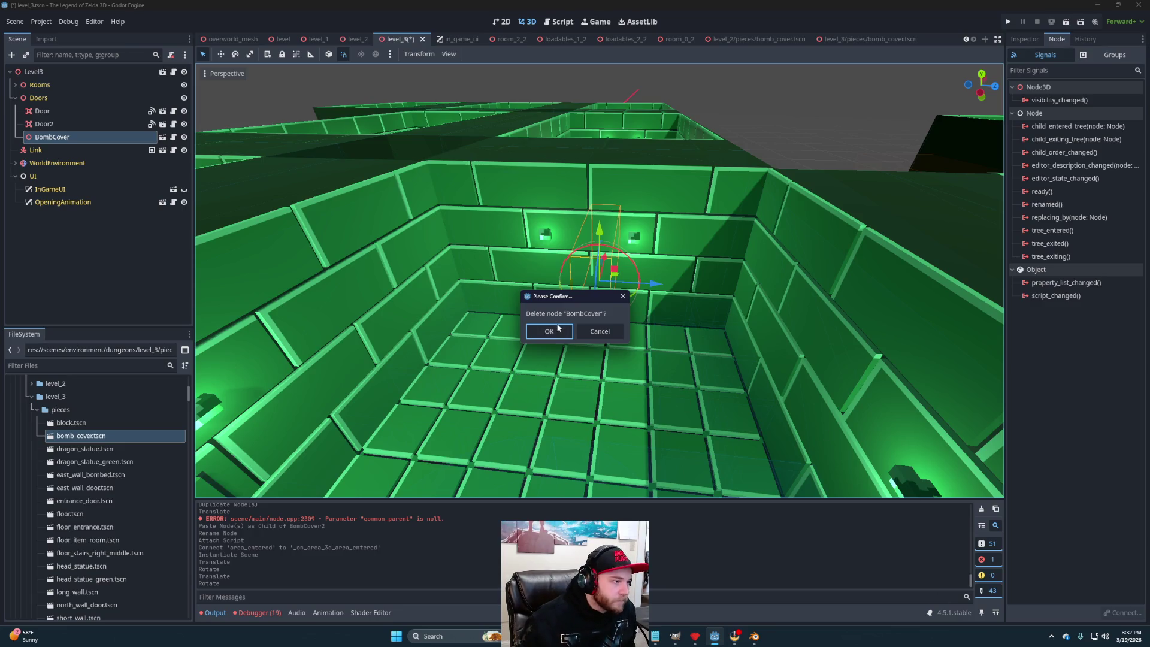
Confirm removing BombCover from Level3 and select the level_3 bomb_cover.tscn file.
{"action": "left_click", "coordinate": [548, 331]}
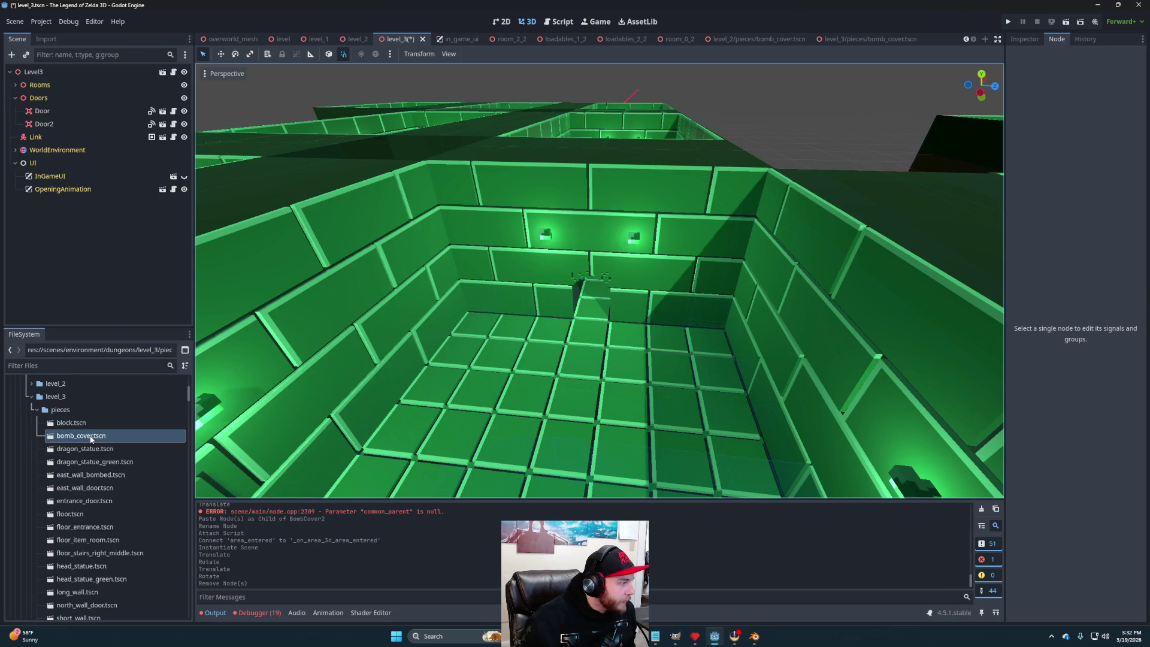
{"action": "double_click", "coordinate": [91, 437]}
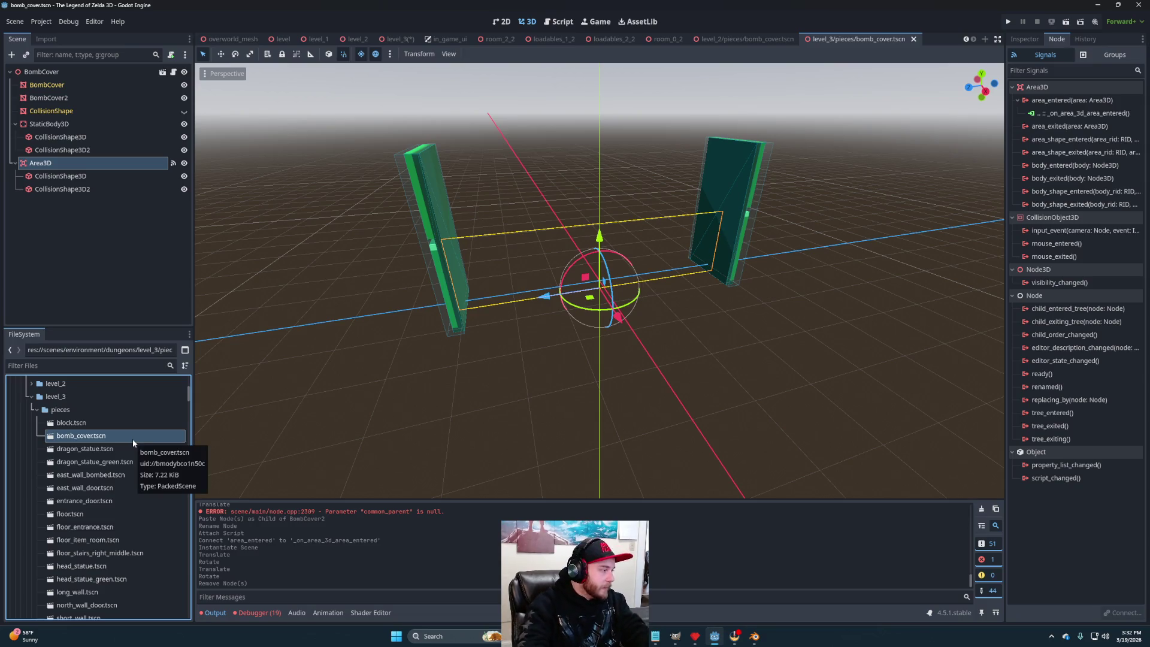
{"action": "left_click", "coordinate": [87, 450]}
{"action": "left_click", "coordinate": [85, 440]}
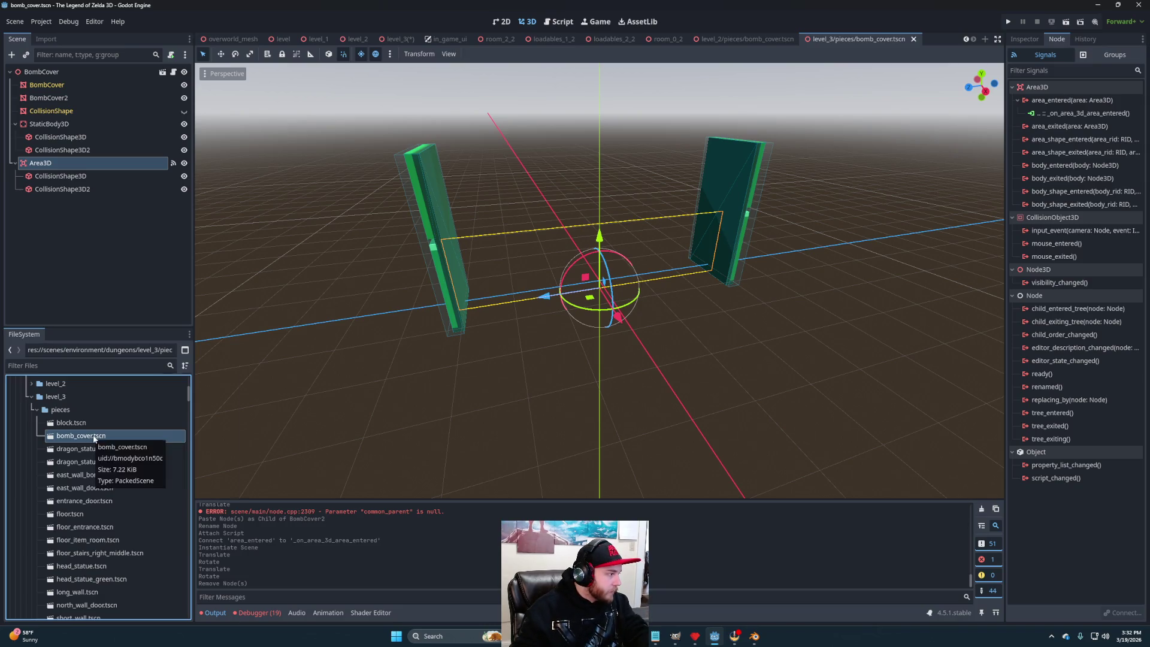
Rename bomb_cover.tscn to bomb_cover_ns.tscn.
{"action": "right_click", "coordinate": [94, 439]}
{"action": "left_click", "coordinate": [128, 520]}
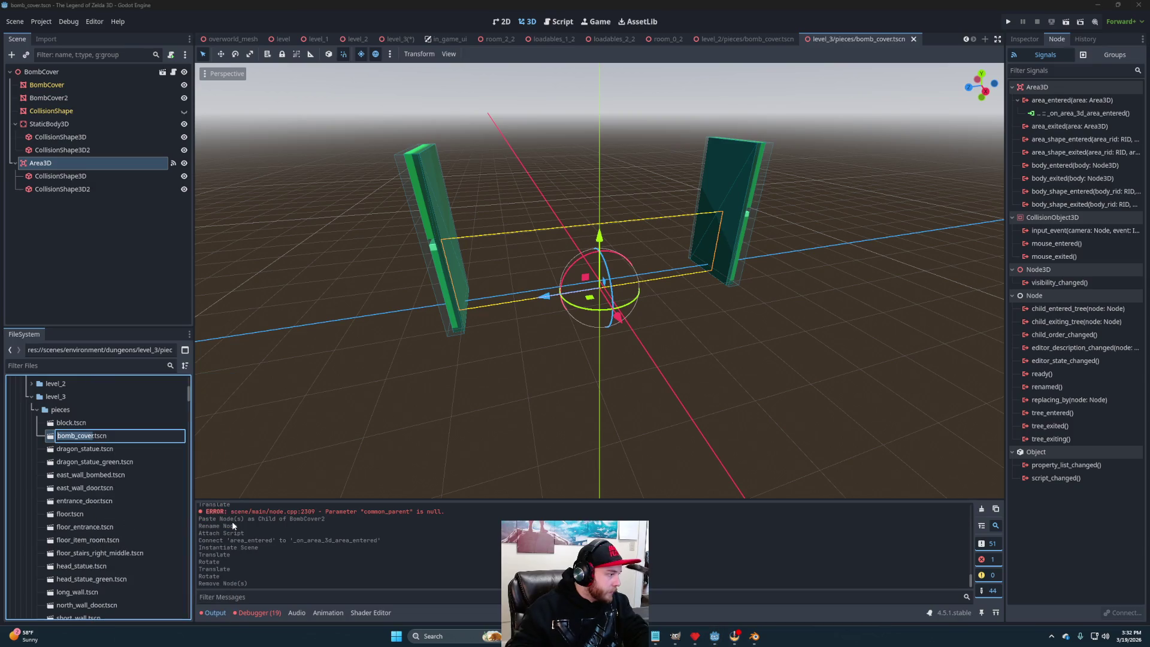
{"action": "type", "text": "_n"}
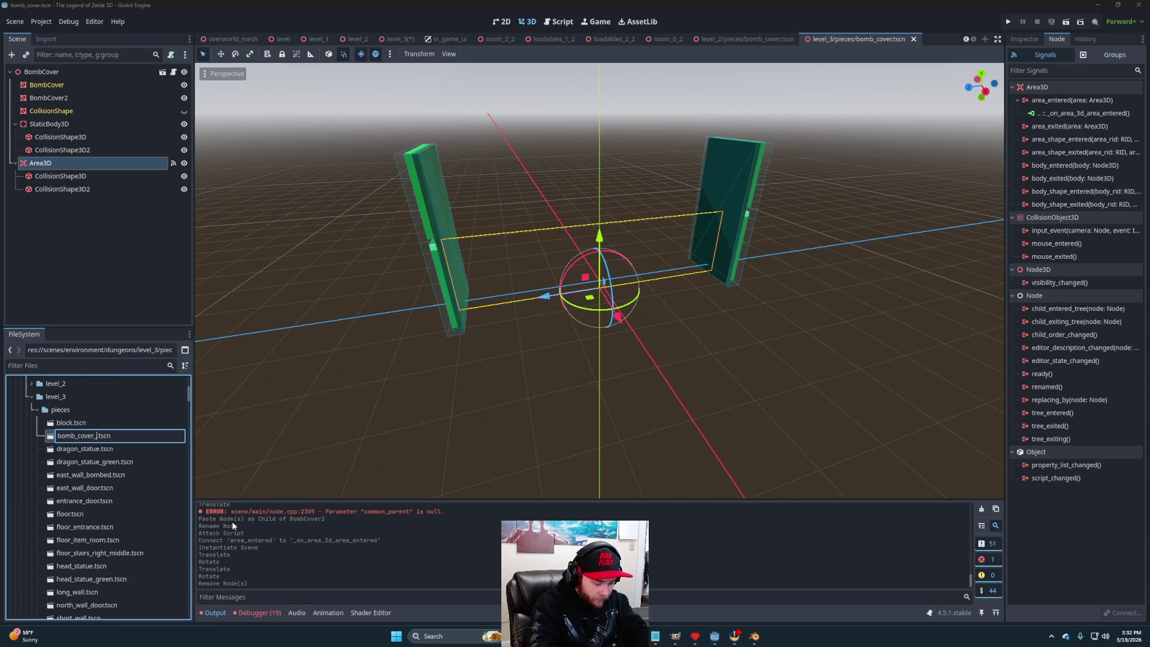
{"action": "type", "text": "s"}
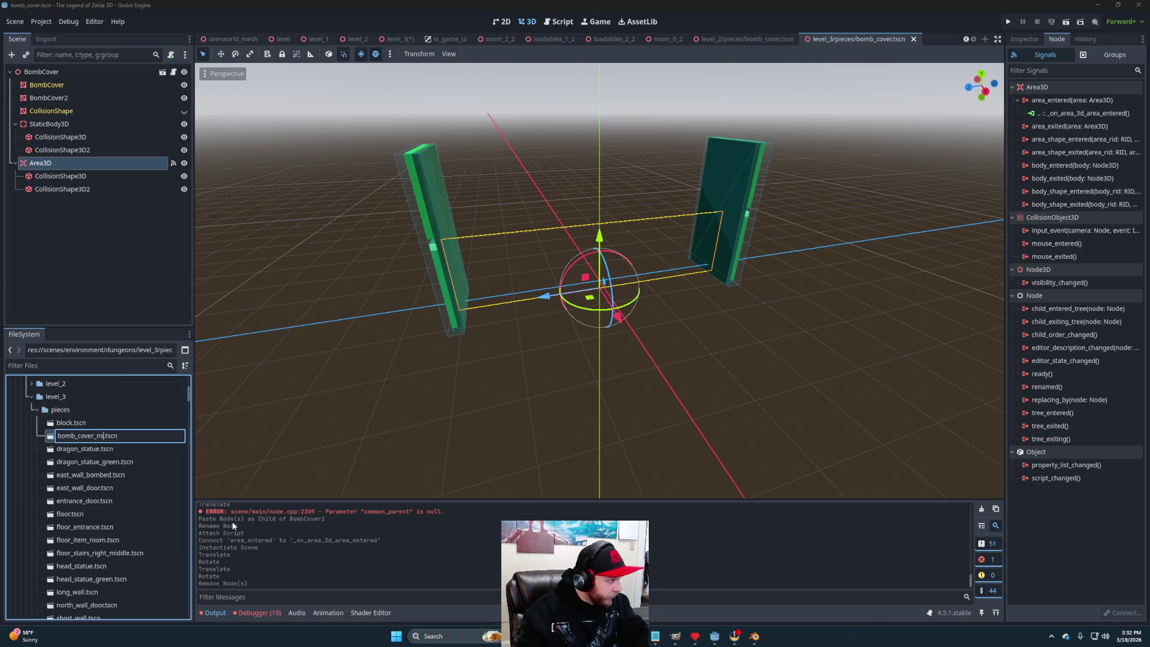
{"action": "key", "text": "Return"}
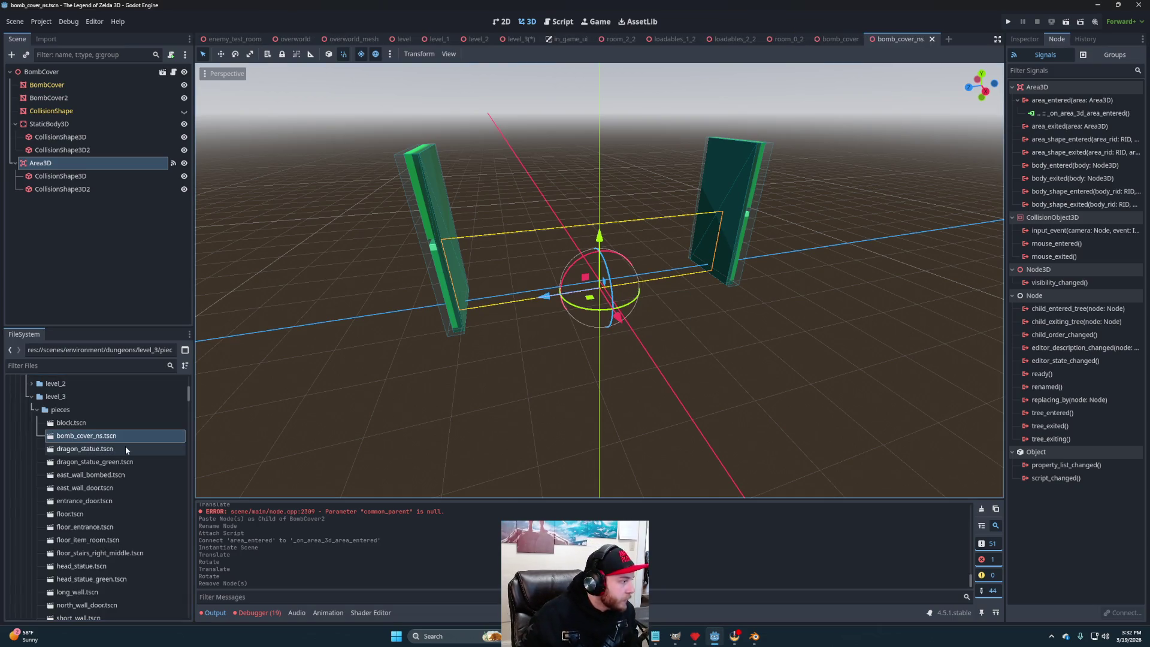
{"action": "mouse_move", "coordinate": [745, 644]}
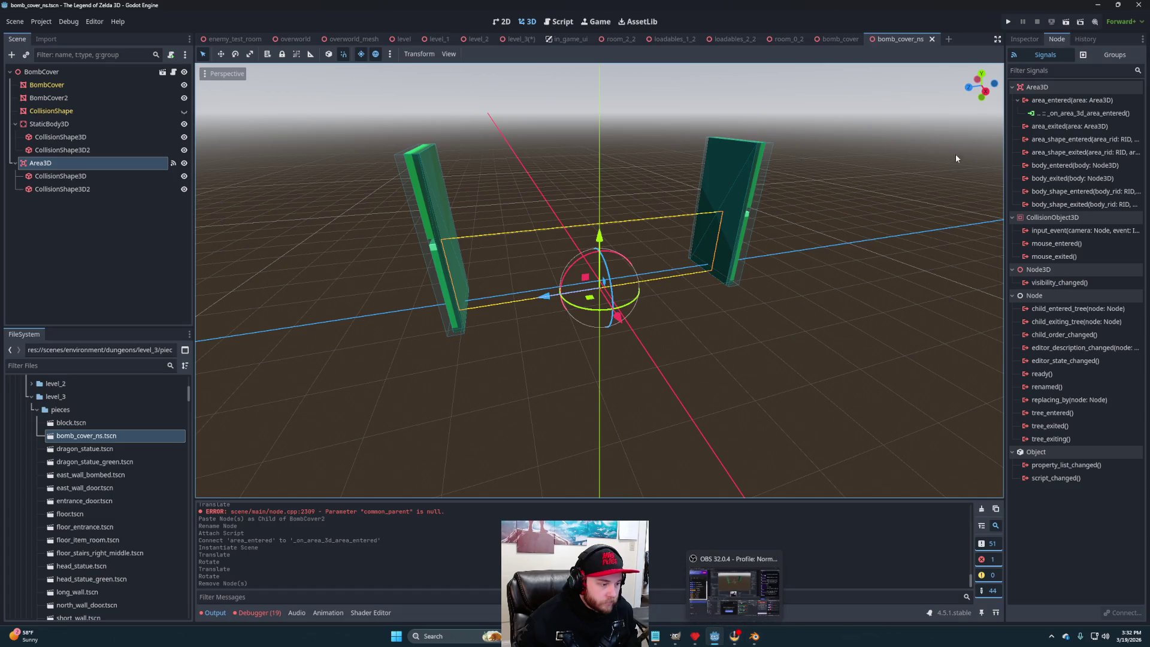
{"action": "left_click", "coordinate": [694, 636]}
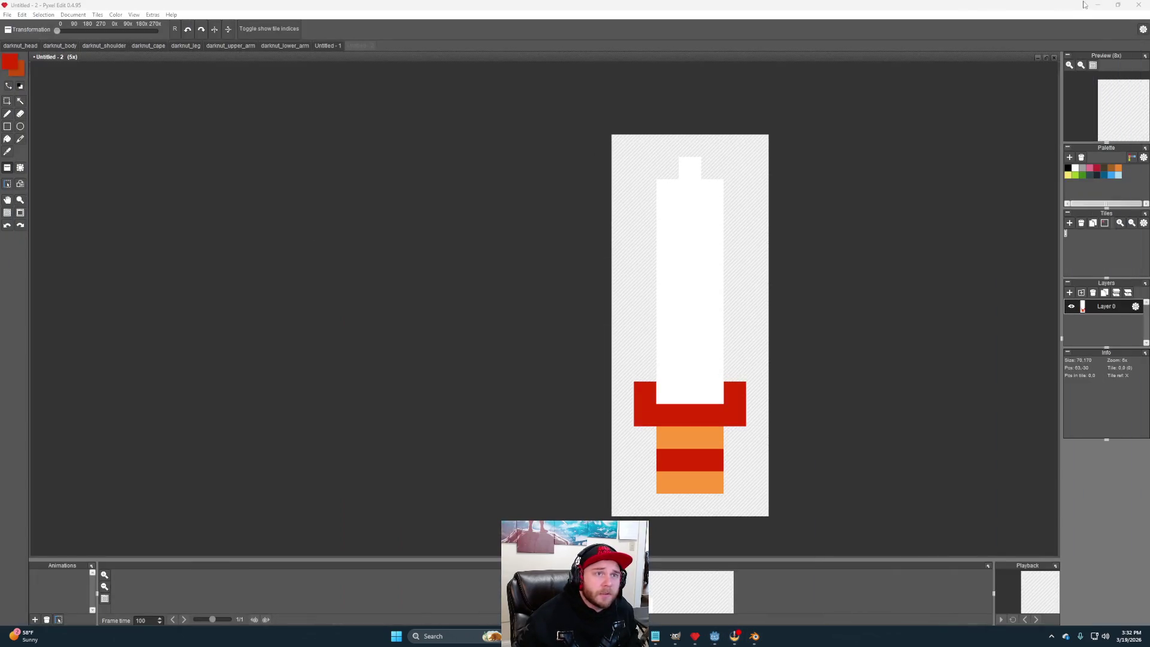
Show the desktop and launch Qubicle from its desktop icon.
{"action": "key", "text": "super+d"}
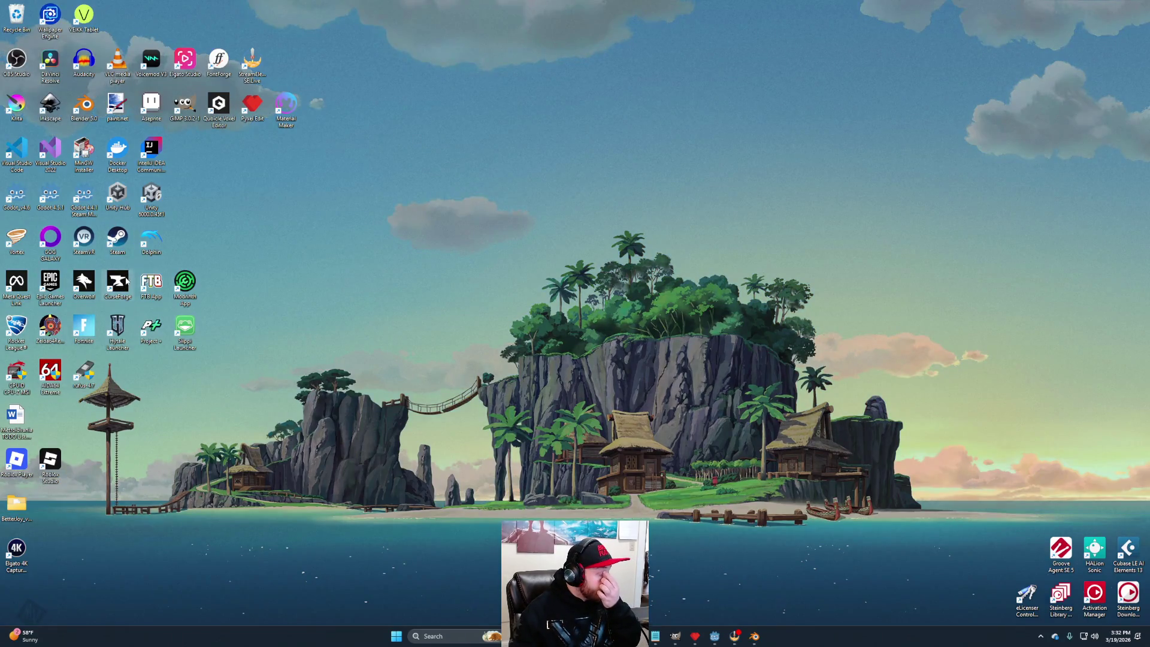
{"action": "double_click", "coordinate": [225, 112]}
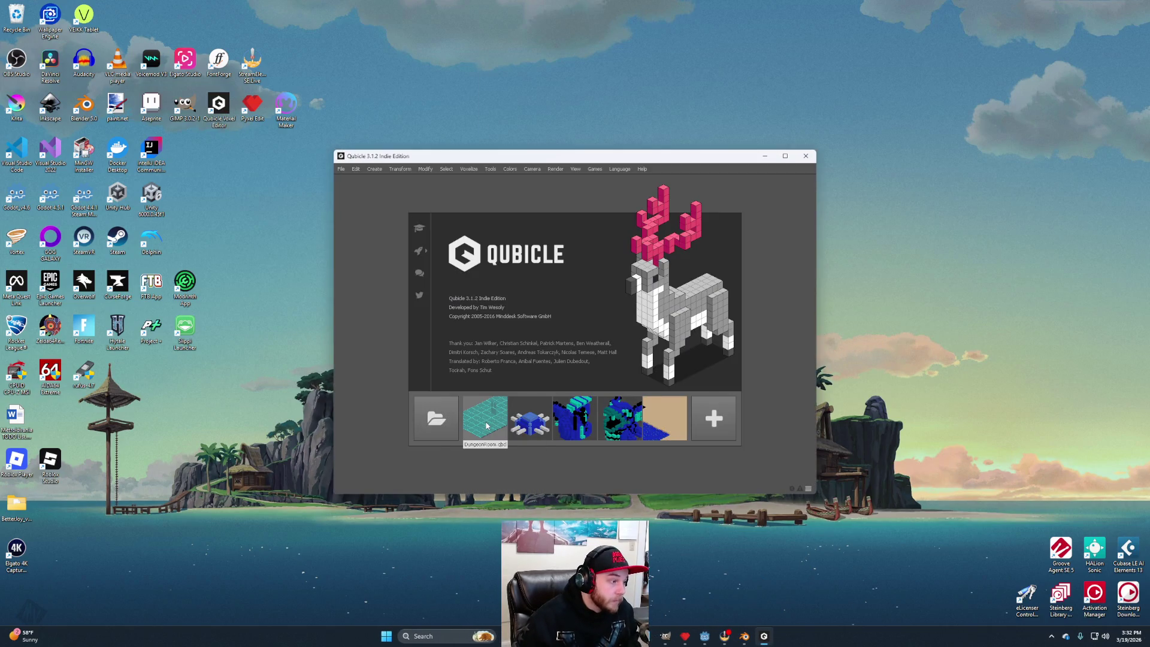
Open the recent DungeonRoom.qbcl model in Qubicle and maximize the window.
{"action": "left_click", "coordinate": [473, 421]}
{"action": "scroll", "scroll_direction": "down", "scroll_amount": 3}
{"action": "scroll", "scroll_direction": "up", "scroll_amount": 3}
{"action": "scroll", "scroll_direction": "down", "scroll_amount": 3}
{"action": "scroll", "scroll_direction": "up", "scroll_amount": 3}
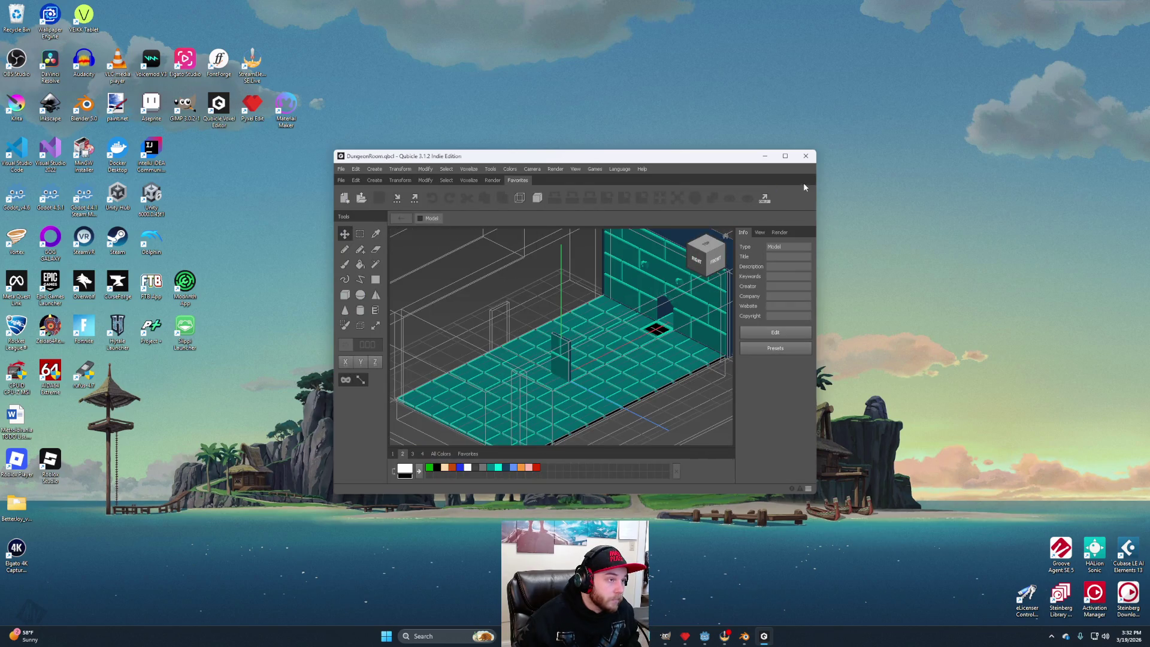
{"action": "left_click", "coordinate": [785, 156]}
Select the BombCover_1 matrix and orbit close to it by the floor and wall.
{"action": "scroll", "scroll_direction": "up", "scroll_amount": 3}
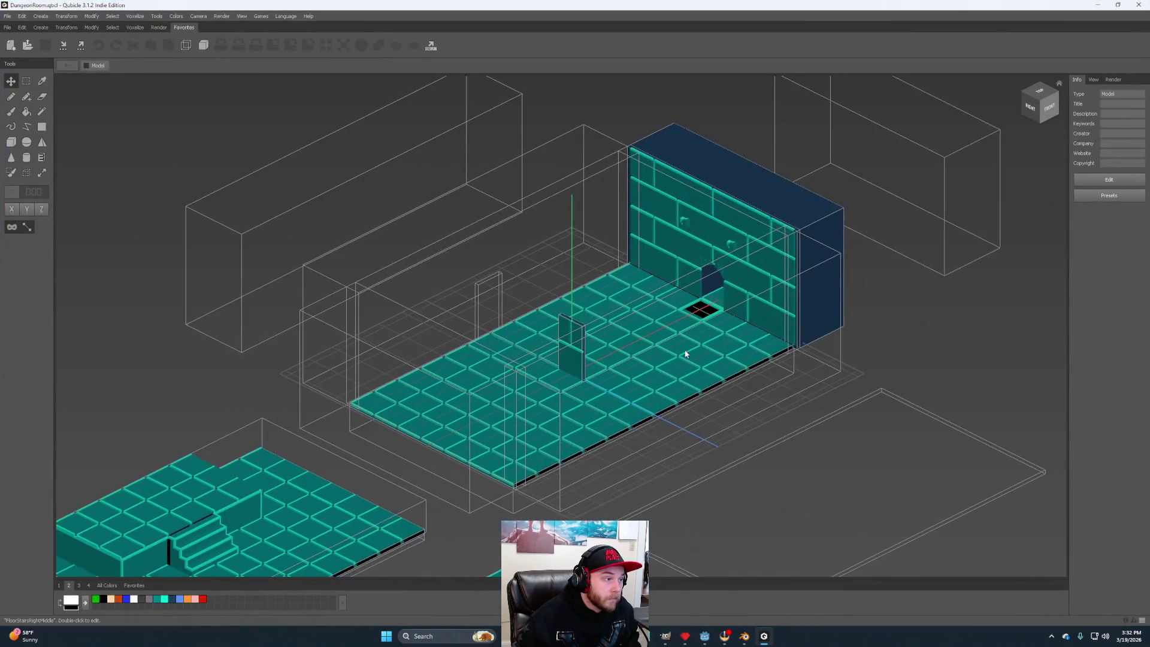
{"action": "left_click_drag", "start_coordinate": [708, 344], "coordinate": [633, 317]}
{"action": "left_click", "coordinate": [633, 318]}
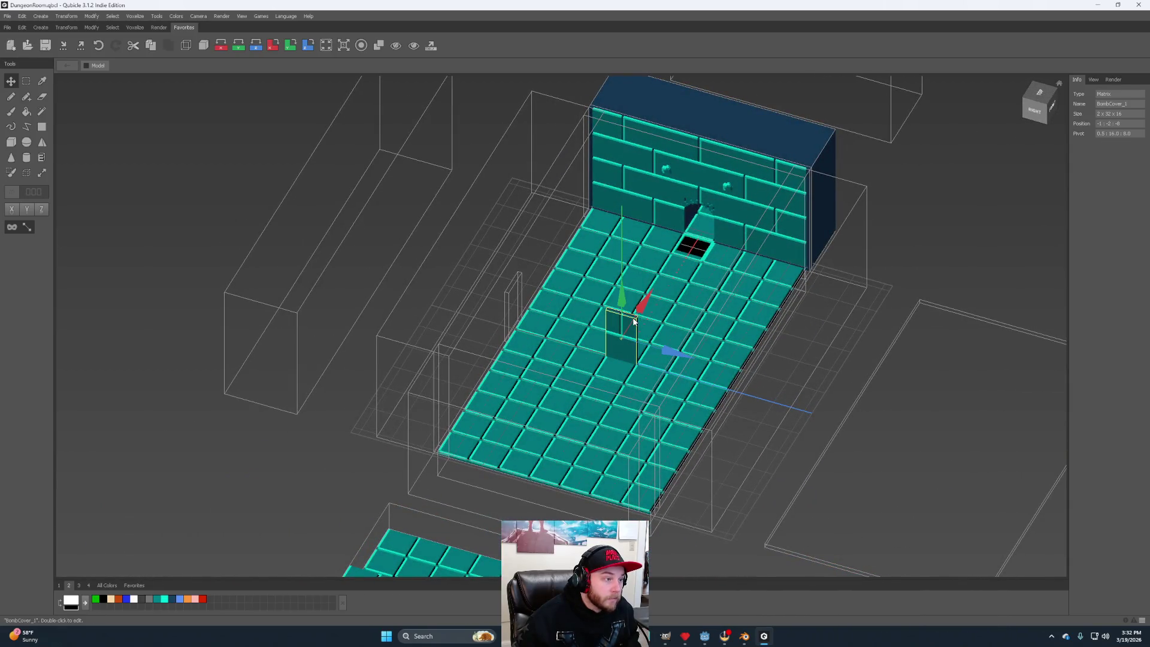
{"action": "left_click_drag", "start_coordinate": [836, 334], "coordinate": [770, 357]}
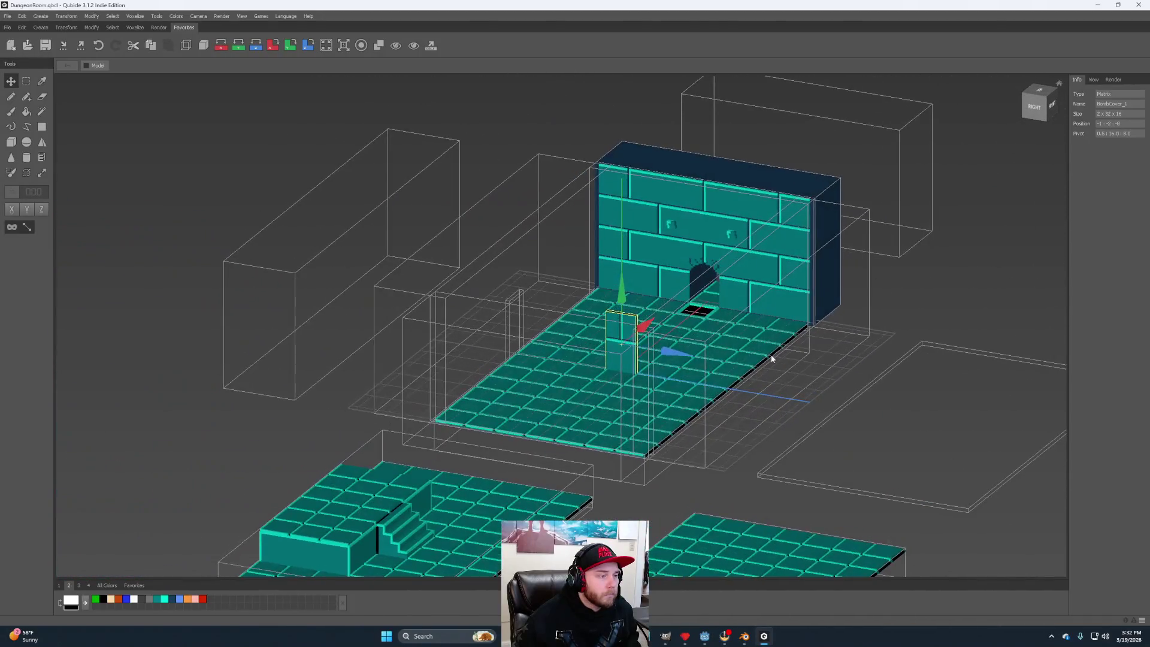
{"action": "scroll", "scroll_direction": "up", "scroll_amount": 3}
{"action": "left_click_drag", "start_coordinate": [696, 365], "coordinate": [775, 349]}
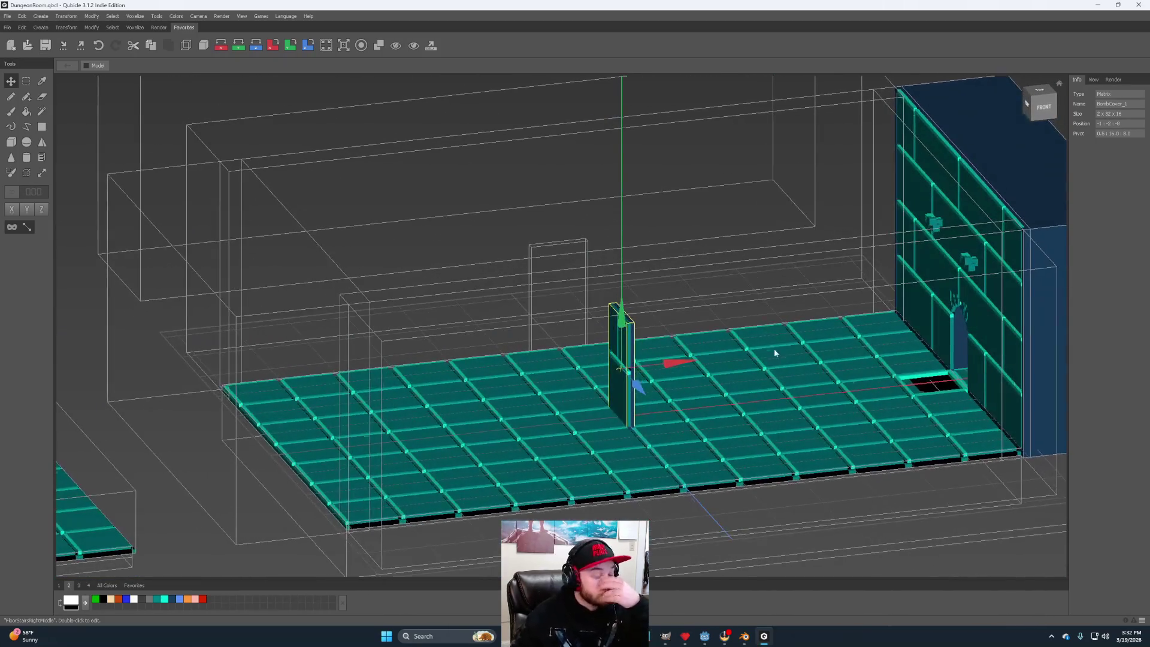
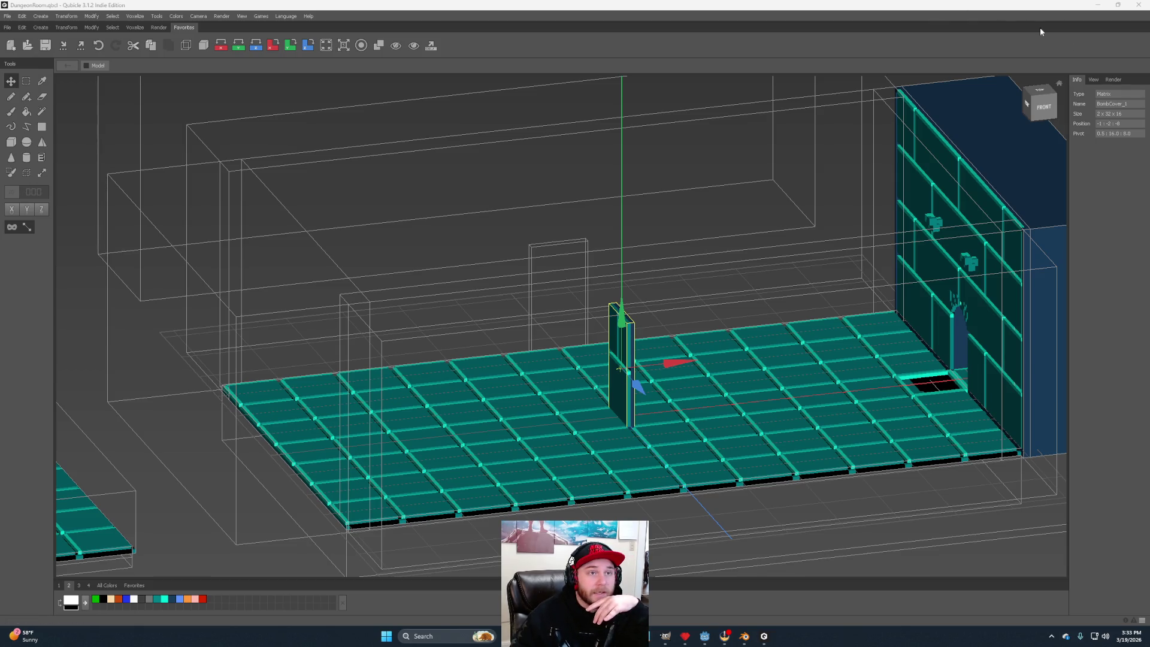
Minimize Qubicle and bring GIMP's green pillar texture window to the front.
{"action": "left_click", "coordinate": [1099, 5]}
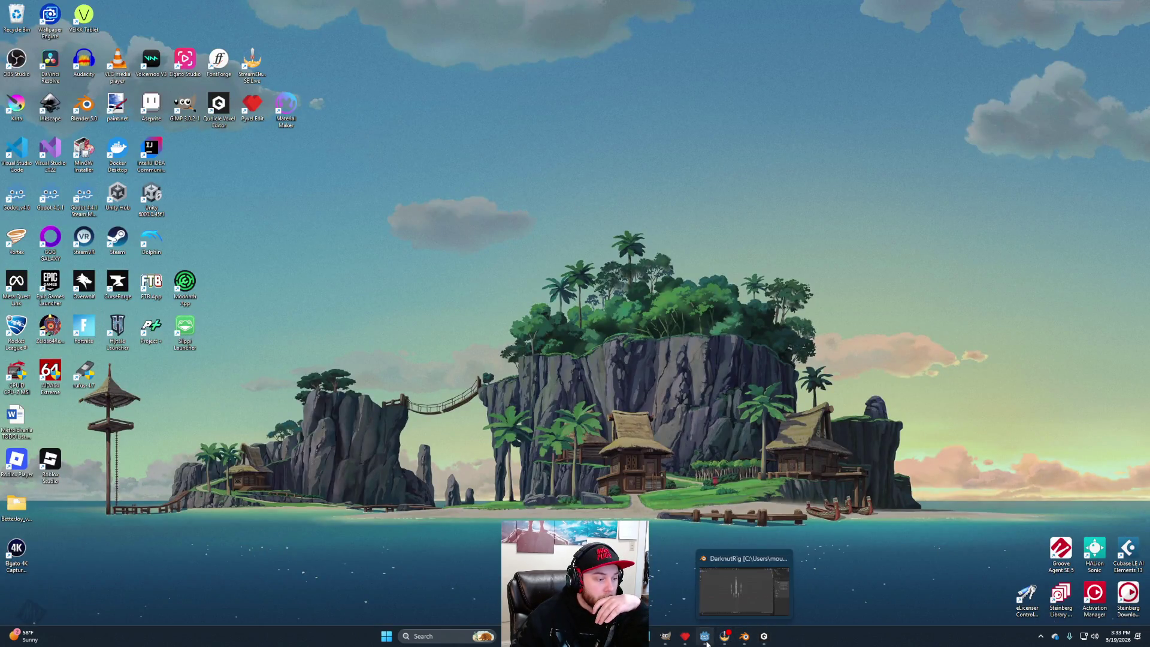
{"action": "left_click", "coordinate": [706, 638]}
{"action": "left_click", "coordinate": [665, 637]}
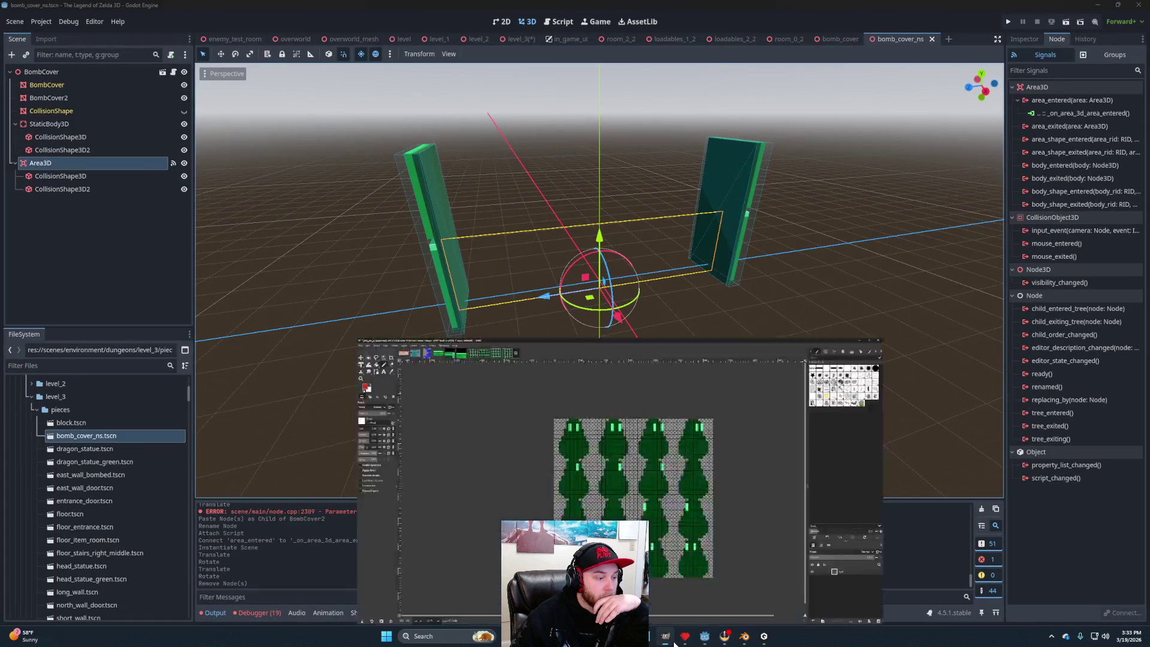
{"action": "left_click", "coordinate": [9, 16]}
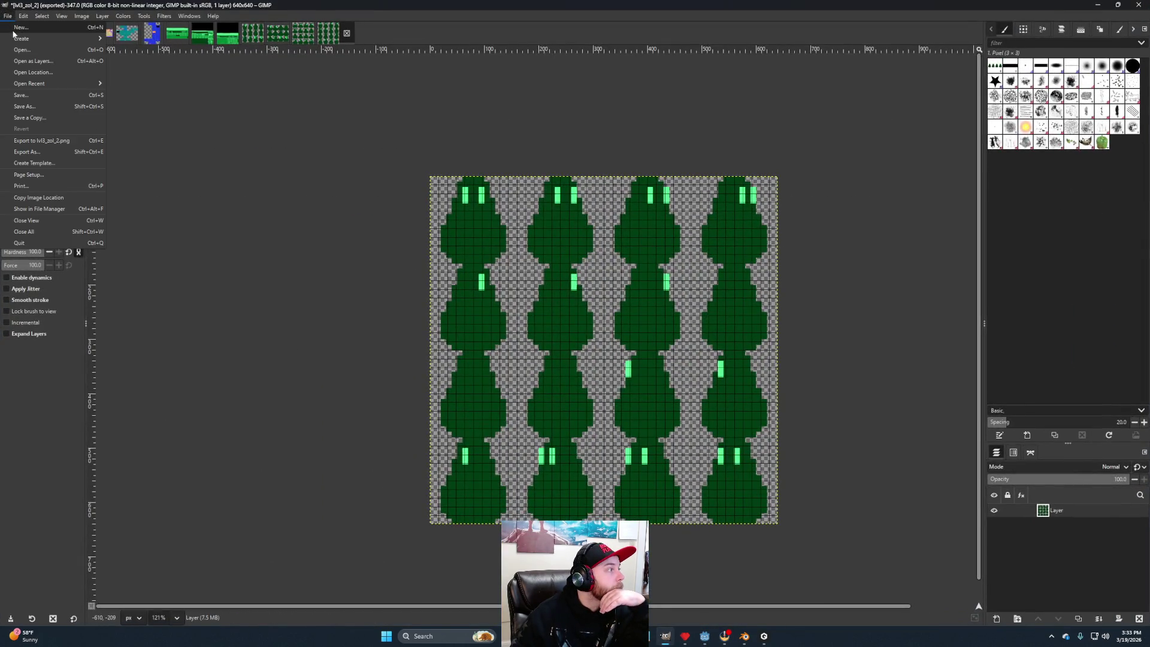
Browse to Documents > the-legend-of-zelda-3d > models > dungeons > level_1 > Pieces.
{"action": "left_click", "coordinate": [22, 51]}
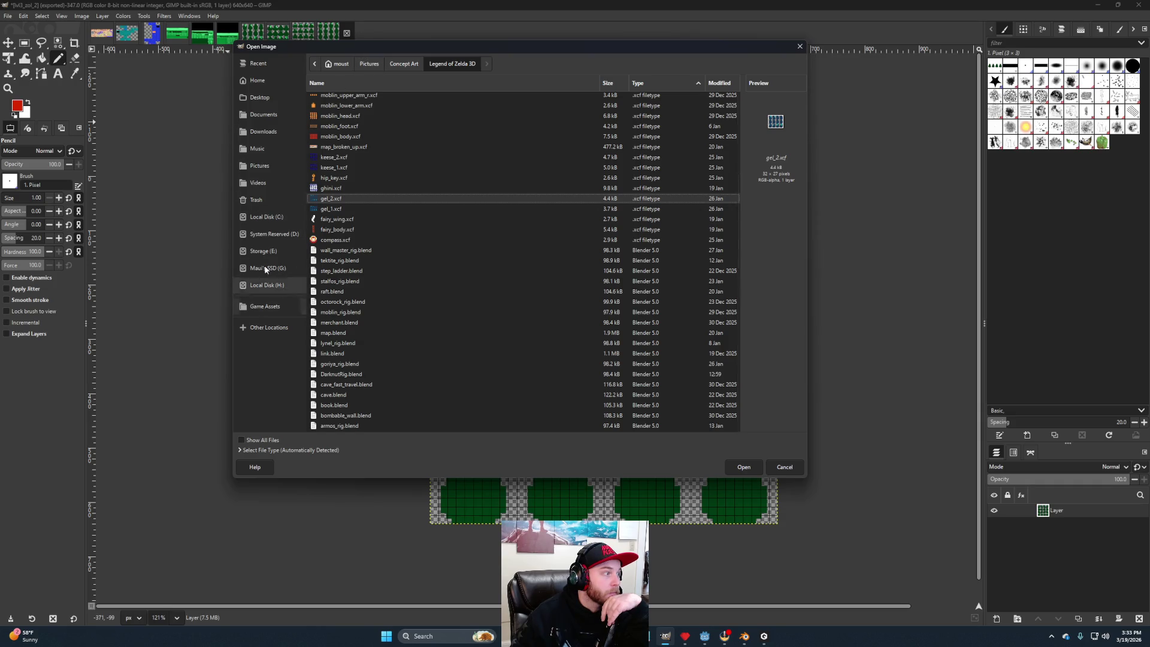
{"action": "left_click", "coordinate": [259, 115]}
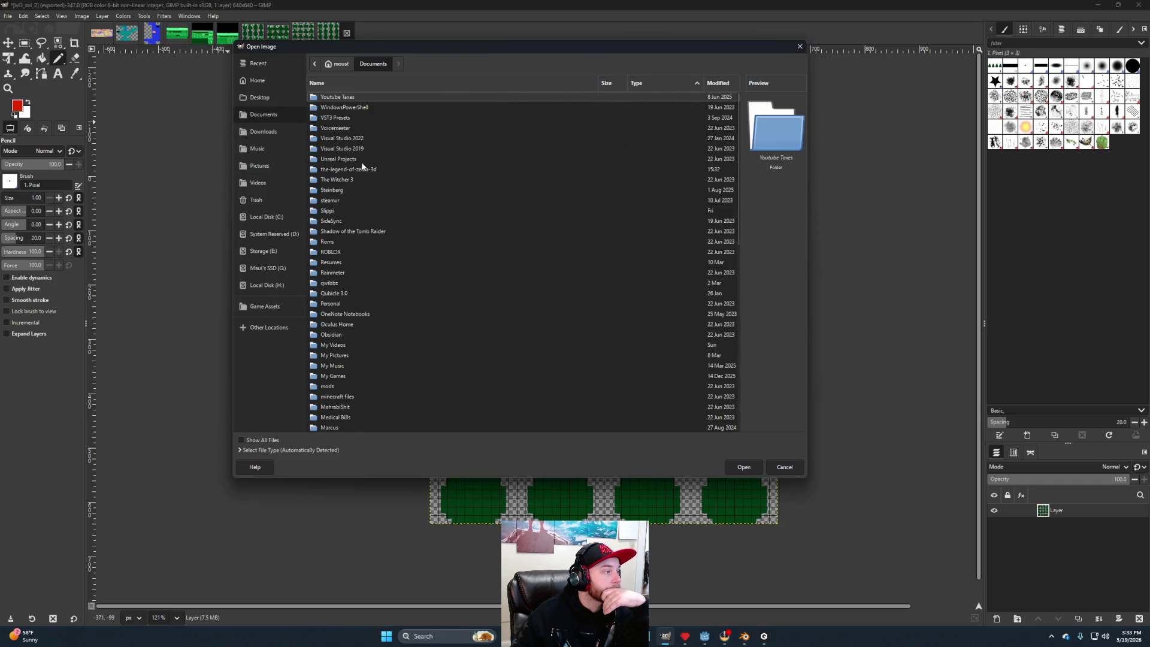
{"action": "left_click", "coordinate": [353, 170]}
{"action": "double_click", "coordinate": [353, 167]}
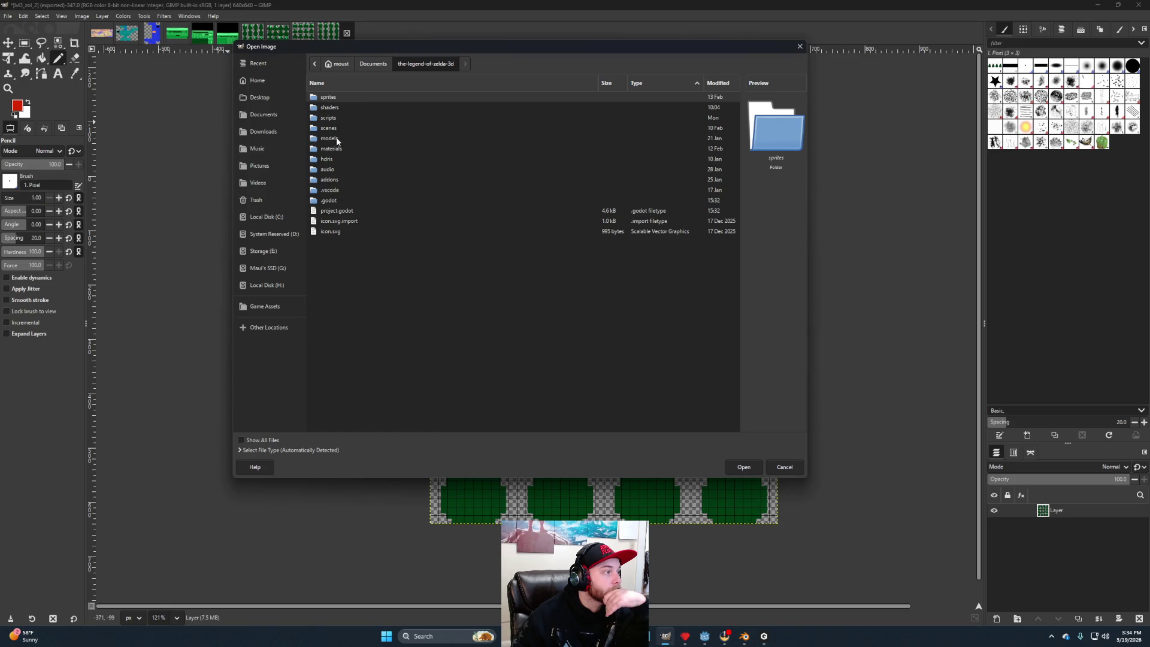
{"action": "double_click", "coordinate": [337, 139]}
{"action": "double_click", "coordinate": [331, 107]}
{"action": "double_click", "coordinate": [331, 118]}
{"action": "scroll", "scroll_direction": "down", "scroll_amount": 3}
{"action": "scroll", "scroll_direction": "down", "scroll_amount": 3}
{"action": "scroll", "scroll_direction": "up", "scroll_amount": 3}
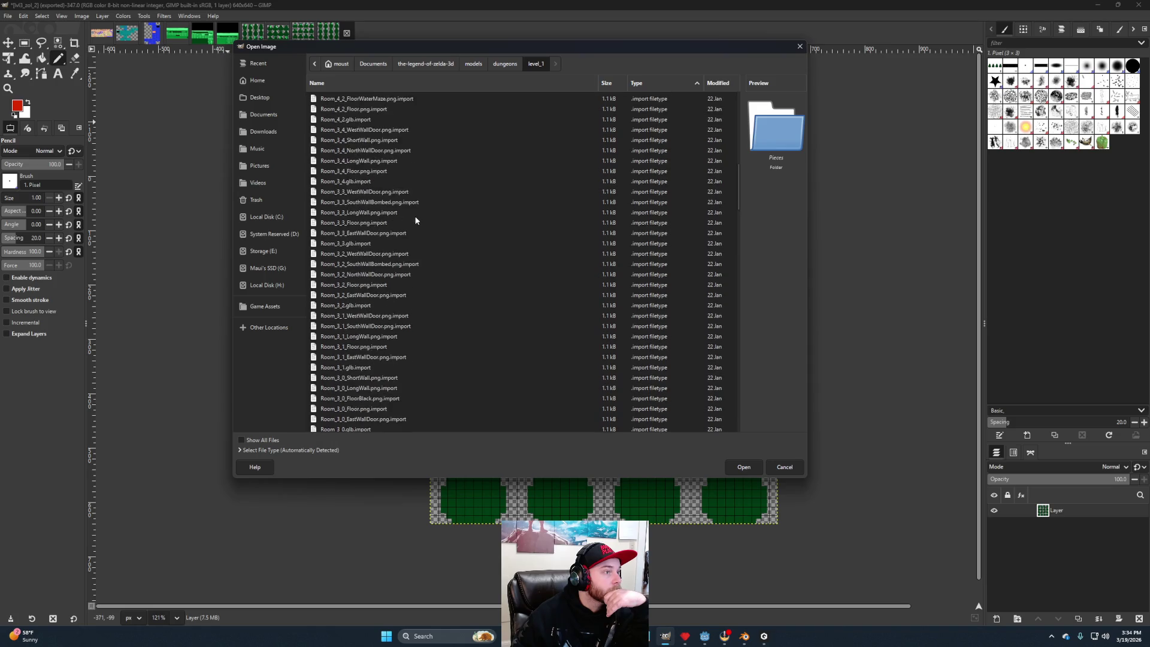
{"action": "scroll", "scroll_direction": "up", "scroll_amount": 3}
{"action": "double_click", "coordinate": [331, 97]}
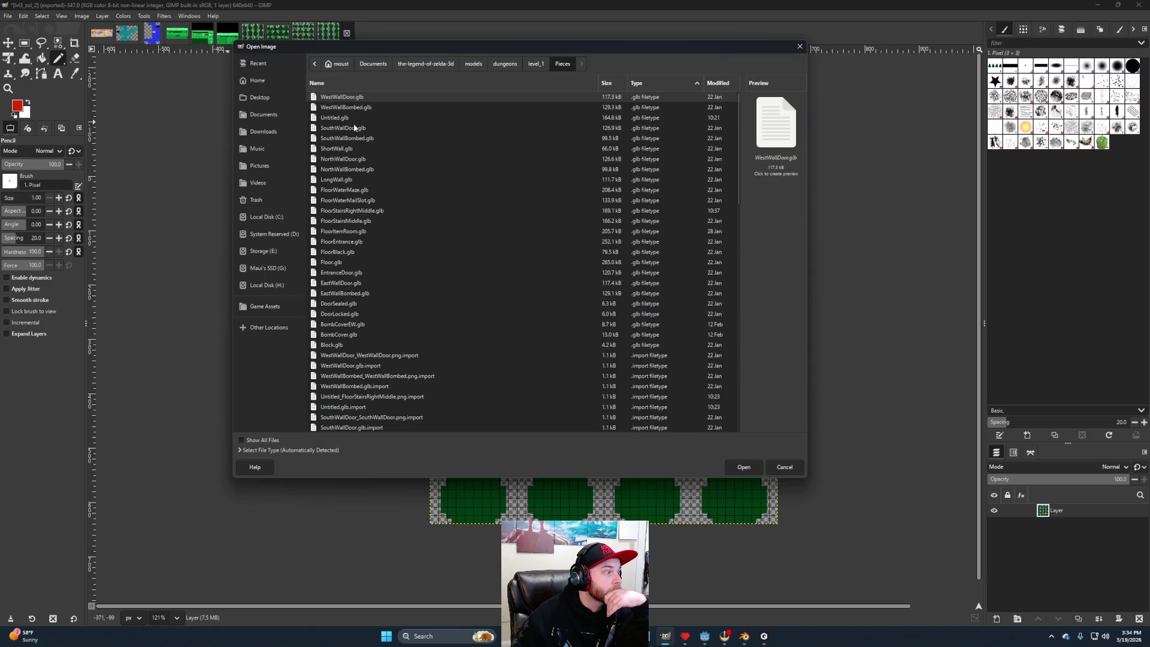
Open BombCoverEW_BombCoverEW.png from the Pieces folder.
{"action": "left_click", "coordinate": [367, 324]}
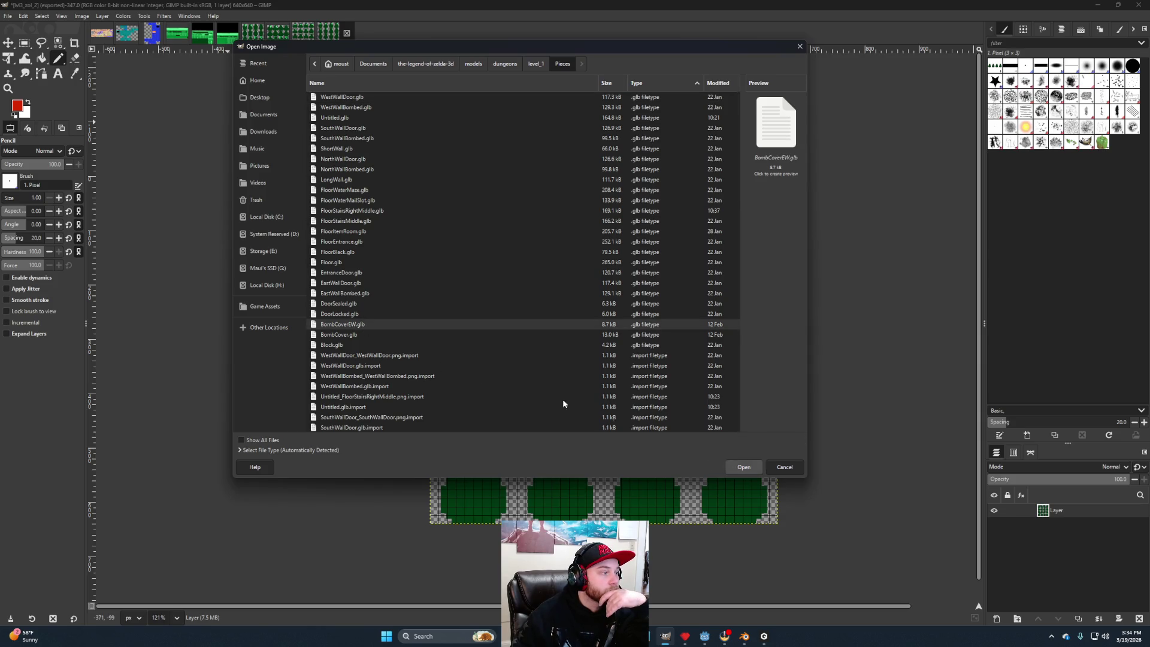
{"action": "scroll", "scroll_direction": "down", "scroll_amount": 3}
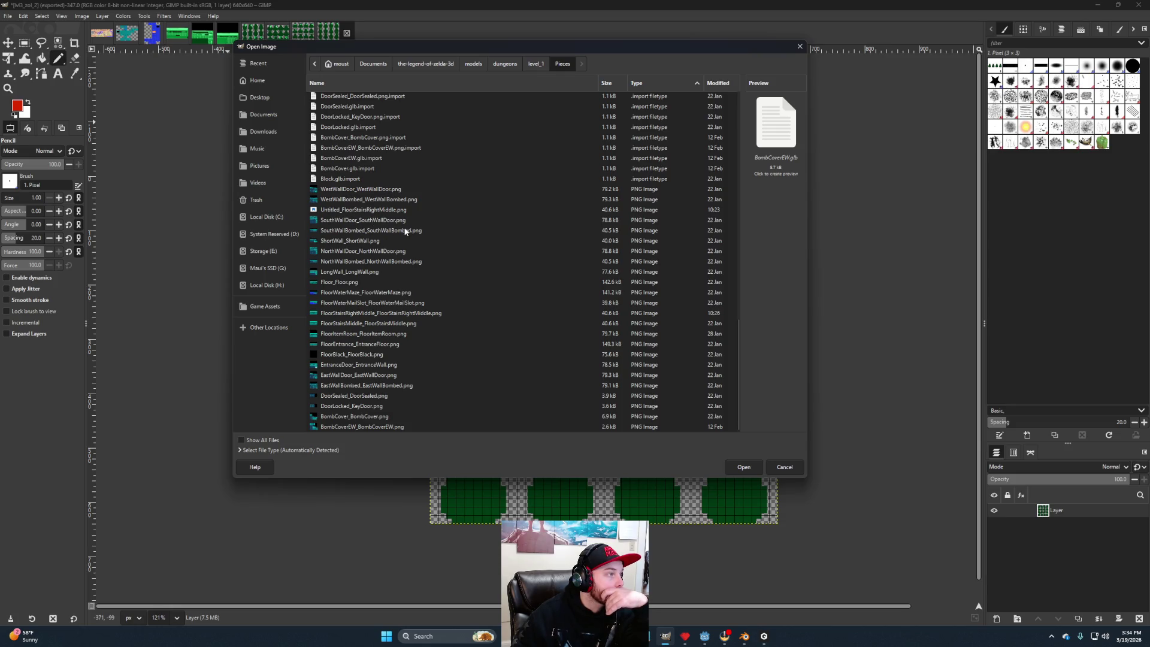
{"action": "left_click", "coordinate": [362, 426]}
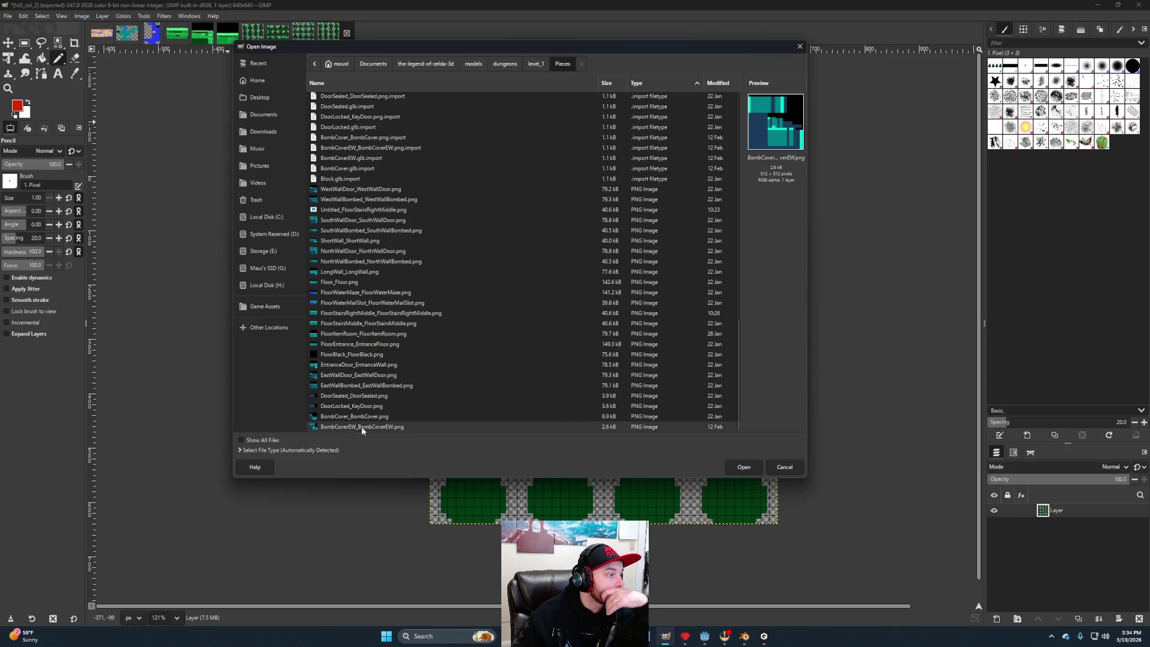
{"action": "left_click", "coordinate": [748, 466]}
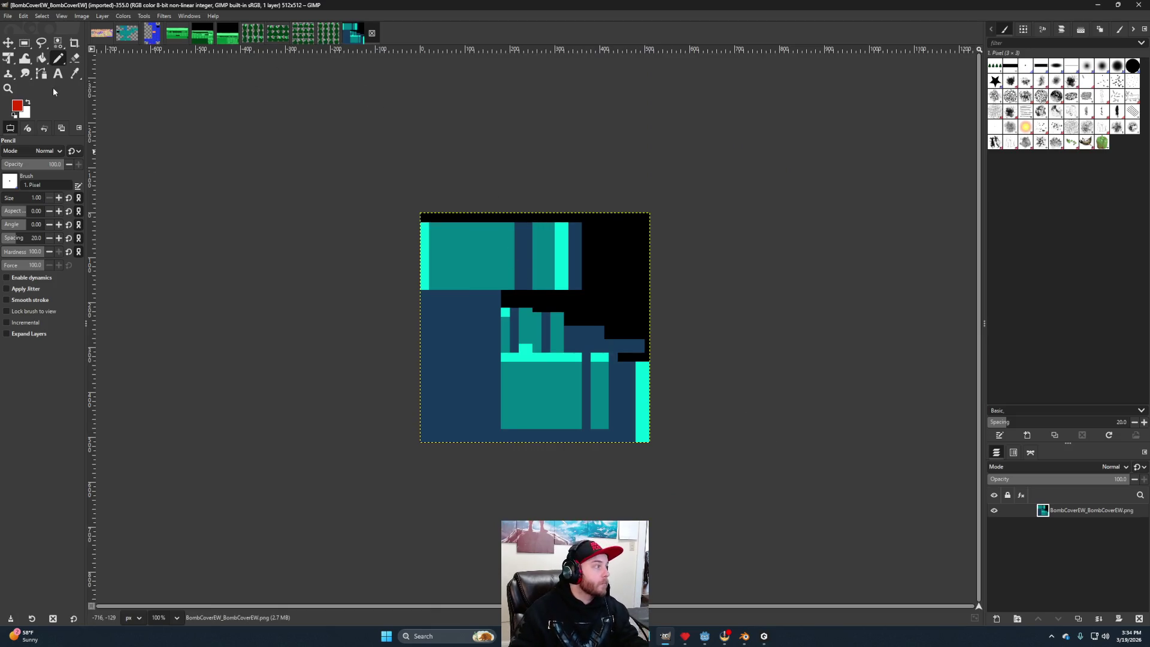
Fill the dark-blue areas with dark green sampled from the LongWall texture.
{"action": "left_click", "coordinate": [62, 45]}
{"action": "left_click", "coordinate": [481, 338]}
{"action": "left_click", "coordinate": [233, 37]}
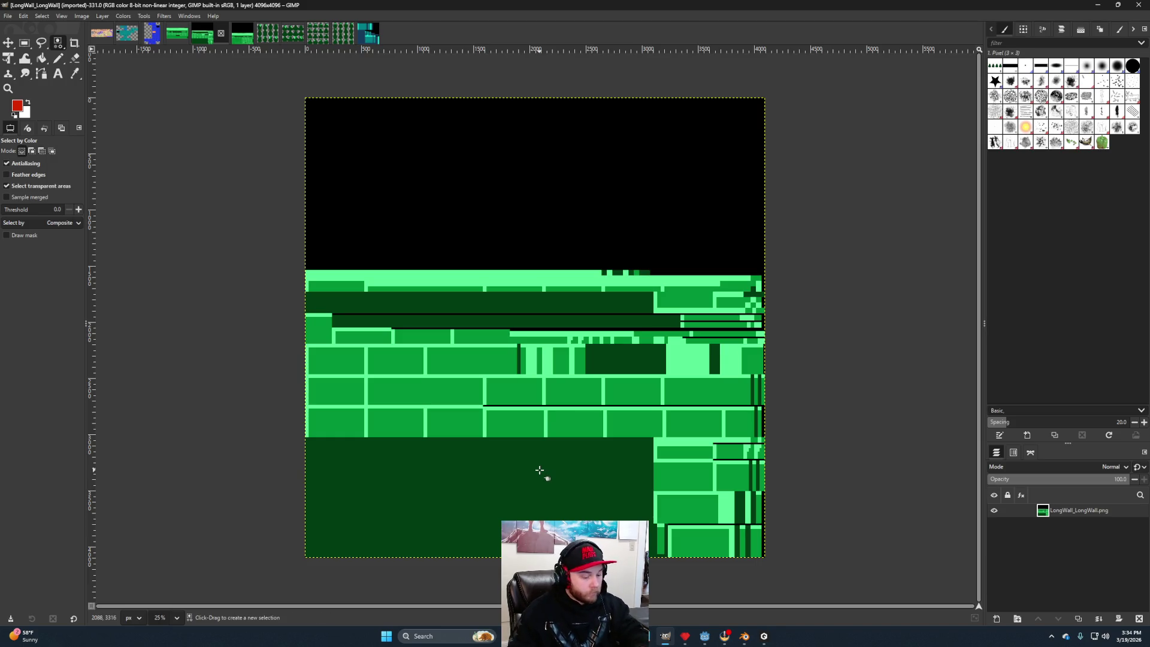
{"action": "key", "text": "shift+b"}
{"action": "left_click", "coordinate": [558, 476]}
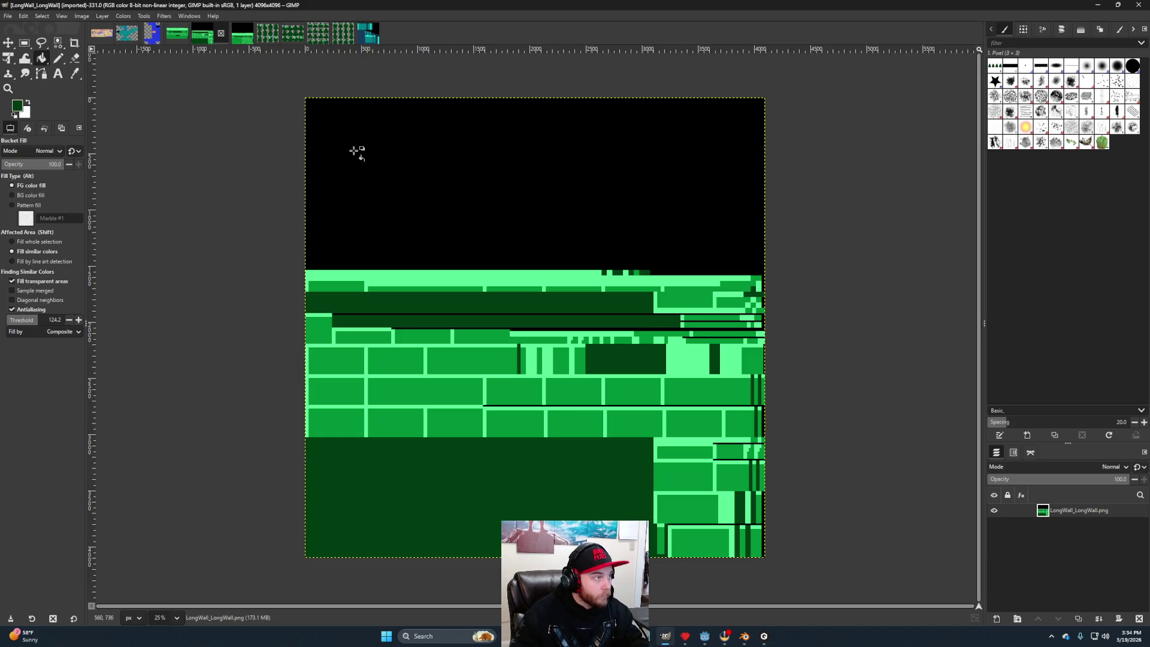
{"action": "left_click", "coordinate": [377, 38]}
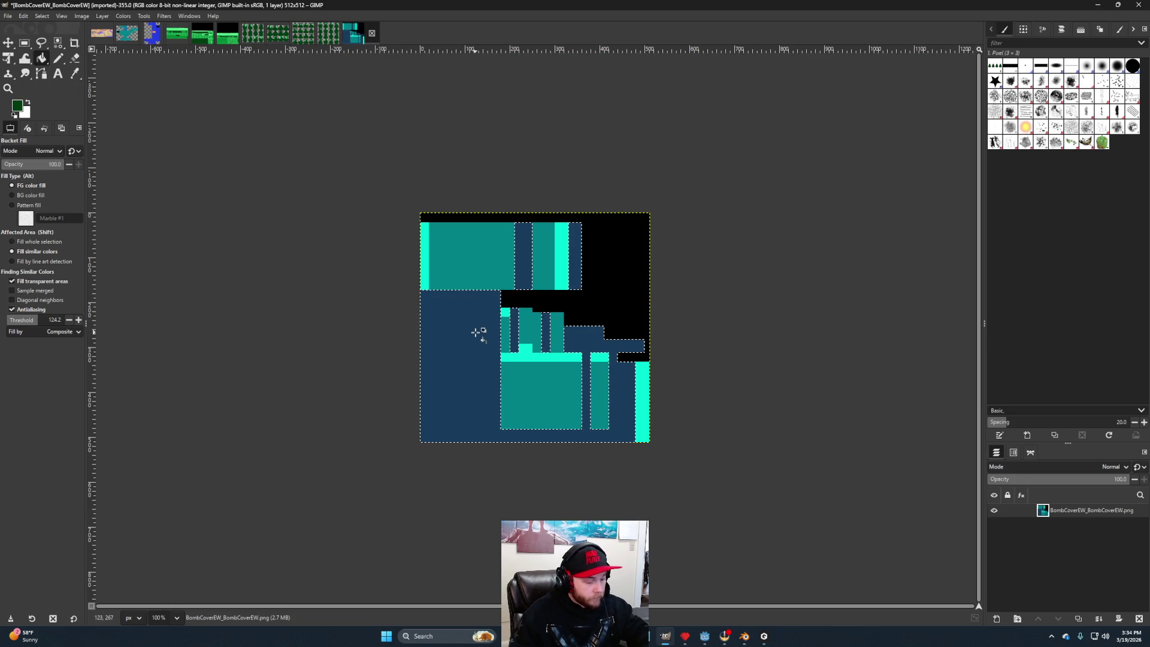
{"action": "left_click", "coordinate": [474, 332]}
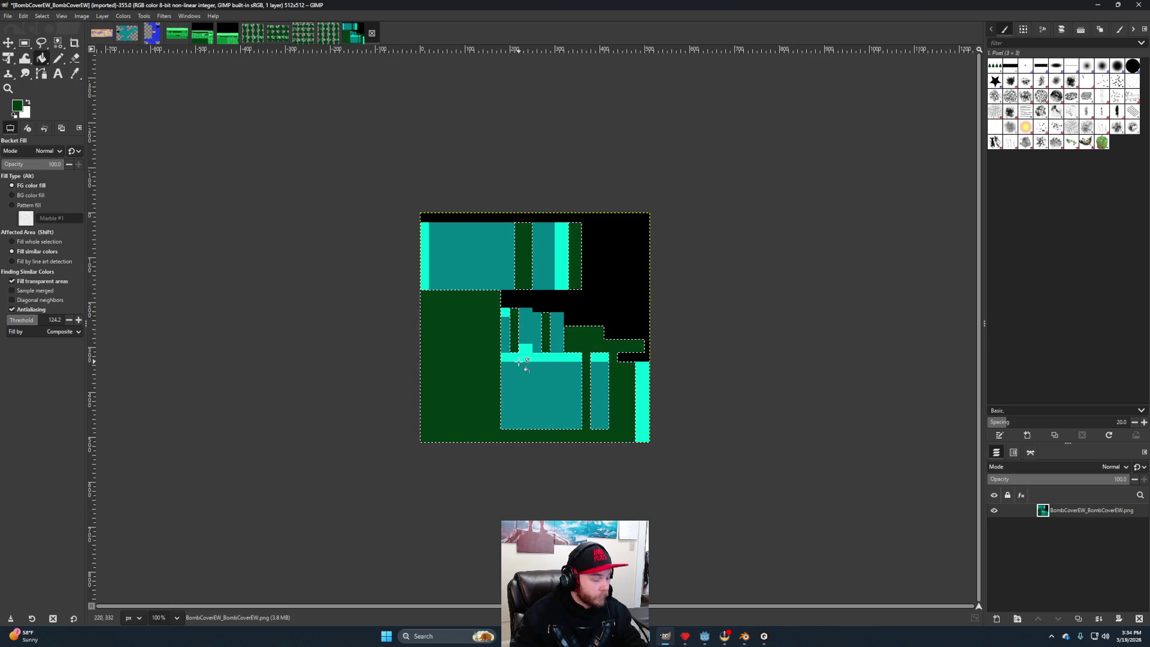
Select the teal blocks and sample bright green from the FloorItemRoom texture.
{"action": "key", "text": "shift+o"}
{"action": "left_click", "coordinate": [513, 375]}
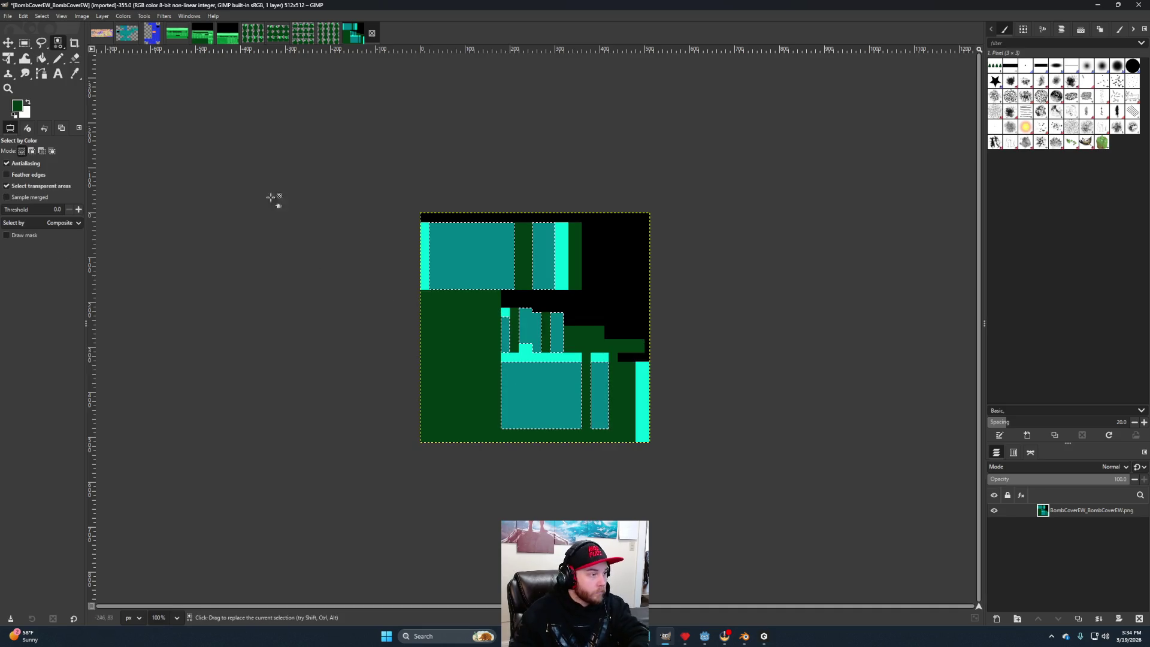
{"action": "left_click", "coordinate": [227, 34]}
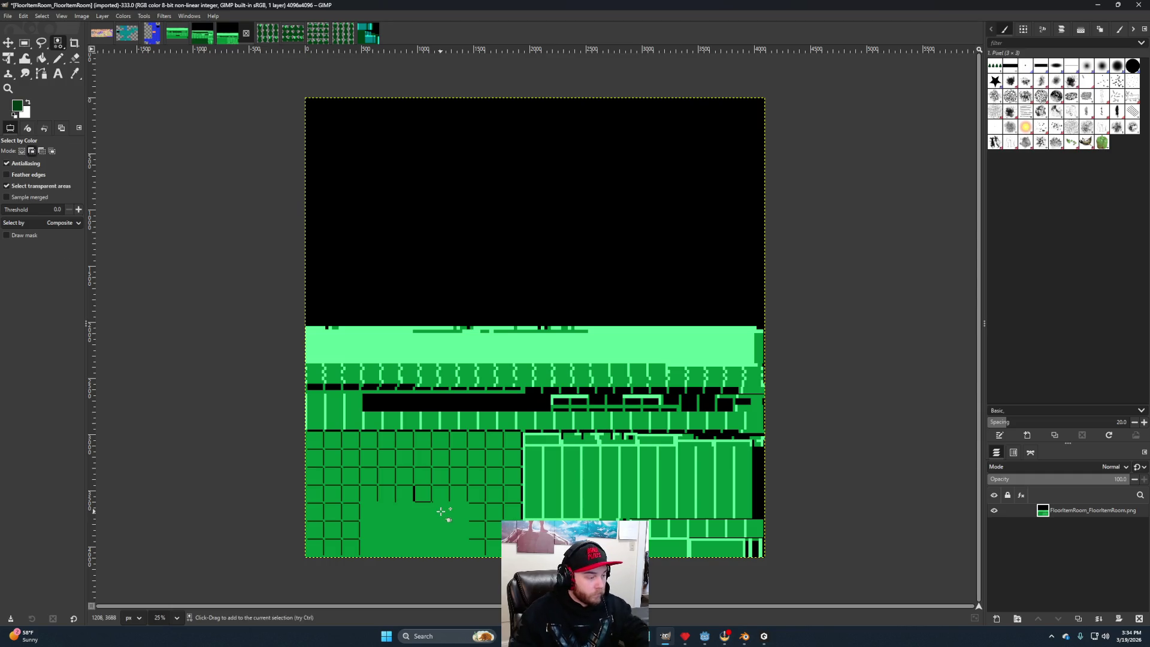
{"action": "key", "text": "shift+b"}
{"action": "left_click", "coordinate": [440, 515]}
{"action": "left_click", "coordinate": [368, 33]}
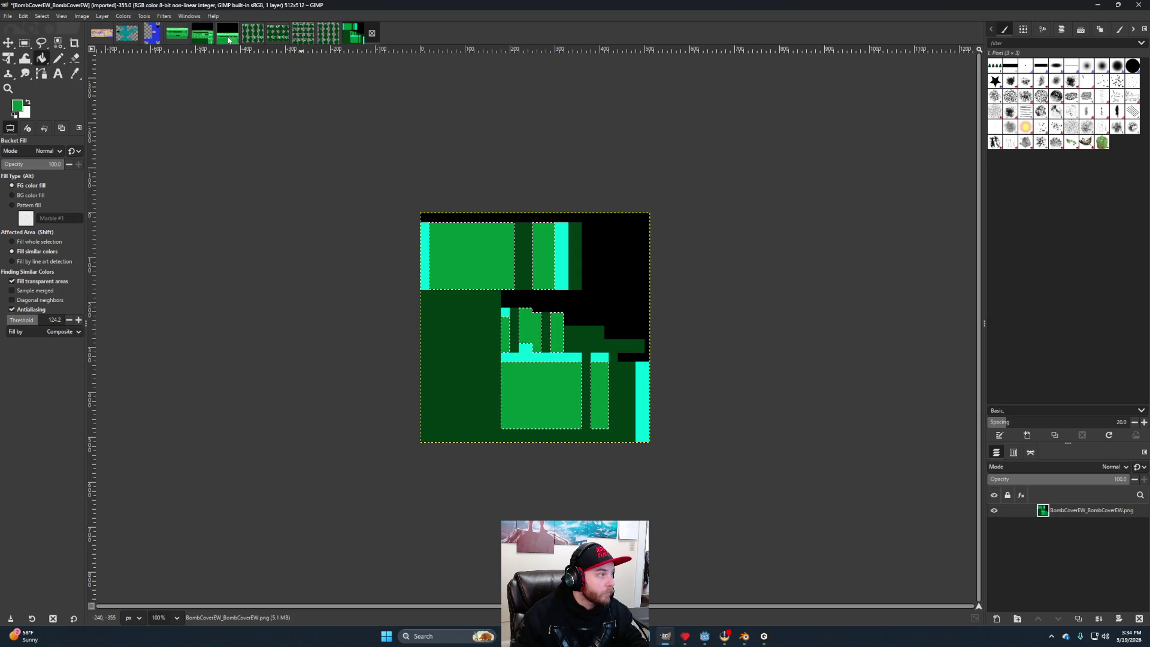
Fill the cyan highlight strips with FloorItemRoom's light green and clear the selection.
{"action": "left_click", "coordinate": [227, 39]}
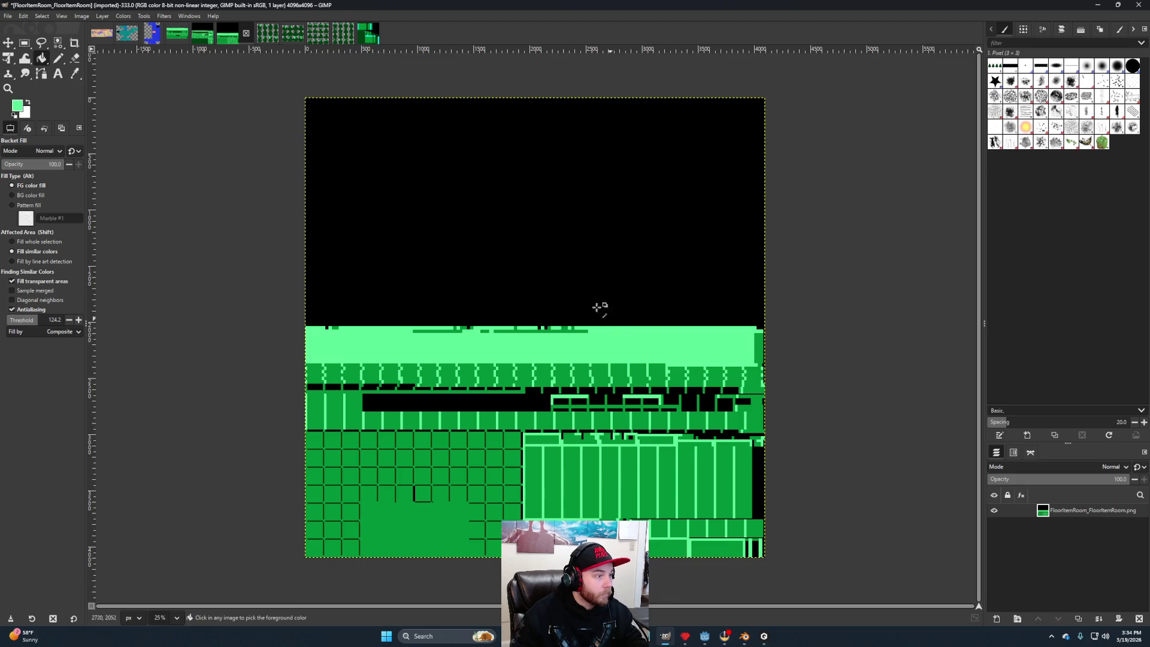
{"action": "left_click", "coordinate": [367, 34]}
{"action": "key", "text": "shift+o"}
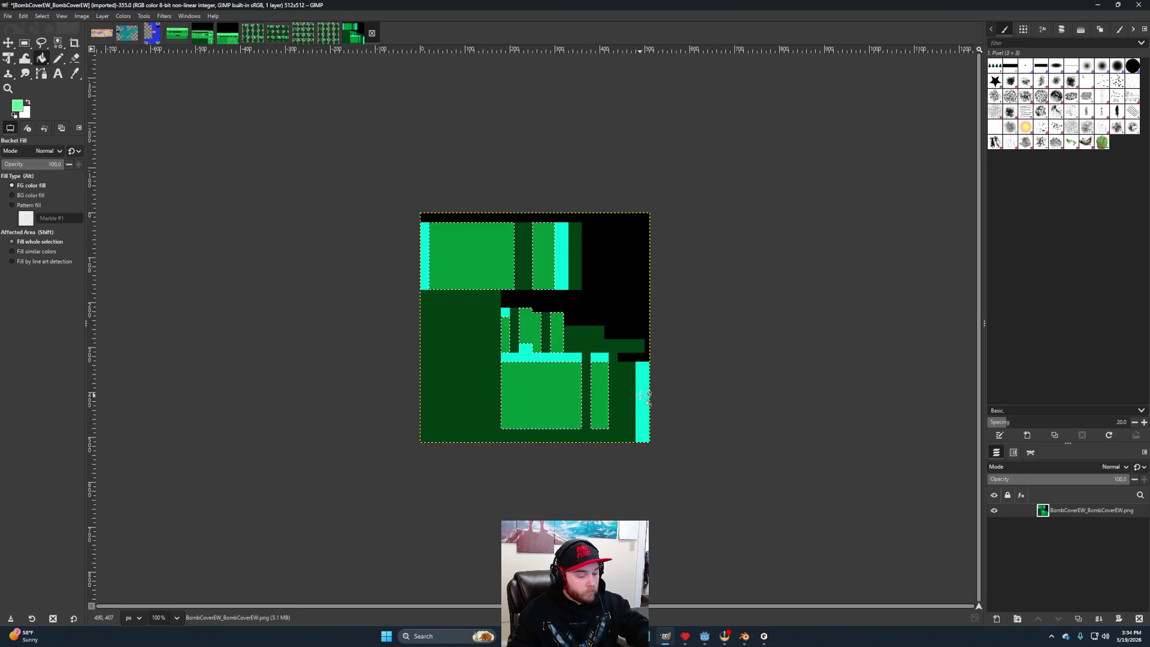
{"action": "key", "text": "shift+b"}
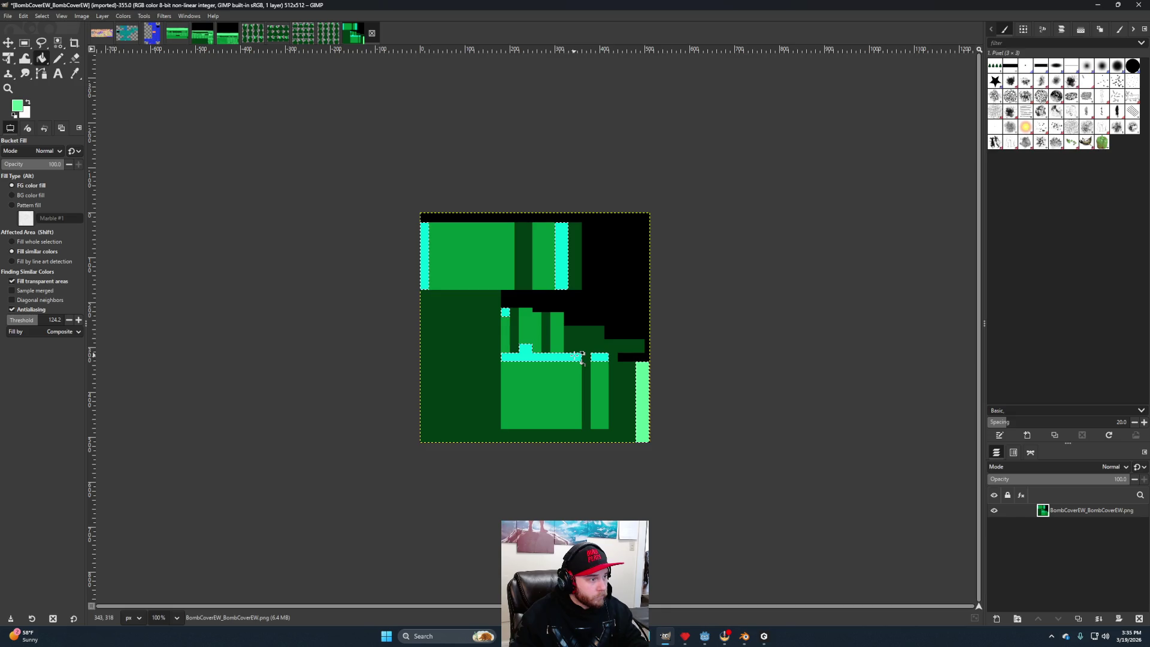
{"action": "key", "text": "shift"}
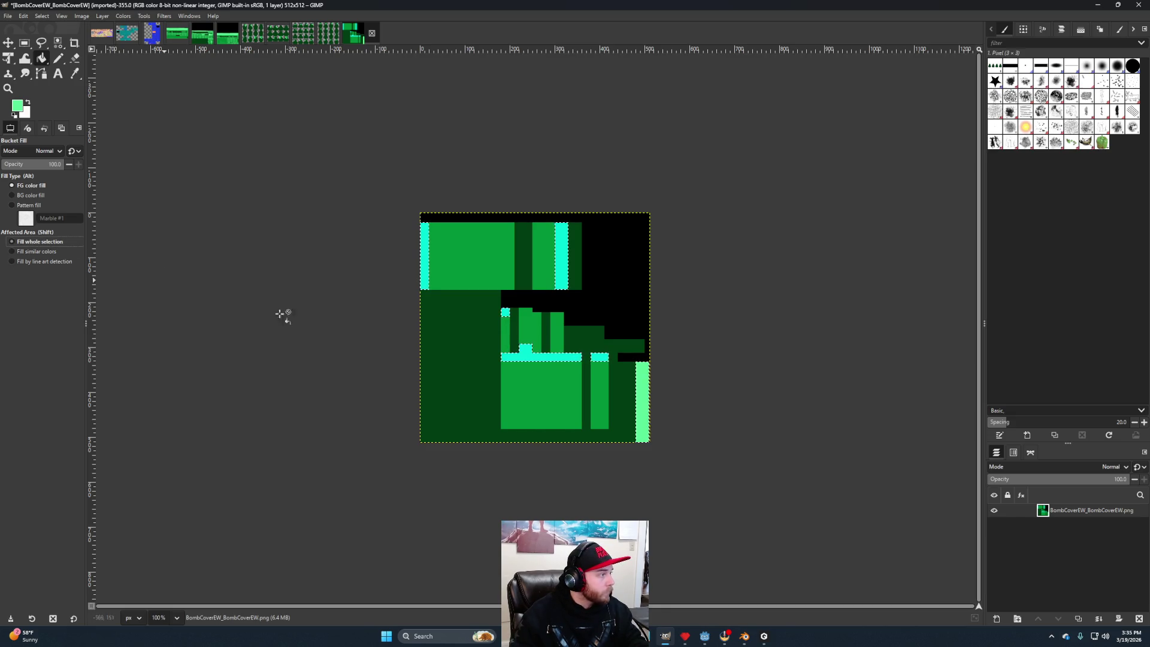
{"action": "left_click", "coordinate": [545, 361]}
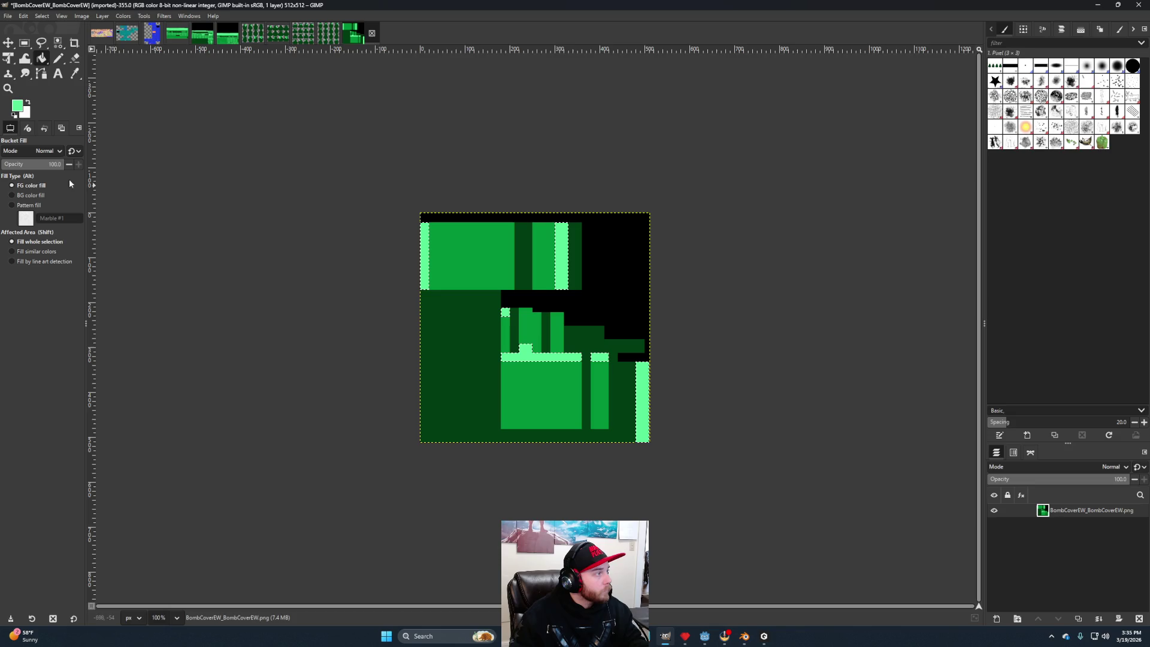
{"action": "key", "text": "r"}
{"action": "left_click", "coordinate": [551, 189]}
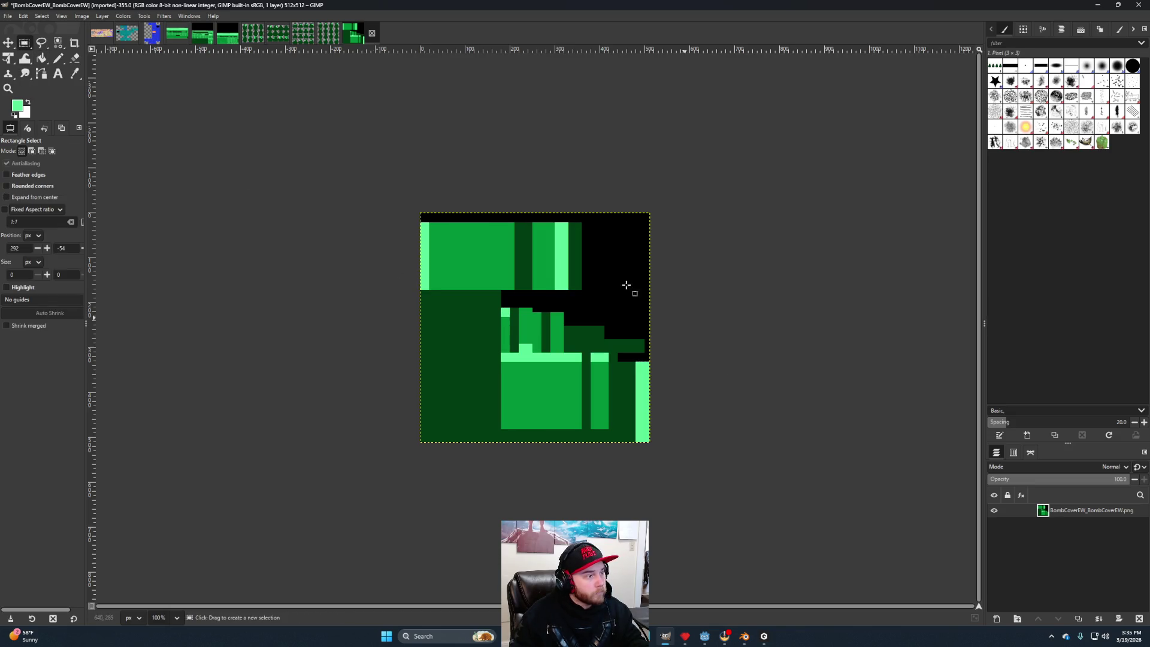
{"action": "left_click", "coordinate": [8, 16]}
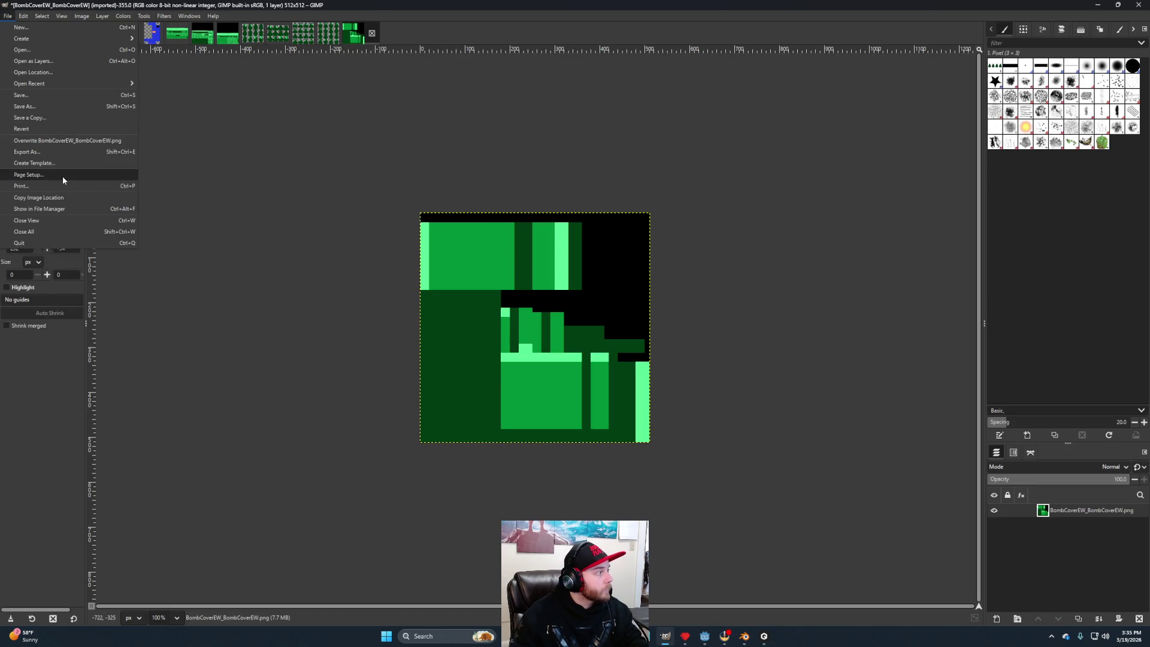
Start exporting the texture, browse to level_3's pieces folder, then cancel without saving.
{"action": "left_click", "coordinate": [27, 152]}
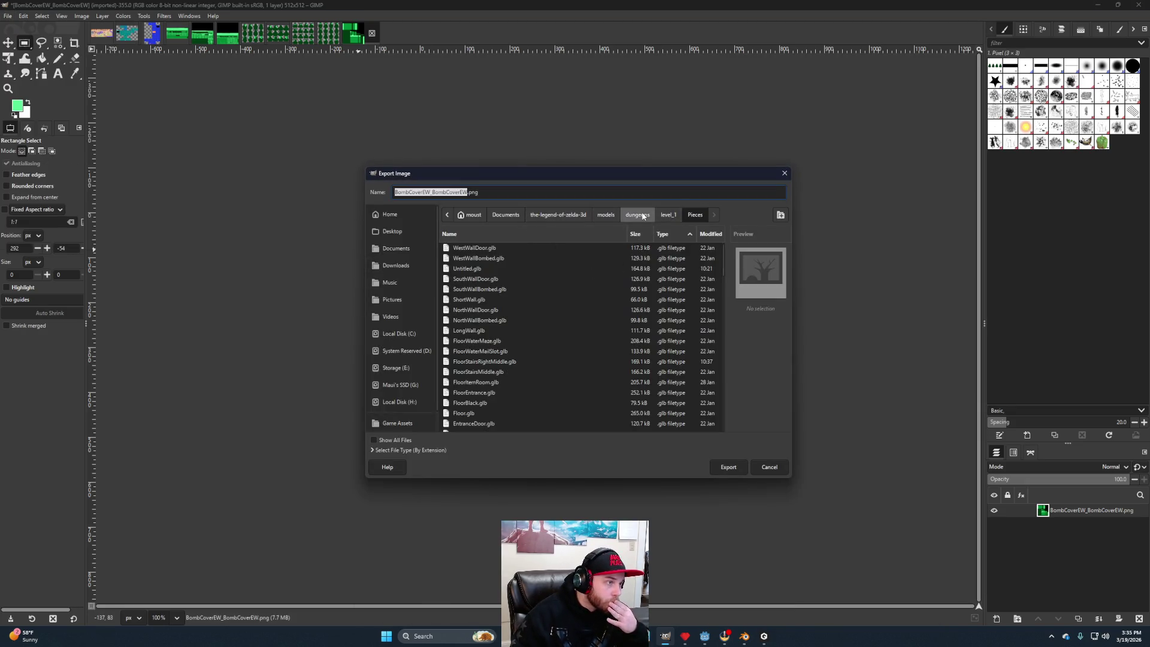
{"action": "left_click", "coordinate": [636, 215]}
{"action": "double_click", "coordinate": [642, 268]}
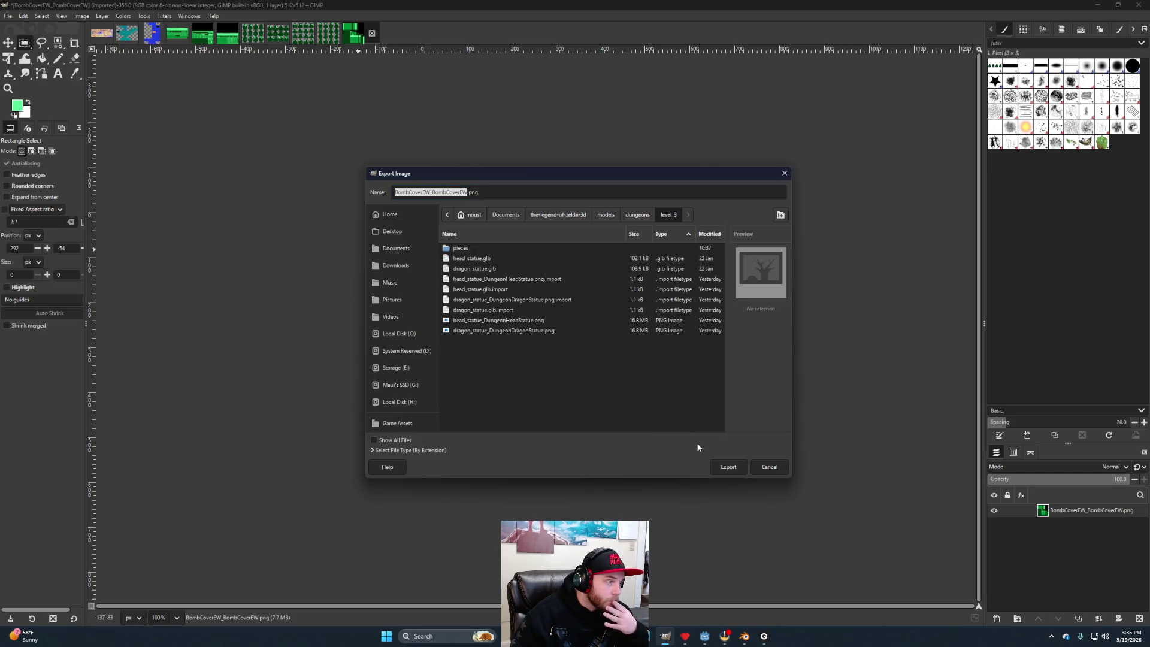
{"action": "double_click", "coordinate": [465, 251]}
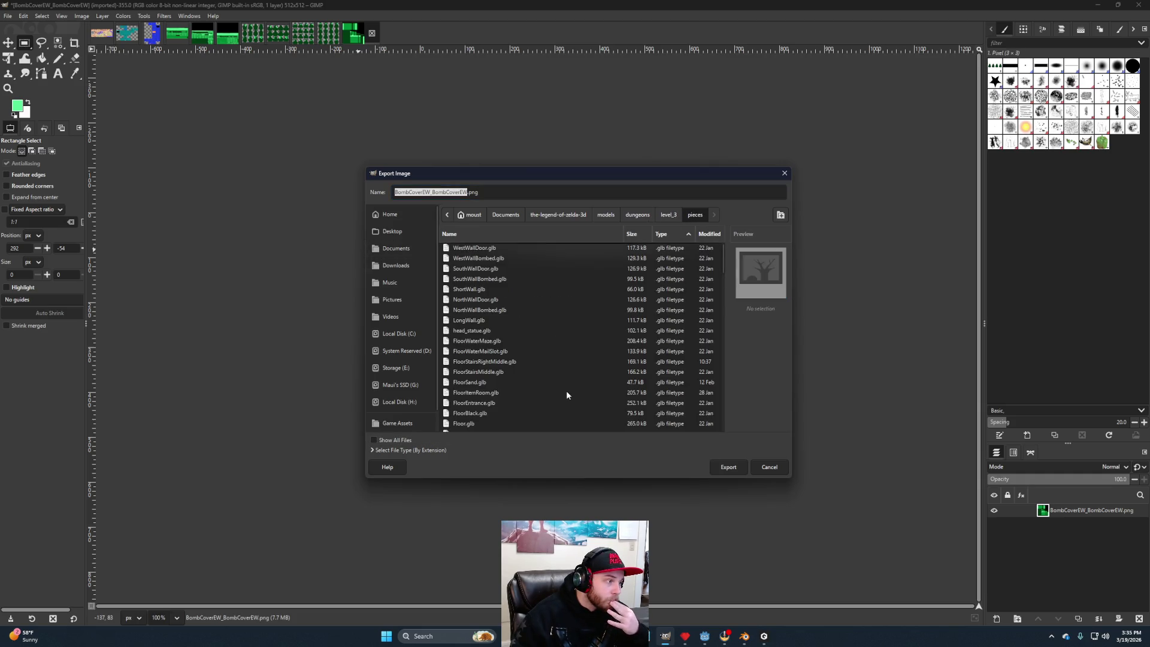
{"action": "scroll", "scroll_direction": "down", "scroll_amount": 3}
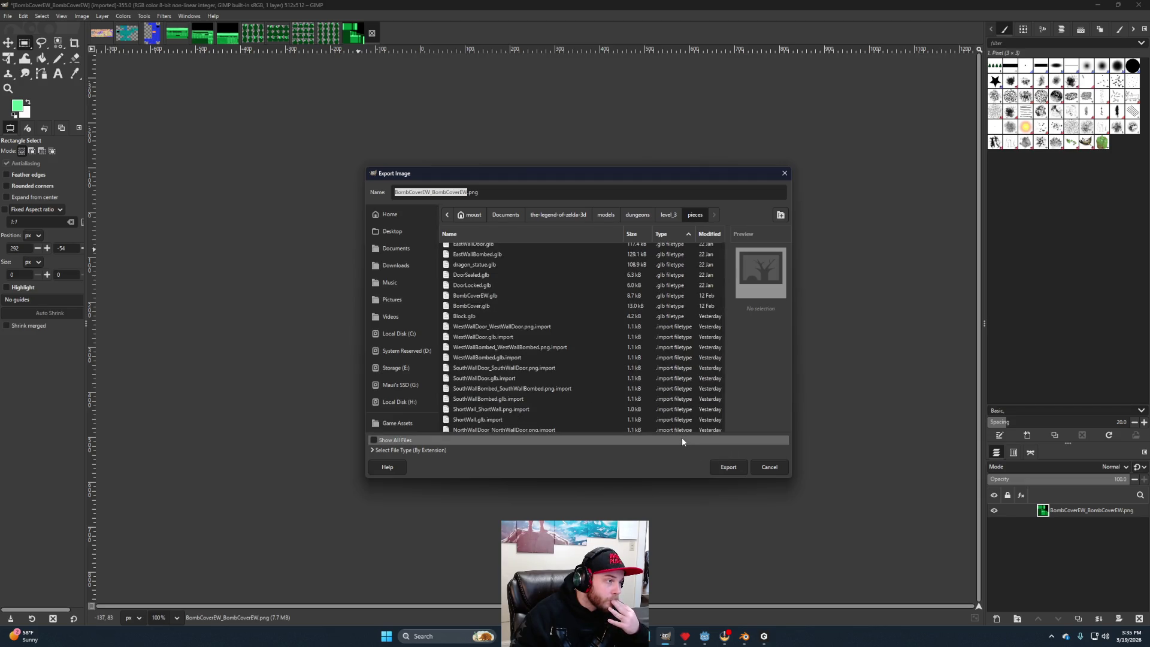
{"action": "scroll", "scroll_direction": "down", "scroll_amount": 3}
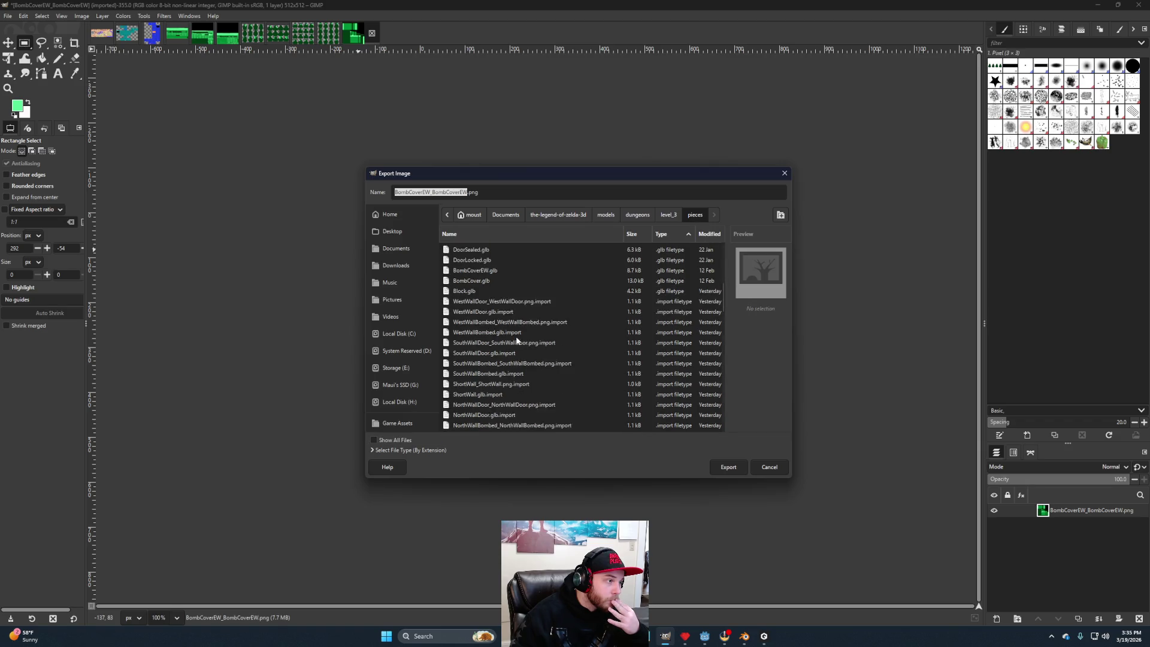
{"action": "scroll", "scroll_direction": "down", "scroll_amount": 3}
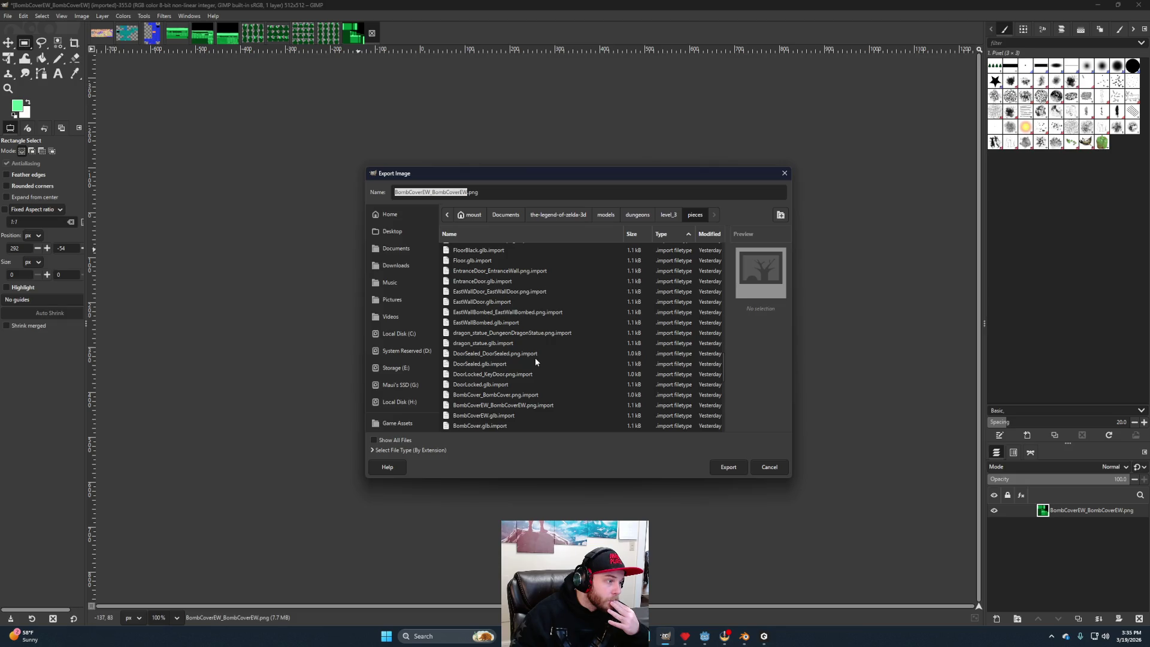
{"action": "left_click", "coordinate": [769, 467]}
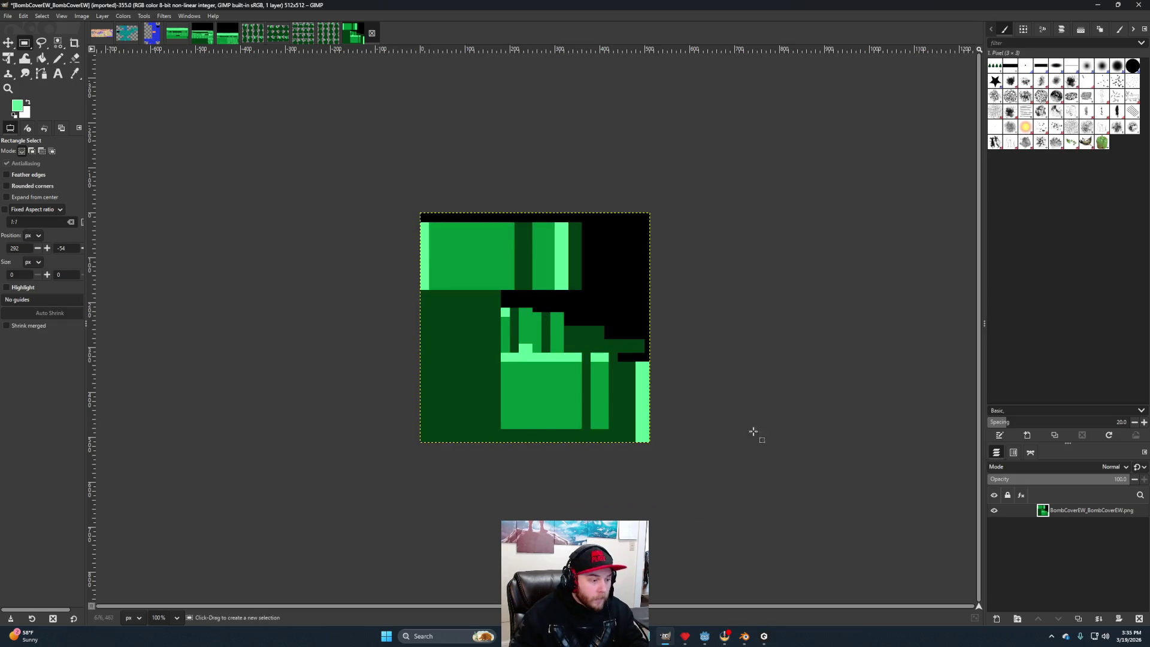
Duplicate bomb_cover_ns.tscn as bomb_cover_ew.tscn.
{"action": "left_click", "coordinate": [705, 634]}
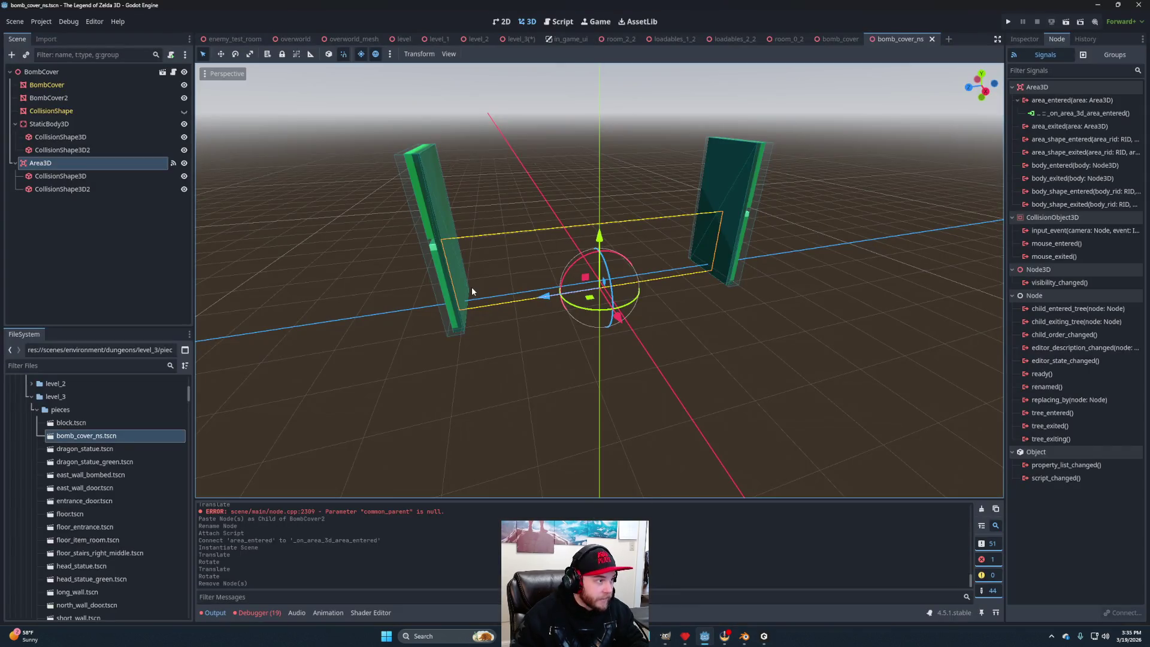
{"action": "scroll", "scroll_direction": "down", "scroll_amount": 3}
{"action": "left_click_drag", "start_coordinate": [679, 321], "coordinate": [663, 353]}
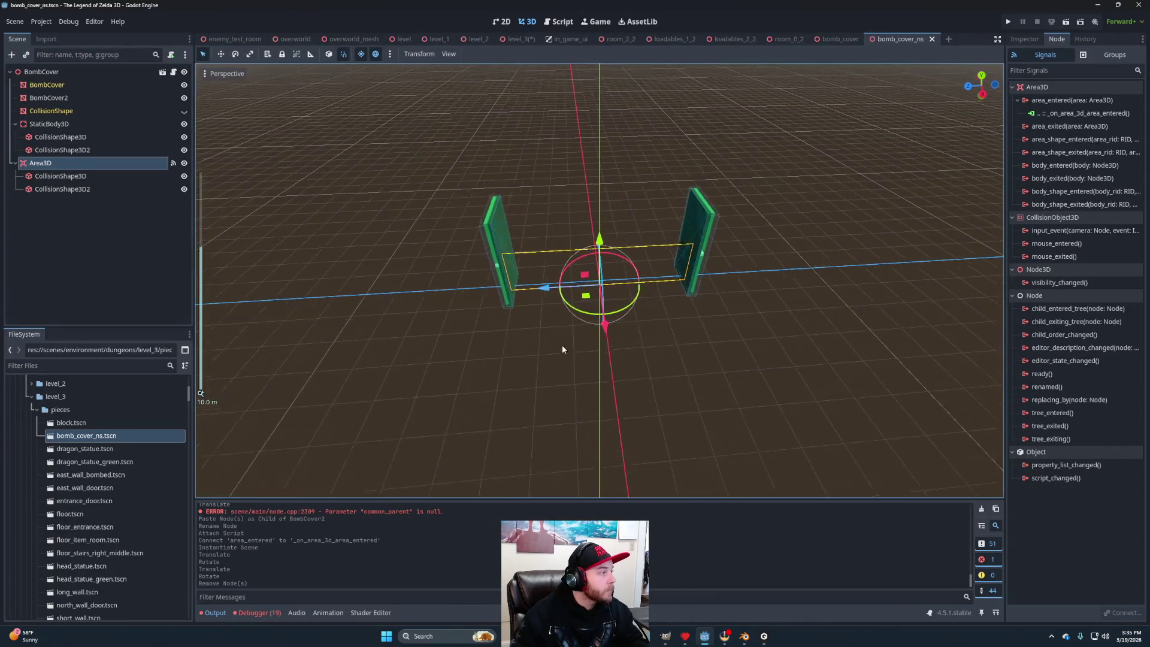
{"action": "scroll", "scroll_direction": "up", "scroll_amount": 3}
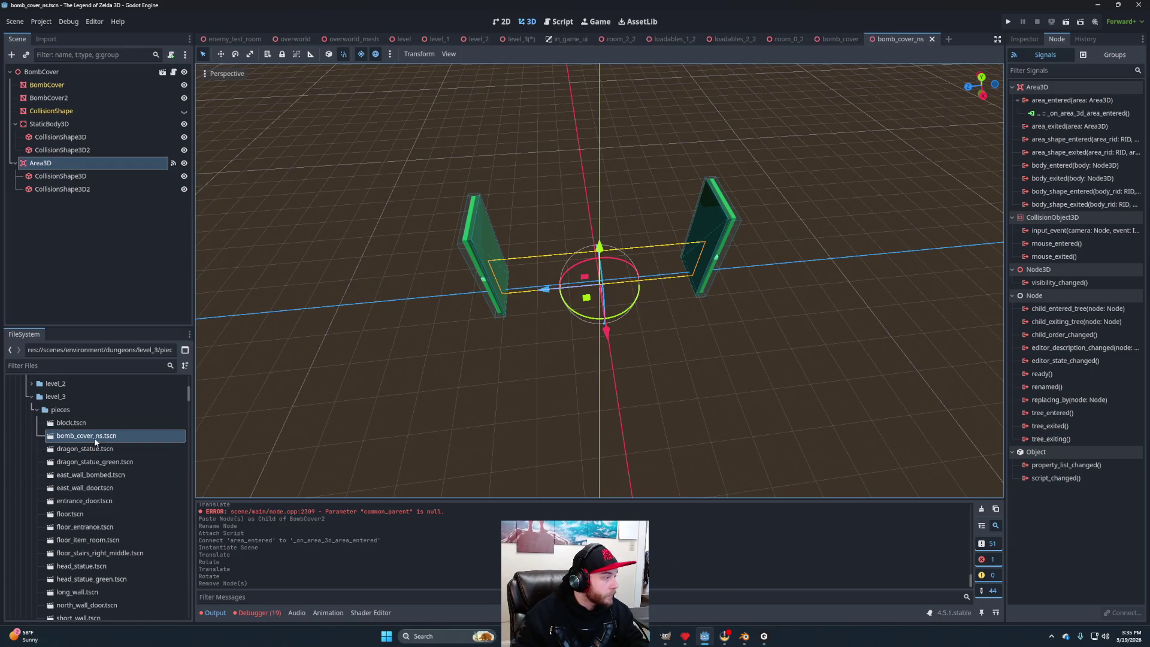
{"action": "right_click", "coordinate": [96, 442]}
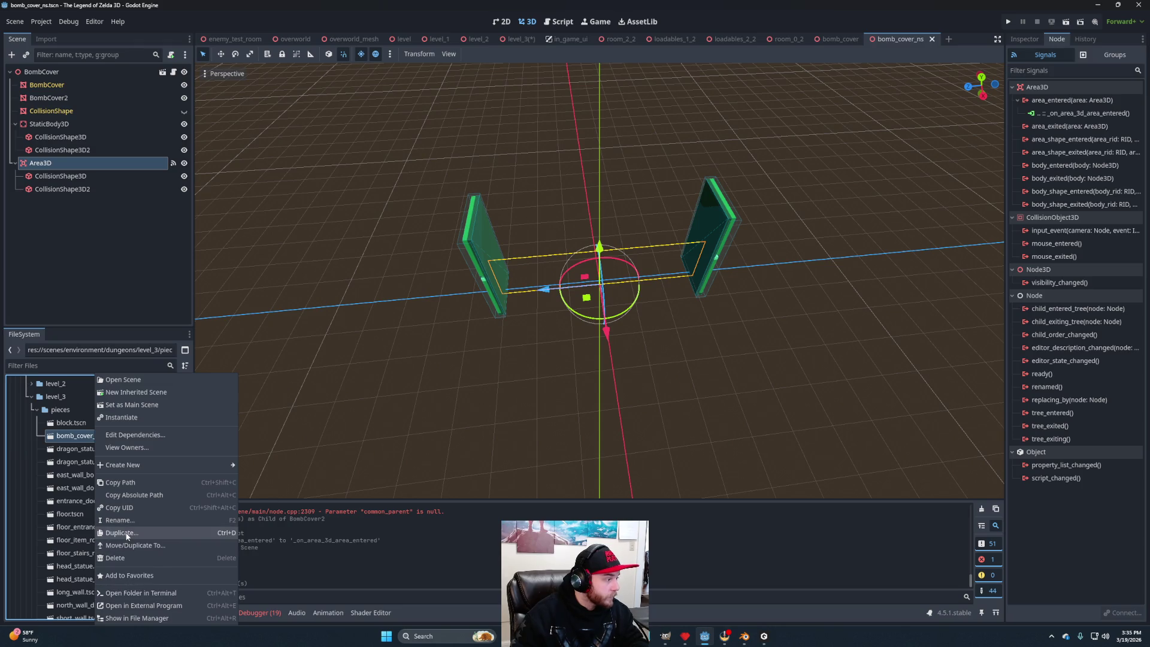
{"action": "left_click", "coordinate": [123, 532]}
{"action": "key", "text": "Right"}
{"action": "key", "text": "BackSpace"}
{"action": "key", "text": "BackSpace"}
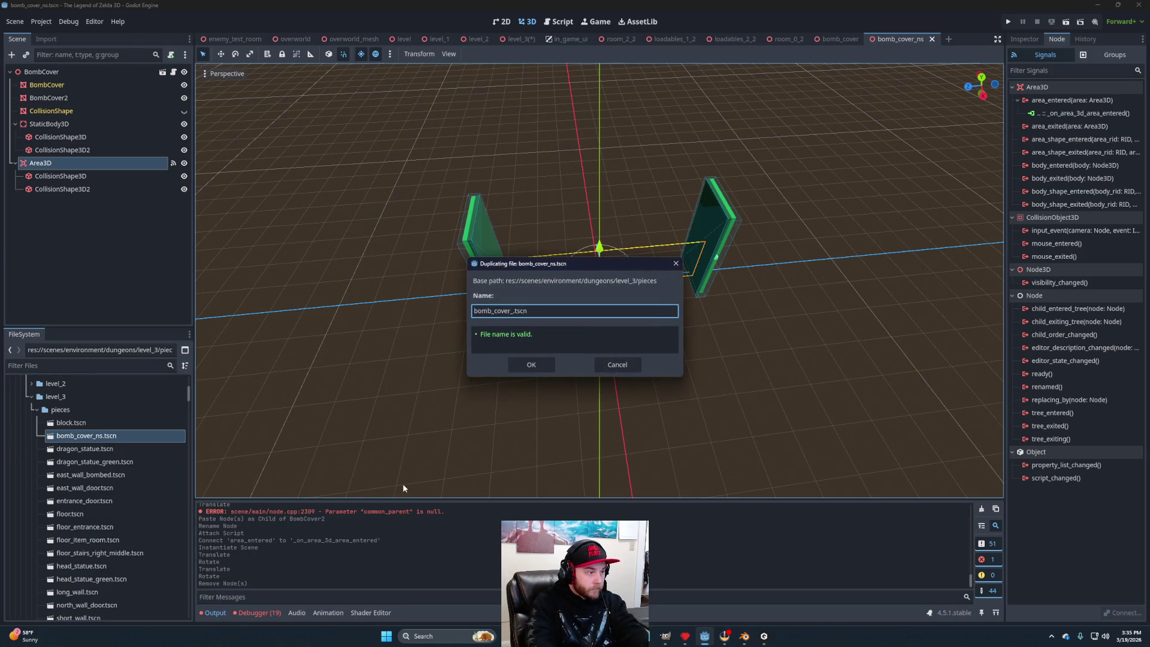
{"action": "left_click", "coordinate": [536, 362]}
Open bomb_cover_ew.tscn, then delete that file from the project.
{"action": "double_click", "coordinate": [92, 434]}
{"action": "scroll", "scroll_direction": "down", "scroll_amount": 3}
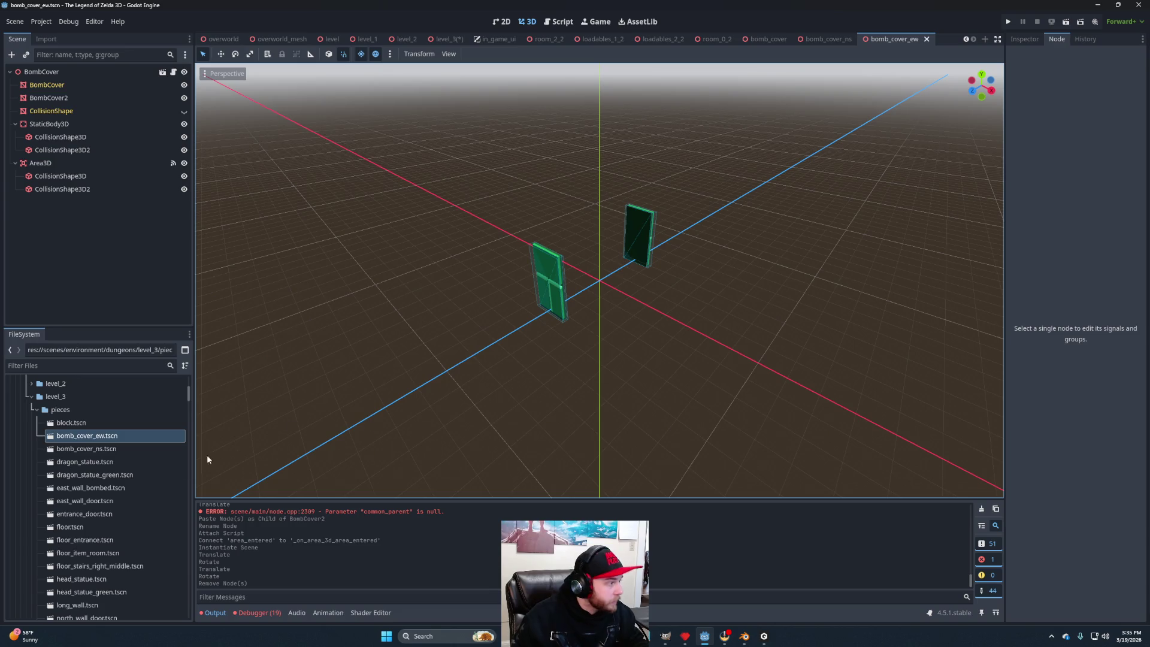
{"action": "right_click", "coordinate": [99, 436]}
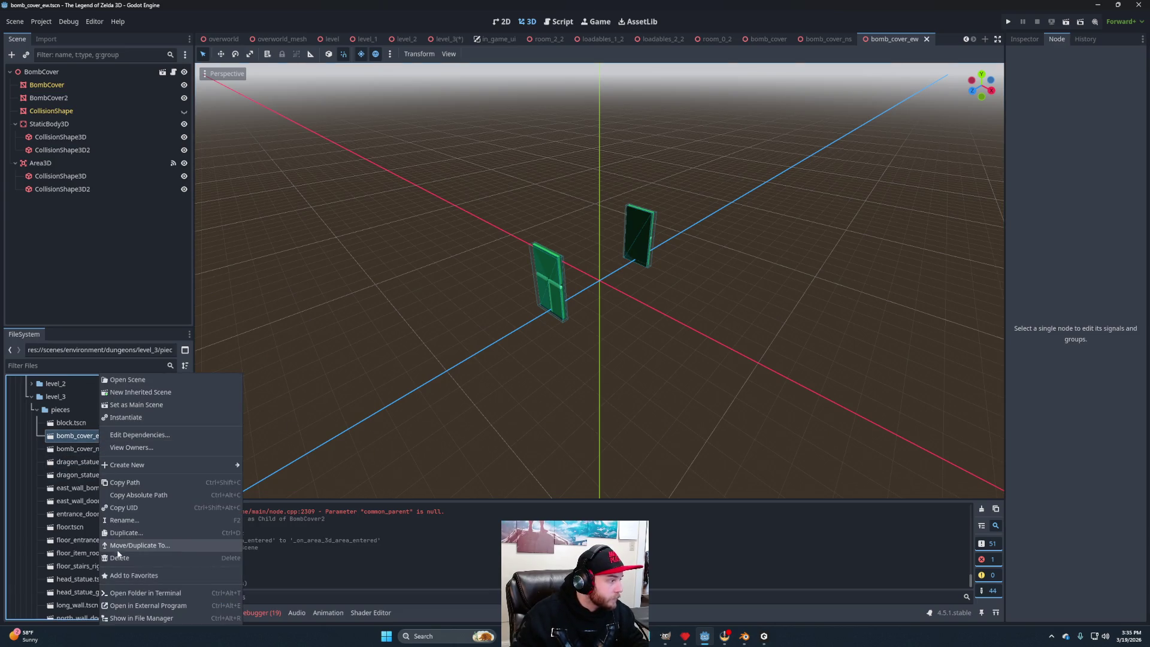
{"action": "left_click", "coordinate": [119, 557]}
{"action": "left_click", "coordinate": [506, 366]}
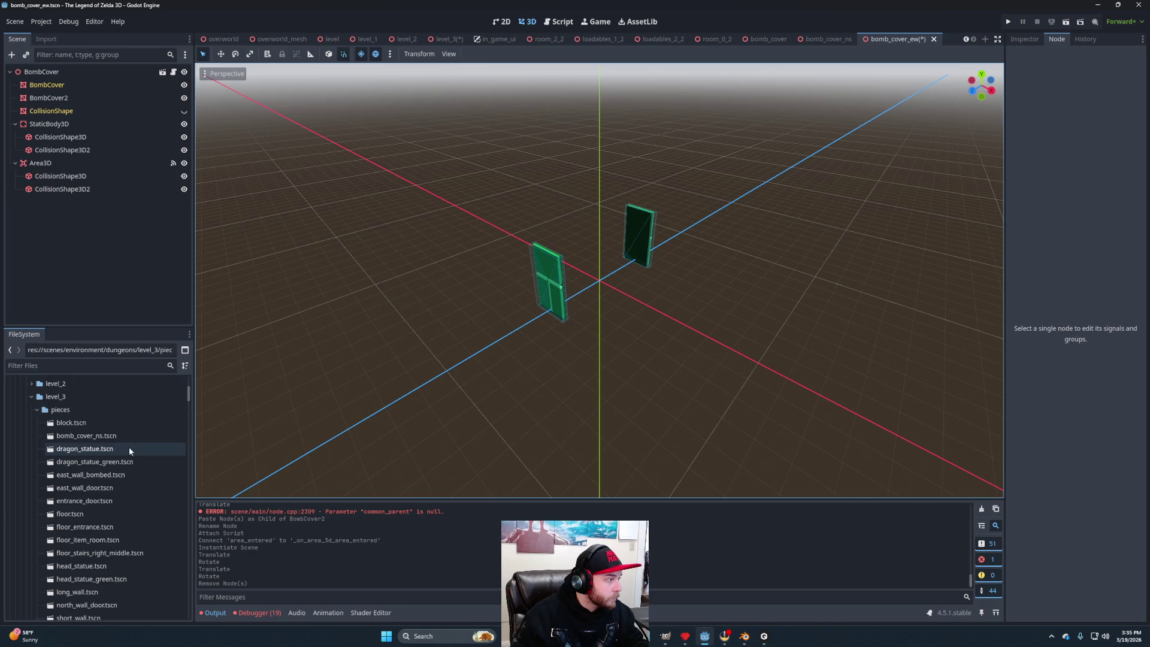
Close the bomb_cover_ew scene without saving its changes.
{"action": "left_click", "coordinate": [932, 40]}
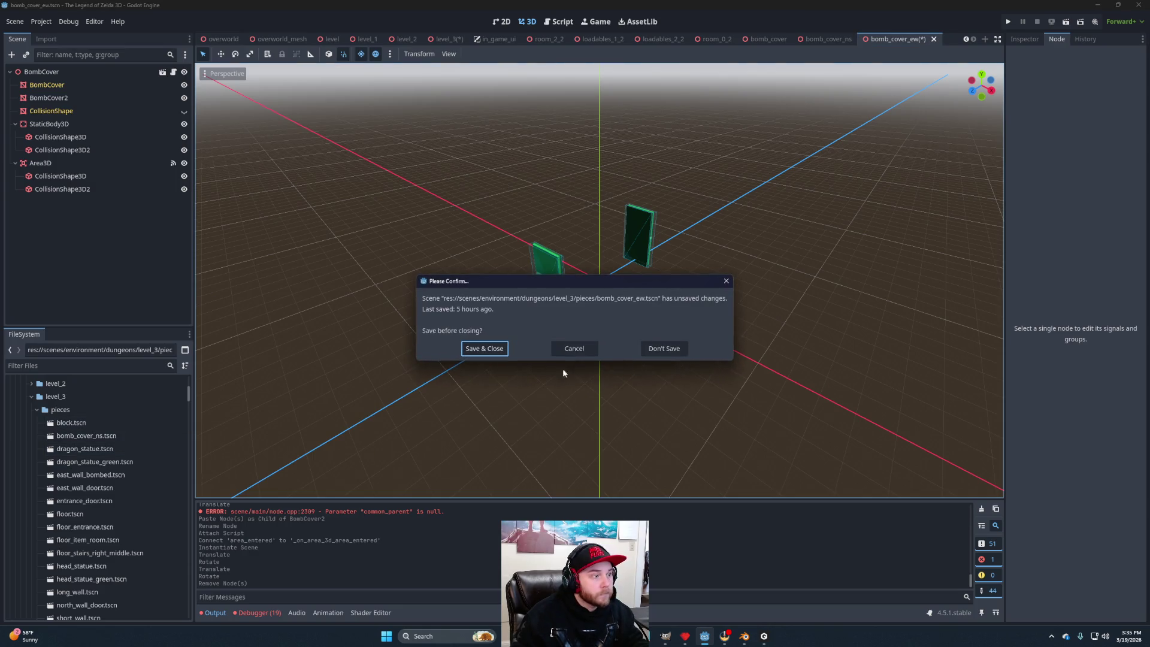
{"action": "left_click", "coordinate": [654, 349]}
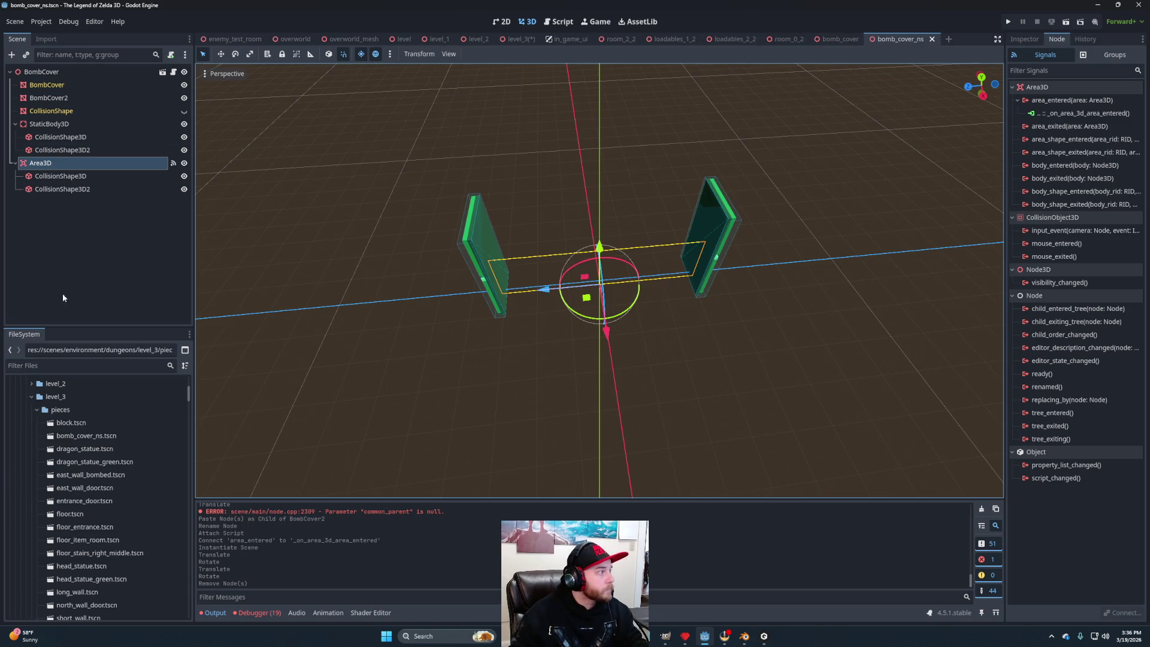
{"action": "scroll", "scroll_direction": "up", "scroll_amount": 3}
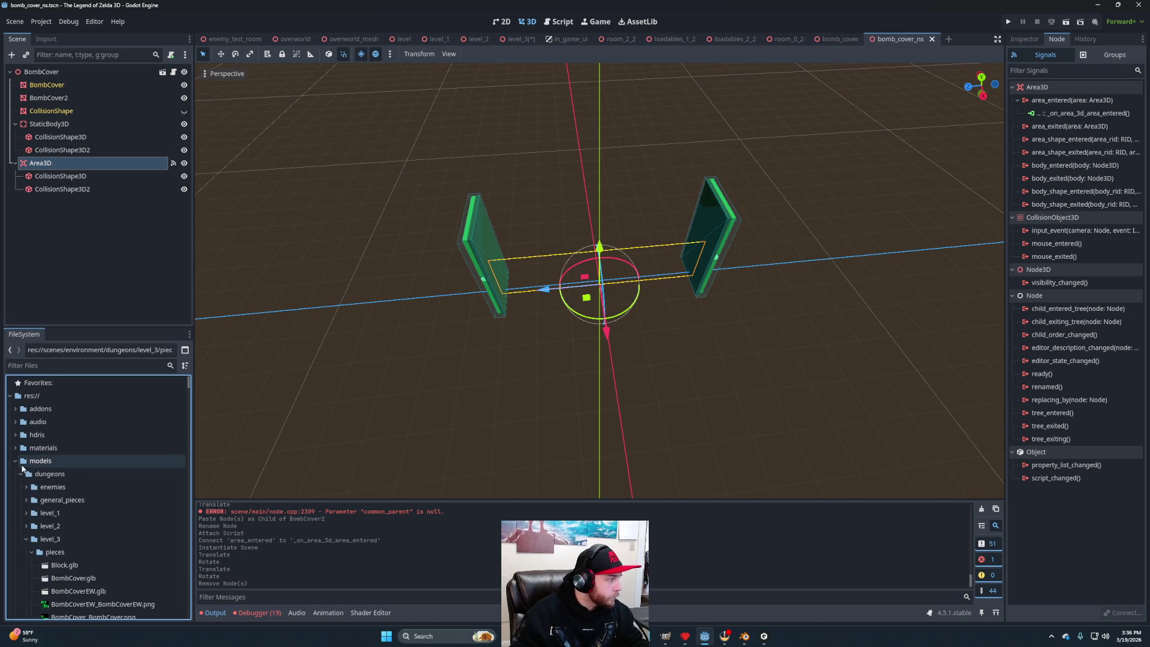
{"action": "scroll", "scroll_direction": "down", "scroll_amount": 3}
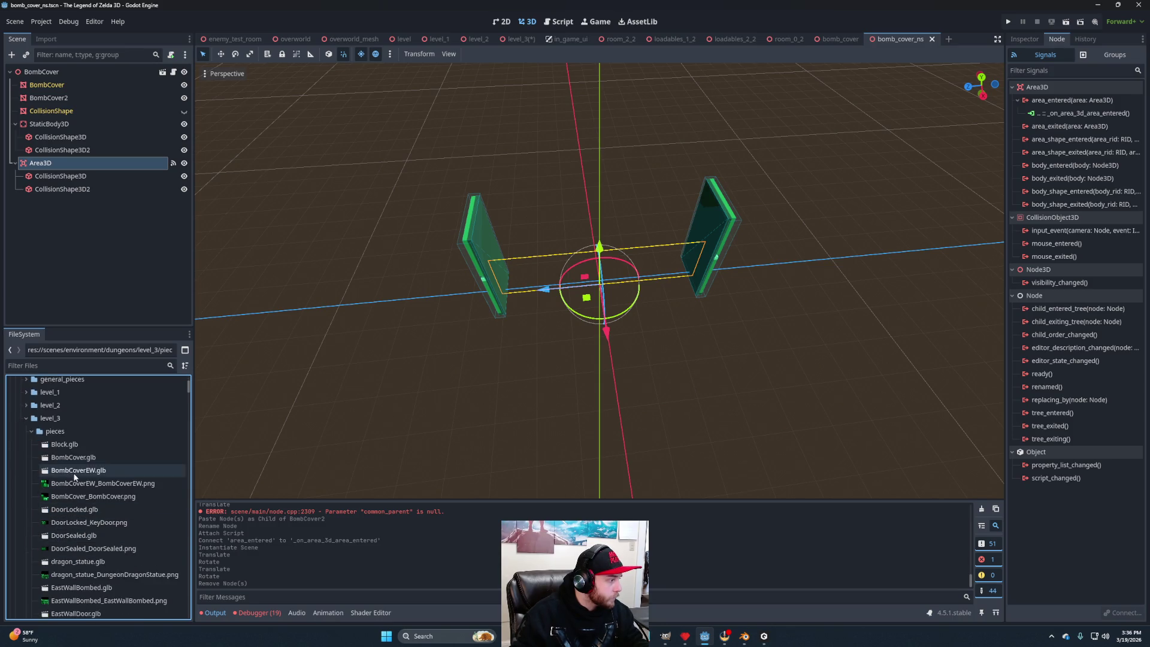
Create a new inherited scene from the BombCoverEW.glb model.
{"action": "left_click", "coordinate": [73, 482]}
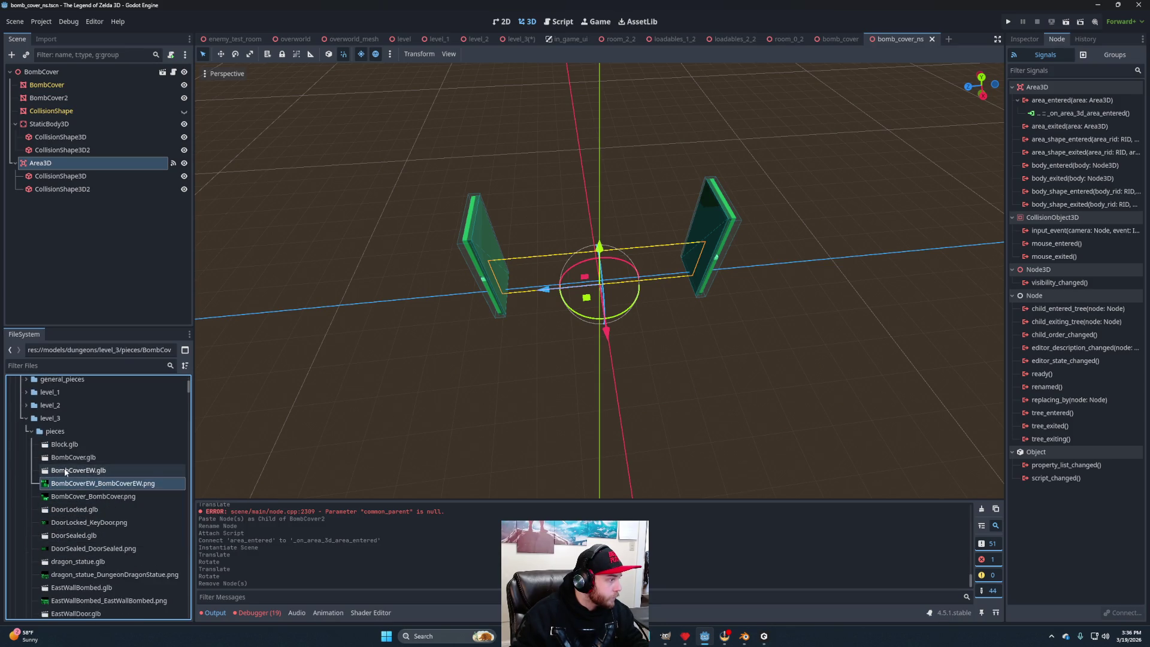
{"action": "left_click", "coordinate": [66, 472]}
{"action": "right_click", "coordinate": [82, 473]}
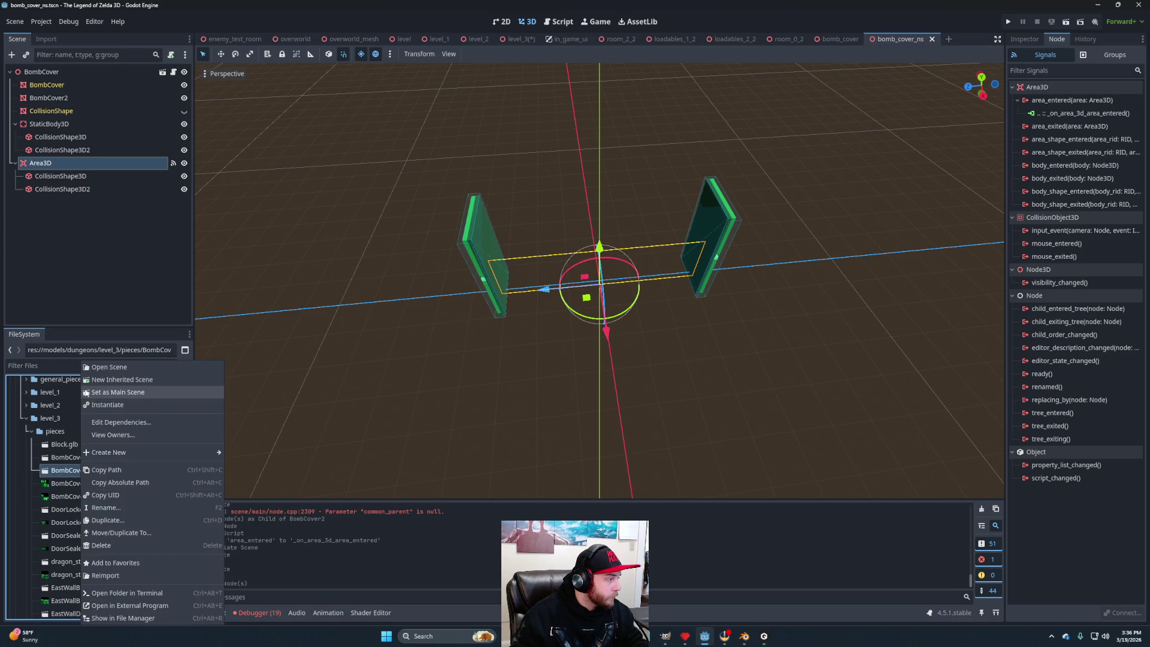
{"action": "left_click", "coordinate": [102, 389]}
{"action": "left_click_drag", "start_coordinate": [459, 428], "coordinate": [626, 359]}
{"action": "scroll", "scroll_direction": "down", "scroll_amount": 3}
{"action": "scroll", "scroll_direction": "up", "scroll_amount": 3}
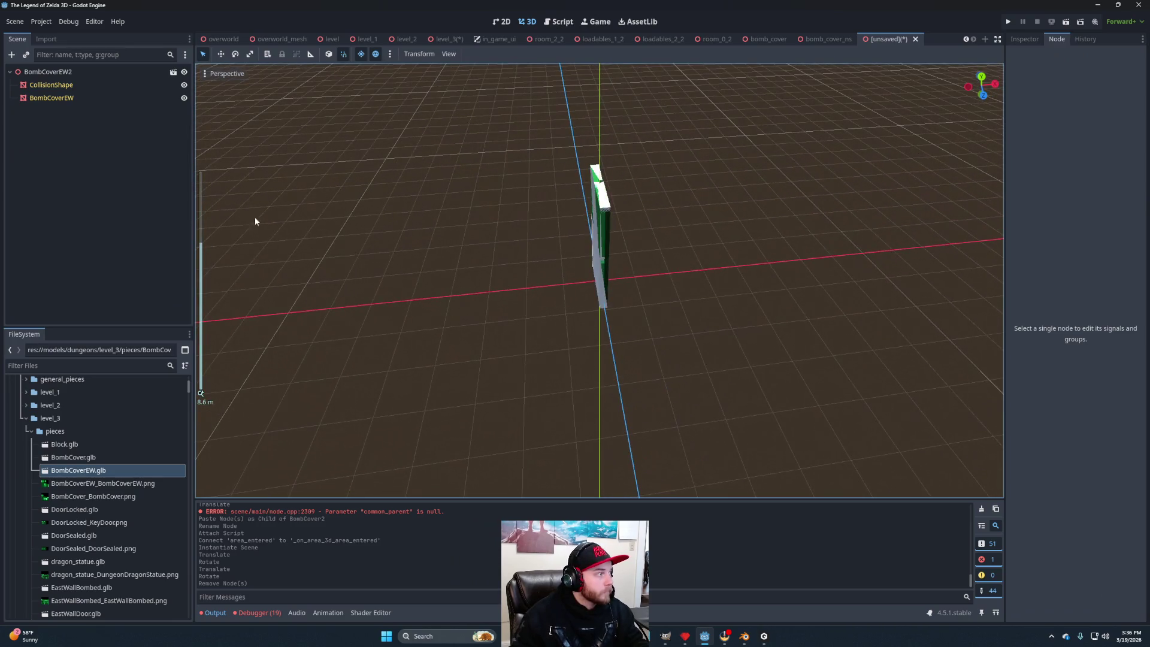
Paste bomb_cover_ns's StaticBody3D and Area3D nodes under the BombCoverEW2 root.
{"action": "left_click", "coordinate": [826, 39]}
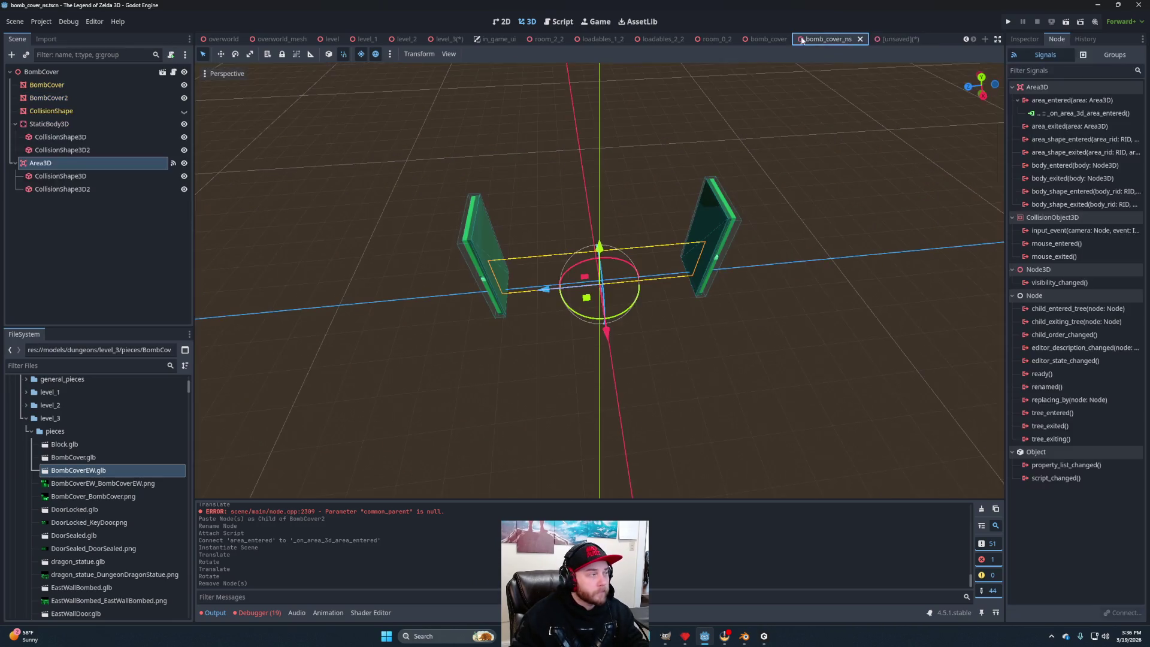
{"action": "left_click", "coordinate": [49, 124]}
{"action": "left_click", "coordinate": [40, 163]}
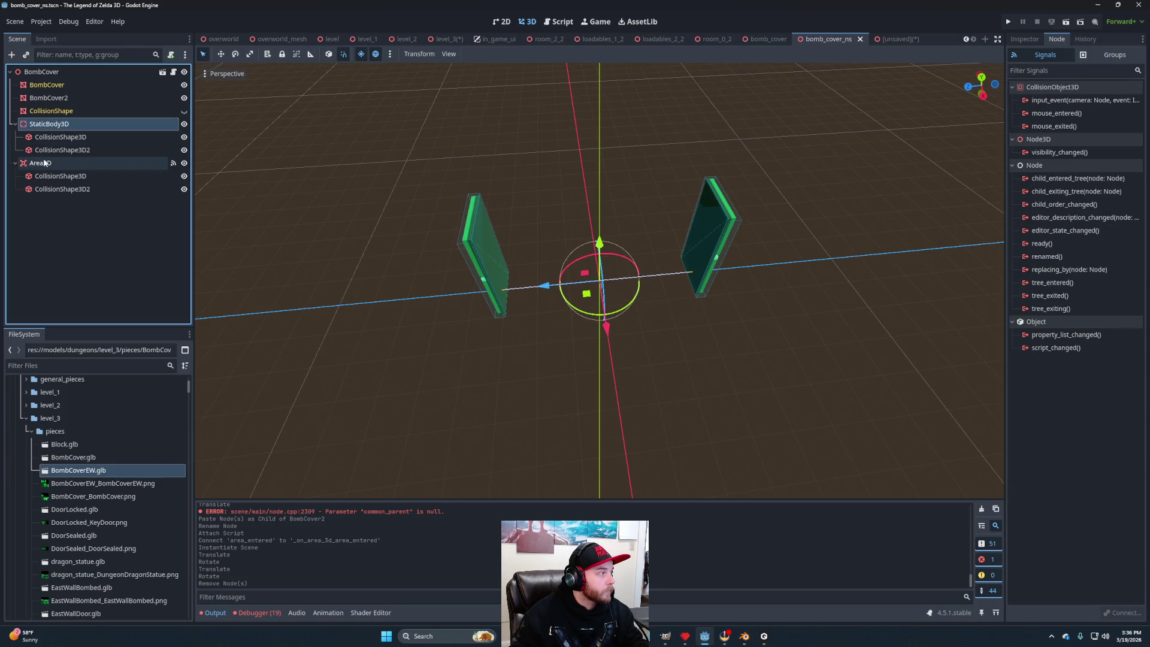
{"action": "left_click", "coordinate": [889, 39]}
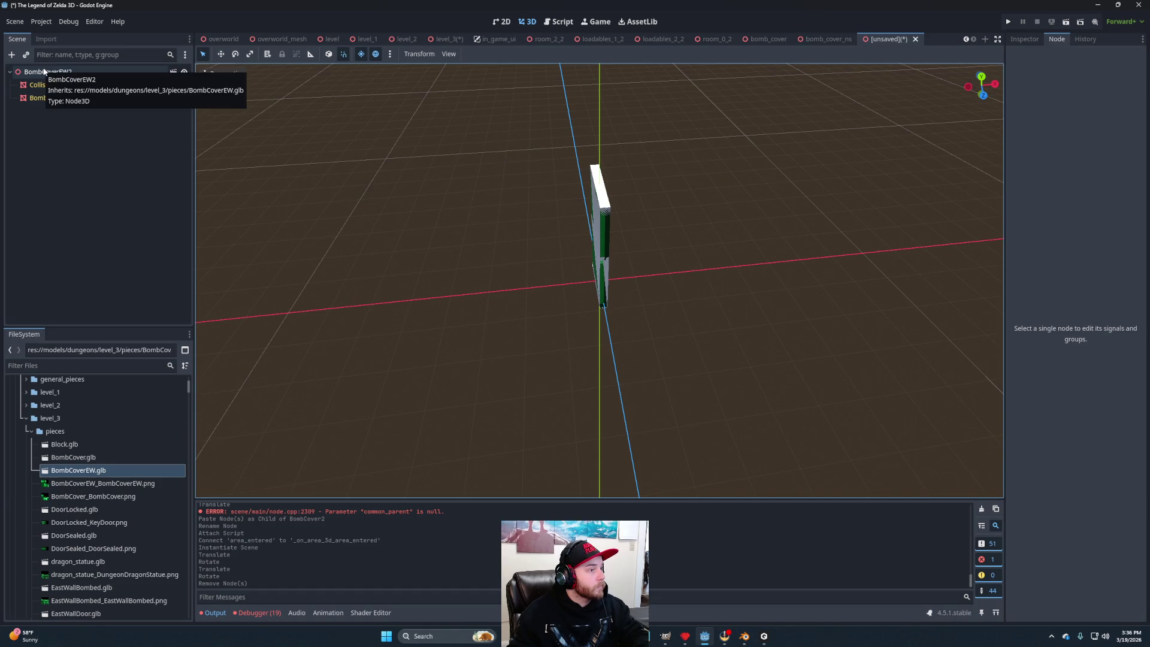
{"action": "left_click", "coordinate": [44, 72]}
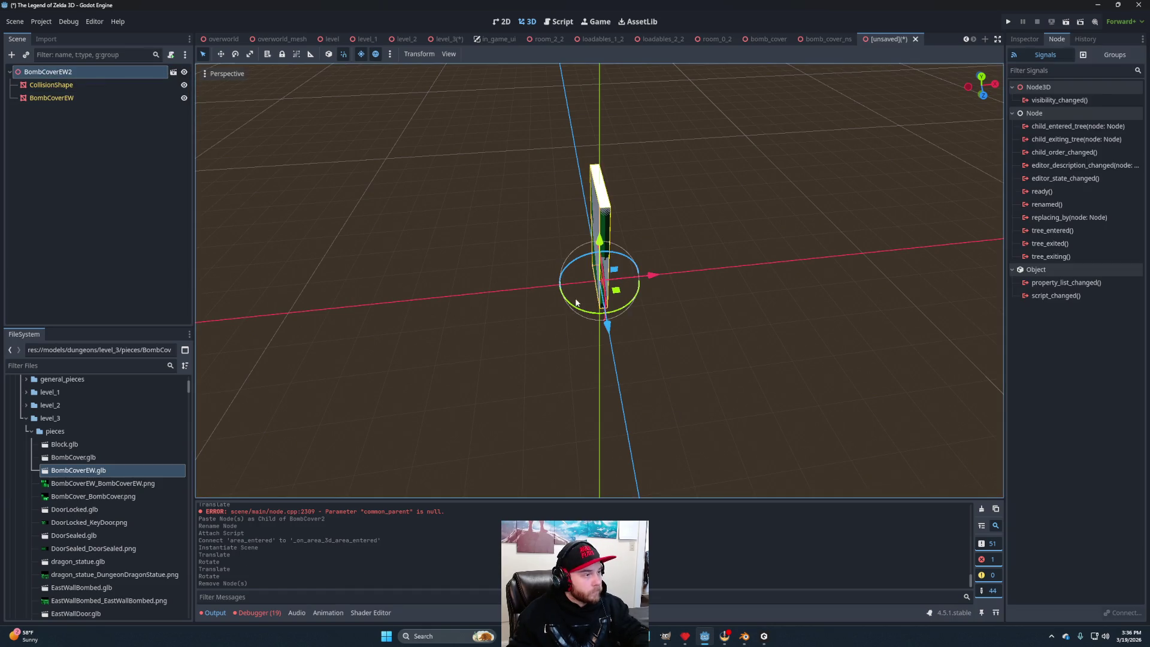
{"action": "key", "text": "ctrl+v"}
Rotate the pasted bodies about 5 degrees and move the BombCoverEW mesh 3 units left.
{"action": "left_click_drag", "start_coordinate": [440, 329], "coordinate": [429, 347]}
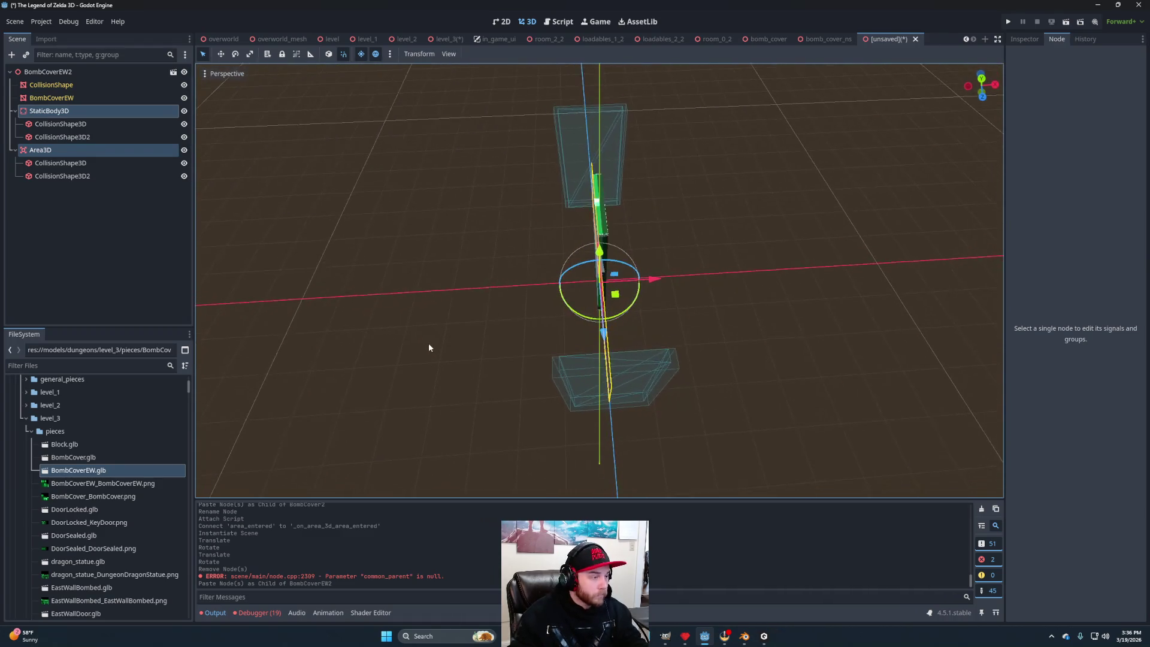
{"action": "left_click_drag", "start_coordinate": [580, 315], "coordinate": [609, 275]}
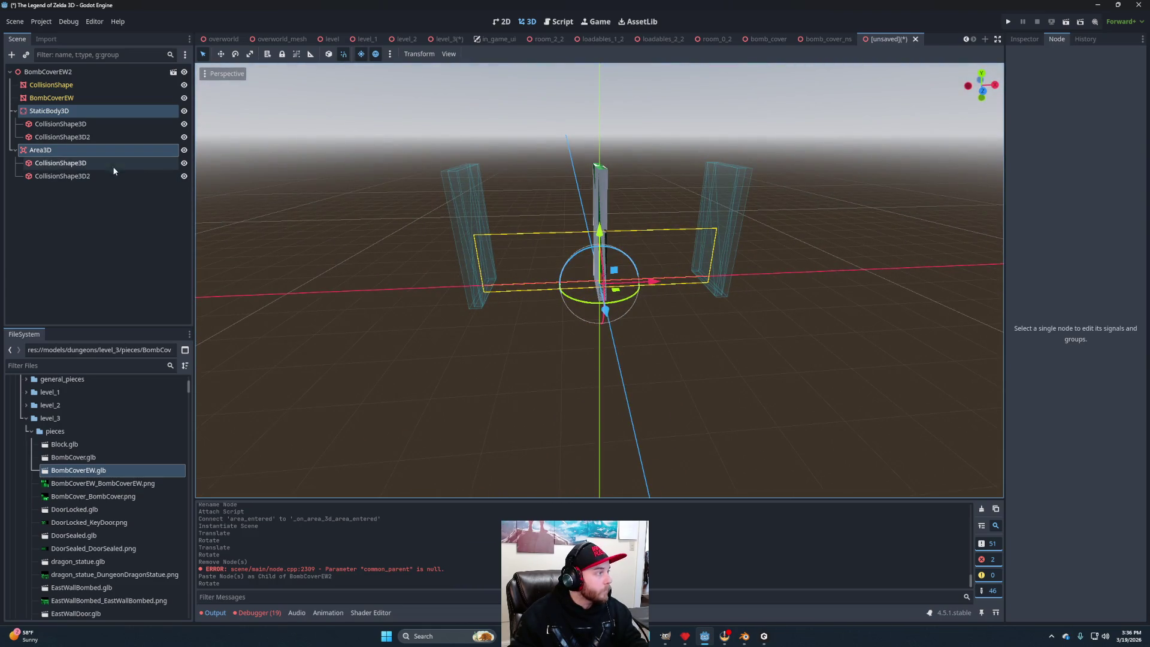
{"action": "left_click", "coordinate": [184, 85]}
{"action": "left_click", "coordinate": [87, 99]}
{"action": "left_click_drag", "start_coordinate": [652, 277], "coordinate": [545, 305]}
Duplicate the mesh 6.2 units to the right and turn the copy 180° around Y.
{"action": "left_click_drag", "start_coordinate": [616, 339], "coordinate": [544, 344]}
{"action": "key", "text": "ctrl+d"}
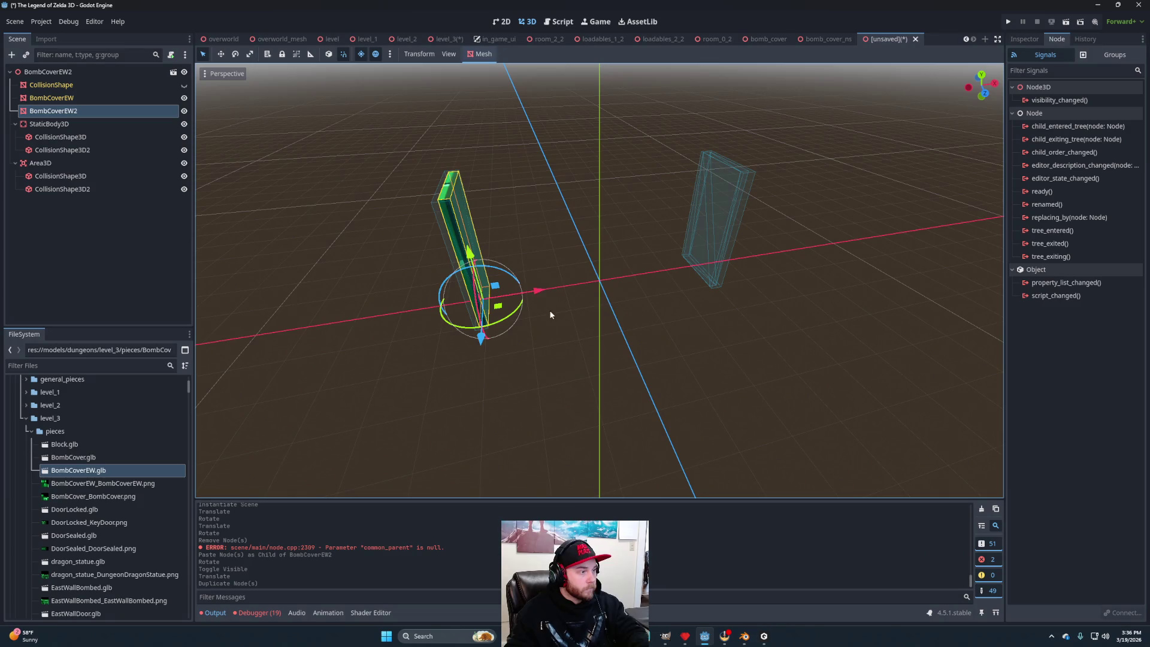
{"action": "left_click_drag", "start_coordinate": [539, 291], "coordinate": [861, 240]}
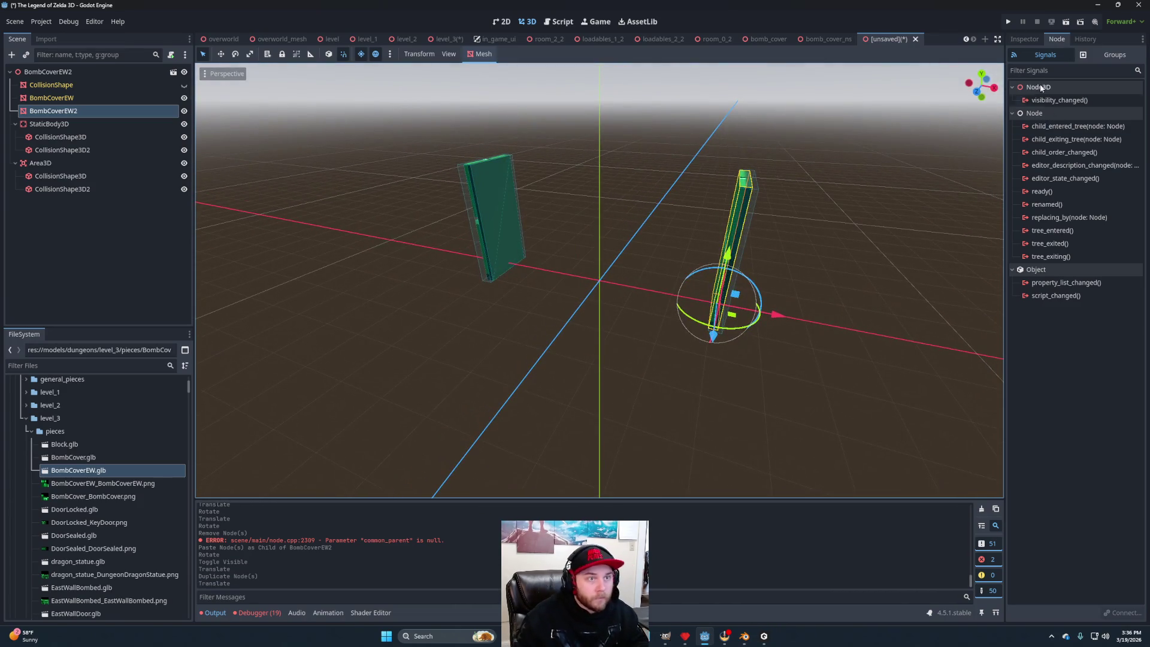
{"action": "left_click", "coordinate": [1022, 40]}
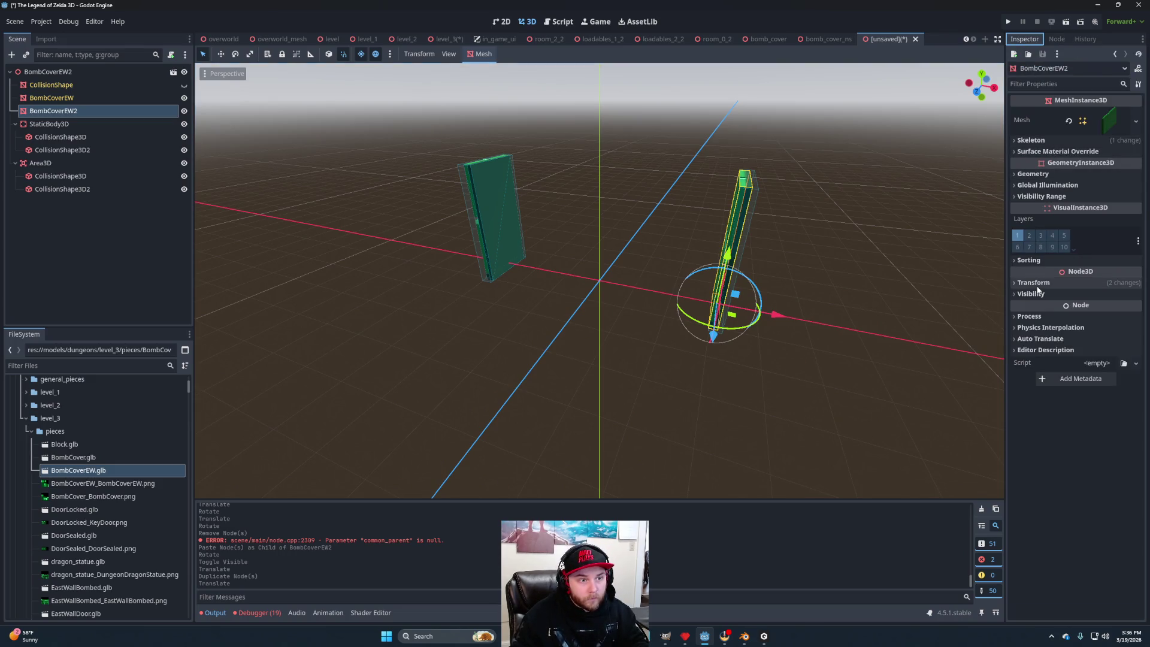
{"action": "left_click", "coordinate": [1086, 339]}
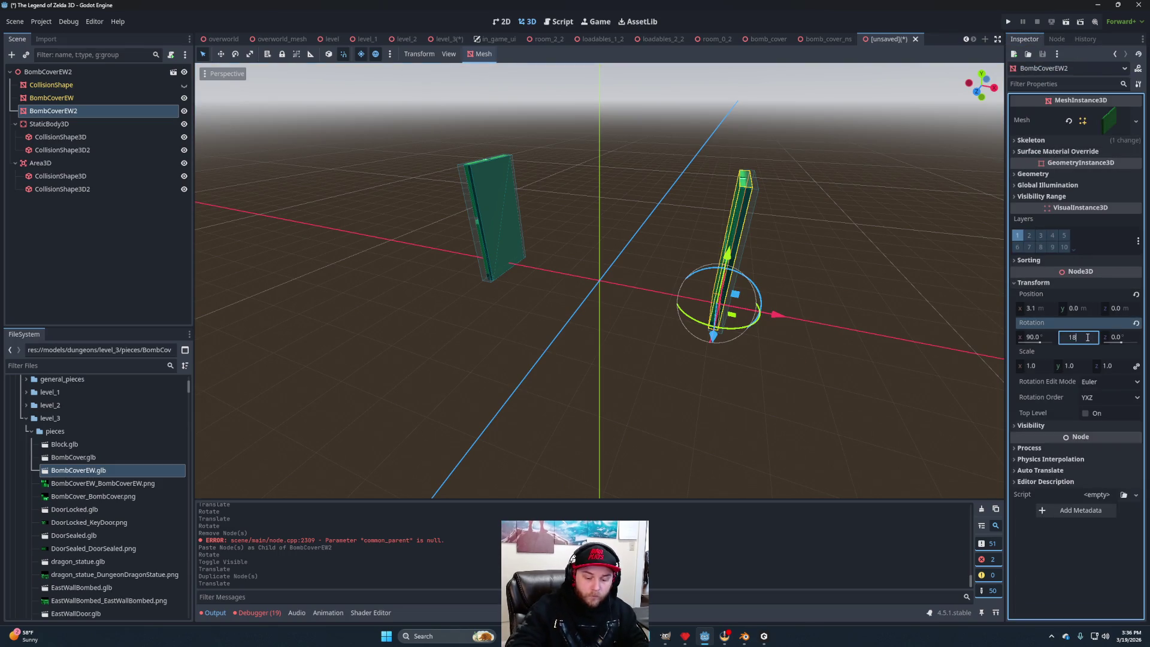
{"action": "type", "text": "0"}
{"action": "key", "text": "Return"}
{"action": "key", "text": "f"}
{"action": "left_click_drag", "start_coordinate": [673, 336], "coordinate": [598, 354]}
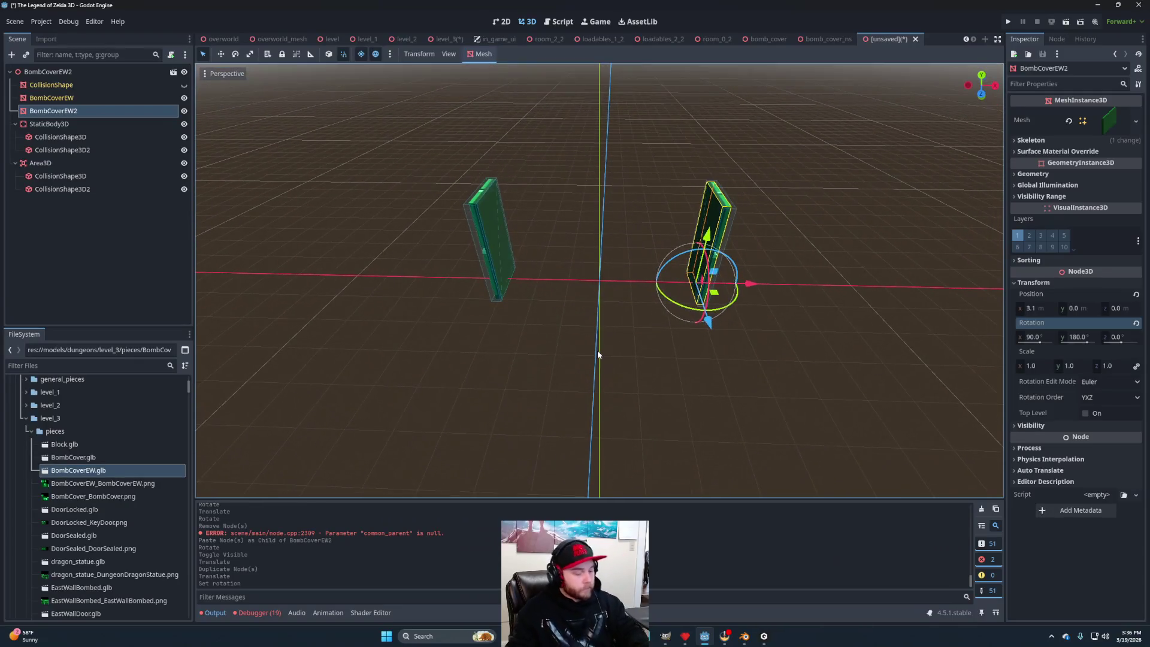
{"action": "key", "text": "ctrl+s"}
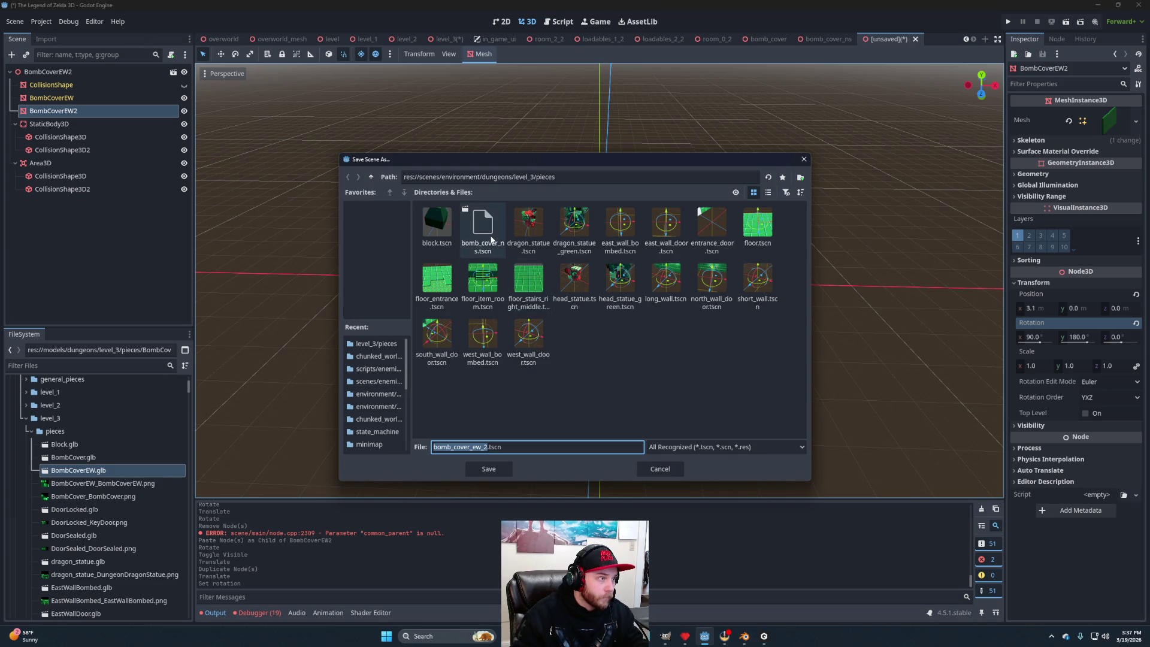
Save the scene as bomb_cover_ew.tscn in level_3's pieces folder.
{"action": "left_click", "coordinate": [491, 237]}
{"action": "left_click", "coordinate": [481, 446]}
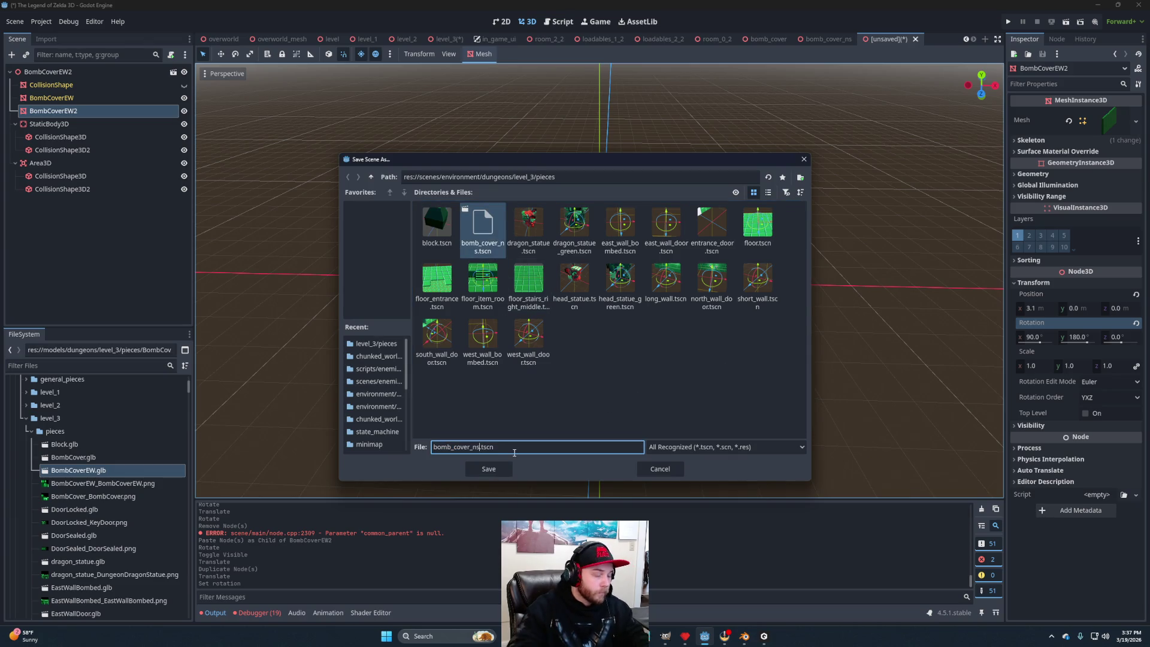
{"action": "left_click", "coordinate": [480, 465]}
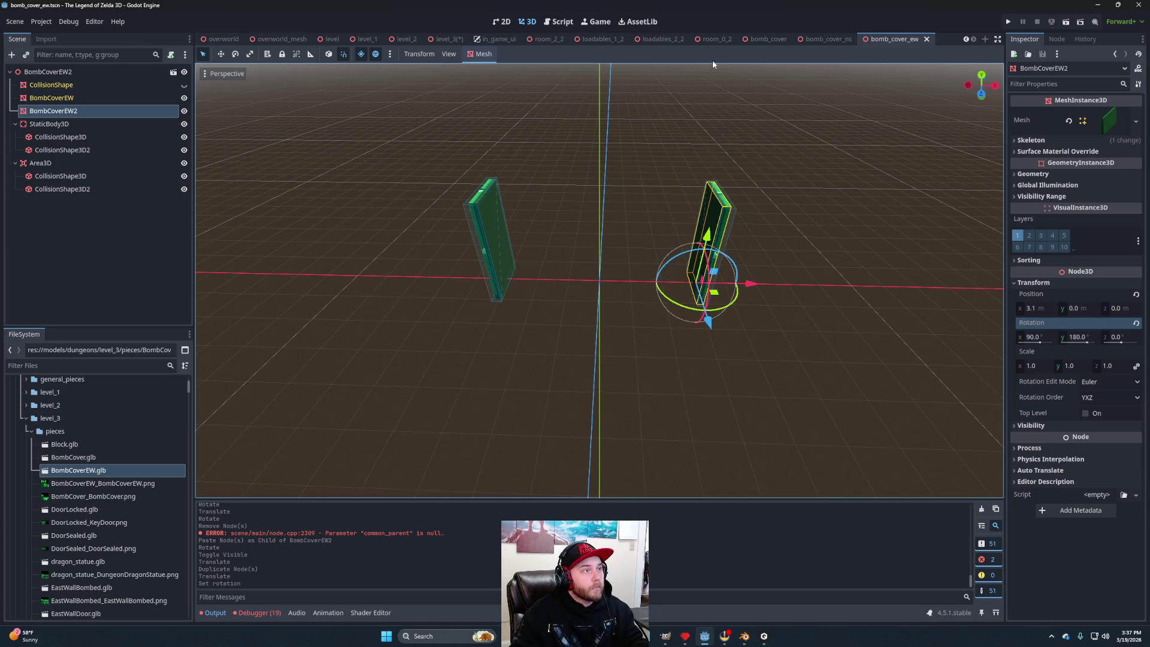
Close the three bomb cover scene tabs and return to the level_3 scene.
{"action": "left_click", "coordinate": [926, 39]}
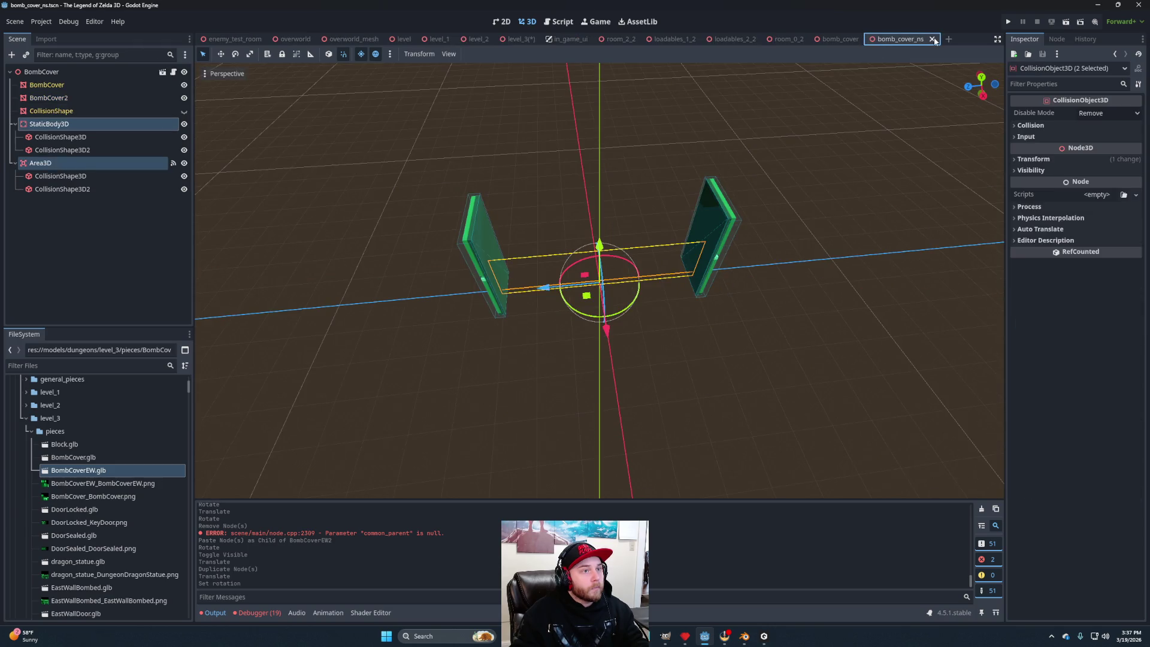
{"action": "left_click", "coordinate": [933, 39]}
{"action": "left_click", "coordinate": [866, 40]}
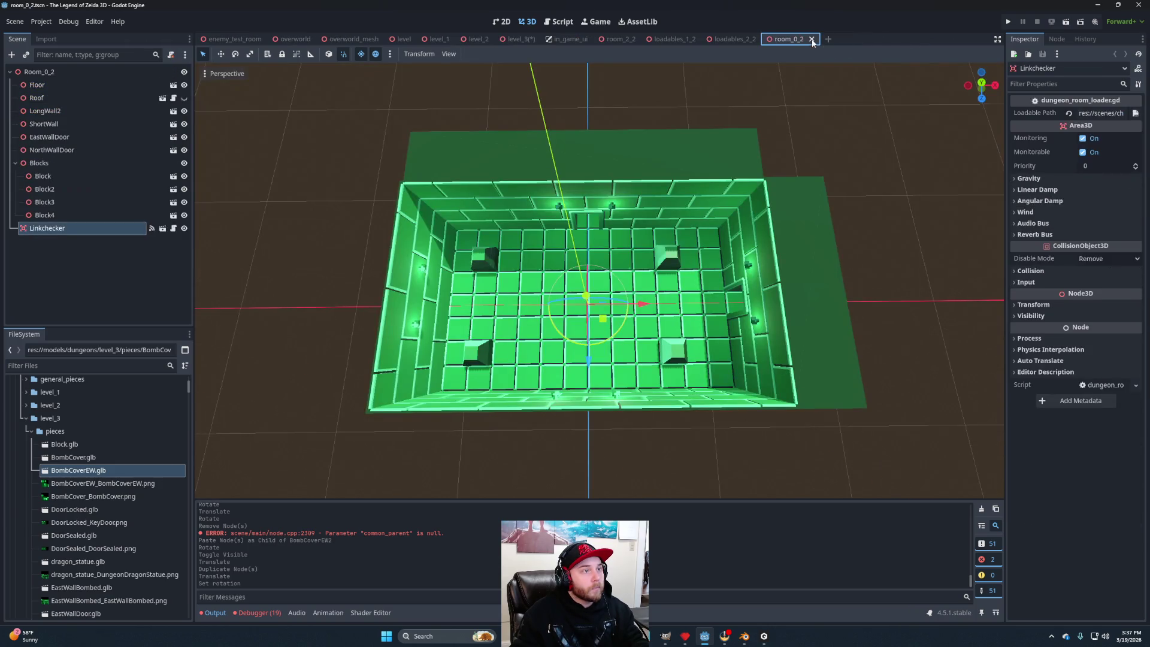
{"action": "left_click", "coordinate": [519, 39]}
{"action": "scroll", "scroll_direction": "up", "scroll_amount": 3}
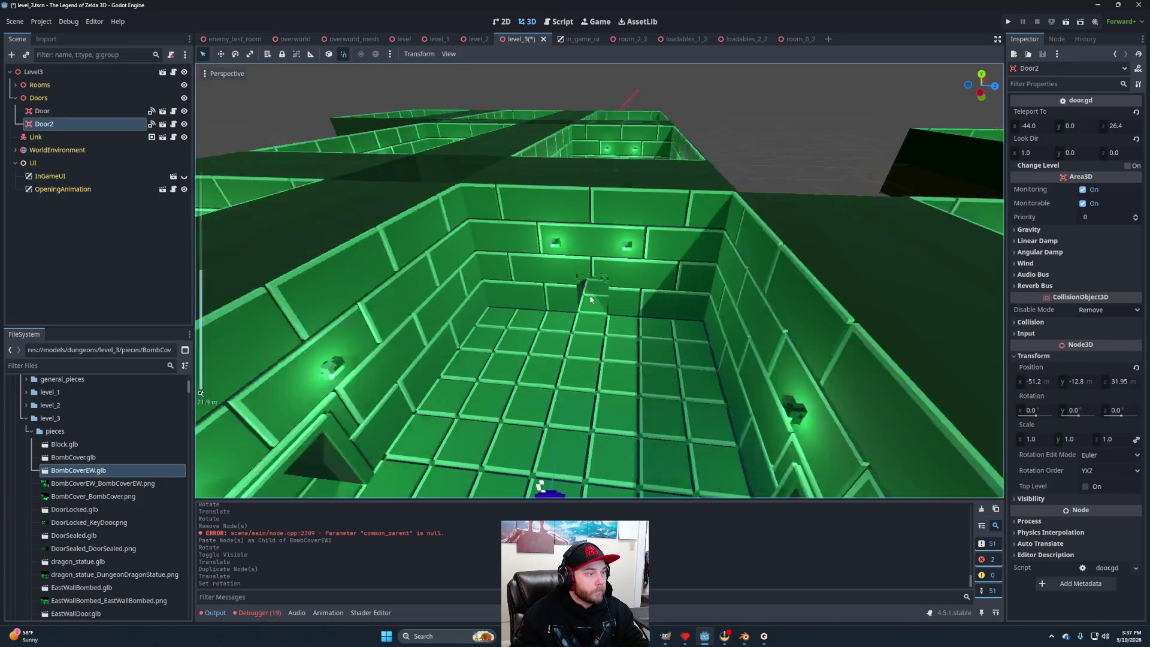
Add a bomb_cover_ew instance as a child of the Doors node.
{"action": "left_click_drag", "start_coordinate": [627, 298], "coordinate": [300, 455]}
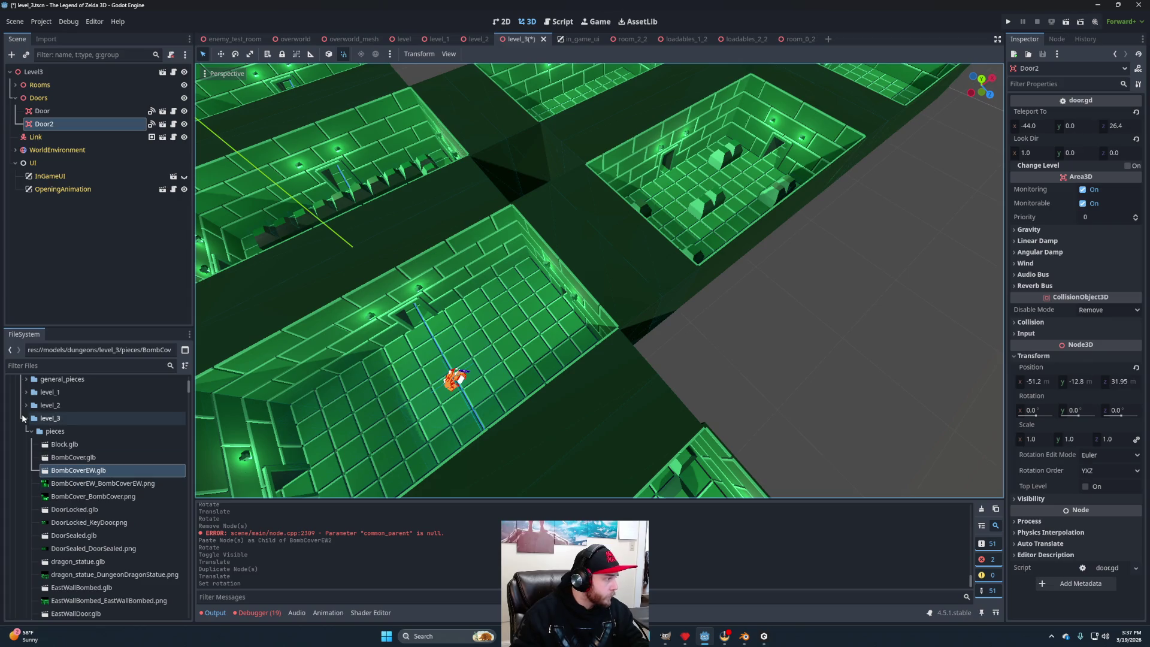
{"action": "scroll", "scroll_direction": "up", "scroll_amount": 3}
{"action": "left_click", "coordinate": [15, 400]}
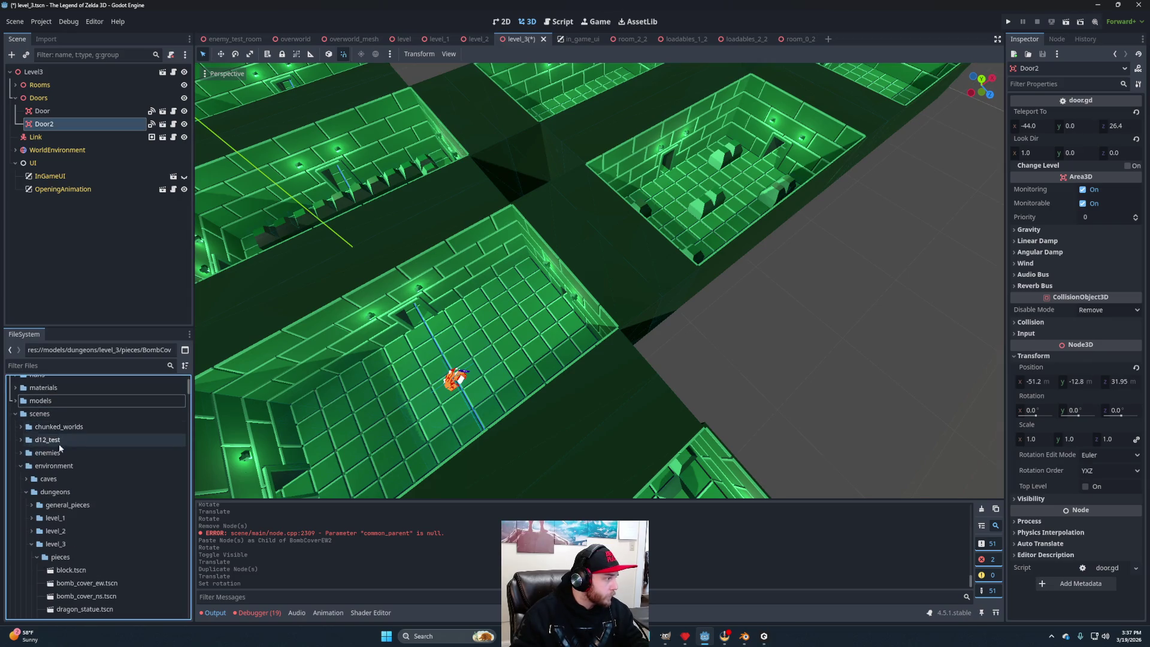
{"action": "scroll", "scroll_direction": "down", "scroll_amount": 3}
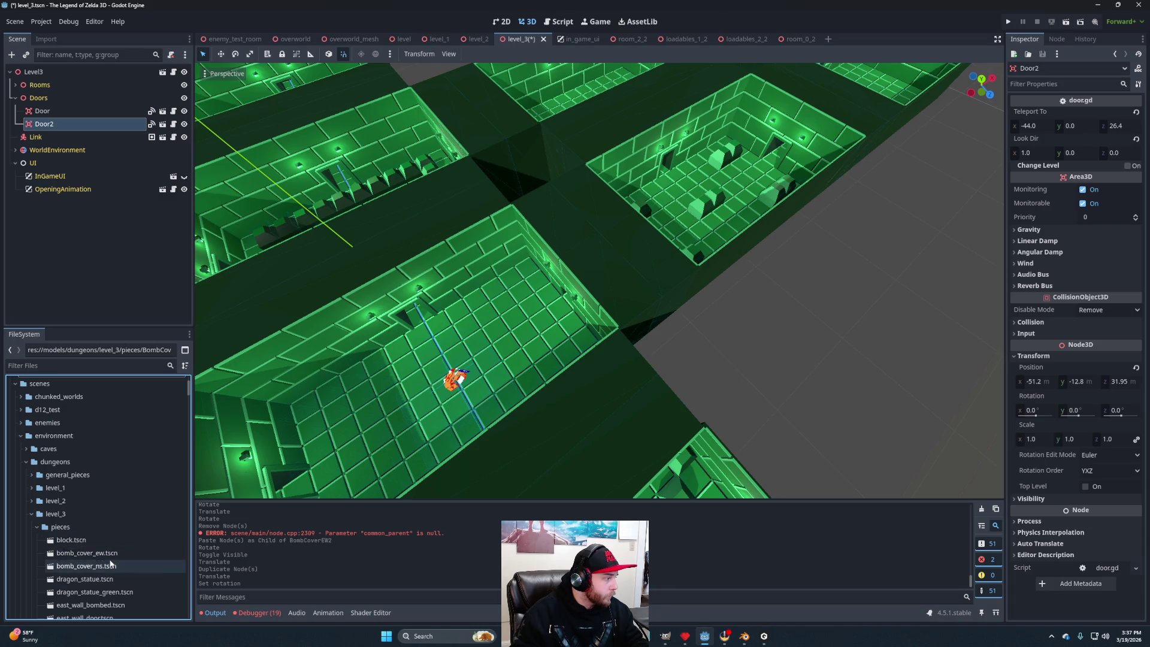
{"action": "left_click_drag", "start_coordinate": [90, 552], "coordinate": [37, 102]}
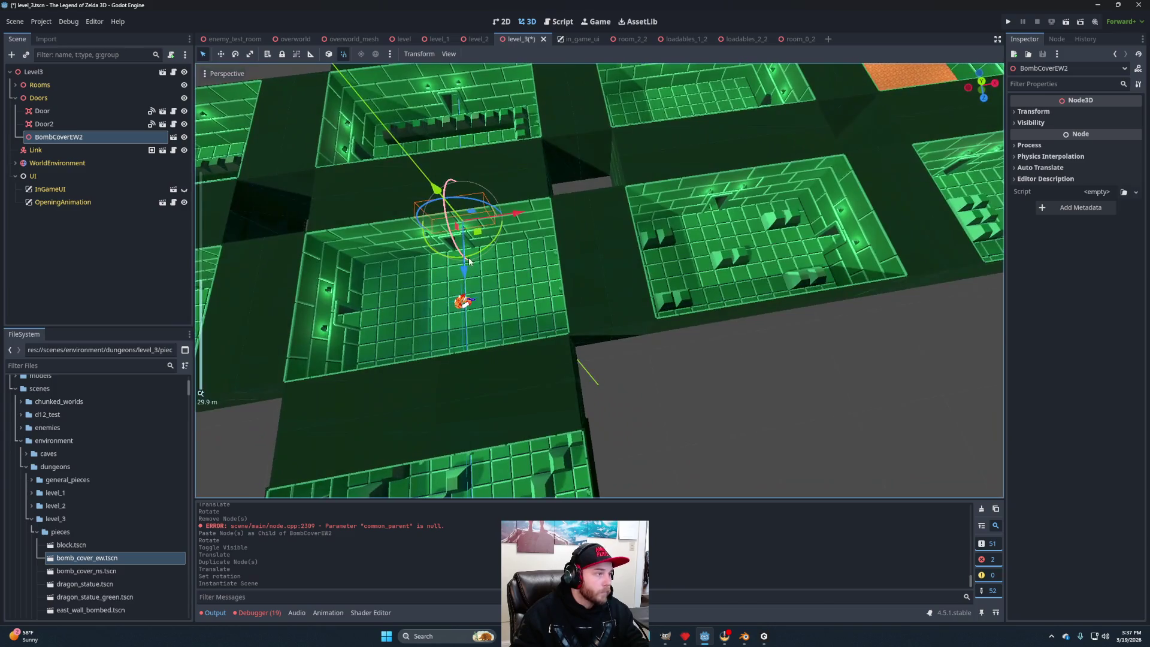
Move the bomb cover into place and set its position to x 12.8, z 8.8.
{"action": "left_click_drag", "start_coordinate": [482, 240], "coordinate": [606, 339]}
{"action": "key", "text": "f"}
{"action": "scroll", "scroll_direction": "up", "scroll_amount": 3}
{"action": "key", "text": "f"}
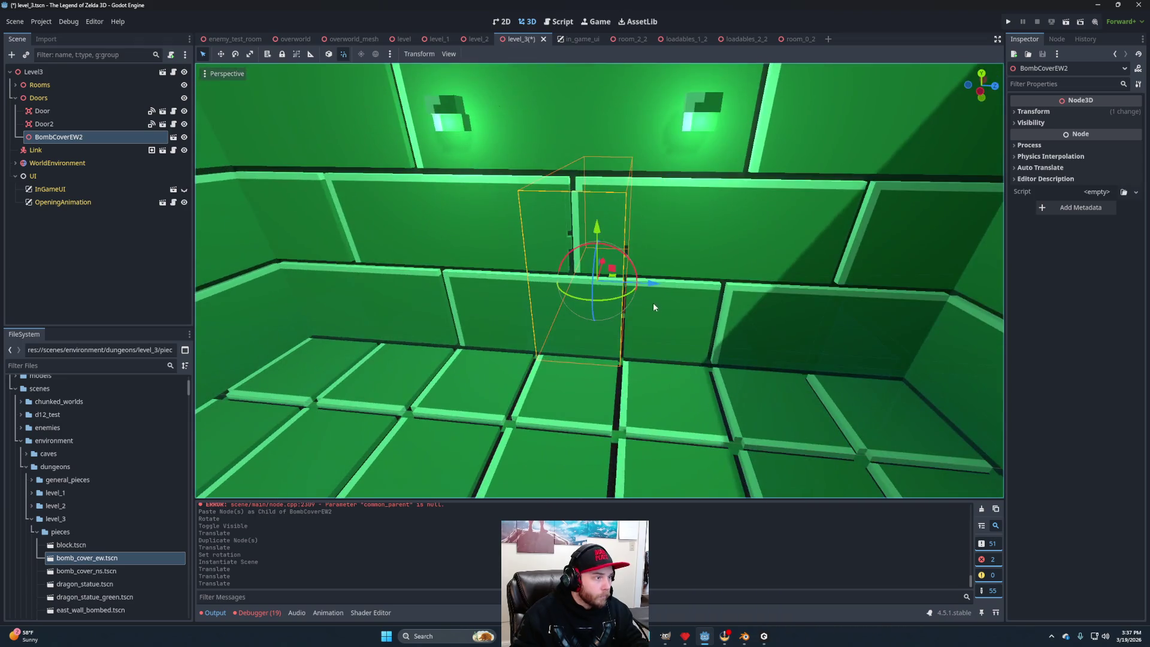
{"action": "left_click_drag", "start_coordinate": [656, 288], "coordinate": [659, 286]}
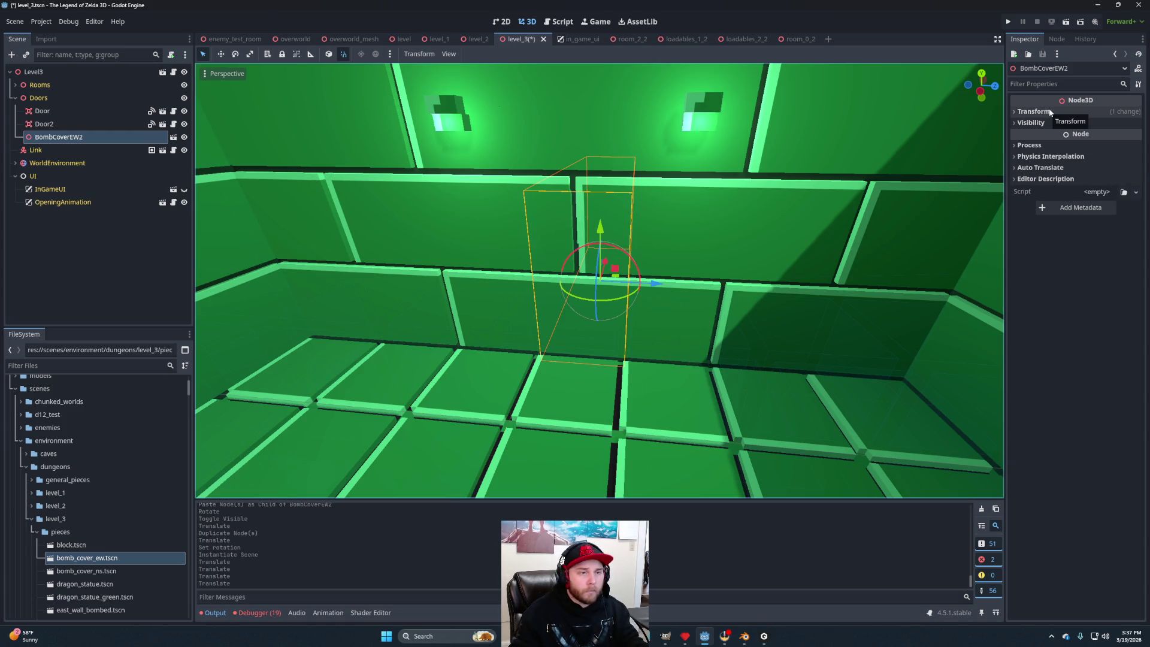
{"action": "left_click", "coordinate": [1034, 111]}
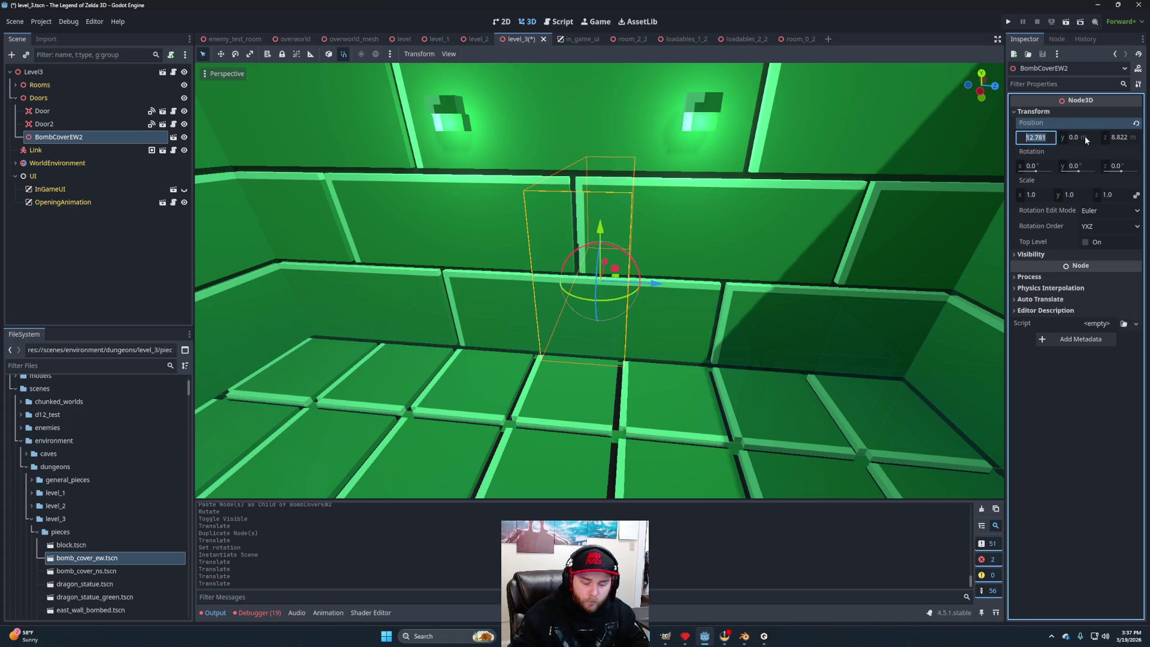
{"action": "type", "text": "12.8"}
{"action": "key", "text": "Return"}
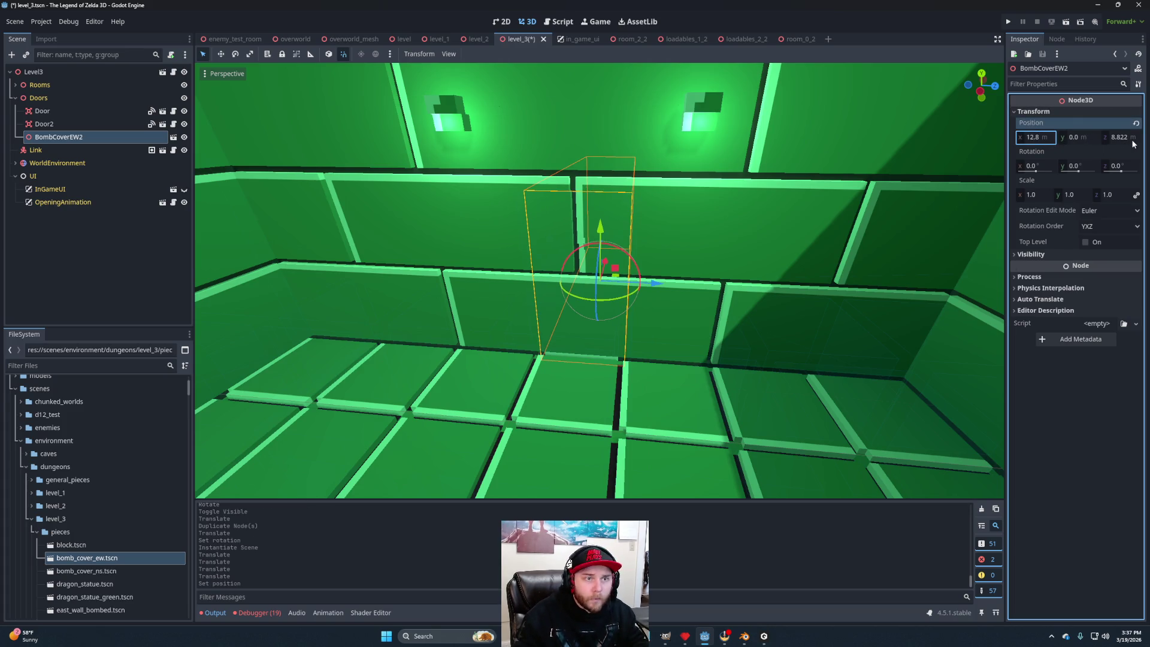
{"action": "type", "text": "8."}
{"action": "key", "text": "Return"}
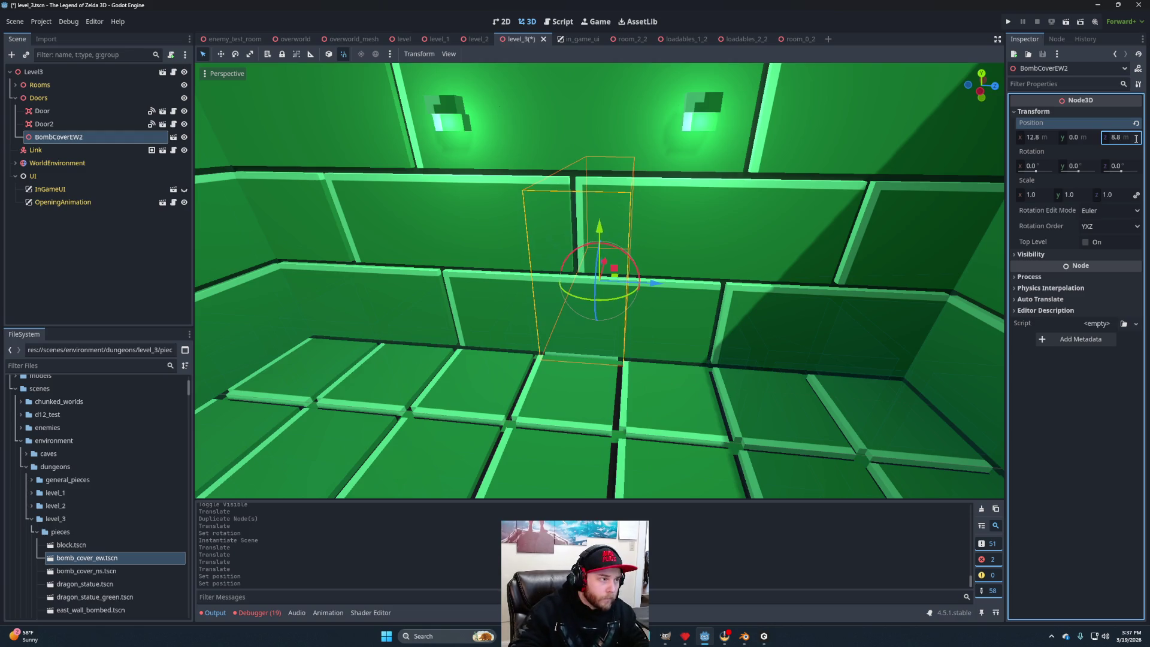
{"action": "scroll", "scroll_direction": "down", "scroll_amount": 3}
{"action": "left_click", "coordinate": [767, 201]}
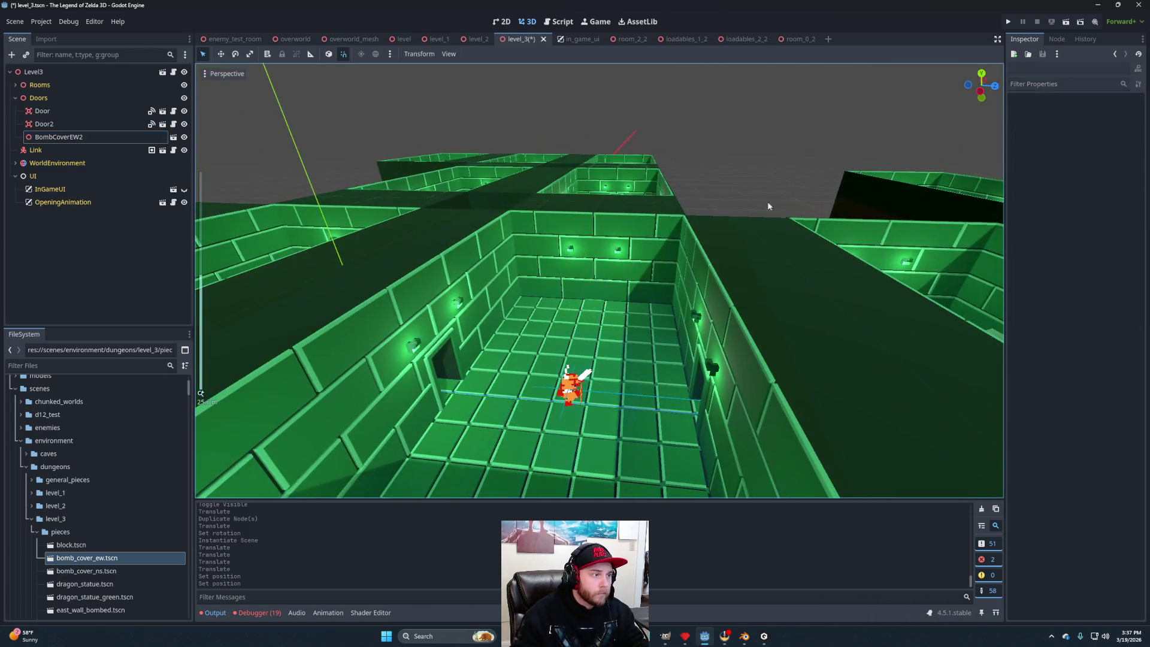
Duplicate BombCoverEW2 into BombCoverEW3 and drag the copy toward the next room doorway.
{"action": "scroll", "scroll_direction": "down", "scroll_amount": 3}
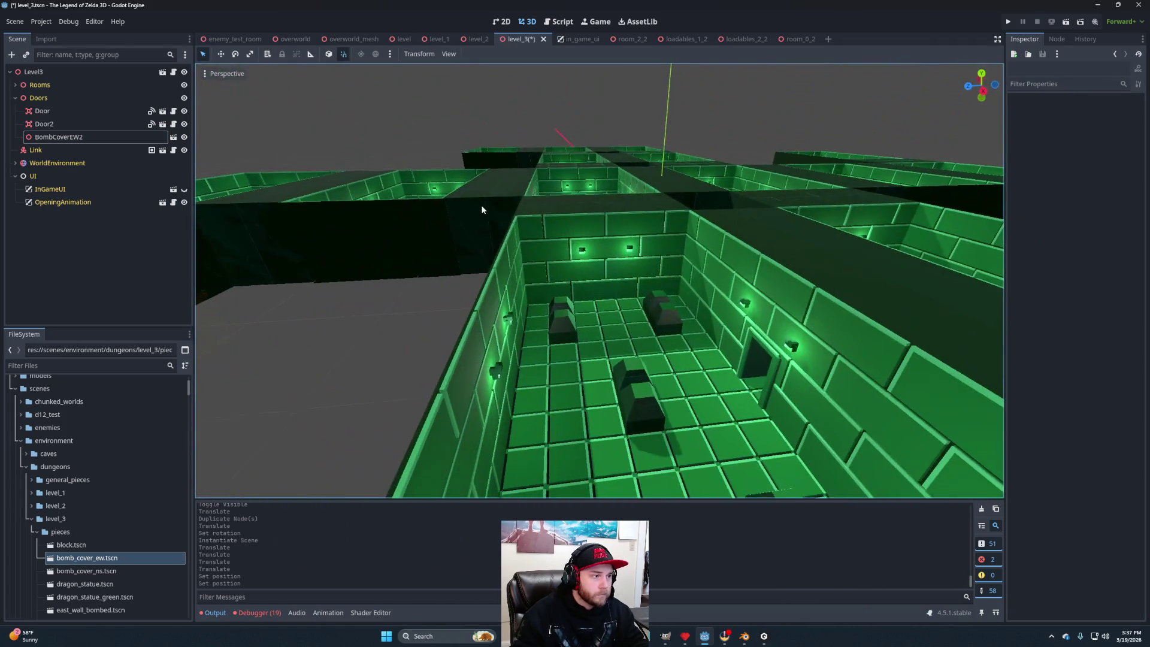
{"action": "scroll", "scroll_direction": "up", "scroll_amount": 3}
{"action": "left_click_drag", "start_coordinate": [572, 394], "coordinate": [566, 334]}
{"action": "scroll", "scroll_direction": "down", "scroll_amount": 3}
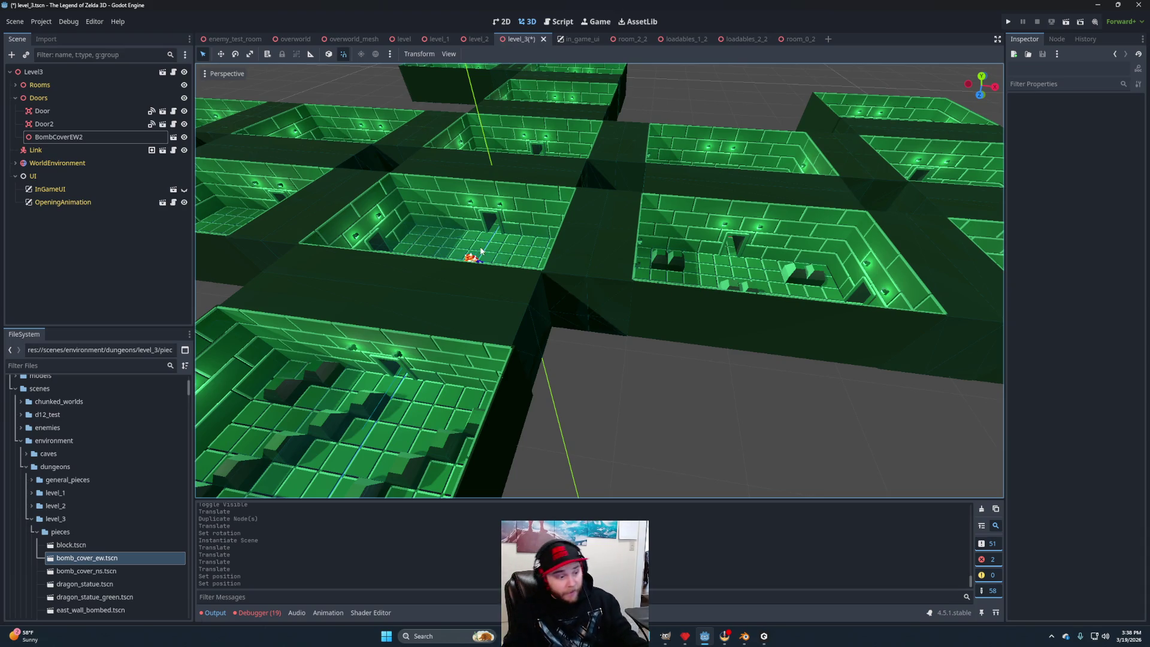
{"action": "left_click_drag", "start_coordinate": [618, 366], "coordinate": [510, 339]}
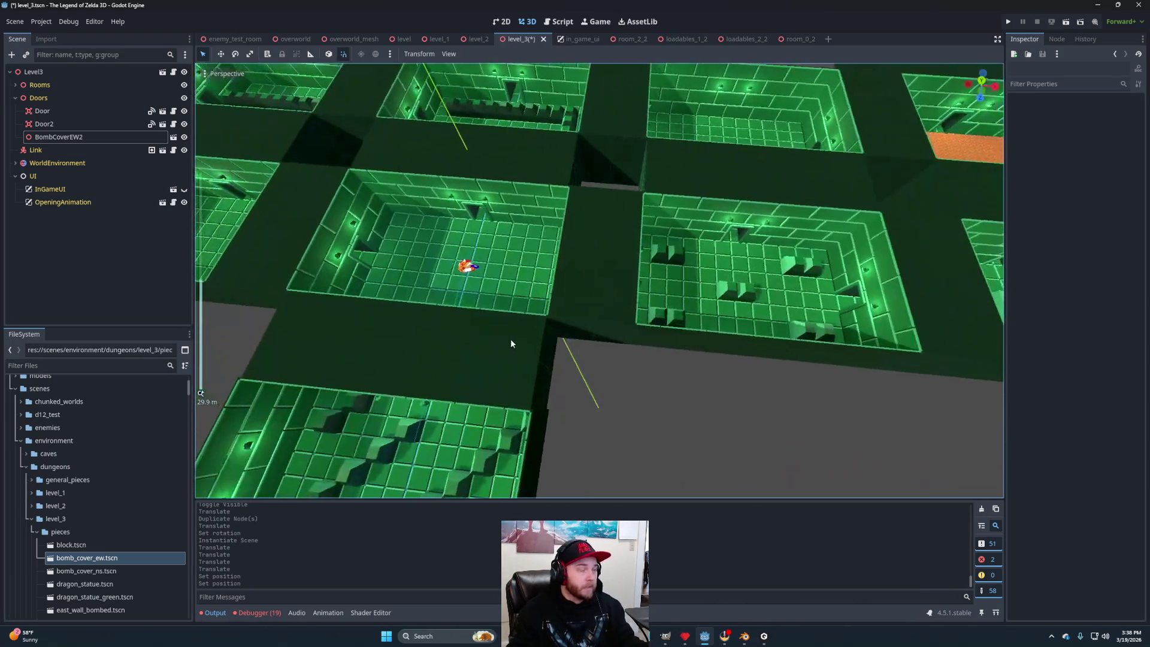
{"action": "scroll", "scroll_direction": "up", "scroll_amount": 3}
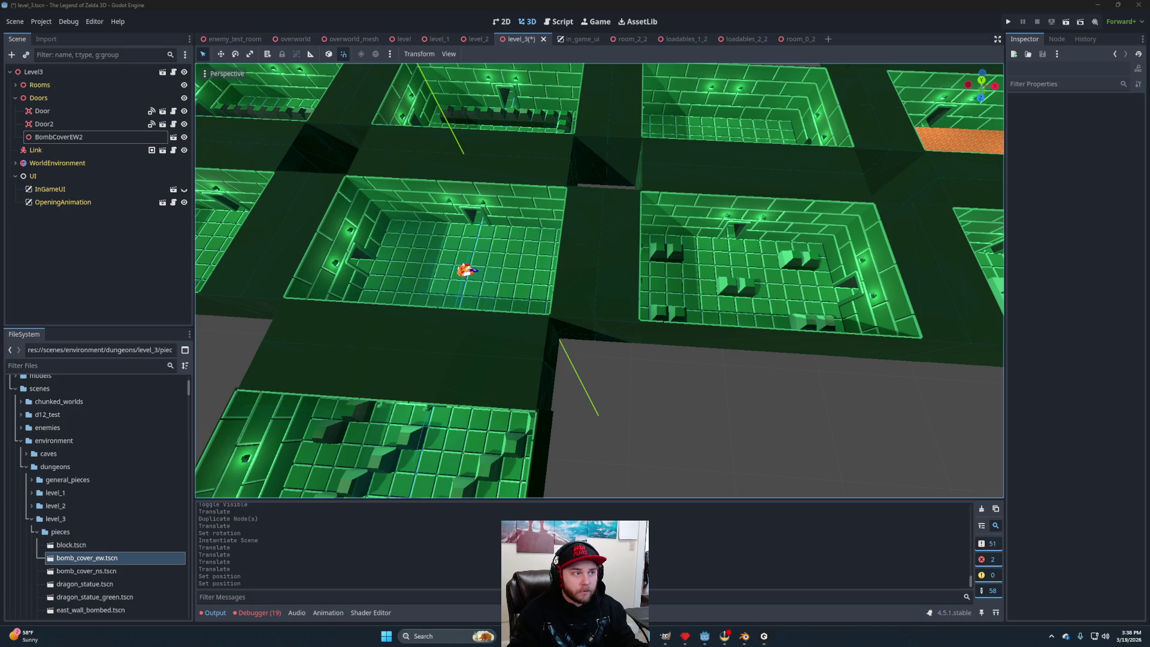
{"action": "left_click", "coordinate": [58, 137]}
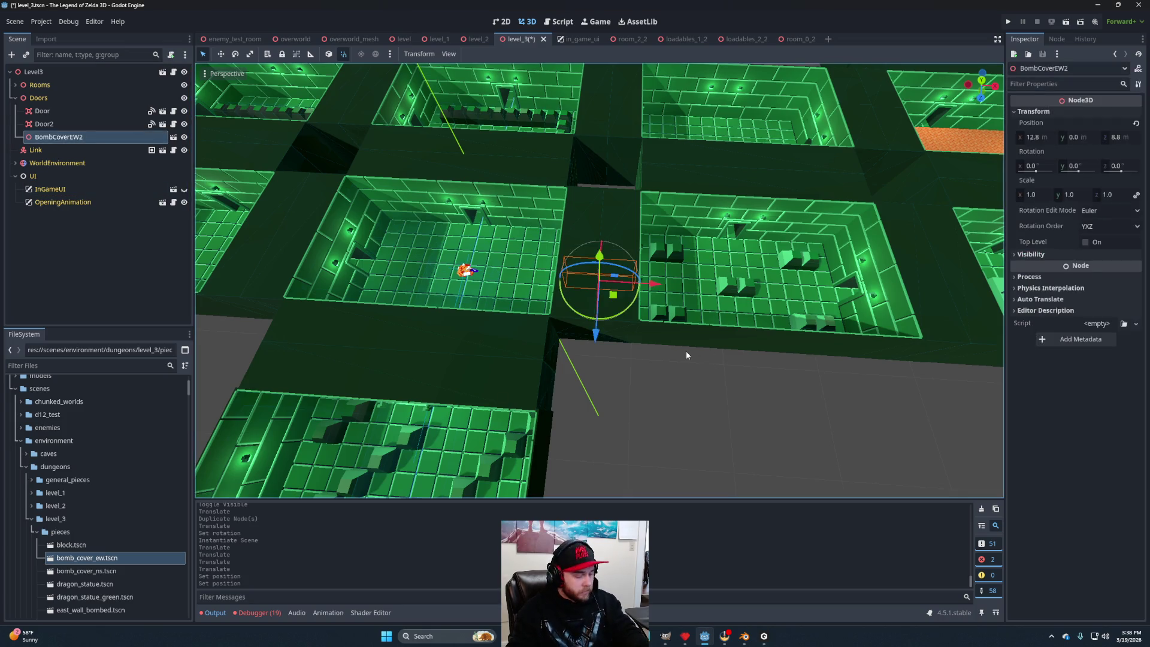
{"action": "key", "text": "ctrl+d"}
{"action": "left_click_drag", "start_coordinate": [613, 294], "coordinate": [852, 196]}
Slide BombCoverEW3 along the X and Z axes until it sits in the doorway.
{"action": "key", "text": "f"}
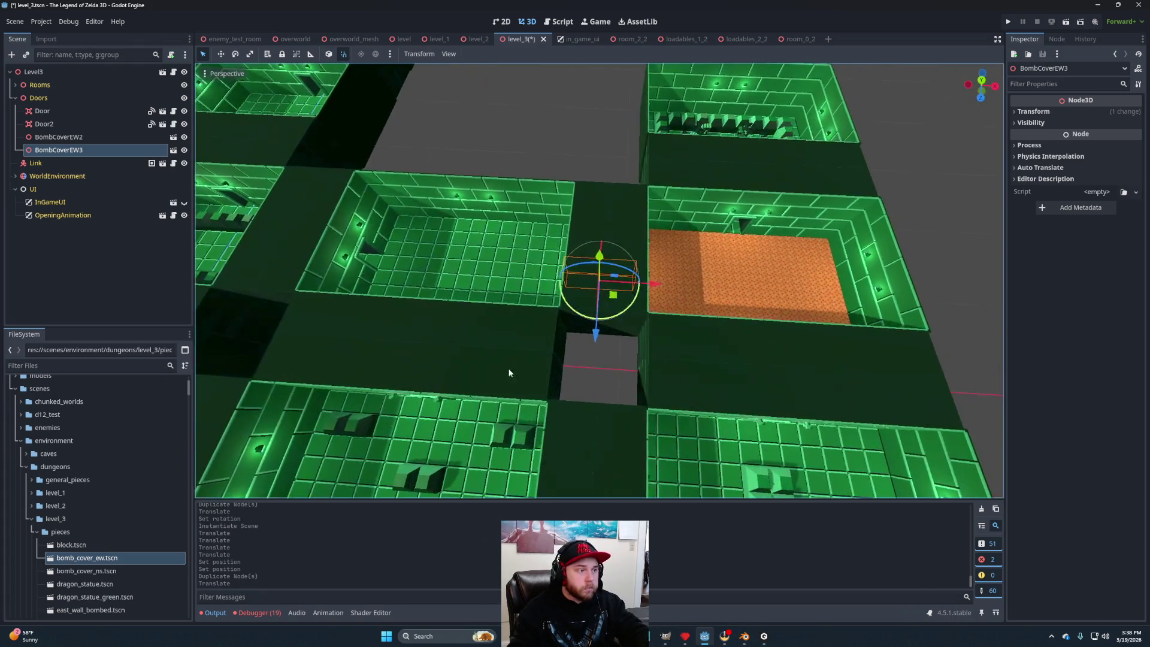
{"action": "left_click_drag", "start_coordinate": [566, 367], "coordinate": [622, 329]}
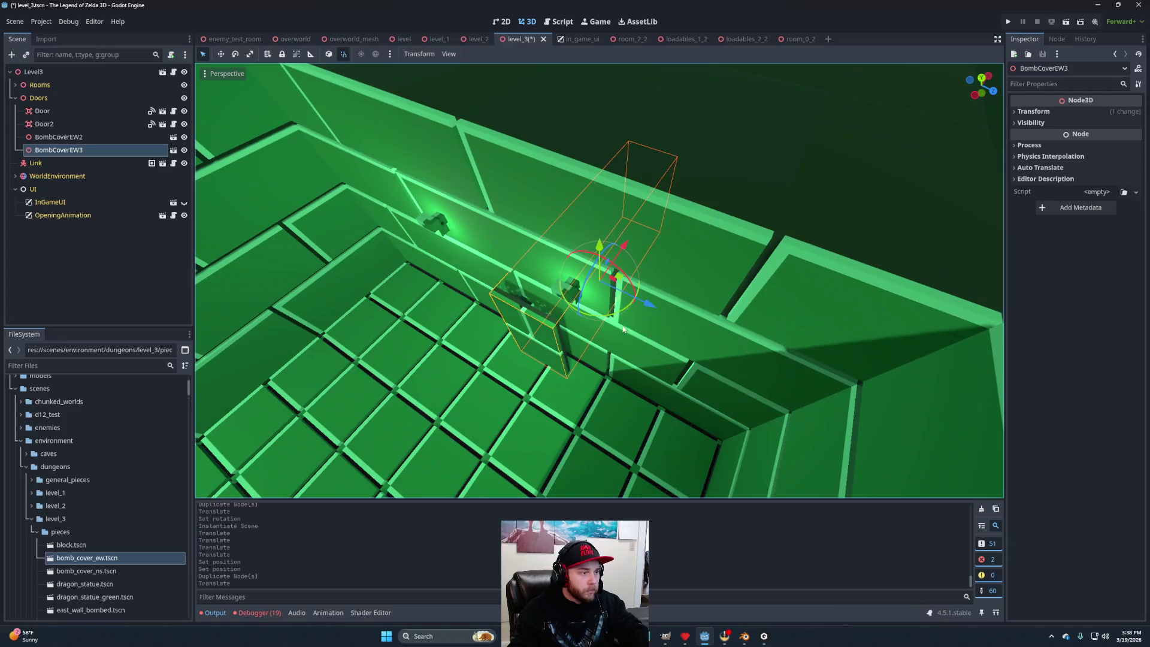
{"action": "left_click_drag", "start_coordinate": [624, 247], "coordinate": [634, 236]}
{"action": "left_click_drag", "start_coordinate": [657, 292], "coordinate": [644, 284]}
{"action": "left_click_drag", "start_coordinate": [615, 343], "coordinate": [569, 351]}
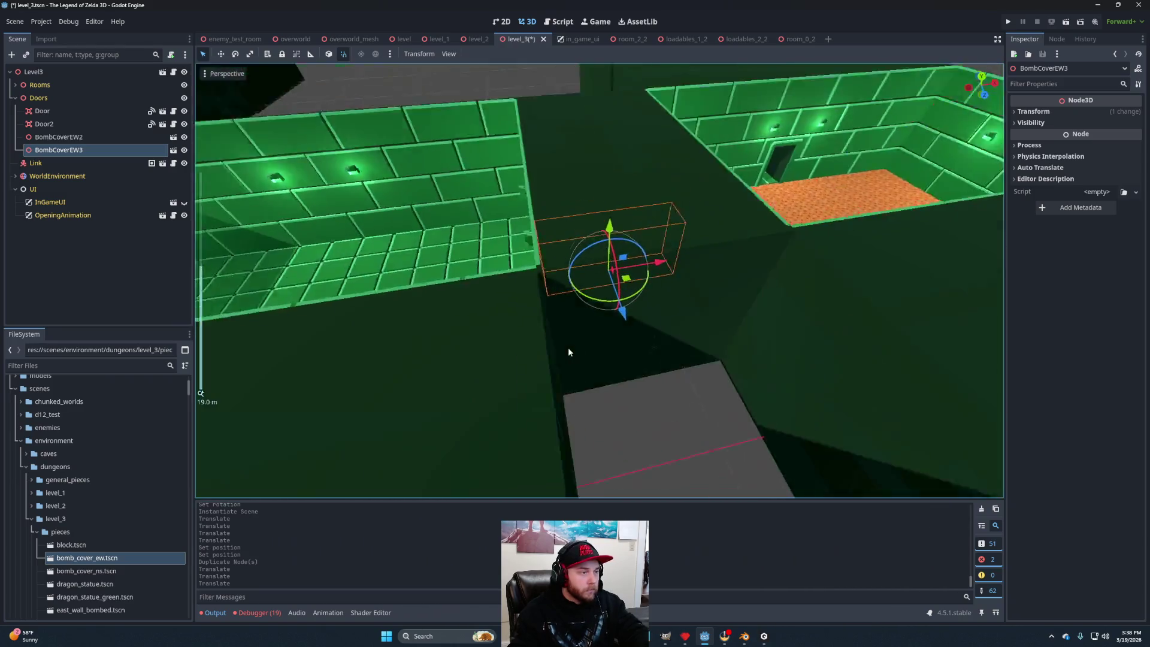
{"action": "scroll", "scroll_direction": "down", "scroll_amount": 3}
{"action": "scroll", "scroll_direction": "up", "scroll_amount": 3}
{"action": "left_click", "coordinate": [561, 182]}
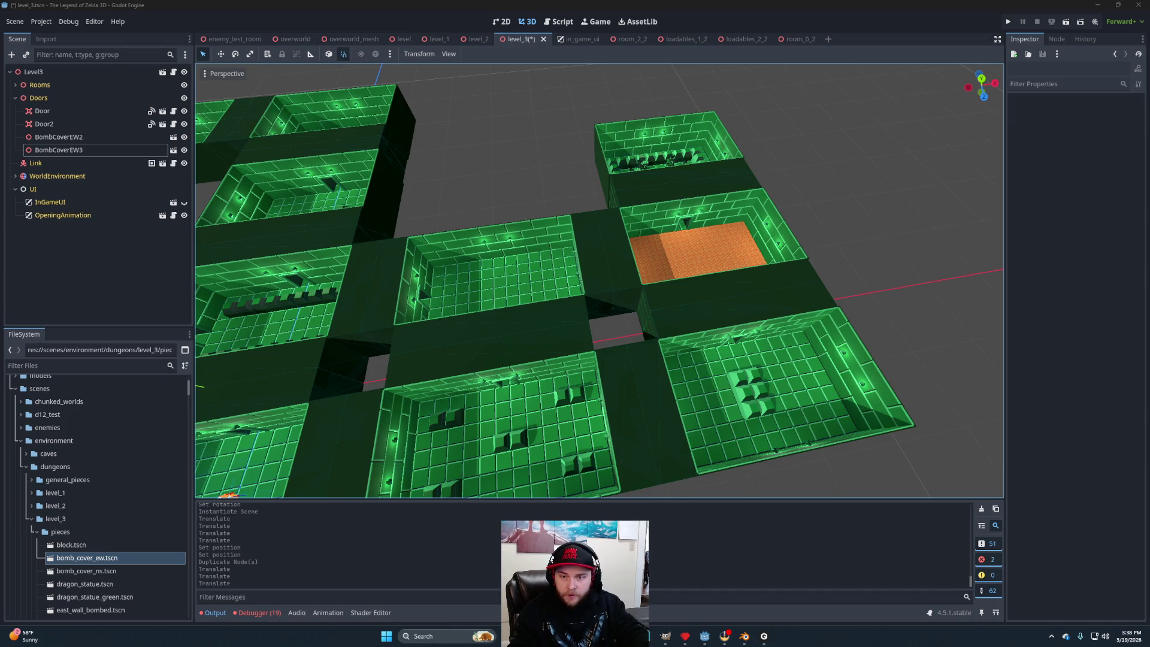
Save the level_3 scene.
{"action": "scroll", "scroll_direction": "down", "scroll_amount": 3}
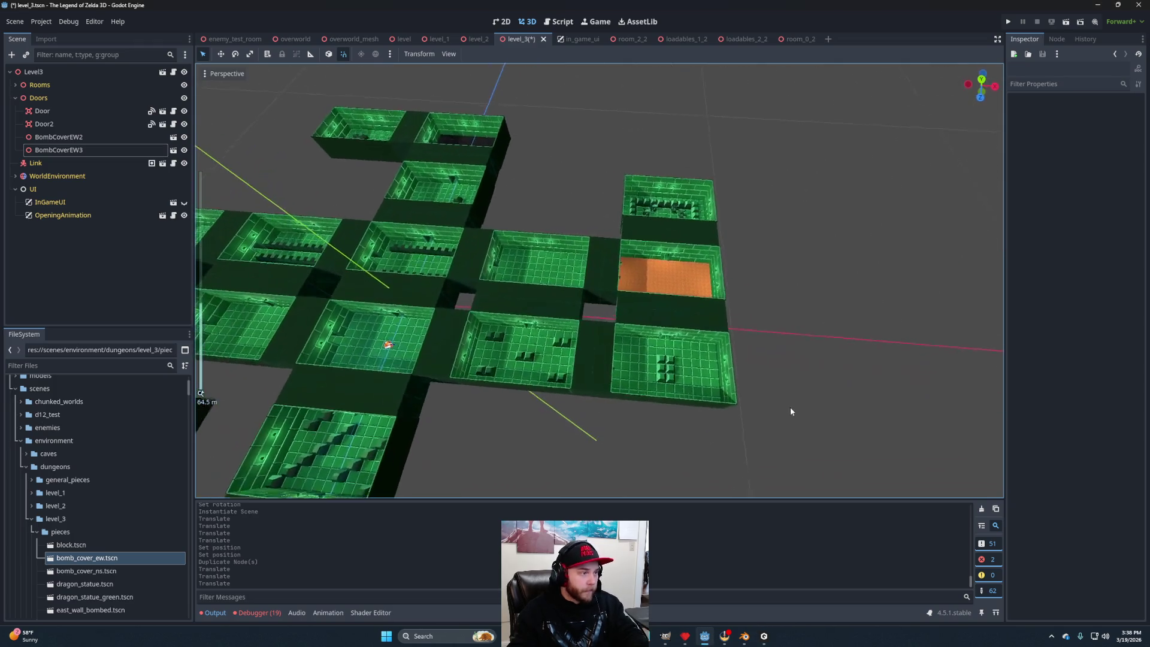
{"action": "left_click_drag", "start_coordinate": [799, 418], "coordinate": [730, 325]}
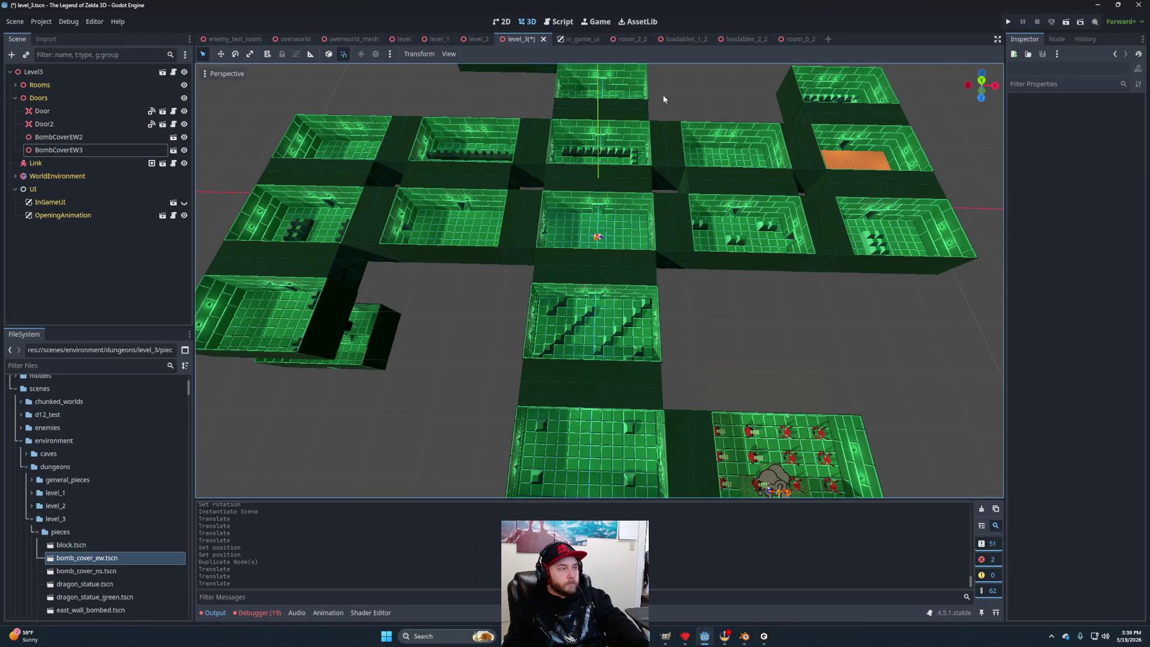
{"action": "key", "text": "ctrl+s"}
{"action": "left_click", "coordinate": [622, 39]}
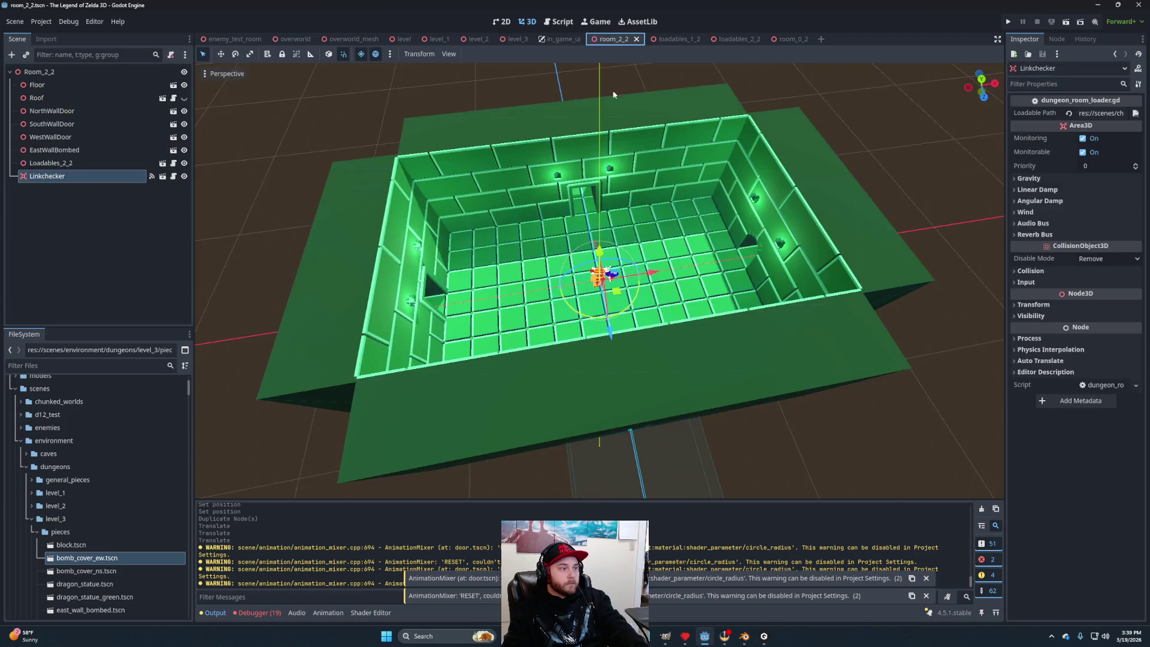
Delete the Loadables_2_2 node from Room_2_2 and save the room.
{"action": "left_click", "coordinate": [78, 163]}
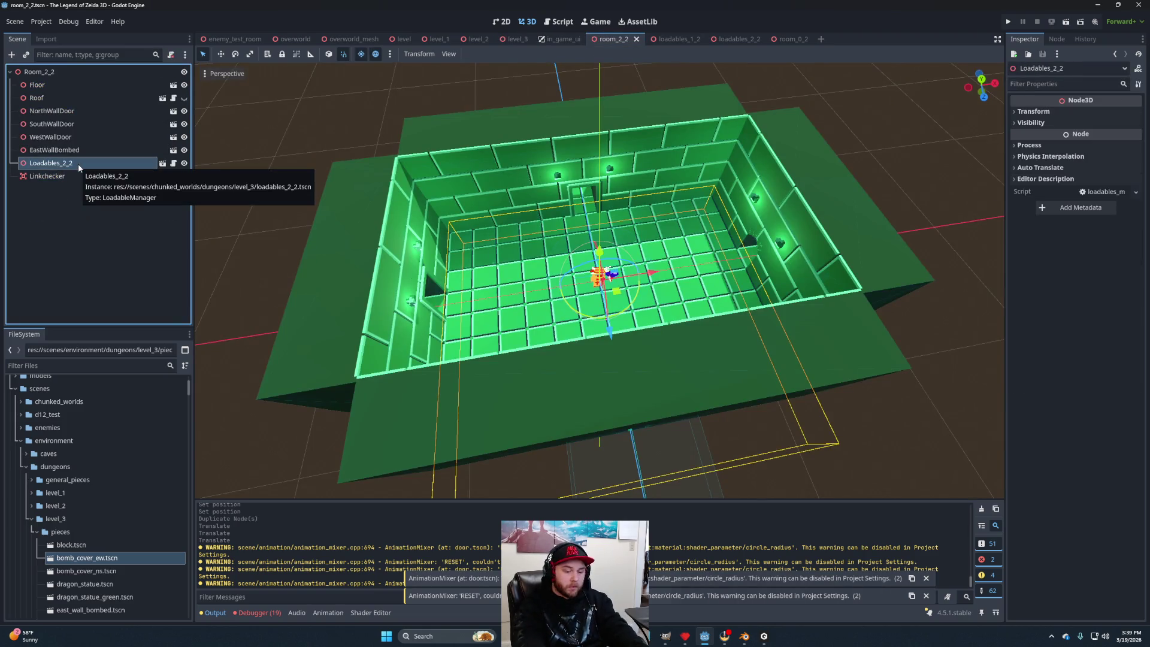
{"action": "key", "text": "Delete"}
{"action": "left_click", "coordinate": [549, 331]}
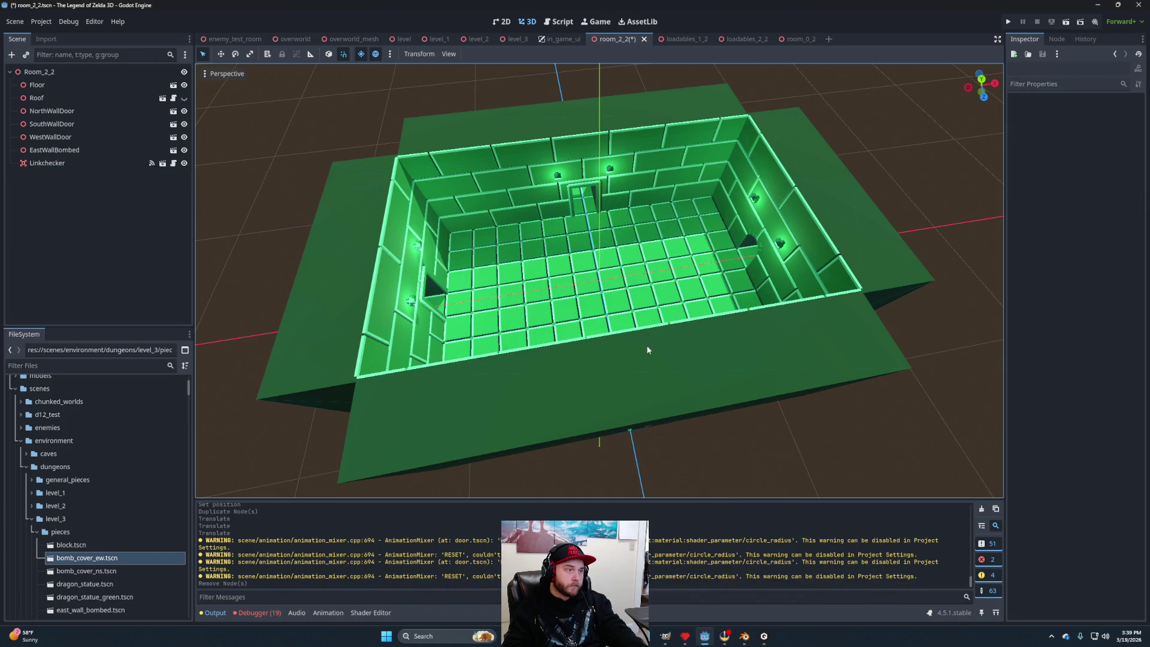
{"action": "left_click_drag", "start_coordinate": [645, 334], "coordinate": [686, 309]}
{"action": "key", "text": "ctrl+s"}
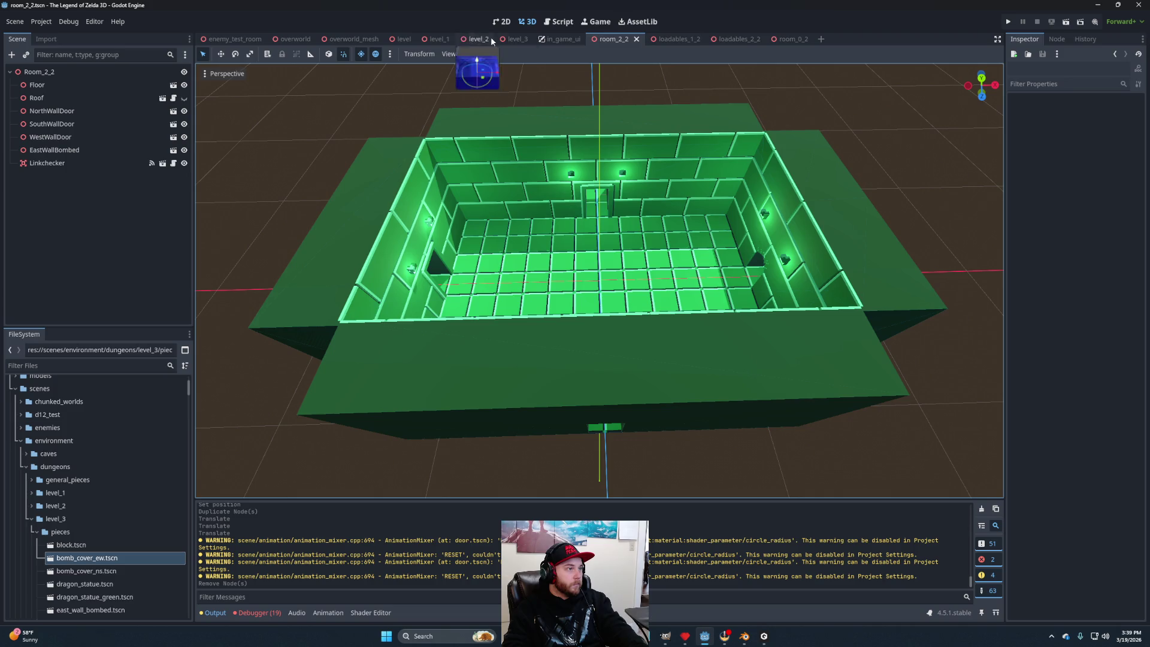
Playtest the level_3 scene, then stop the game.
{"action": "left_click", "coordinate": [515, 40]}
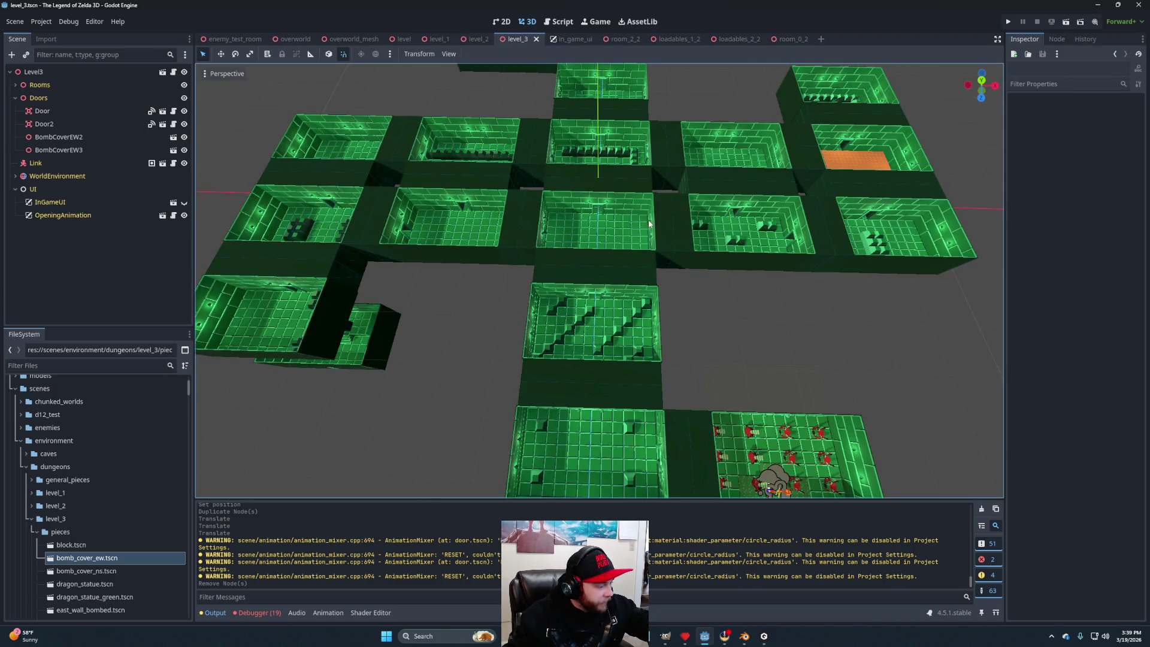
{"action": "left_click", "coordinate": [1066, 24]}
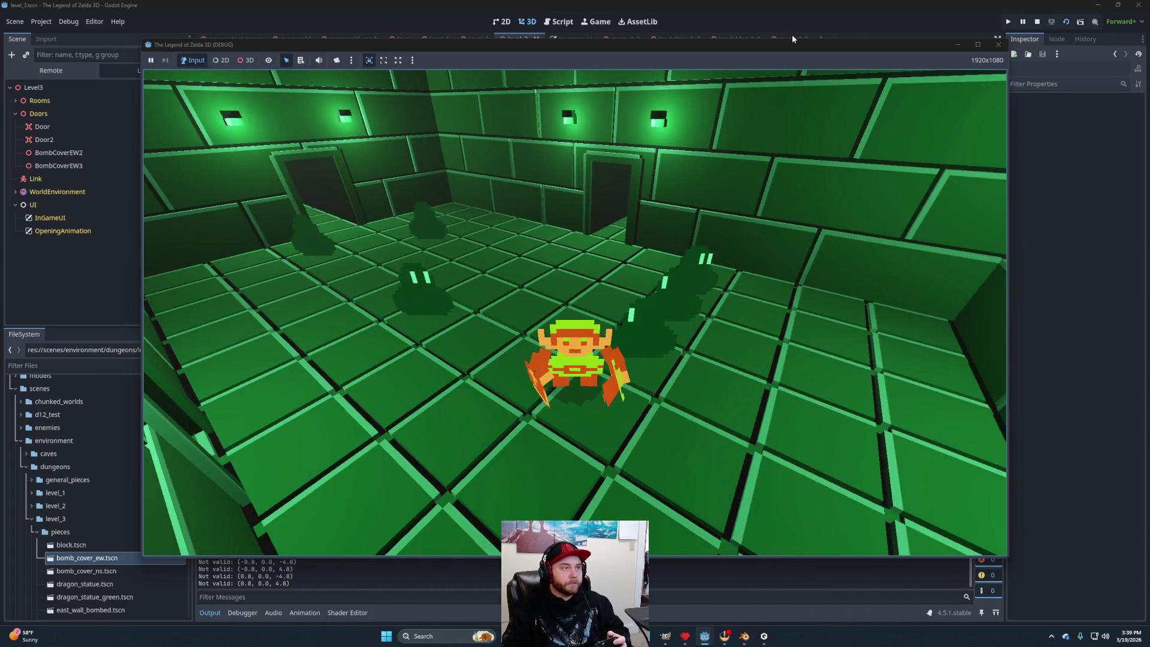
{"action": "key", "text": "F8"}
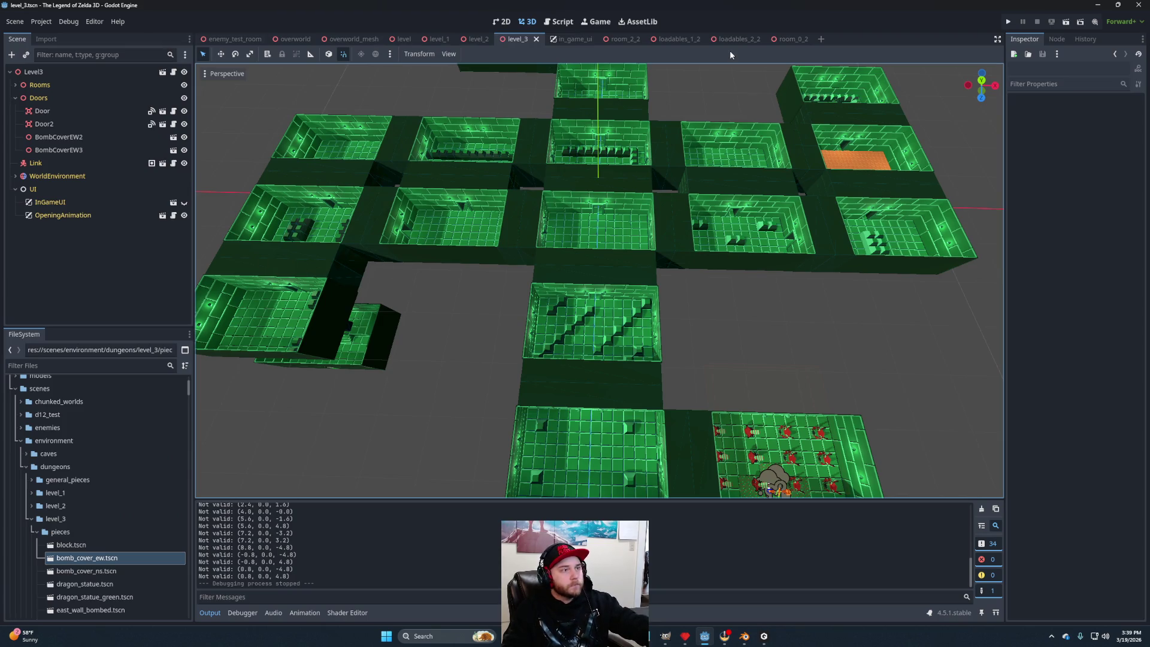
Set Linkchecker's Loadable Path to loadables_2_2.tscn, save room_2_2, and run level_3 again.
{"action": "left_click", "coordinate": [625, 39]}
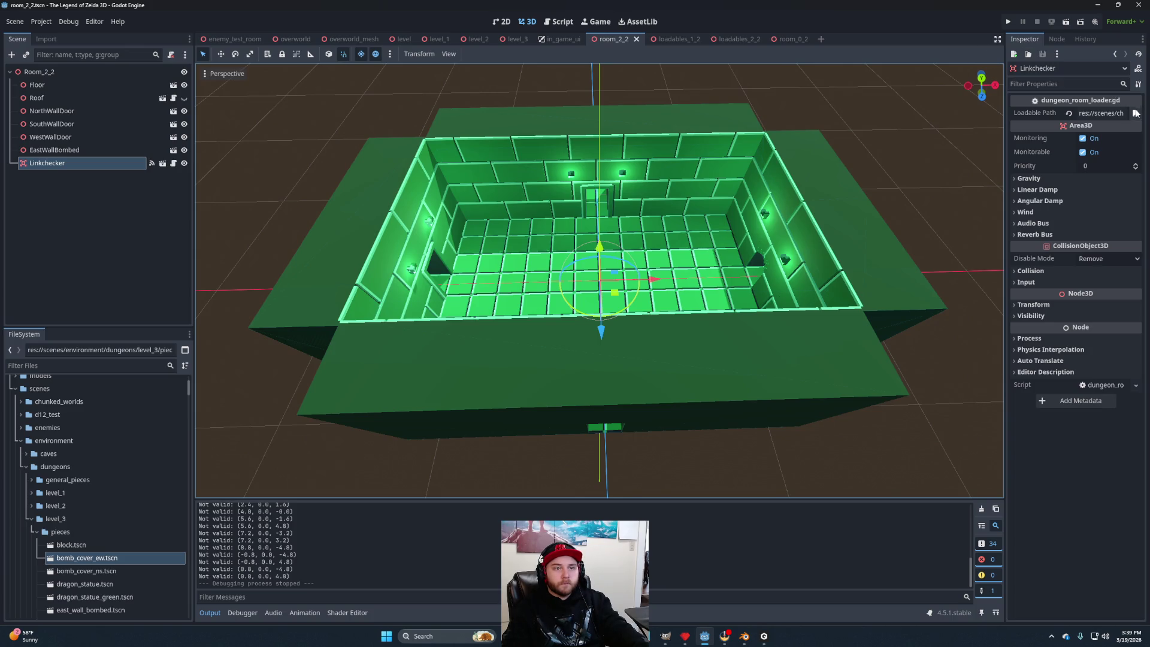
{"action": "left_click", "coordinate": [1135, 113]}
{"action": "left_click", "coordinate": [527, 234]}
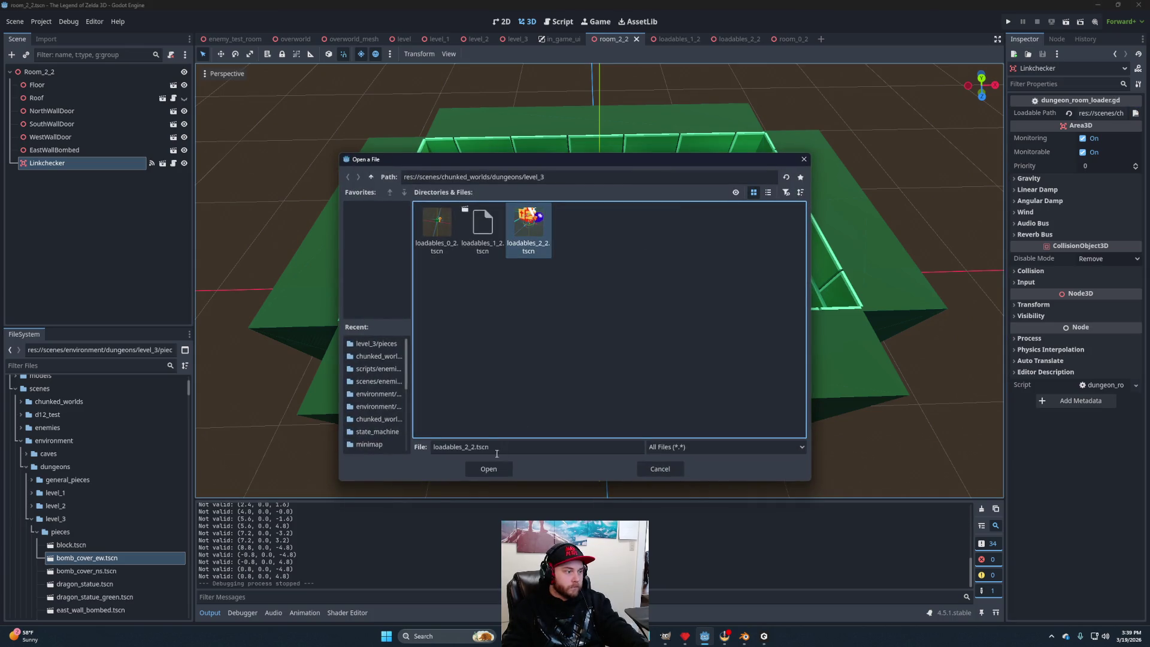
{"action": "left_click", "coordinate": [488, 469]}
{"action": "key", "text": "ctrl+s"}
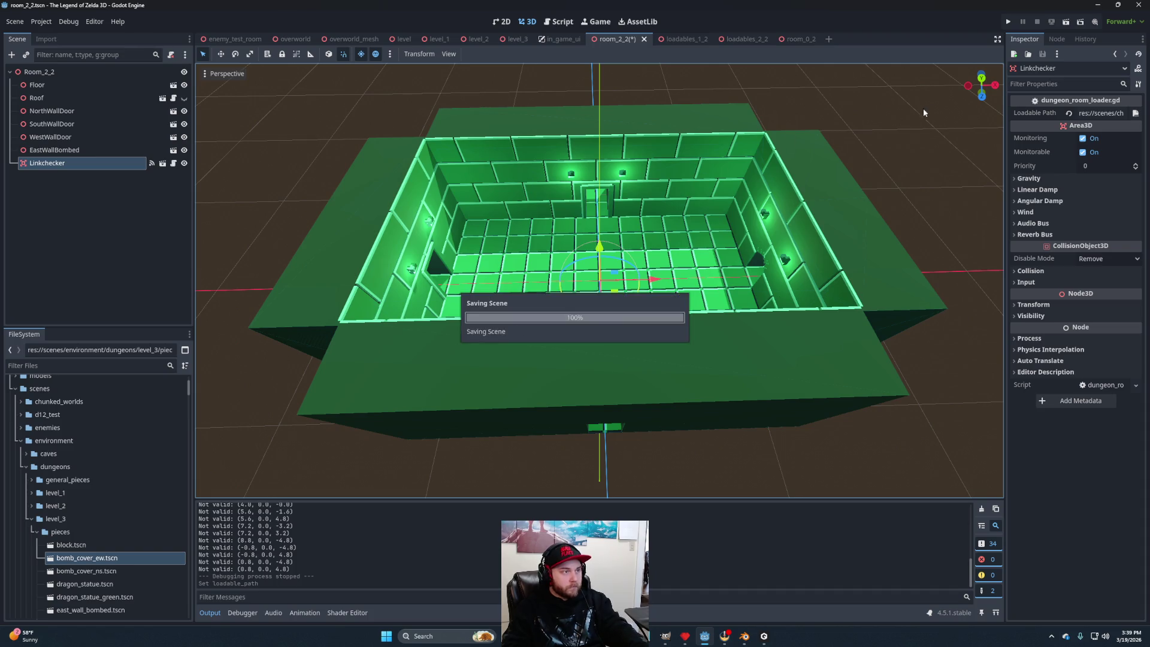
{"action": "left_click", "coordinate": [512, 39]}
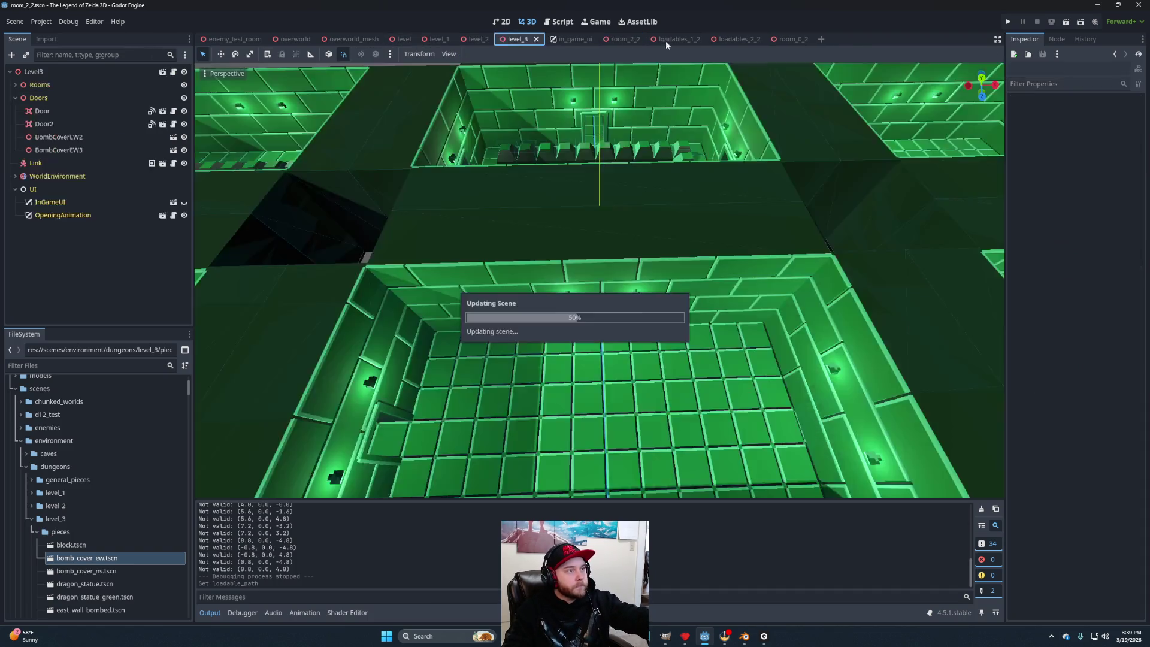
{"action": "left_click", "coordinate": [1065, 21]}
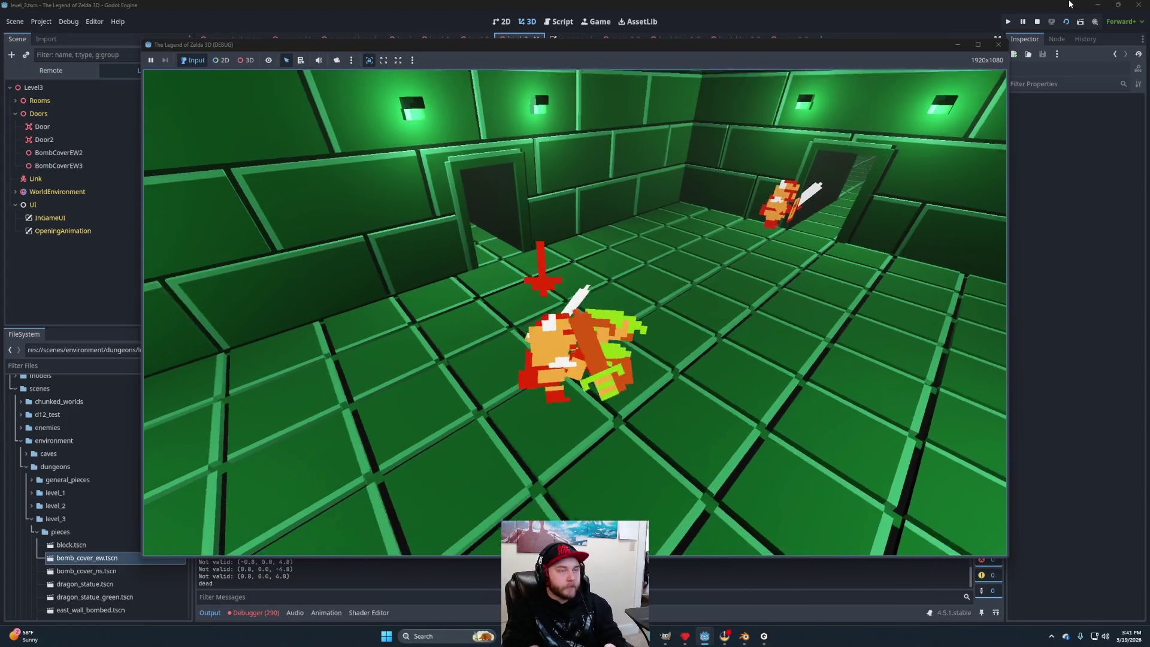
{"action": "left_click", "coordinate": [1040, 20]}
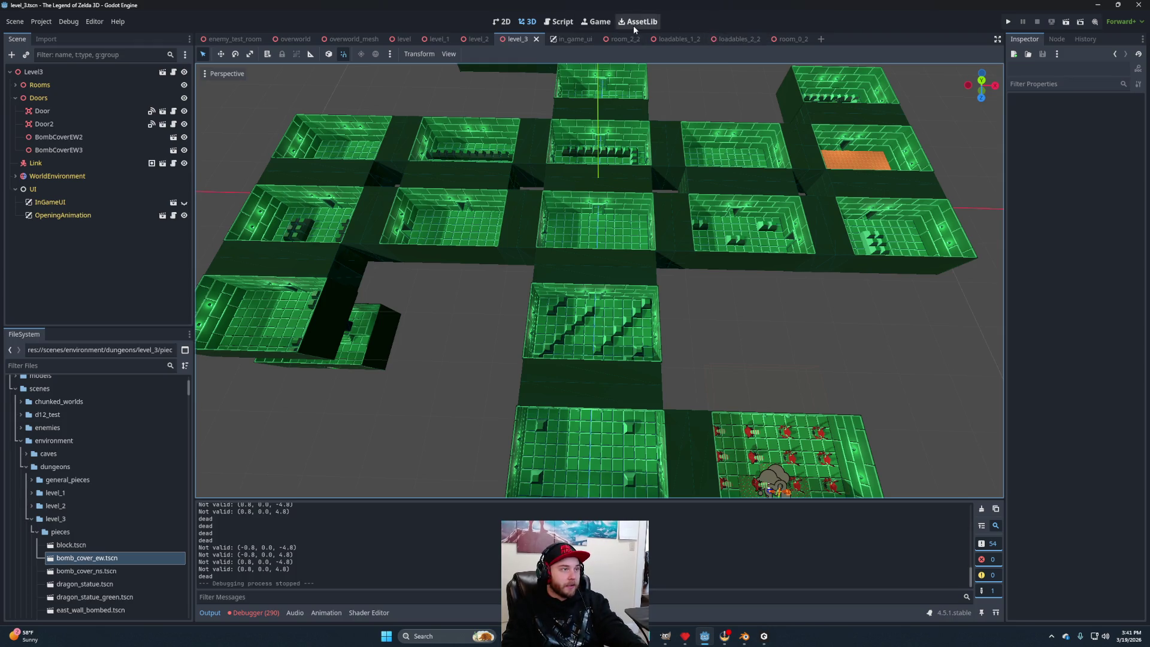
Open enemy_hurt.gd and cut the is_sword attack-direction line.
{"action": "left_click", "coordinate": [560, 22]}
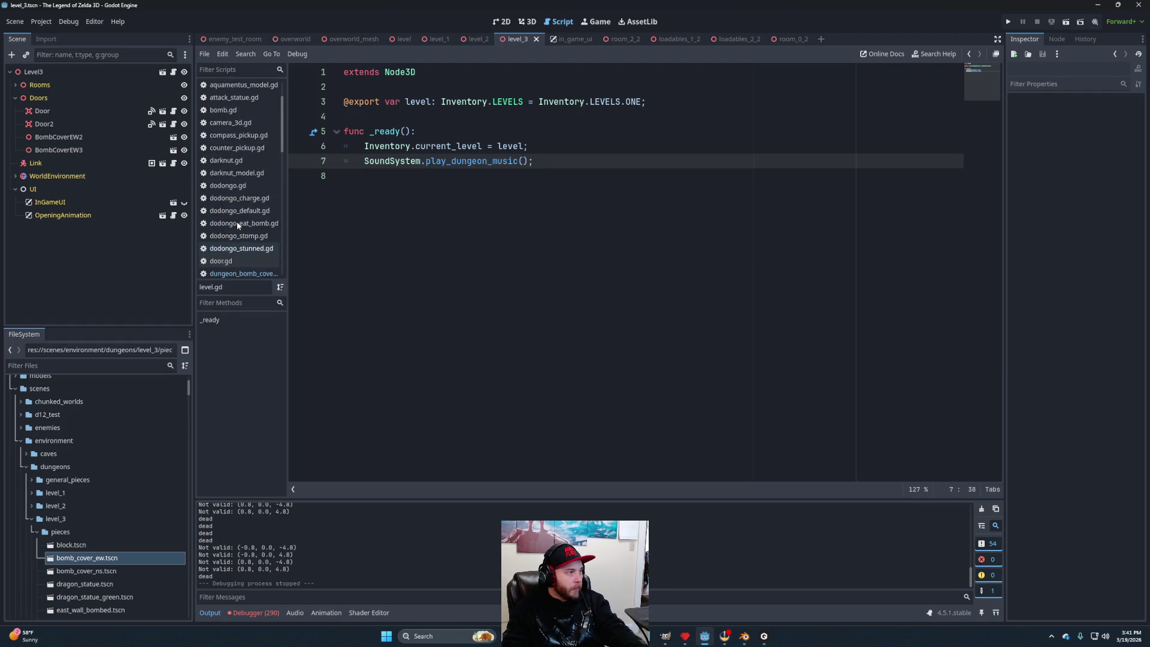
{"action": "scroll", "scroll_direction": "up", "scroll_amount": 3}
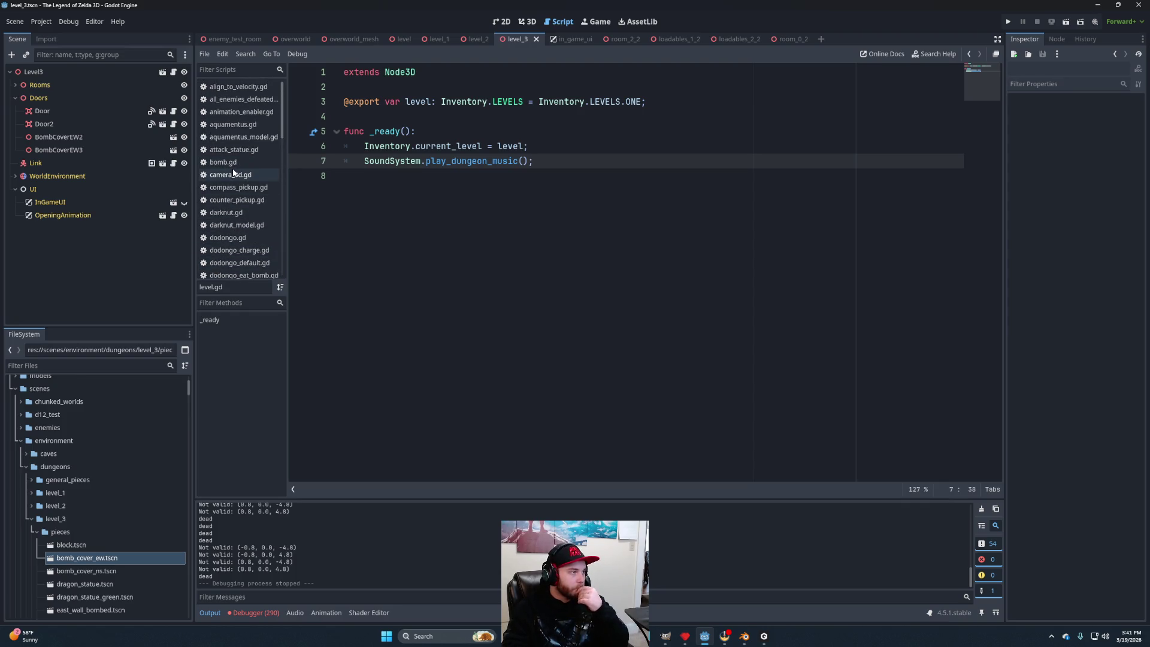
{"action": "scroll", "scroll_direction": "down", "scroll_amount": 3}
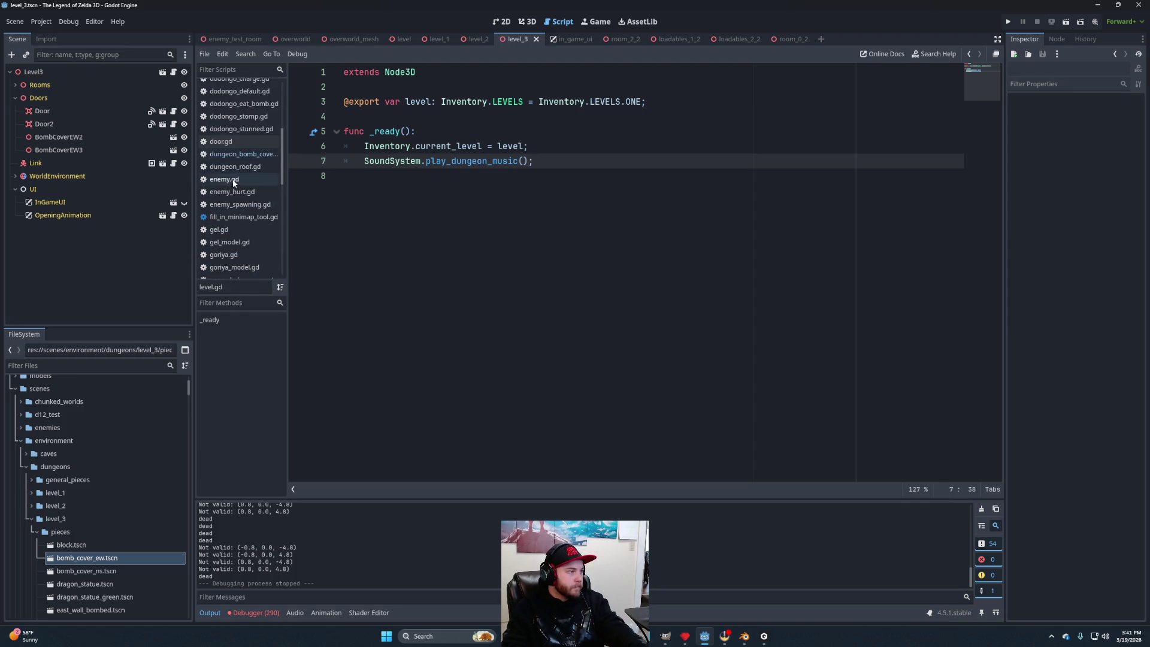
{"action": "scroll", "scroll_direction": "down", "scroll_amount": 3}
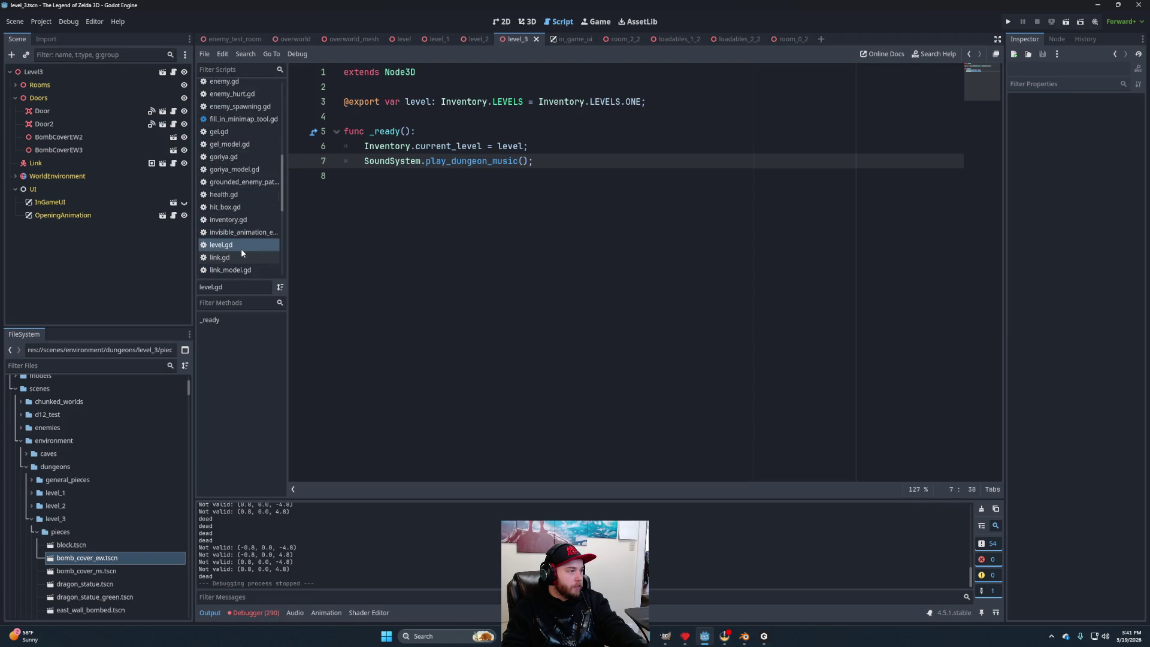
{"action": "scroll", "scroll_direction": "up", "scroll_amount": 3}
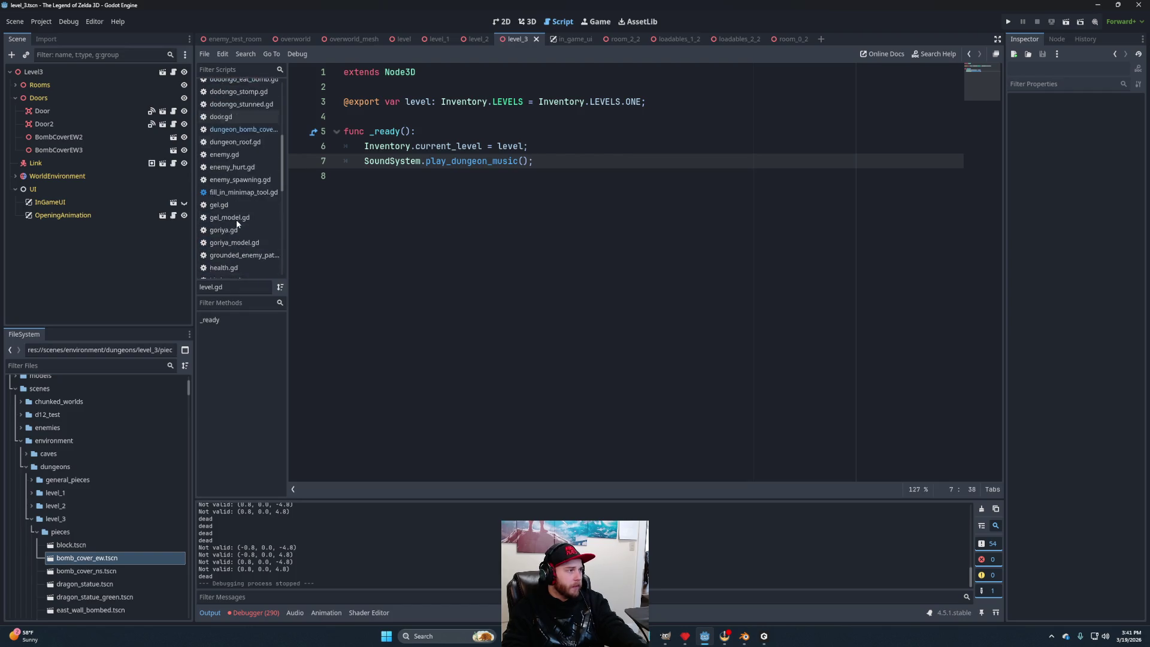
{"action": "scroll", "scroll_direction": "up", "scroll_amount": 3}
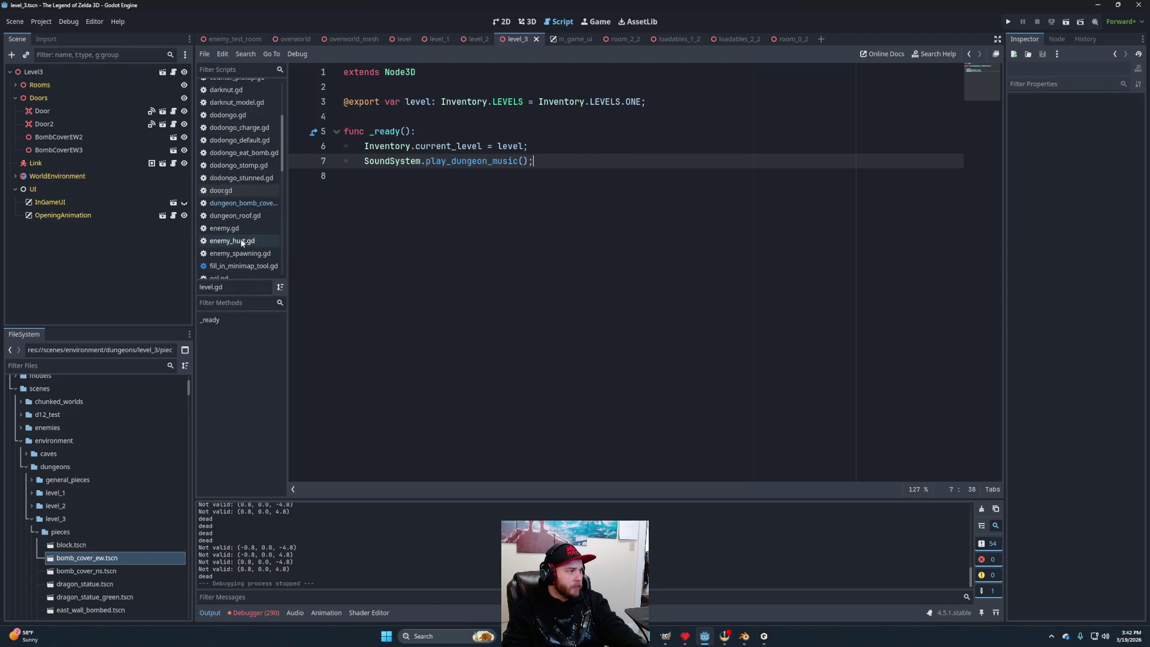
{"action": "left_click", "coordinate": [236, 240]}
{"action": "scroll", "scroll_direction": "down", "scroll_amount": 3}
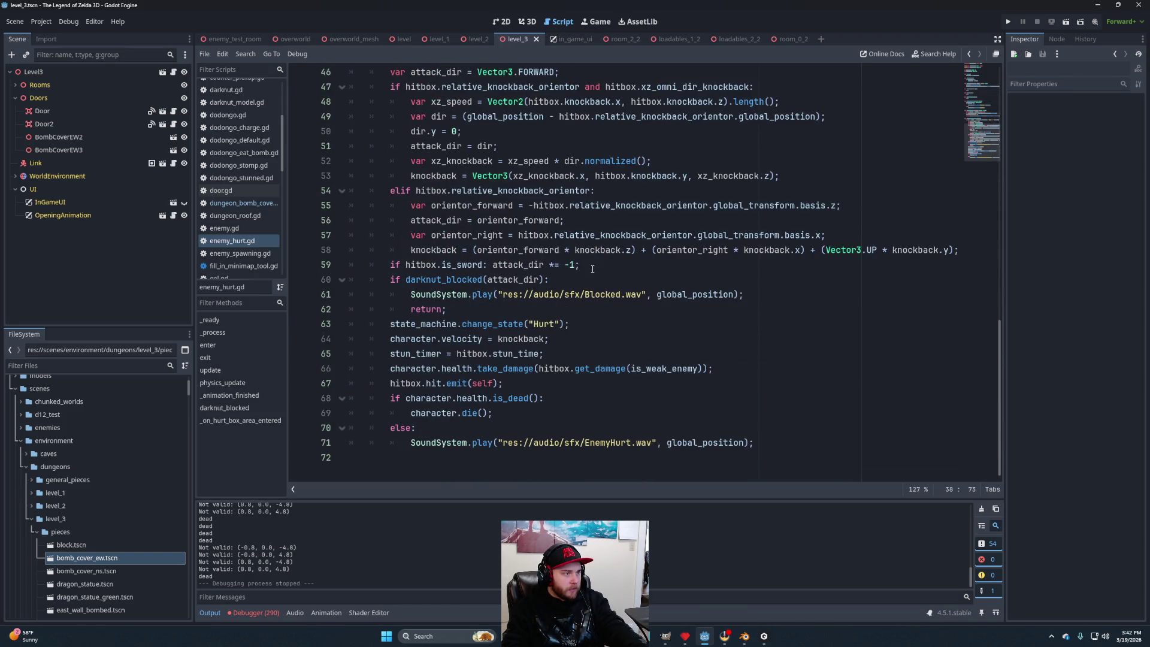
{"action": "left_click_drag", "start_coordinate": [576, 264], "coordinate": [389, 265]}
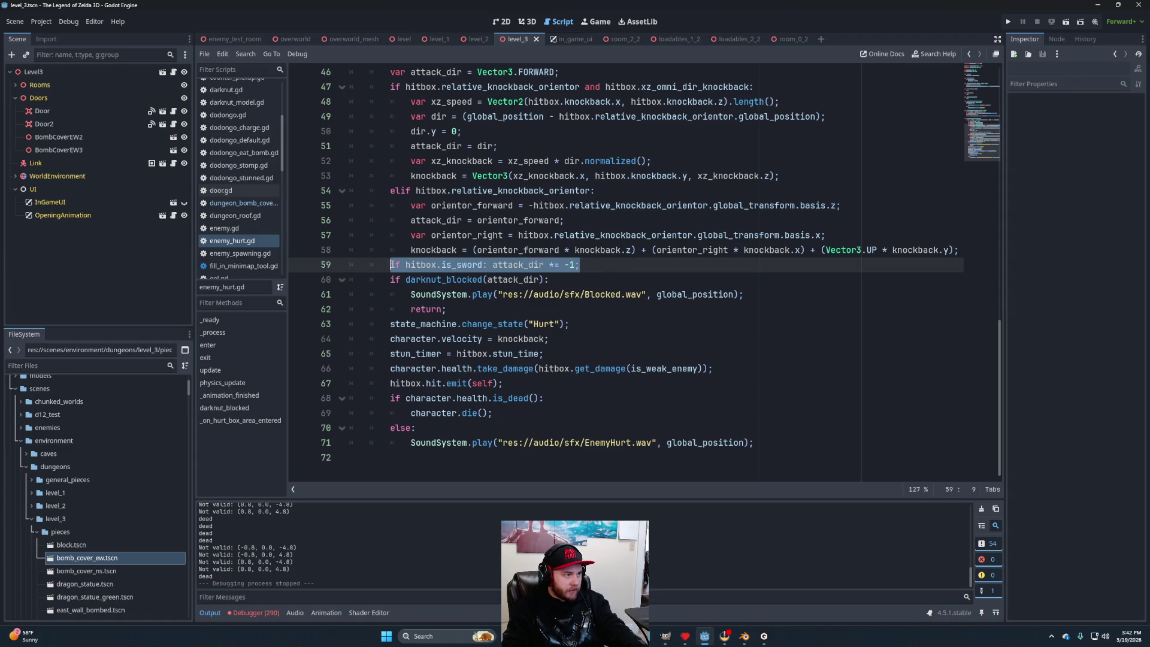
{"action": "key", "text": "ctrl+c"}
{"action": "key", "text": "ctrl+x"}
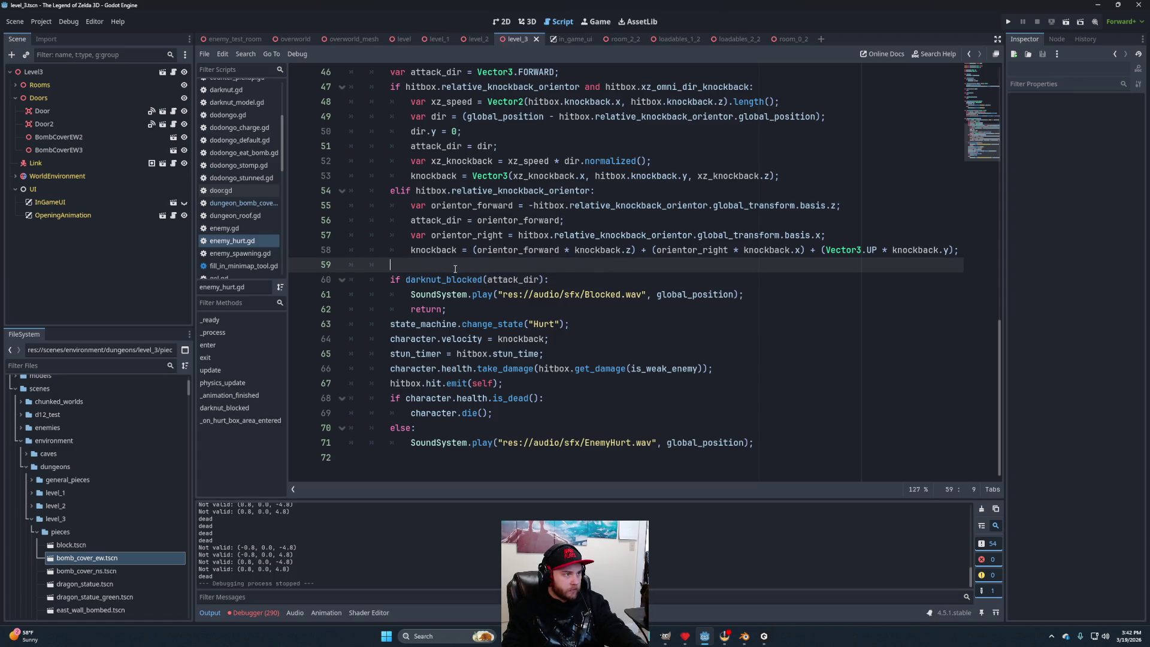
Paste the is_sword line after the orientor_forward assignment, remove the empty line, and save.
{"action": "scroll", "scroll_direction": "up", "scroll_amount": 3}
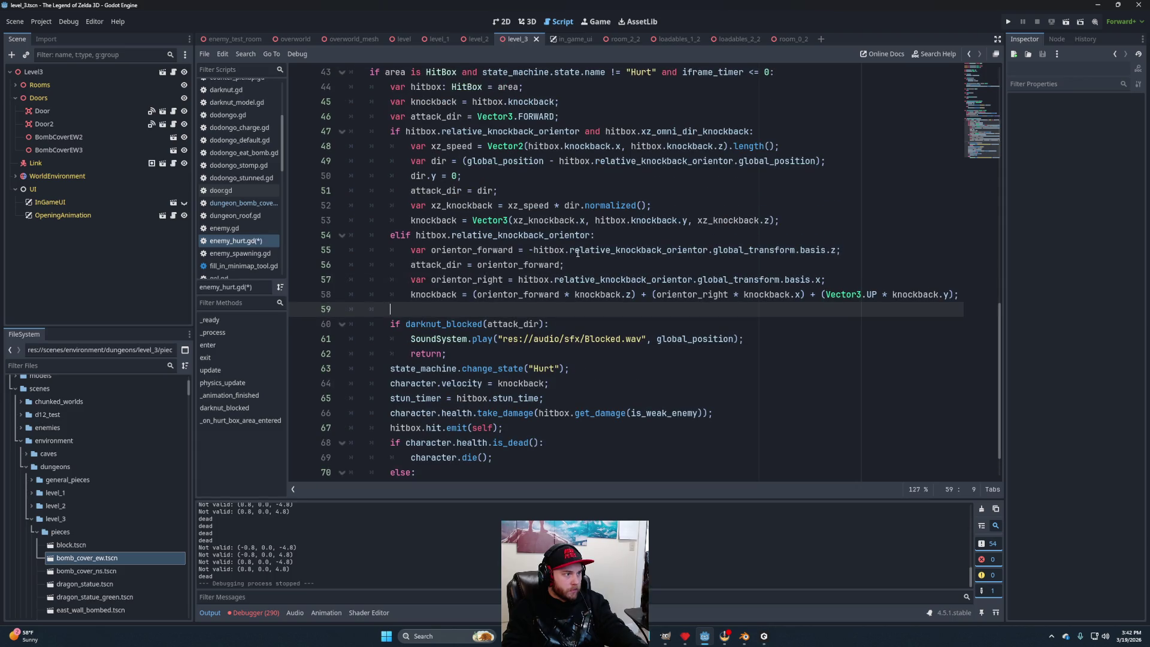
{"action": "left_click", "coordinate": [607, 260]}
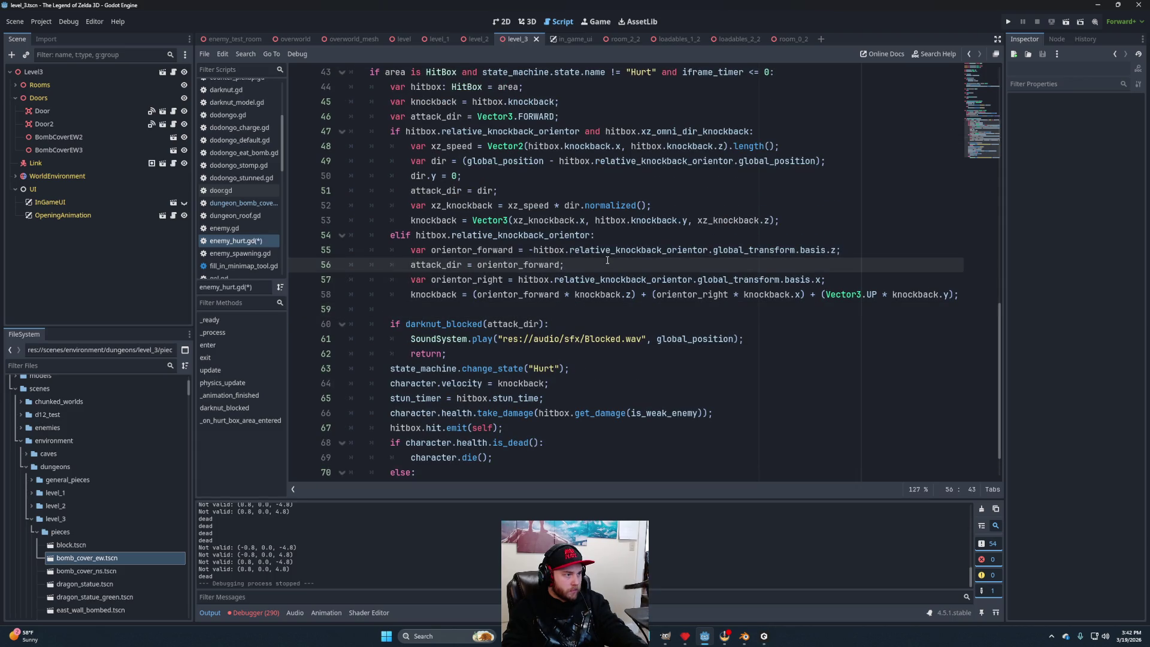
{"action": "key", "text": "Return"}
{"action": "key", "text": "ctrl+v"}
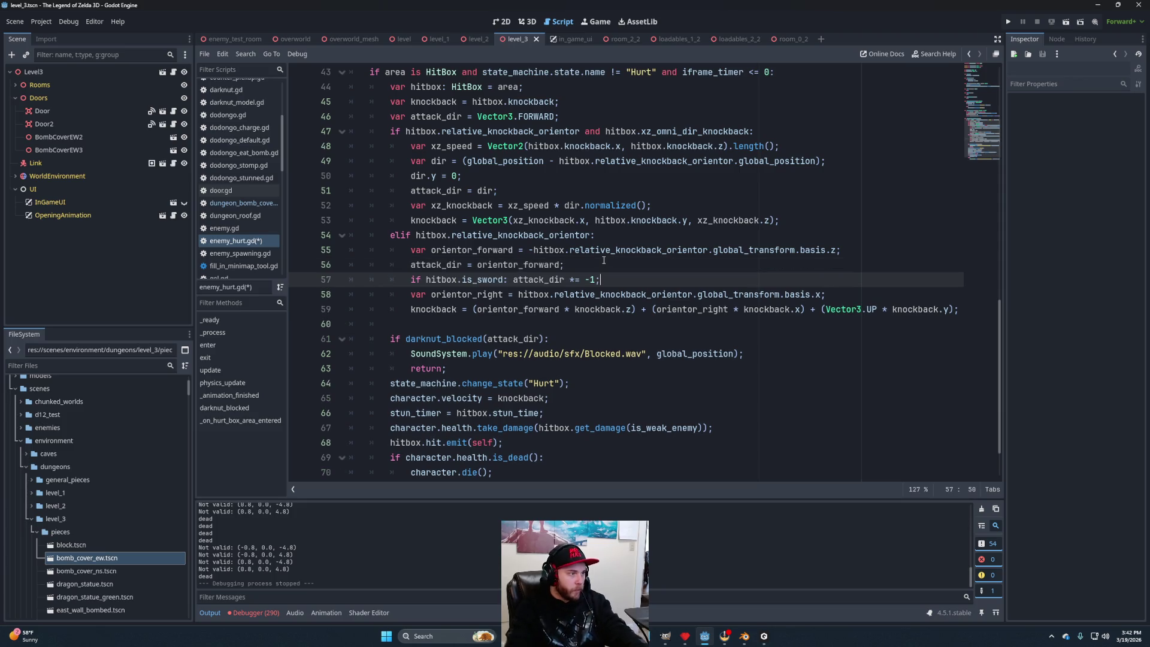
{"action": "left_click", "coordinate": [437, 328]}
{"action": "key", "text": "BackSpace"}
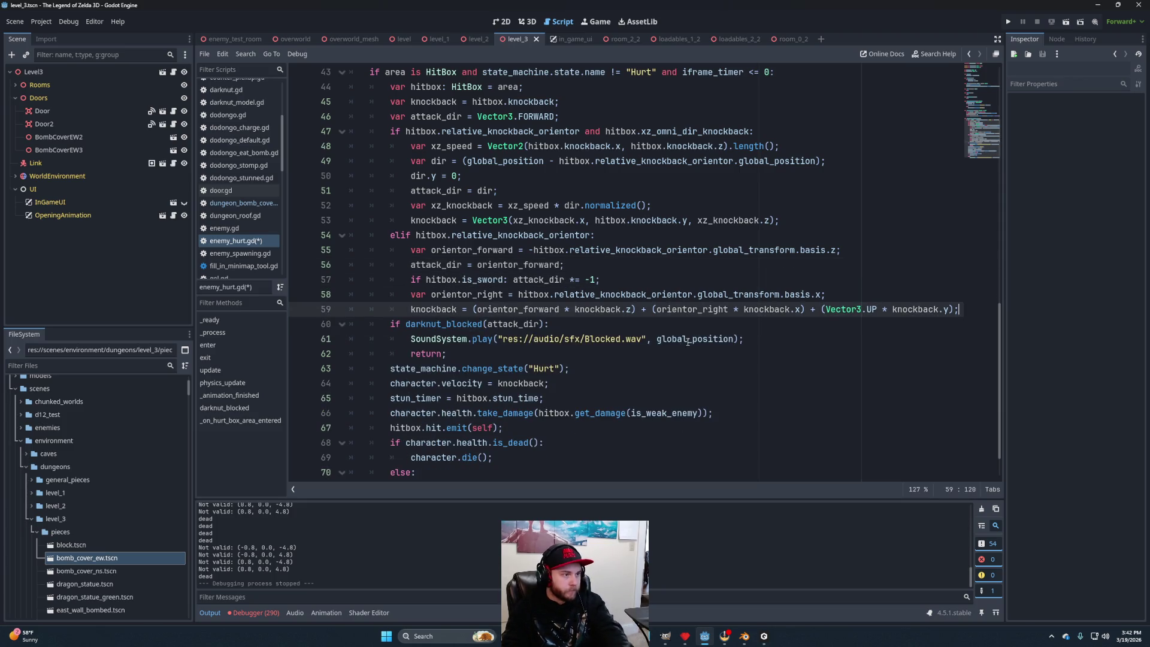
{"action": "left_click", "coordinate": [567, 324]}
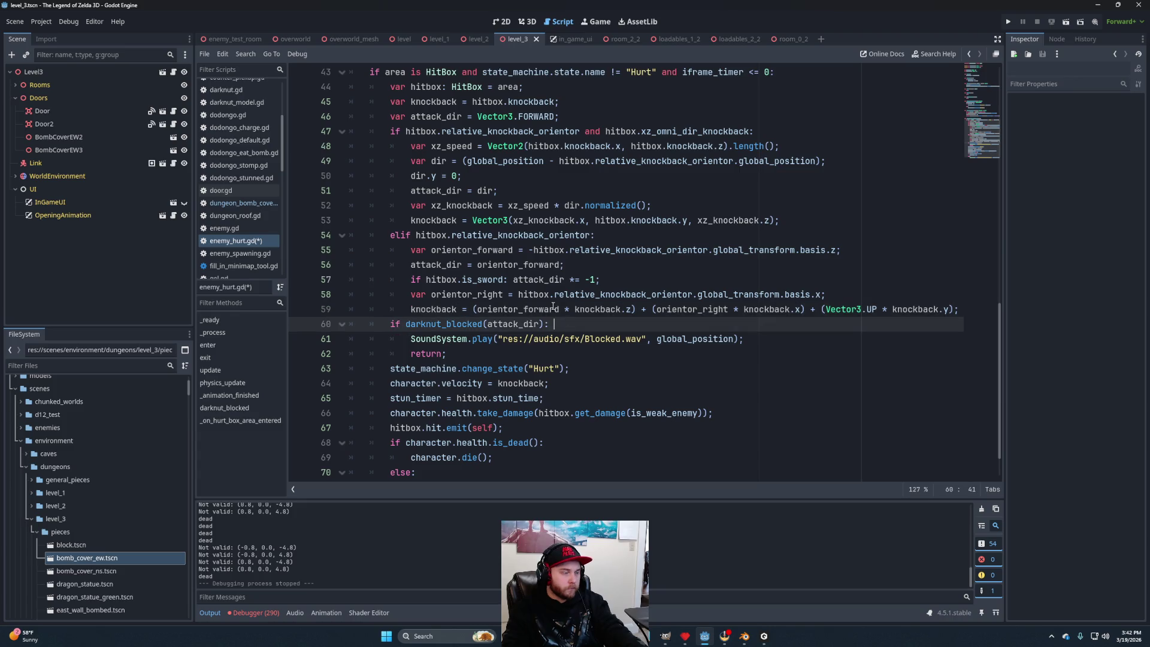
{"action": "key", "text": "ctrl+s"}
{"action": "left_click", "coordinate": [234, 40]}
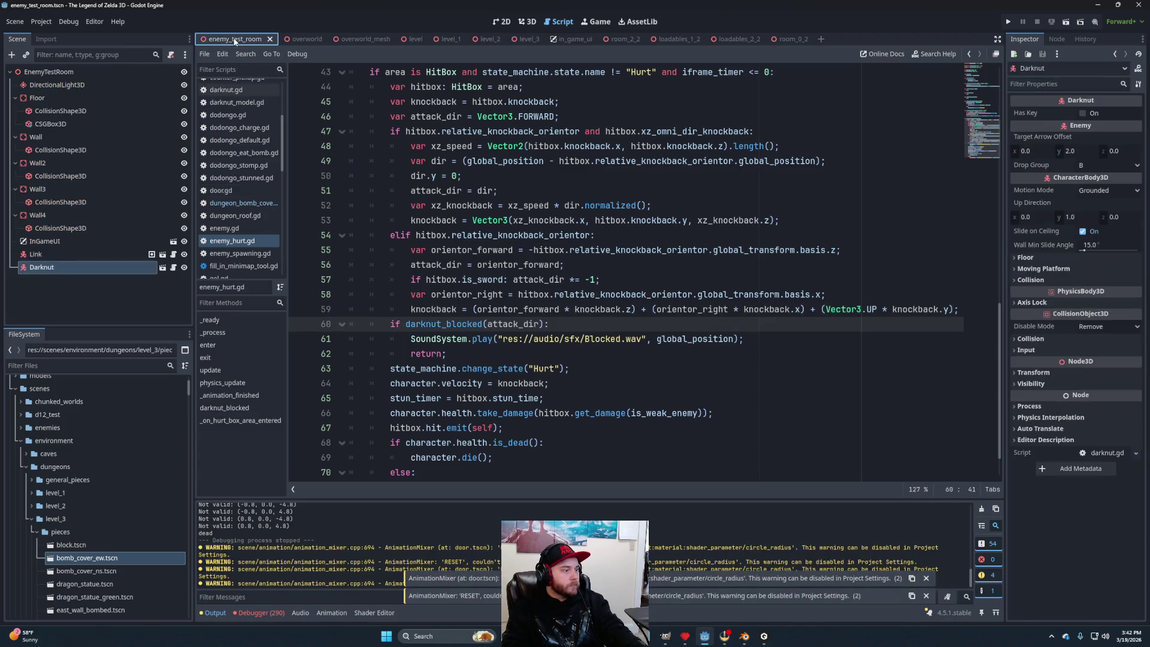
Run the enemy test room, fight the Darknut, then stop the game.
{"action": "left_click", "coordinate": [1065, 21]}
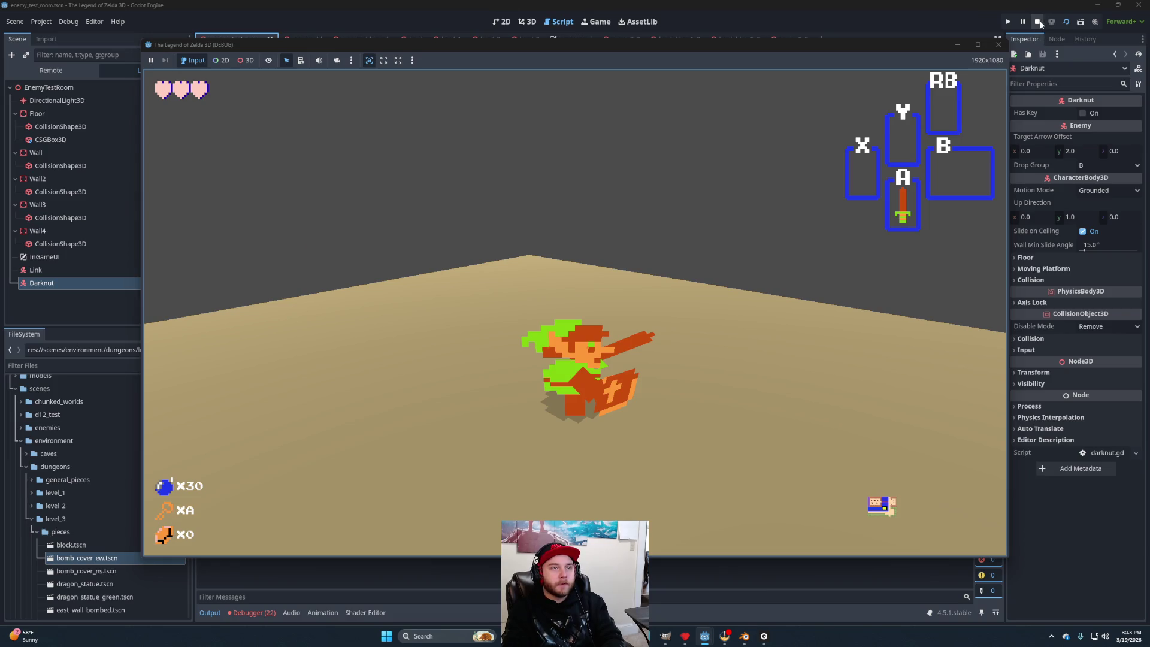
{"action": "left_click", "coordinate": [1038, 23]}
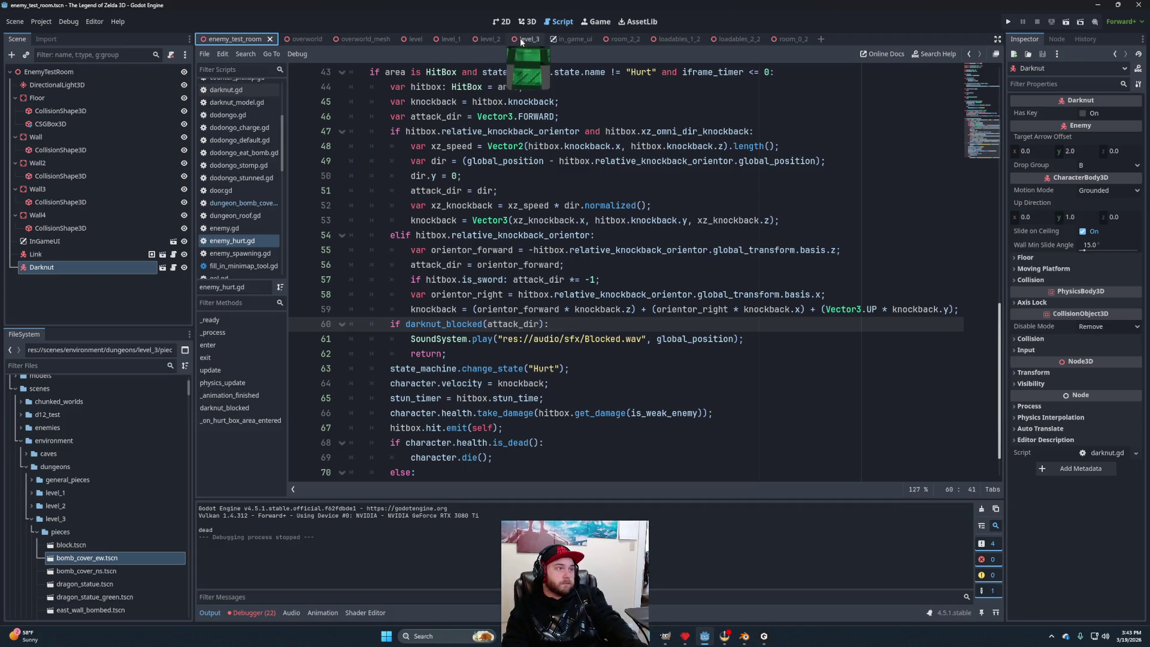
In the level_3 3D view, select Room_2_1 and frame it.
{"action": "left_click", "coordinate": [513, 41]}
{"action": "left_click", "coordinate": [520, 23]}
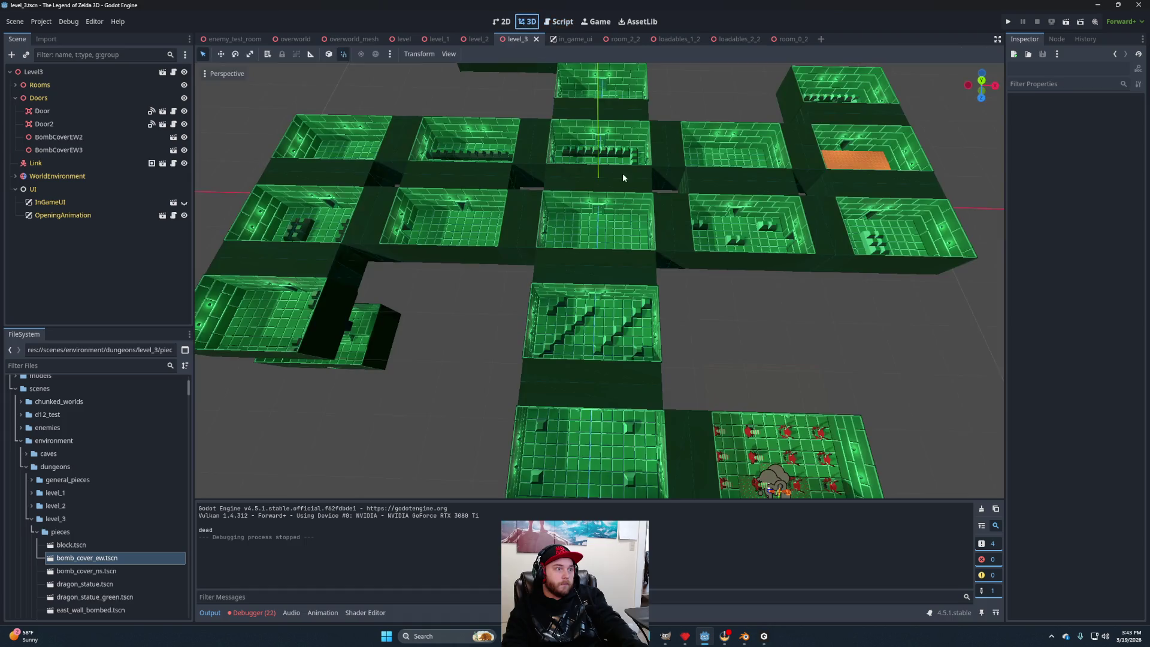
{"action": "scroll", "scroll_direction": "up", "scroll_amount": 3}
{"action": "left_click_drag", "start_coordinate": [623, 270], "coordinate": [806, 286]}
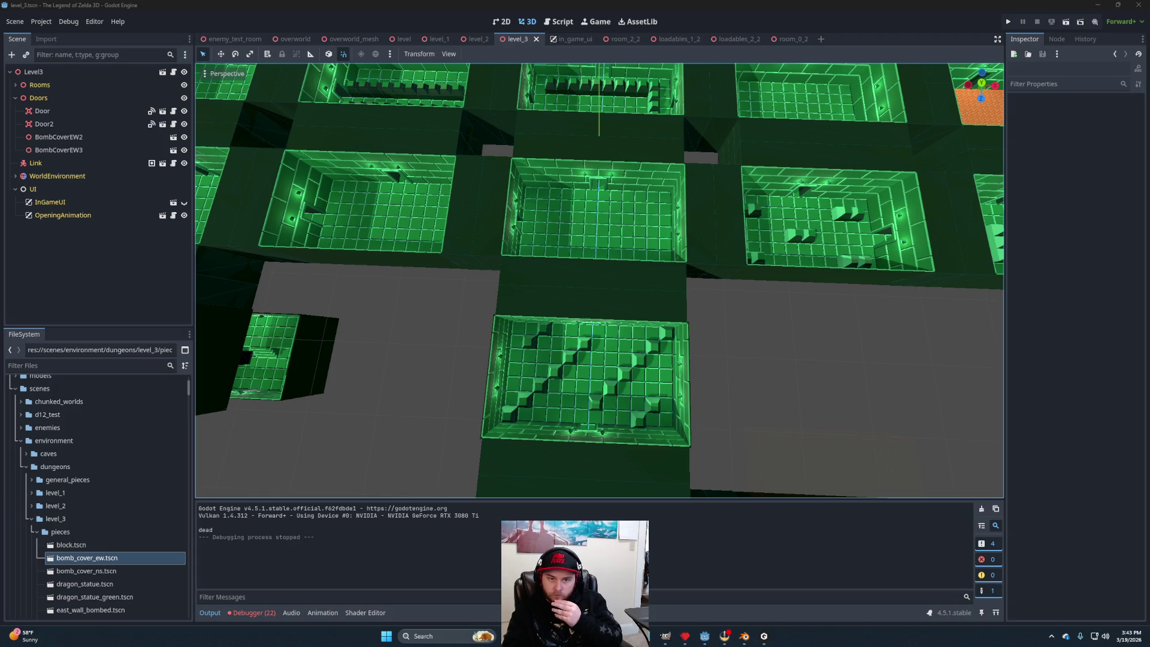
{"action": "left_click", "coordinate": [412, 225]}
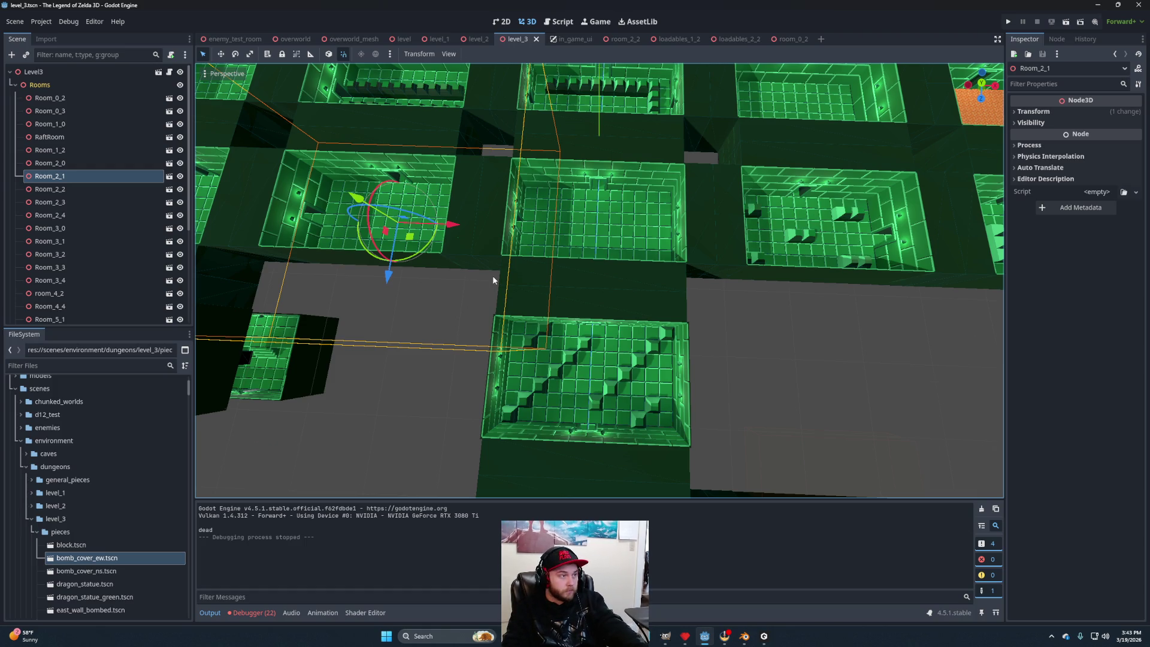
{"action": "key", "text": "f"}
{"action": "scroll", "scroll_direction": "up", "scroll_amount": 3}
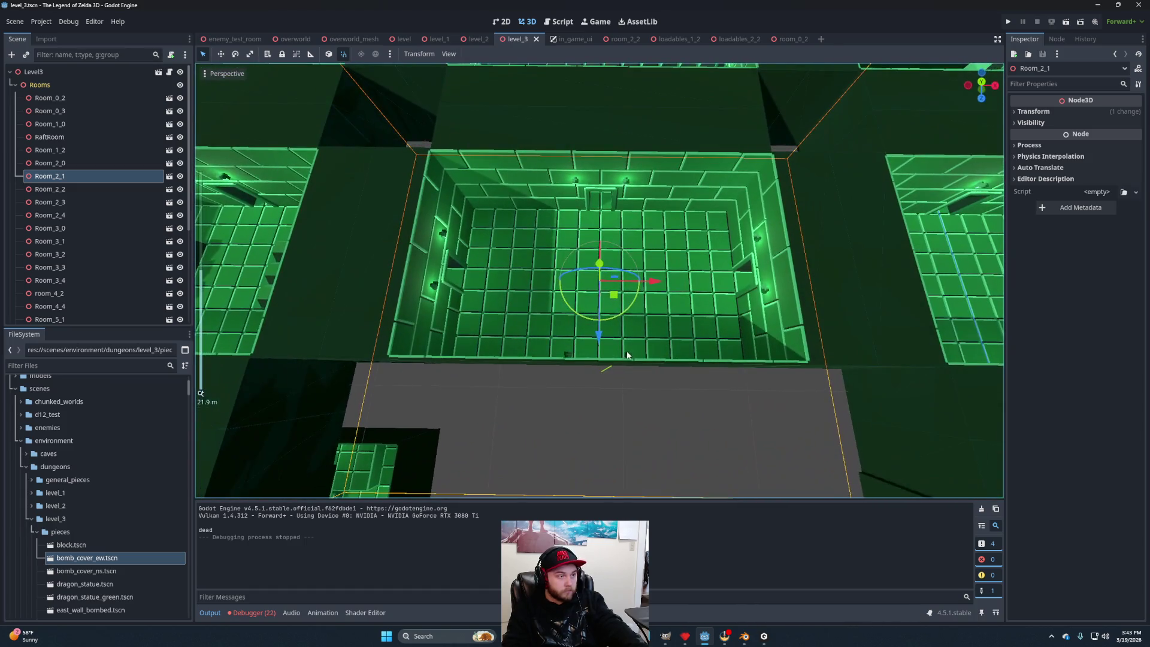
Open the Room_2_1 scene and begin adding a child node to its root.
{"action": "left_click", "coordinate": [170, 176]}
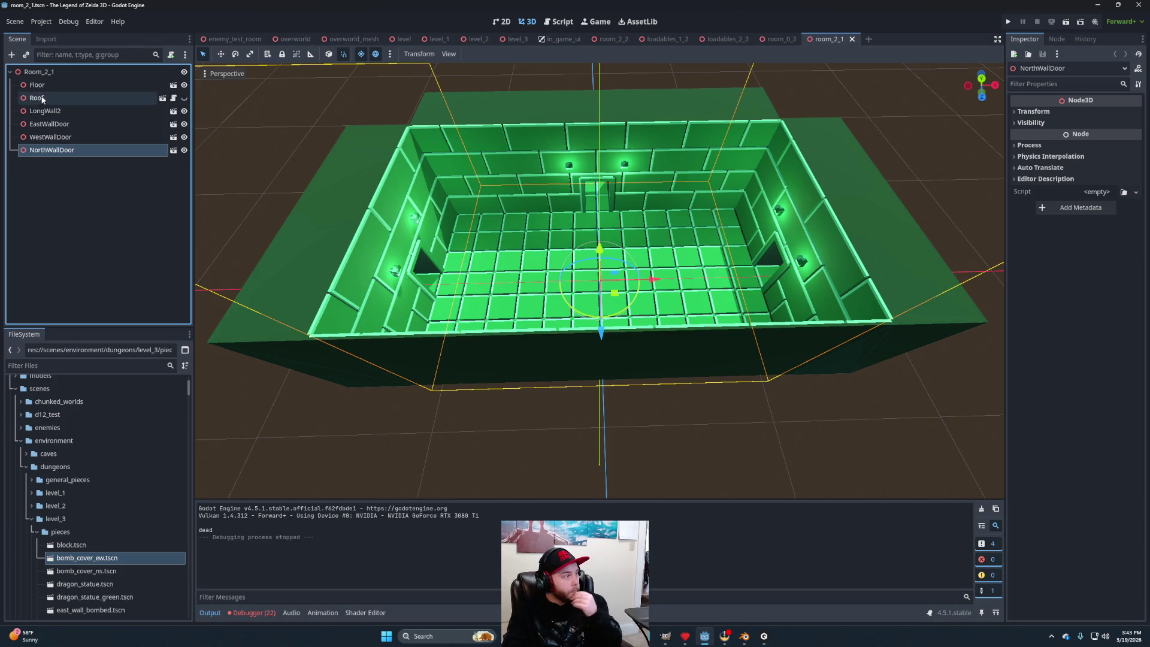
{"action": "left_click", "coordinate": [51, 73]}
{"action": "right_click", "coordinate": [55, 73]}
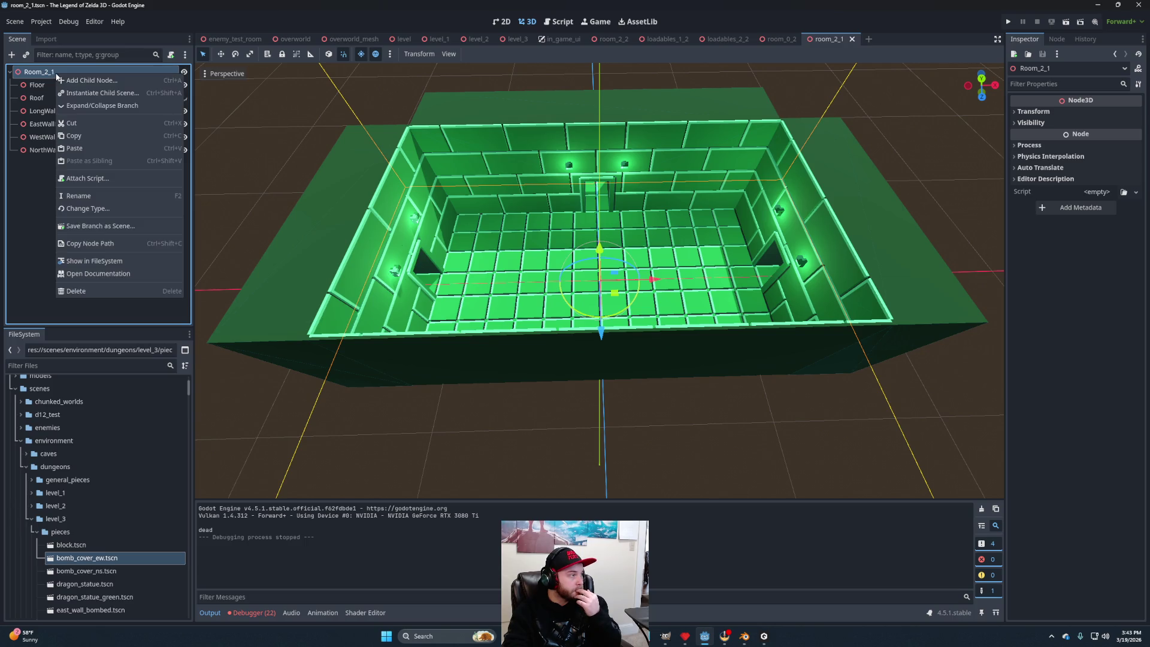
{"action": "left_click", "coordinate": [75, 80]}
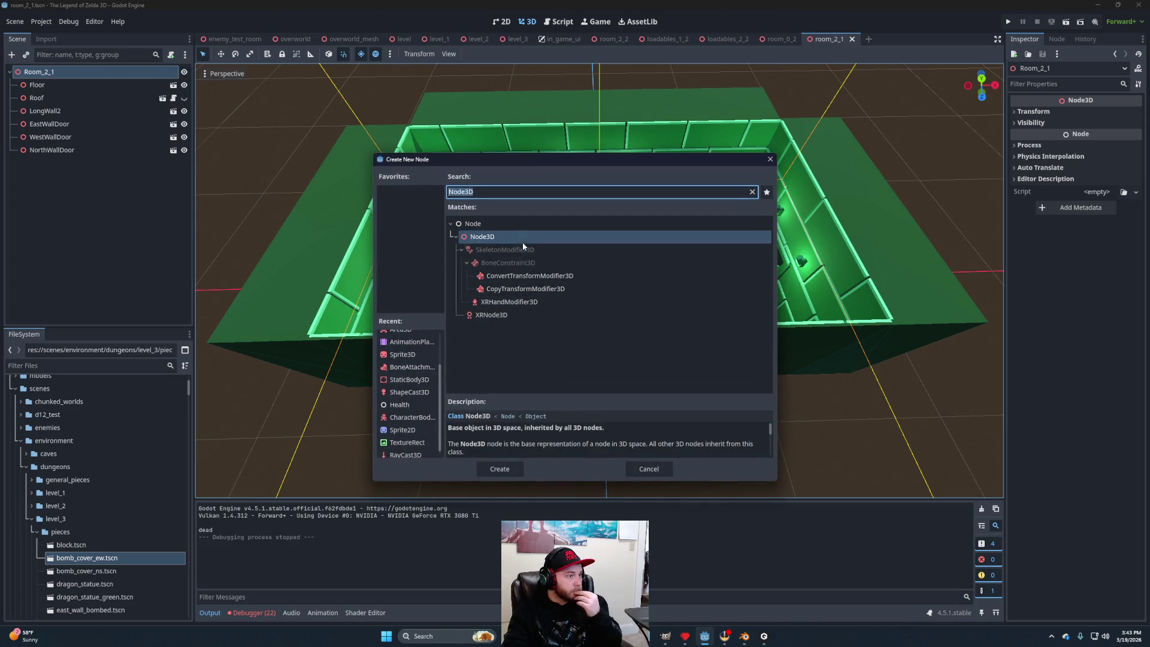
Create a Node3D named Loadables_2_1 with a Node3D child named Traps.
{"action": "left_click", "coordinate": [496, 467]}
{"action": "double_click", "coordinate": [69, 163]}
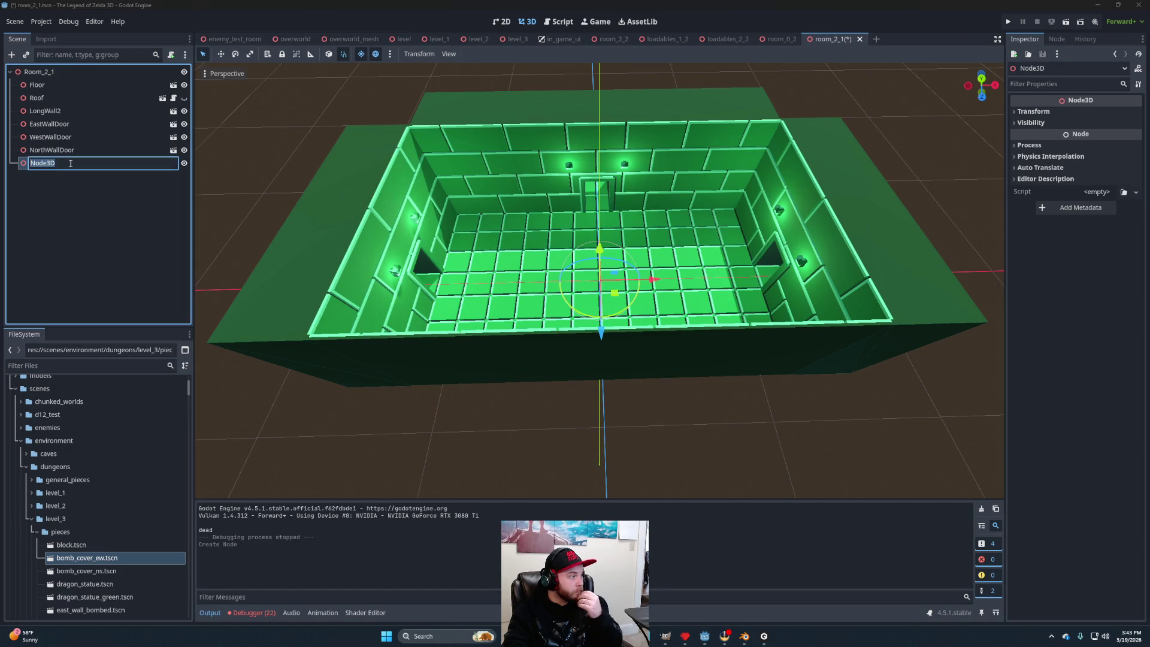
{"action": "type", "text": "Loadables_2_"}
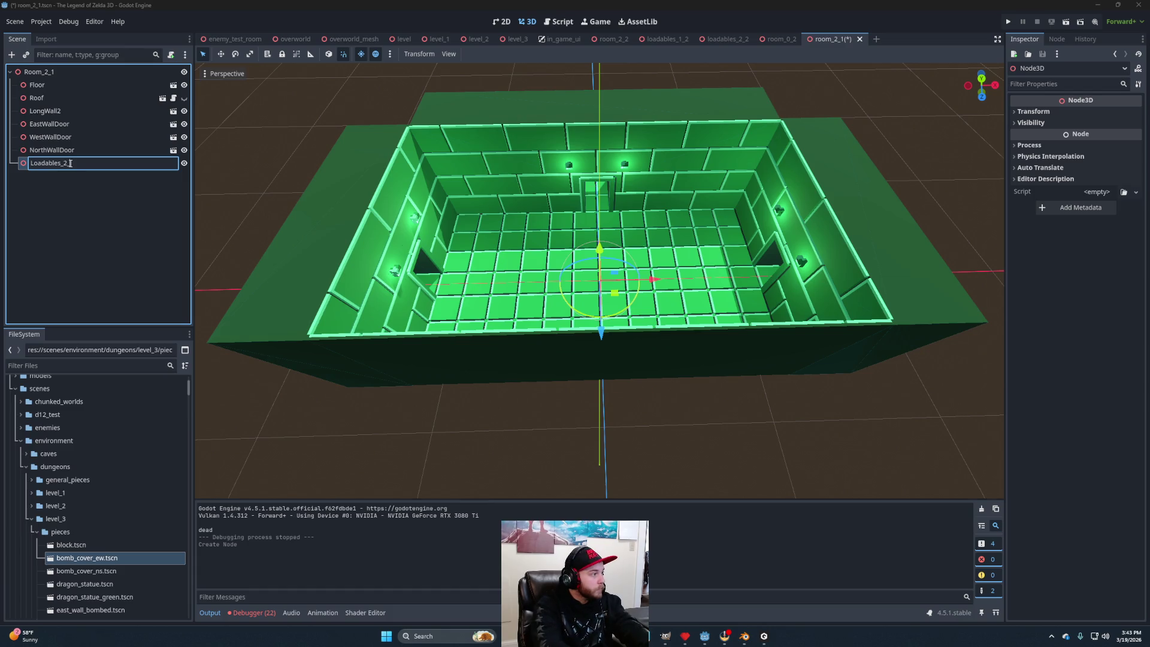
{"action": "type", "text": "1"}
{"action": "key", "text": "Return"}
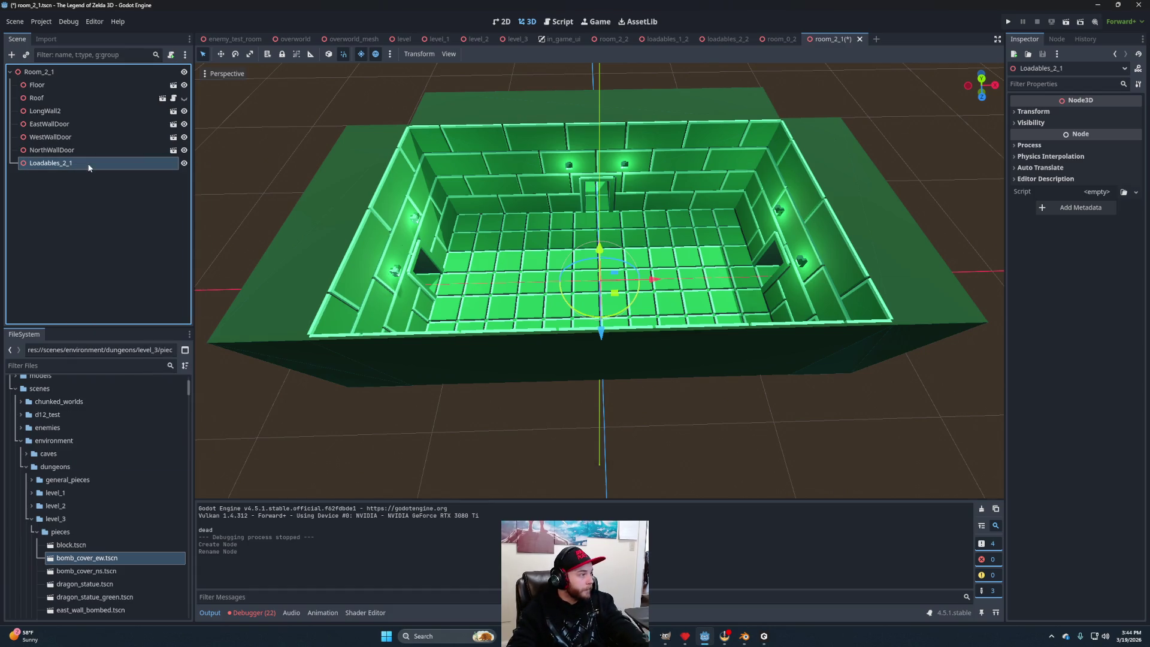
{"action": "key", "text": "ctrl+a"}
{"action": "key", "text": "Return"}
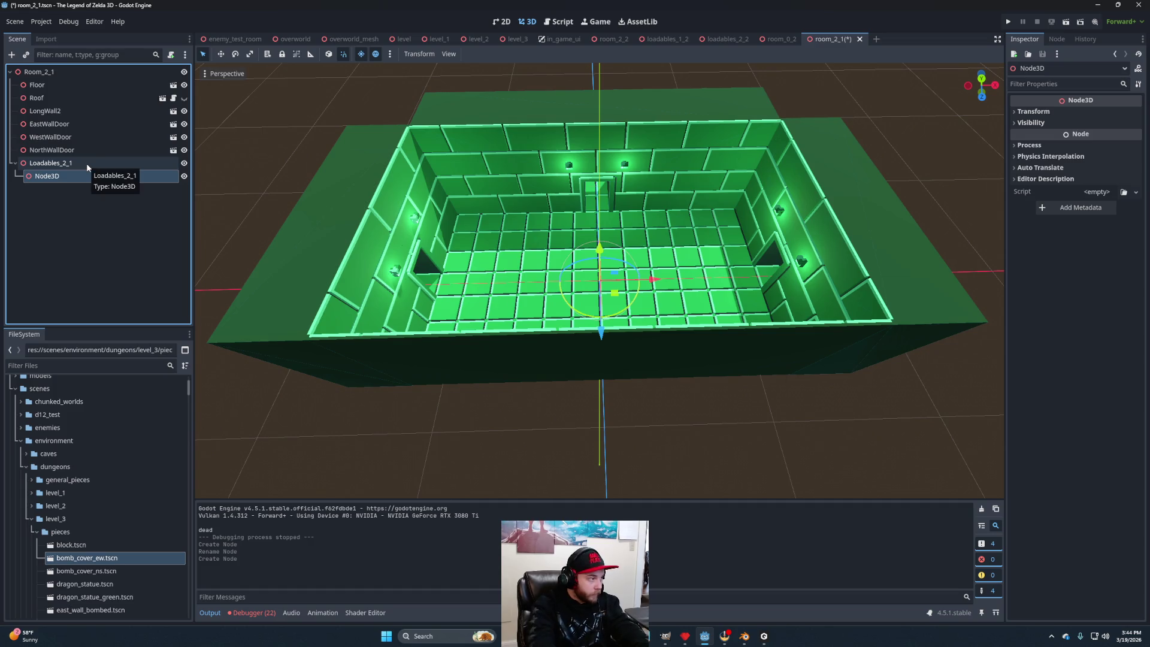
{"action": "double_click", "coordinate": [84, 177]}
{"action": "type", "text": "Traps"}
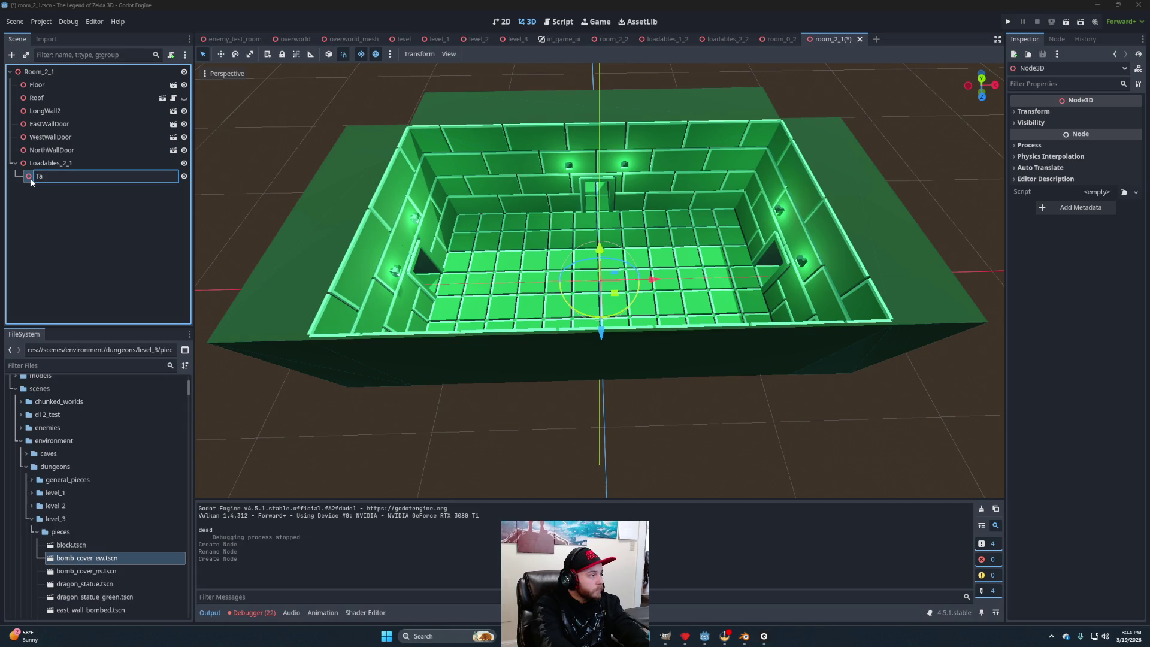
{"action": "key", "text": "Return"}
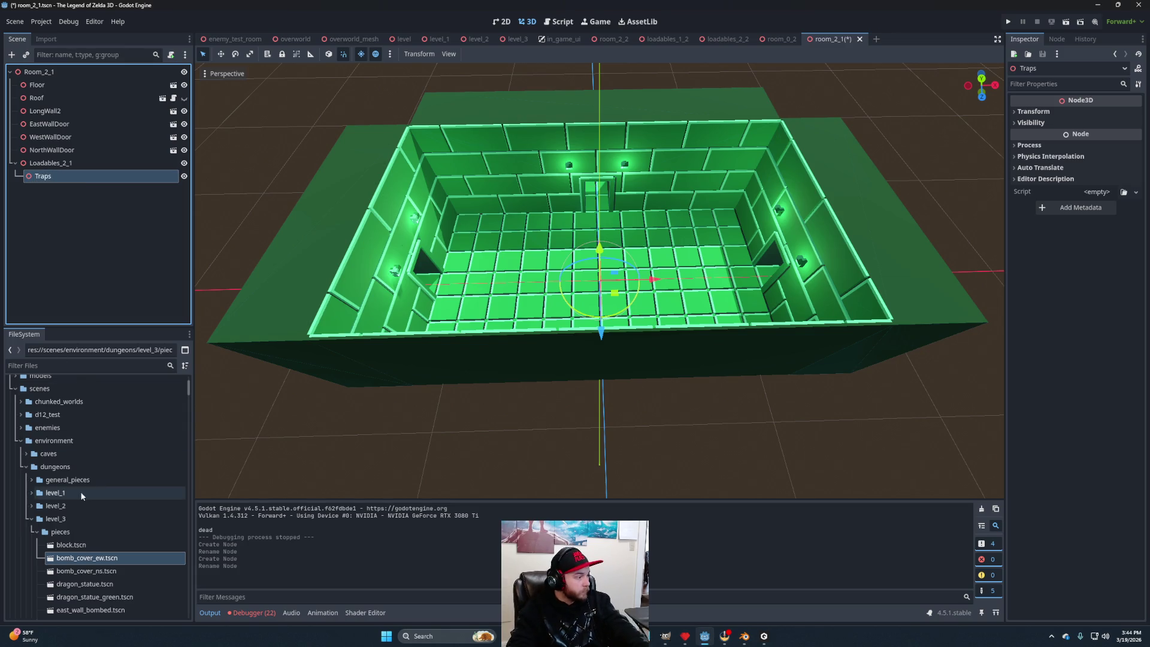
Instance spike_trap.tscn from the enemies folder under Traps.
{"action": "left_click", "coordinate": [21, 440]}
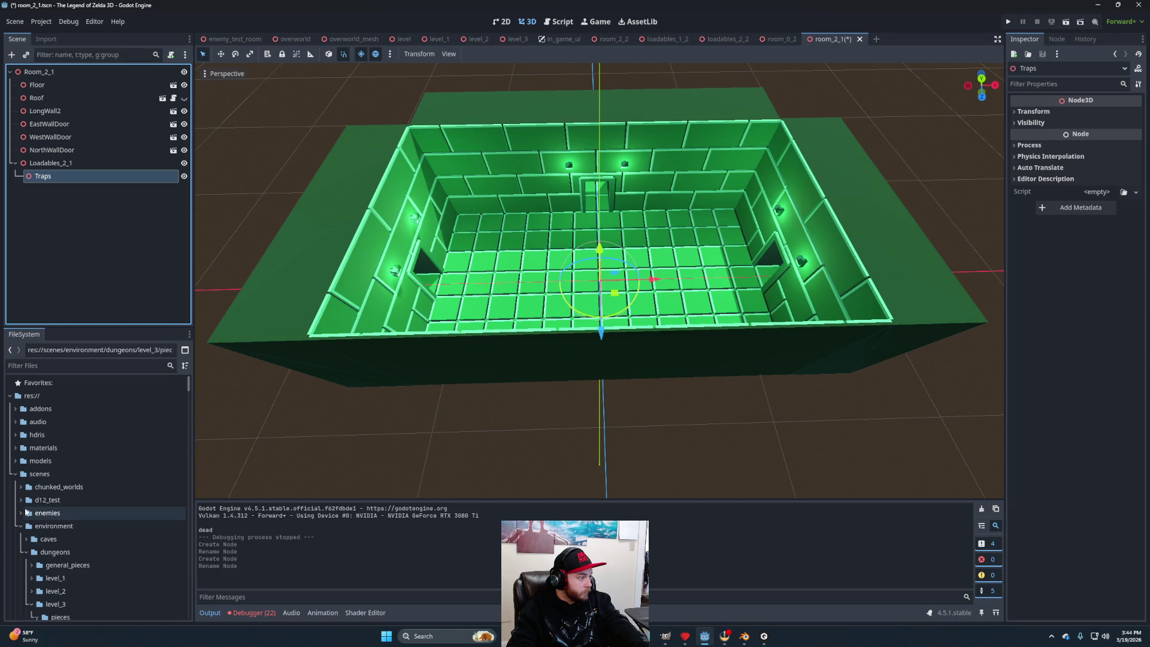
{"action": "left_click", "coordinate": [23, 514]}
{"action": "scroll", "scroll_direction": "down", "scroll_amount": 3}
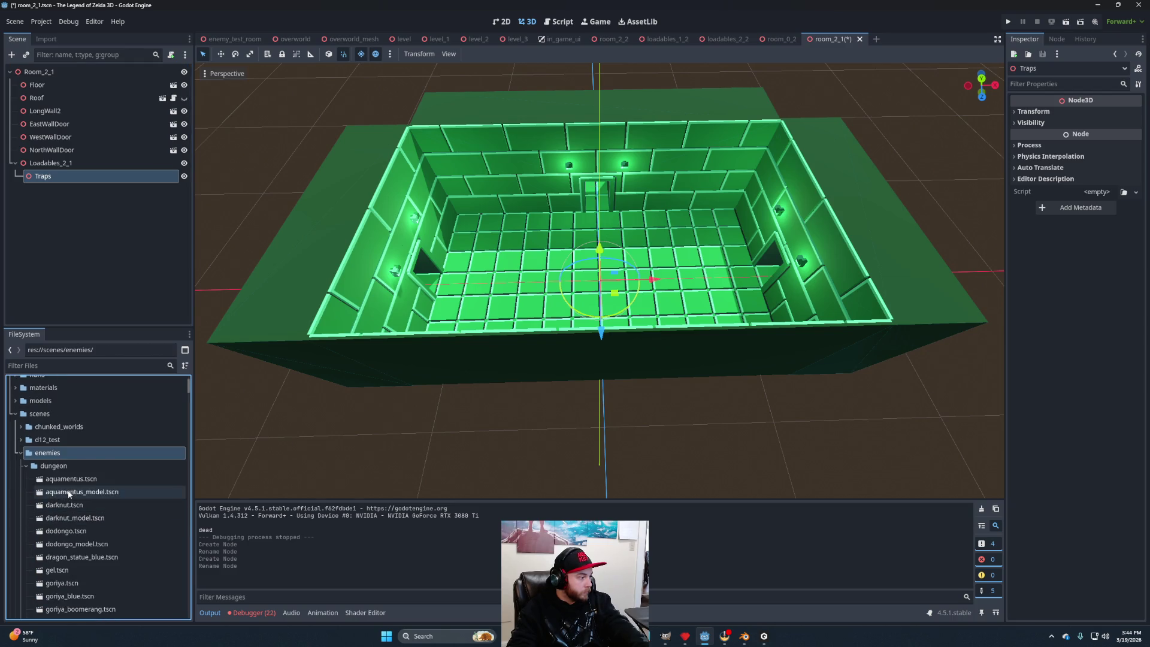
{"action": "scroll", "scroll_direction": "down", "scroll_amount": 3}
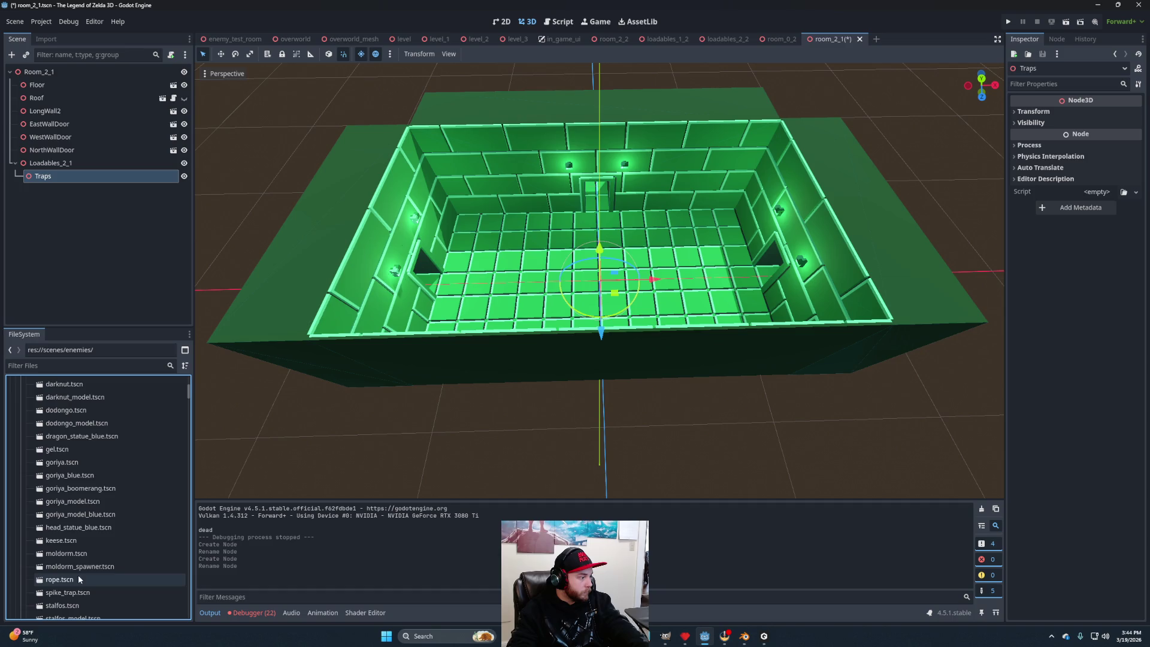
{"action": "left_click_drag", "start_coordinate": [84, 591], "coordinate": [63, 181]}
{"action": "scroll", "scroll_direction": "up", "scroll_amount": 3}
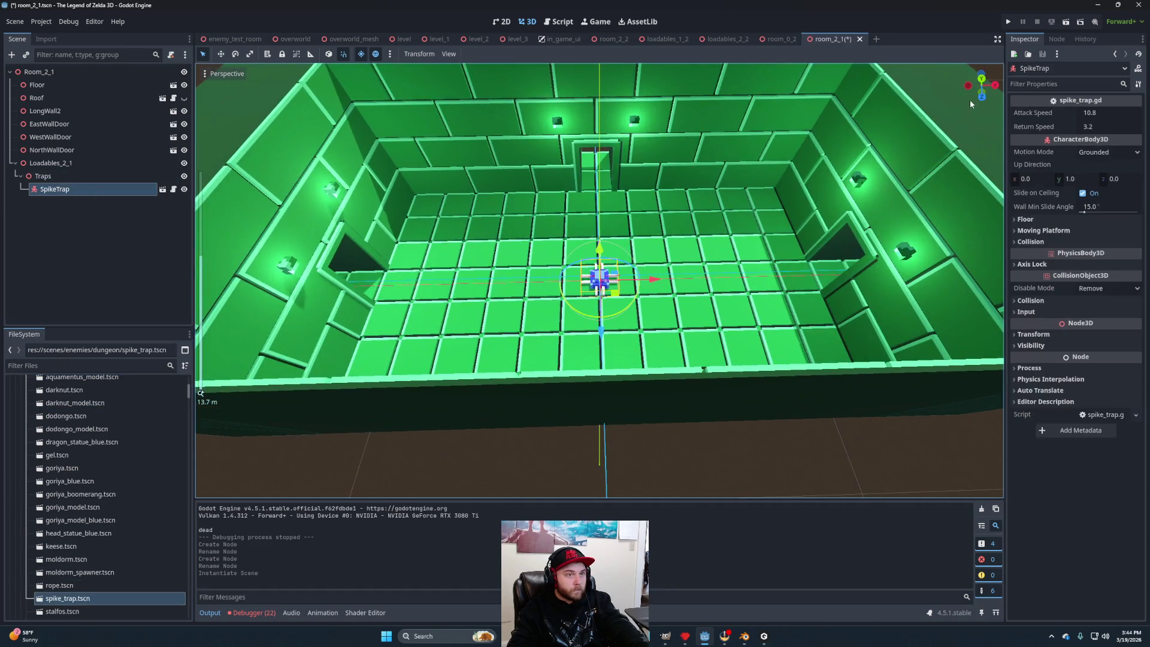
In top view, place SpikeTrap and three duplicates in the four floor corners.
{"action": "left_click", "coordinate": [982, 80]}
{"action": "left_click_drag", "start_coordinate": [613, 295], "coordinate": [813, 186]}
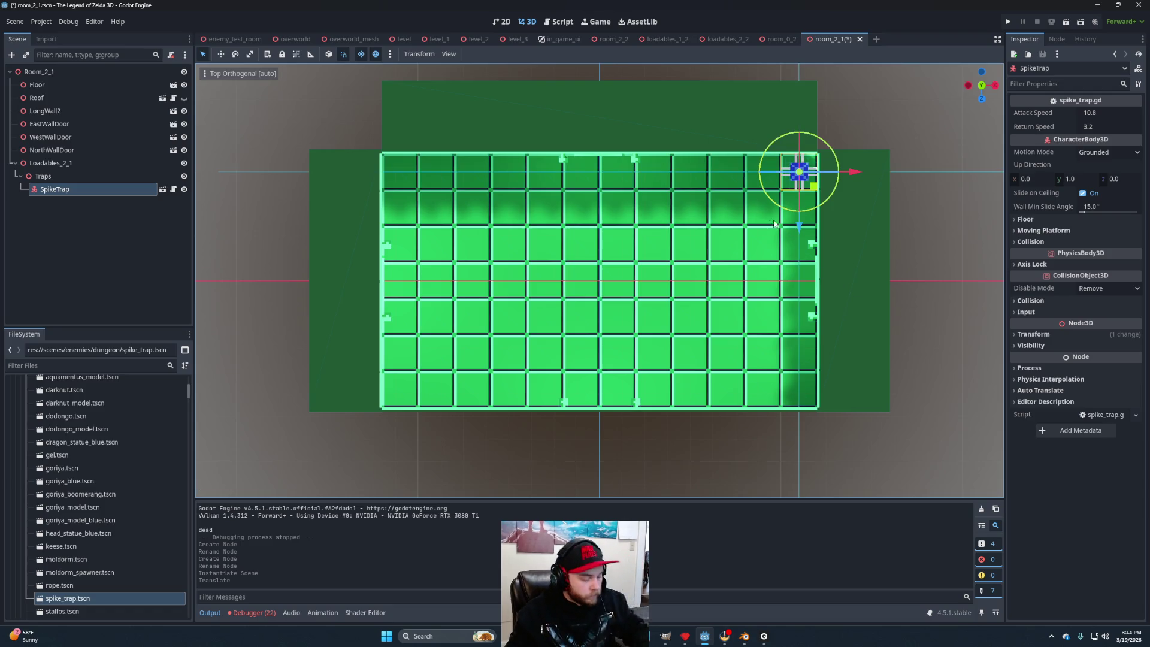
{"action": "key", "text": "ctrl+d"}
{"action": "left_click_drag", "start_coordinate": [797, 238], "coordinate": [803, 442]}
{"action": "key", "text": "ctrl+d"}
{"action": "left_click_drag", "start_coordinate": [853, 390], "coordinate": [457, 415]}
{"action": "key", "text": "ctrl+d"}
{"action": "left_click_drag", "start_coordinate": [398, 441], "coordinate": [608, 280]}
{"action": "scroll", "scroll_direction": "up", "scroll_amount": 3}
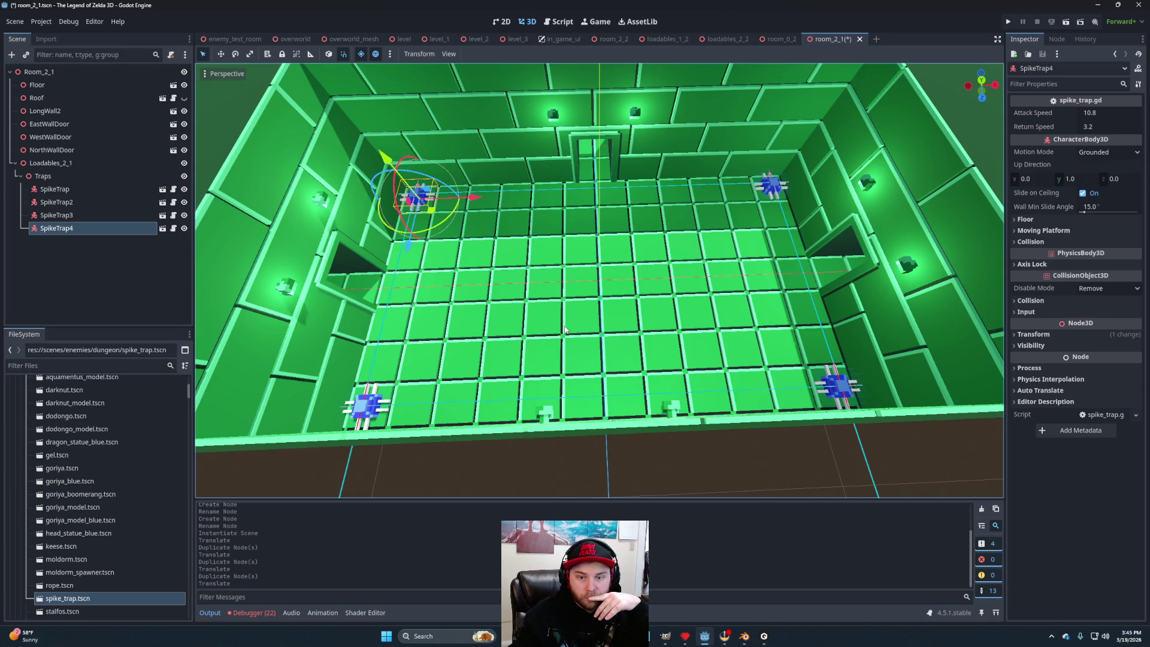
Add an Enemies Node3D under Loadables_2_1 holding four Keese from keese.tscn.
{"action": "right_click", "coordinate": [51, 163]}
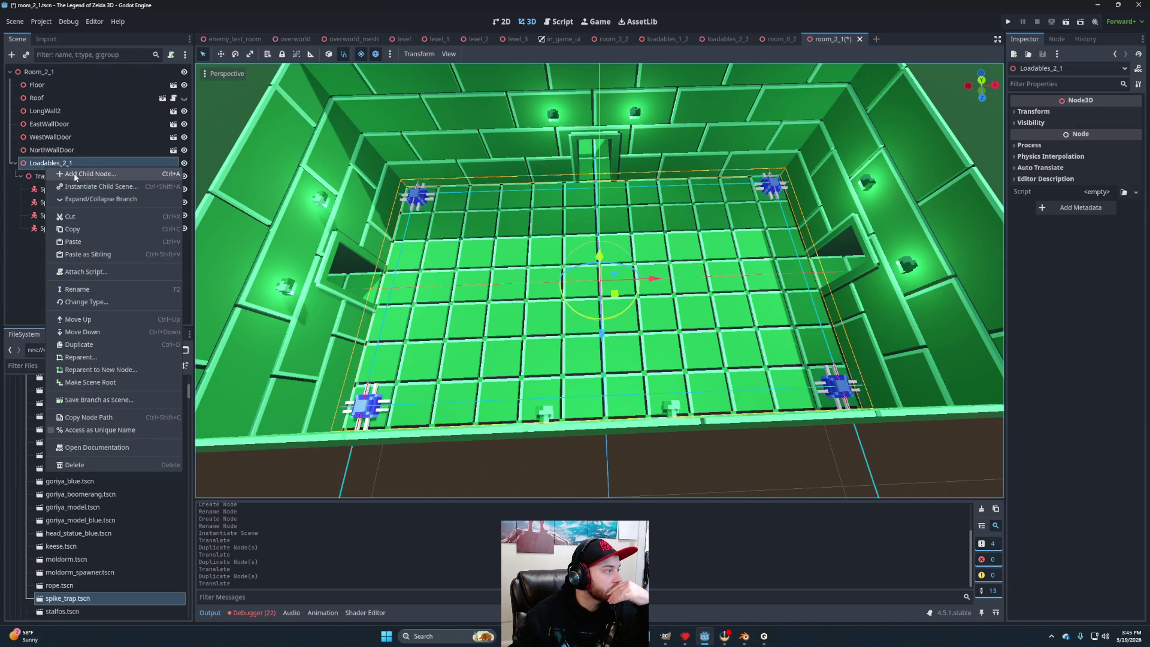
{"action": "left_click", "coordinate": [72, 173]}
{"action": "left_click", "coordinate": [499, 468]}
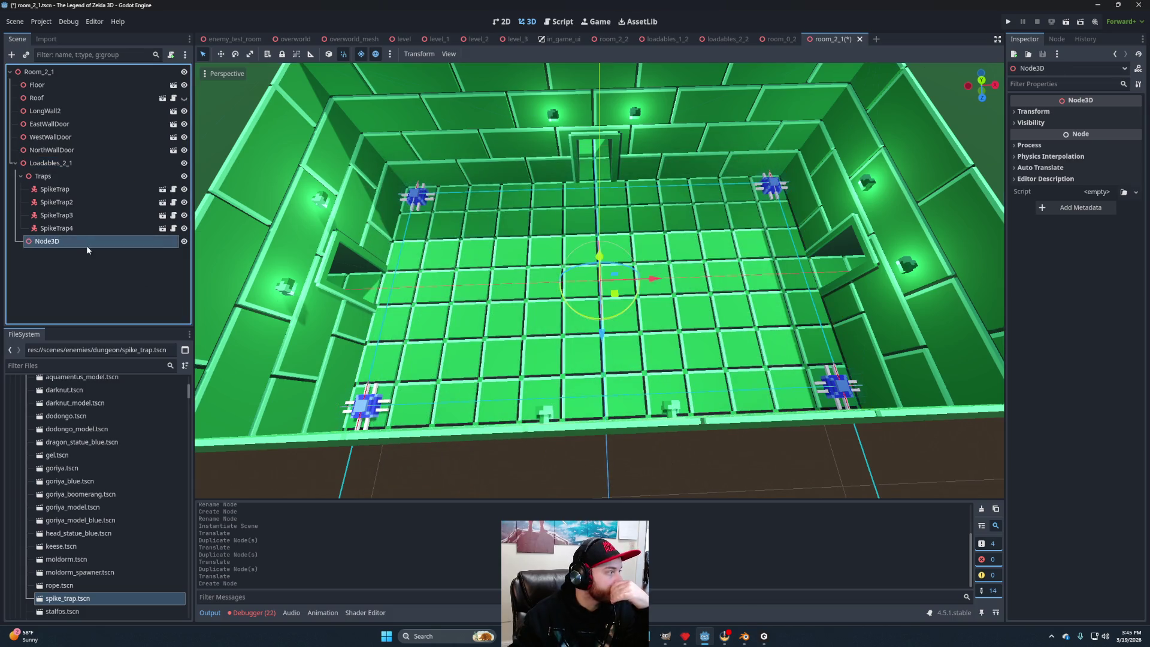
{"action": "double_click", "coordinate": [86, 245]}
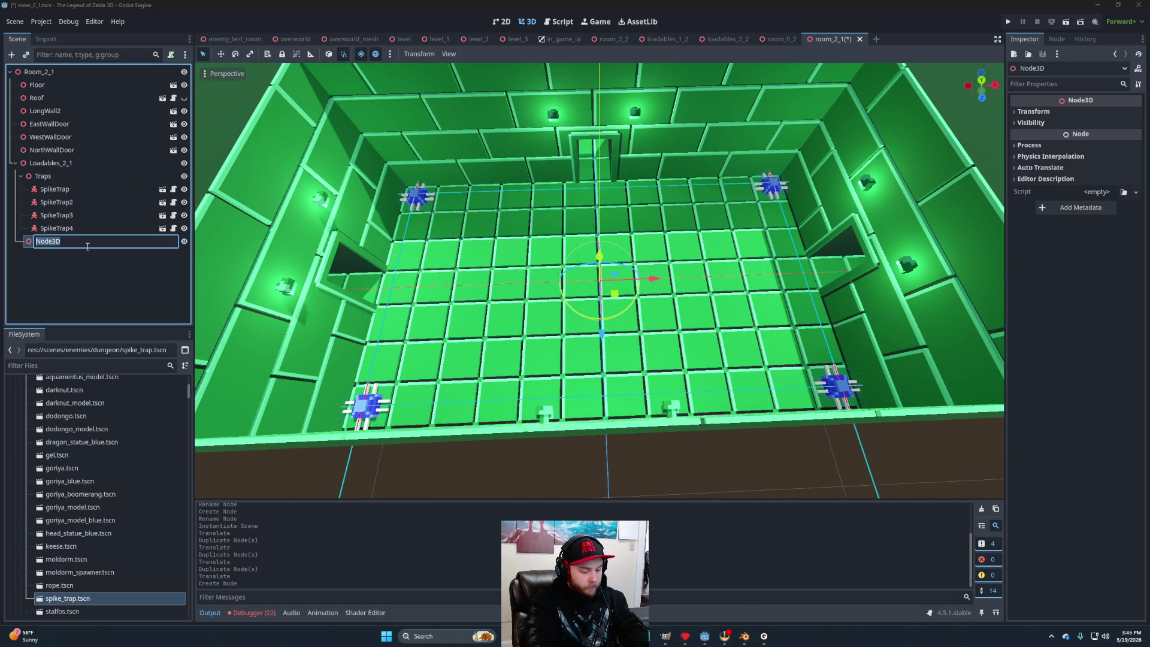
{"action": "type", "text": "Enemies"}
{"action": "key", "text": "Return"}
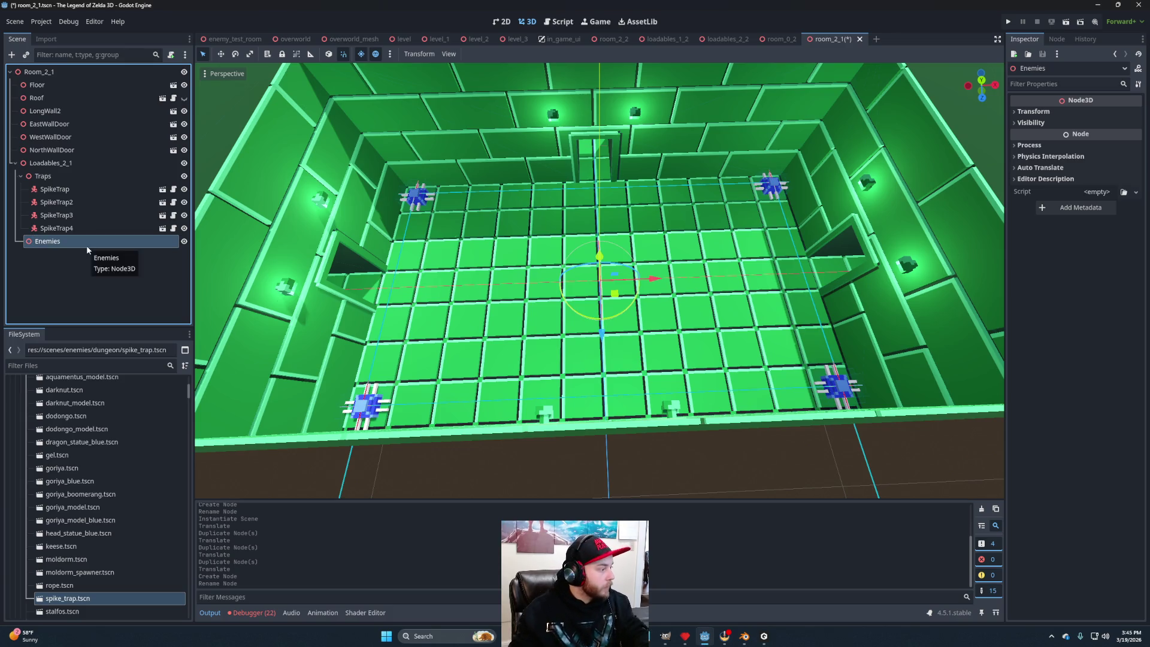
{"action": "left_click_drag", "start_coordinate": [60, 546], "coordinate": [52, 241]}
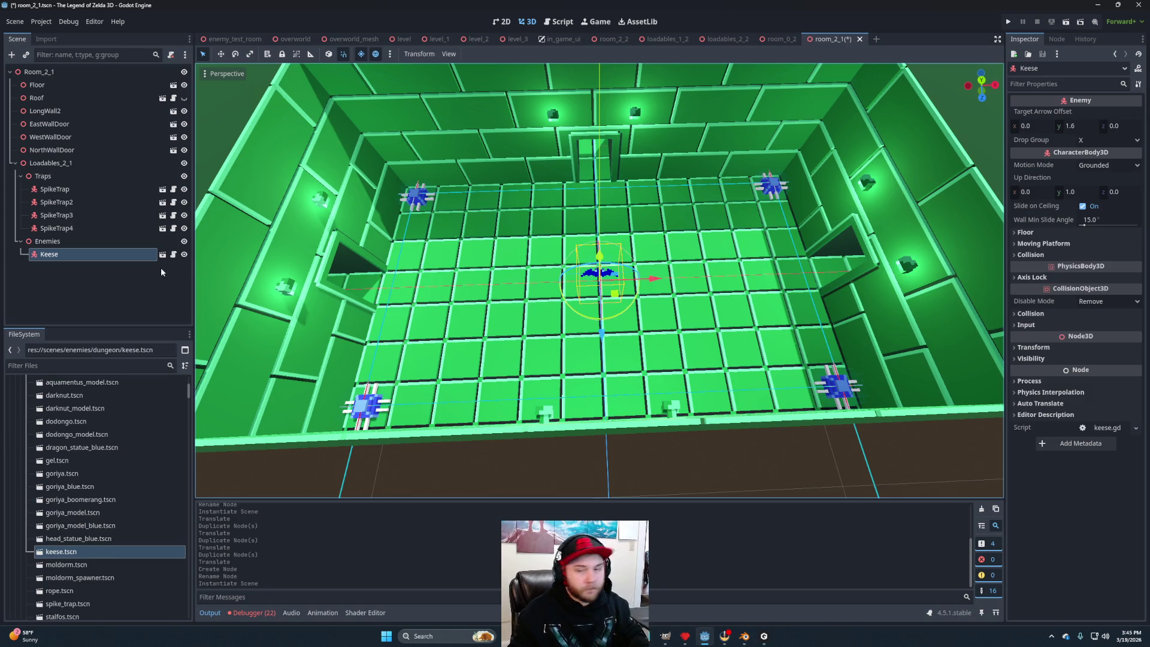
{"action": "key", "text": "ctrl+d"}
{"action": "key", "text": "ctrl+d"}
{"action": "key", "text": "ctrl+d"}
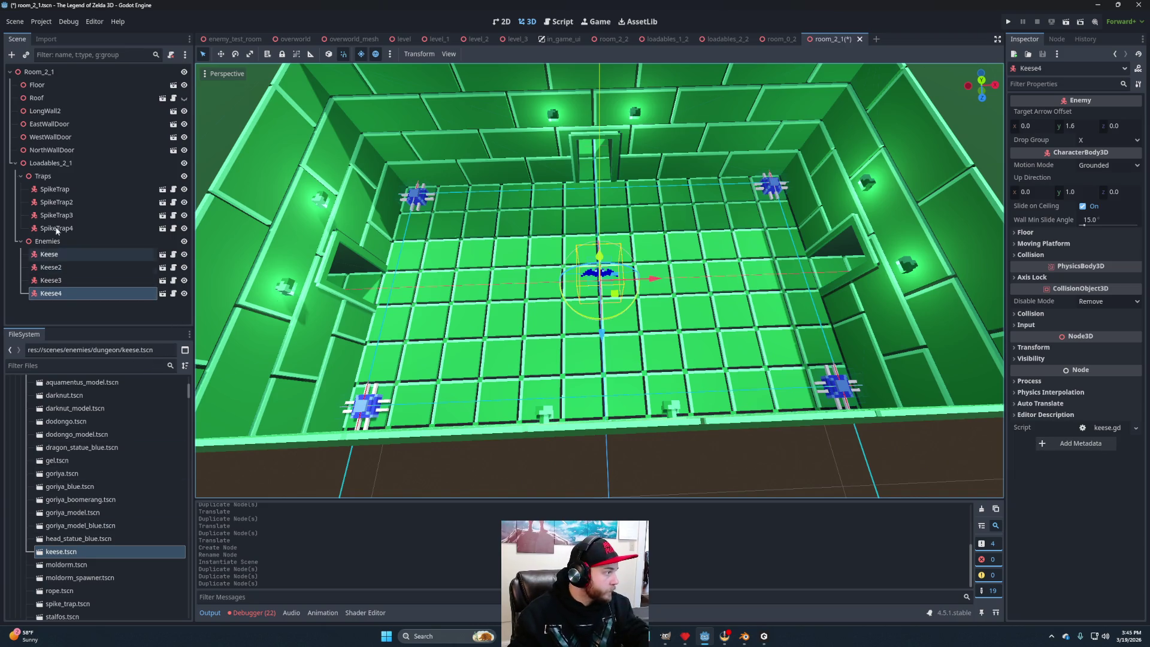
Add another Node3D under Loadables_2_1 named Pickups.
{"action": "right_click", "coordinate": [45, 163]}
{"action": "left_click", "coordinate": [167, 294]}
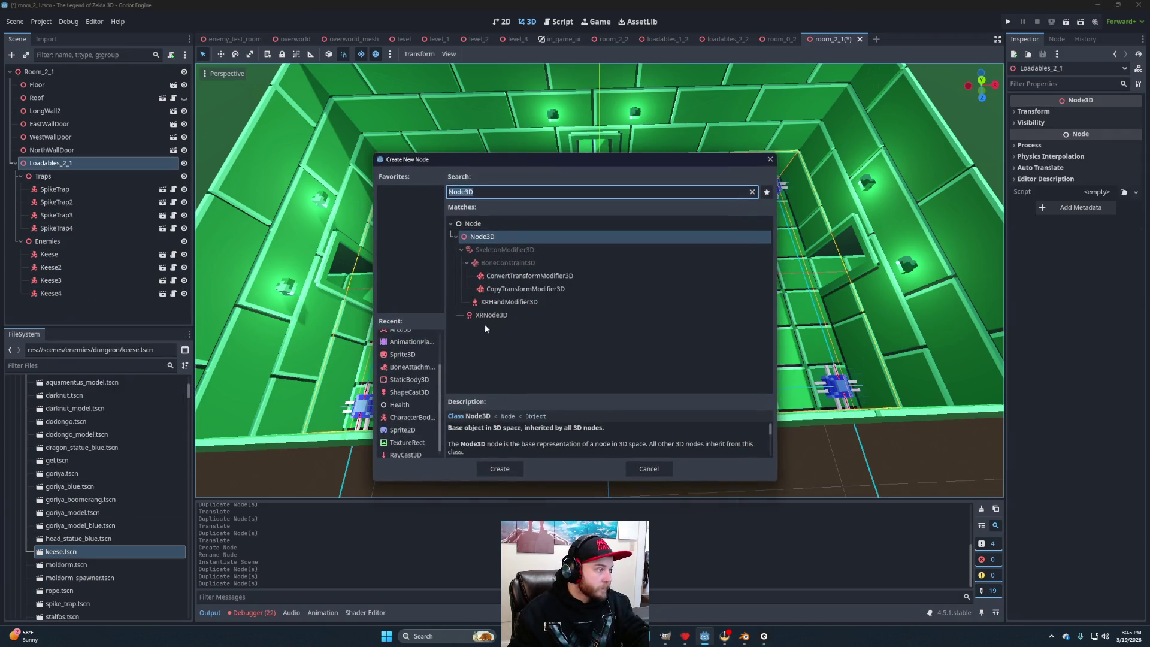
{"action": "double_click", "coordinate": [496, 238]}
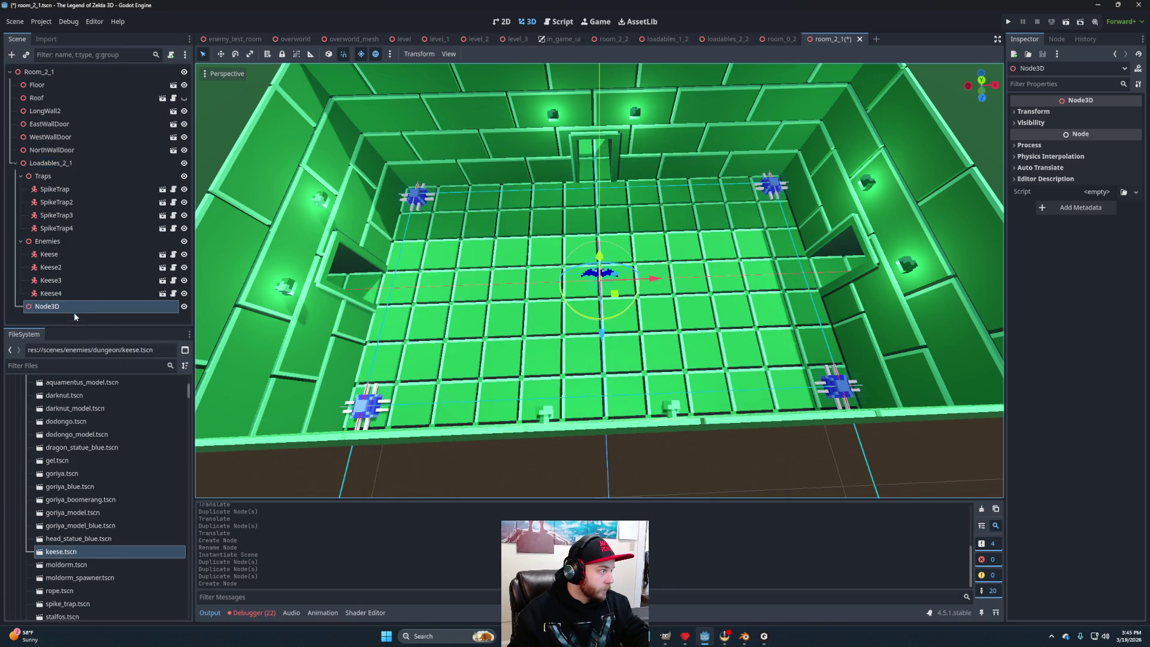
{"action": "double_click", "coordinate": [72, 306]}
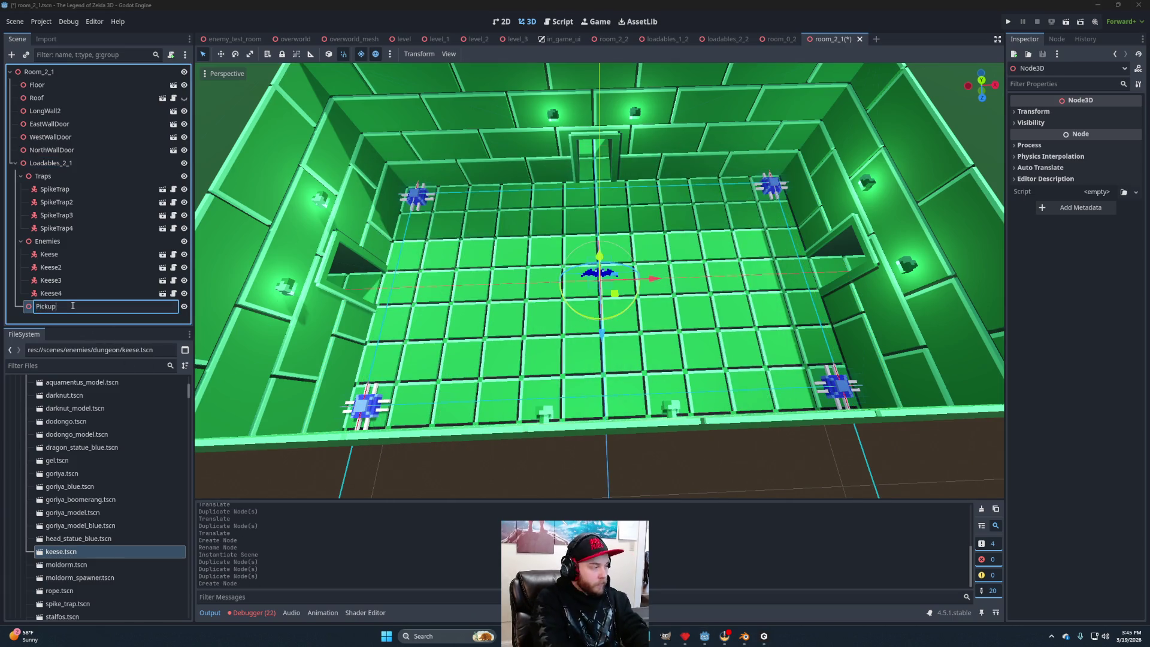
{"action": "type", "text": "s"}
{"action": "key", "text": "Return"}
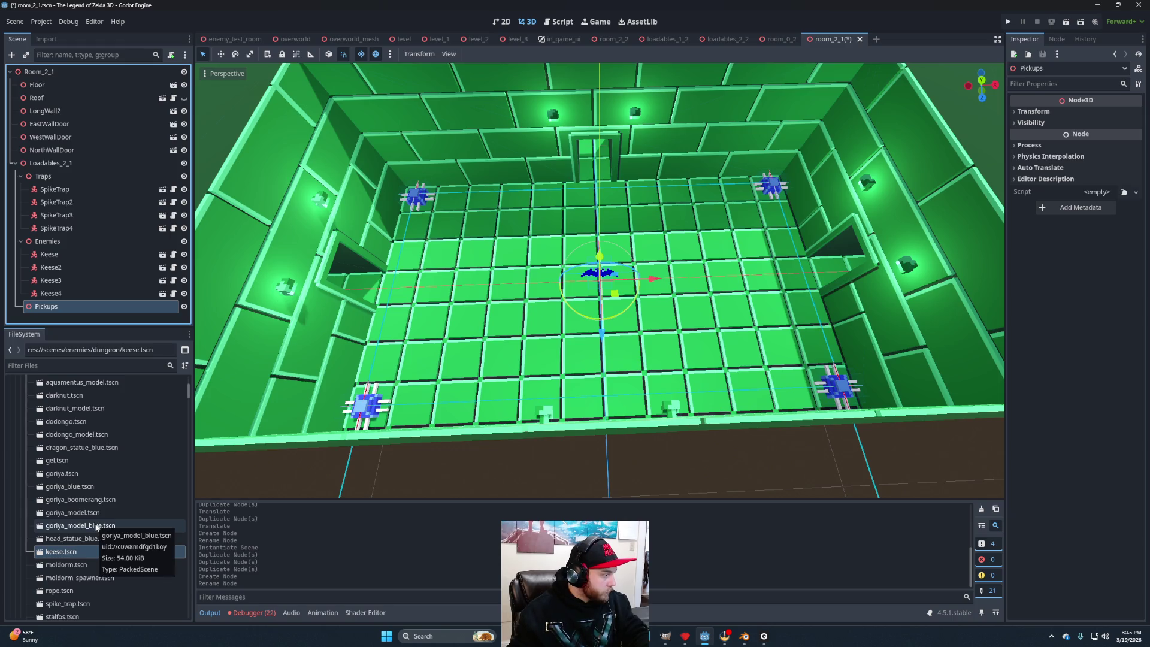
Instance defeat_all_enemies_compass_pickup.tscn under Pickups and nudge it slightly along X.
{"action": "scroll", "scroll_direction": "down", "scroll_amount": 3}
{"action": "scroll", "scroll_direction": "down", "scroll_amount": 3}
{"action": "scroll", "scroll_direction": "down", "scroll_amount": 3}
{"action": "scroll", "scroll_direction": "down", "scroll_amount": 3}
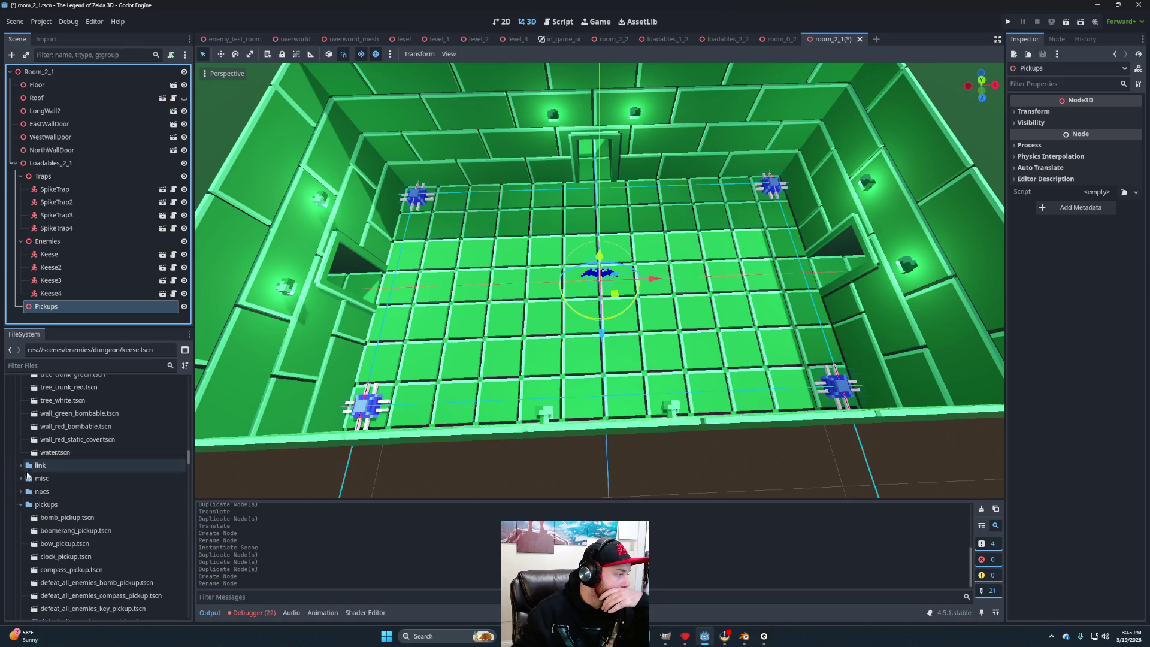
{"action": "scroll", "scroll_direction": "down", "scroll_amount": 3}
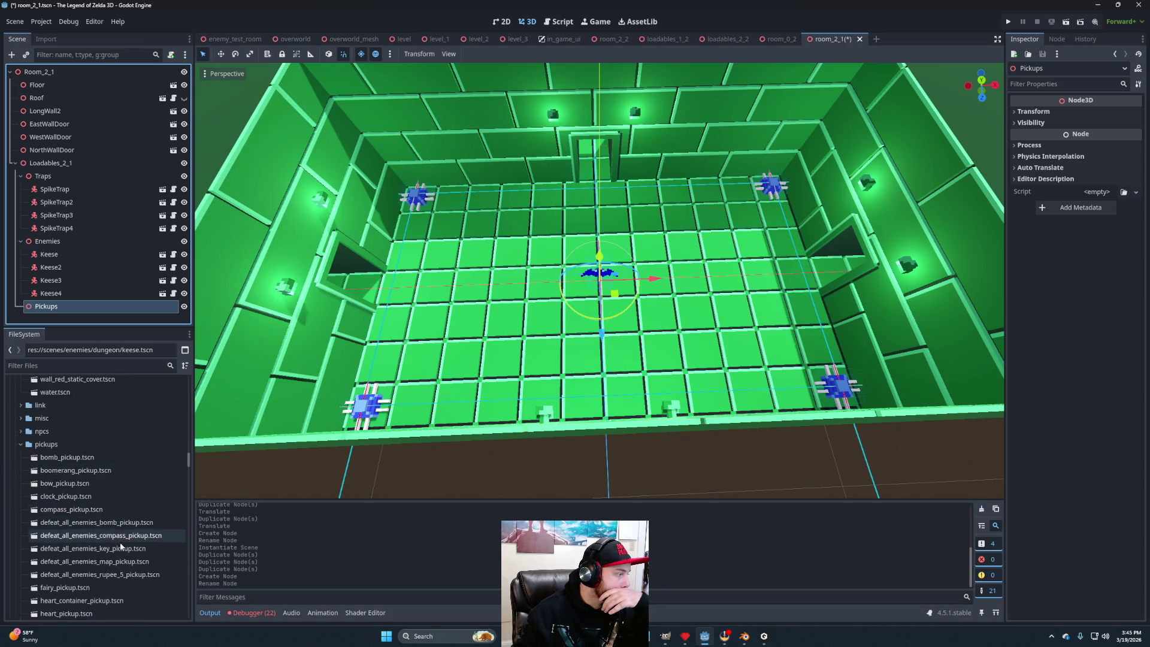
{"action": "left_click_drag", "start_coordinate": [113, 535], "coordinate": [59, 310]}
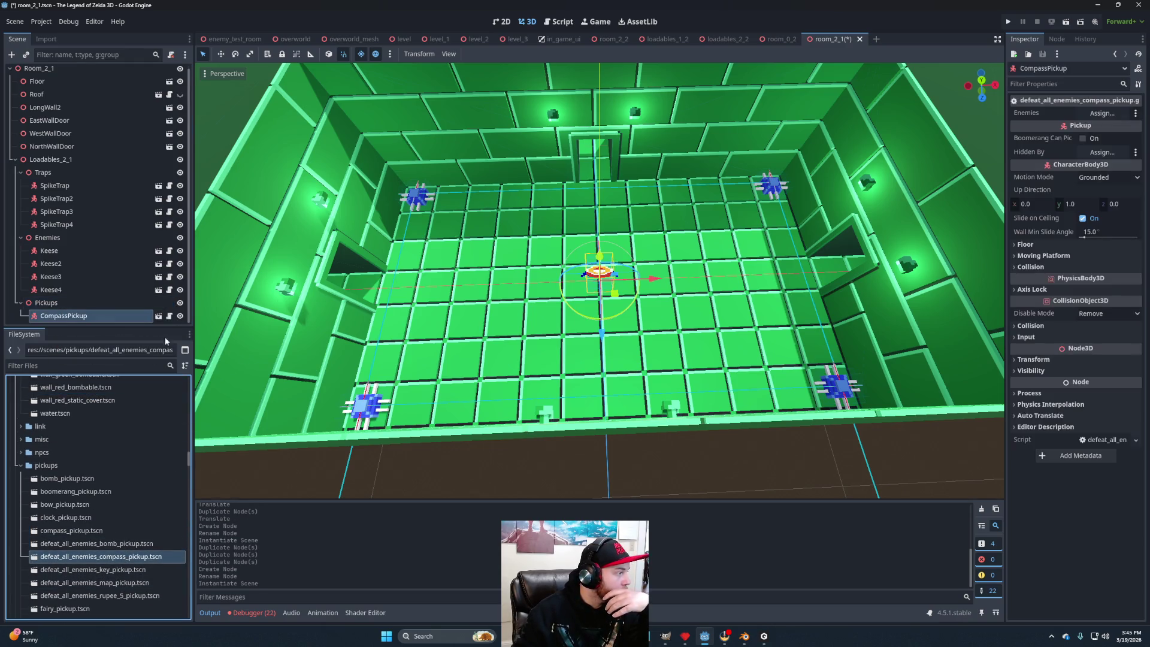
{"action": "left_click_drag", "start_coordinate": [654, 279], "coordinate": [675, 279]}
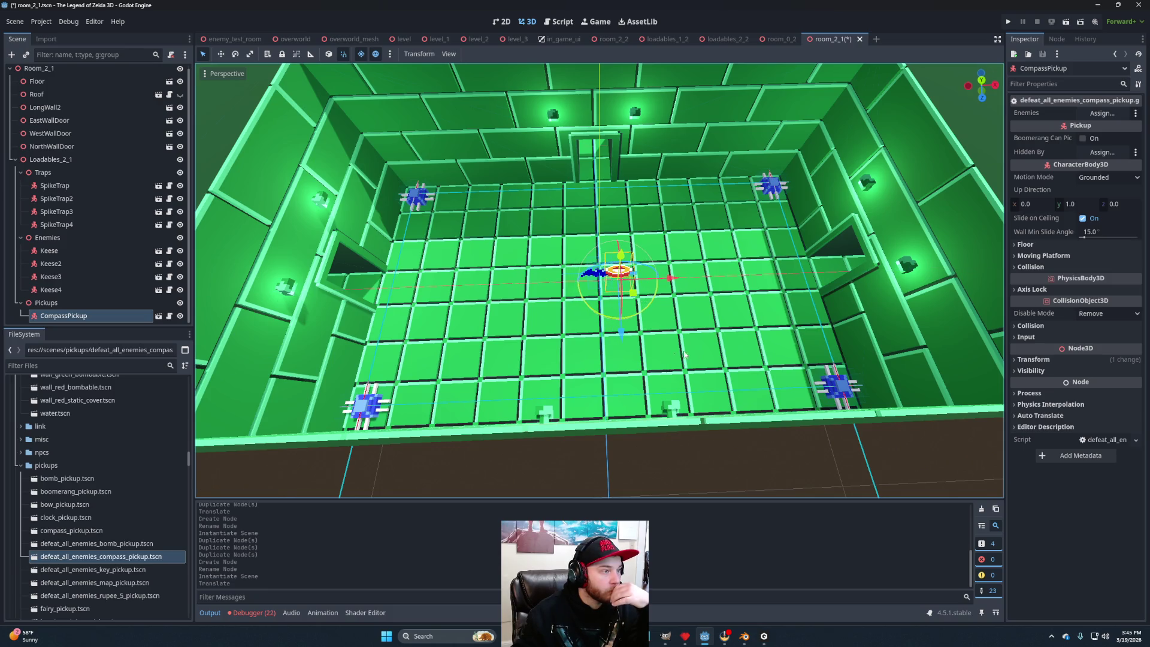
{"action": "left_click_drag", "start_coordinate": [725, 356], "coordinate": [662, 355]}
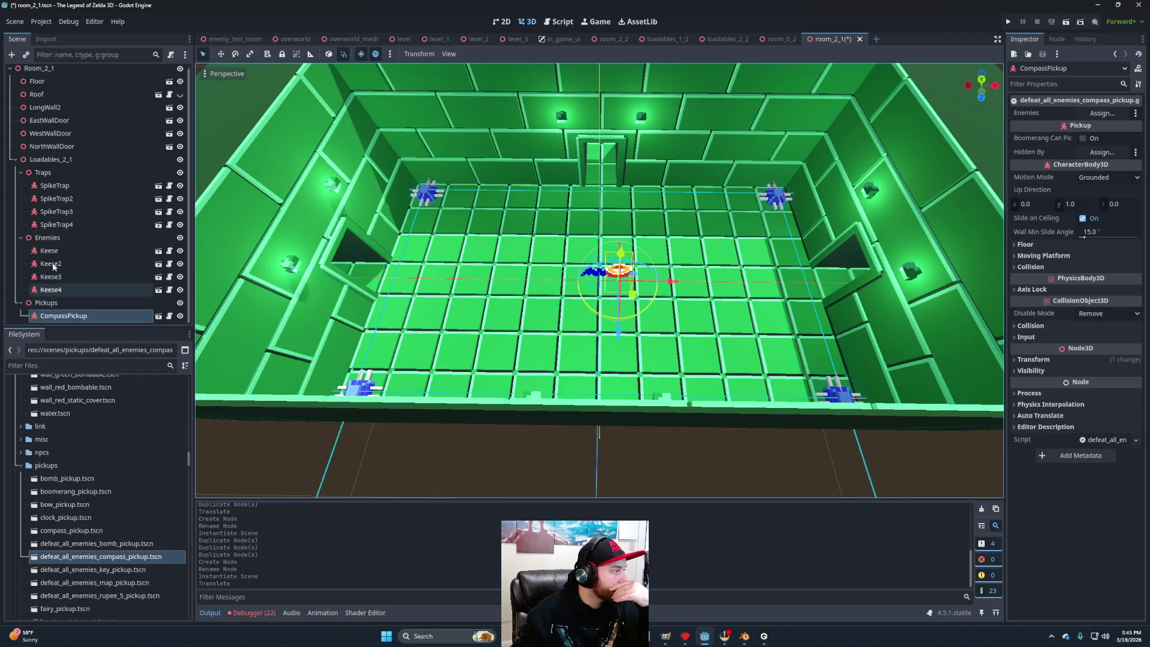
{"action": "left_click", "coordinate": [778, 39]}
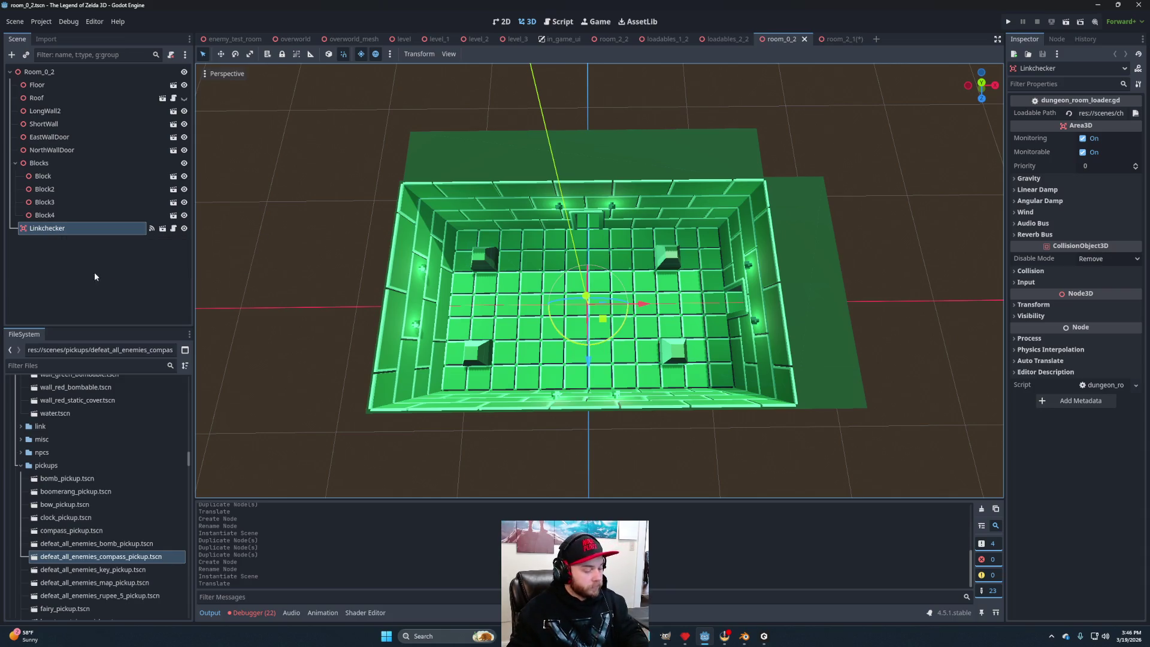
Paste the copied Linkchecker as a child of Room_2_1.
{"action": "left_click", "coordinate": [841, 39]}
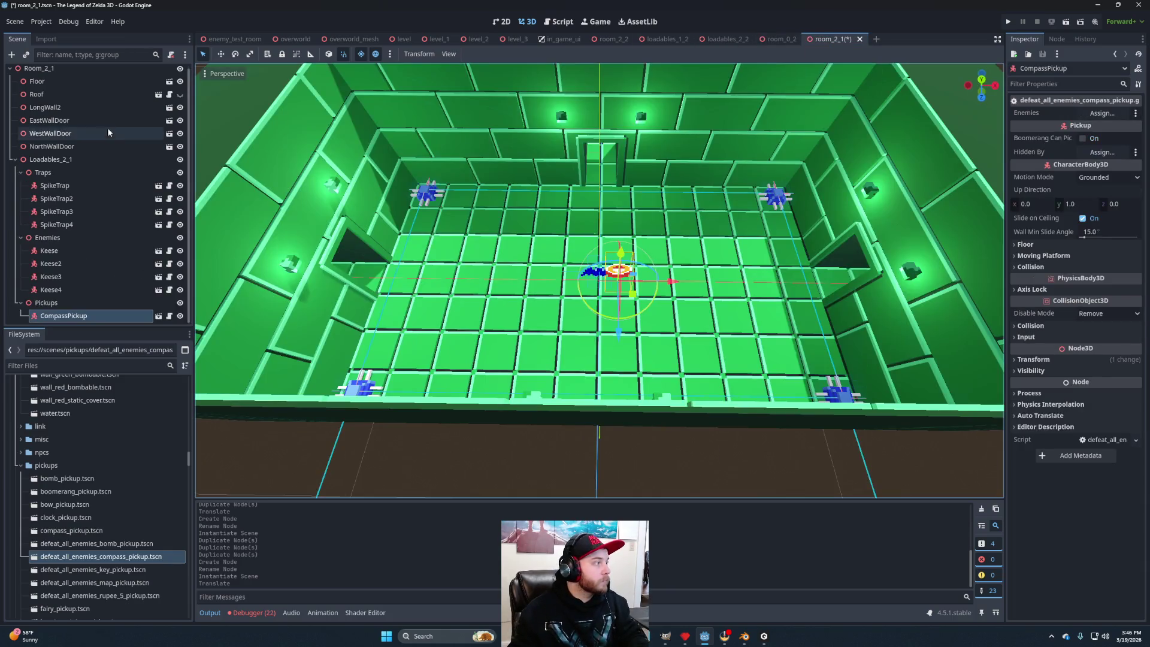
{"action": "left_click", "coordinate": [35, 69]}
{"action": "key", "text": "ctrl+v"}
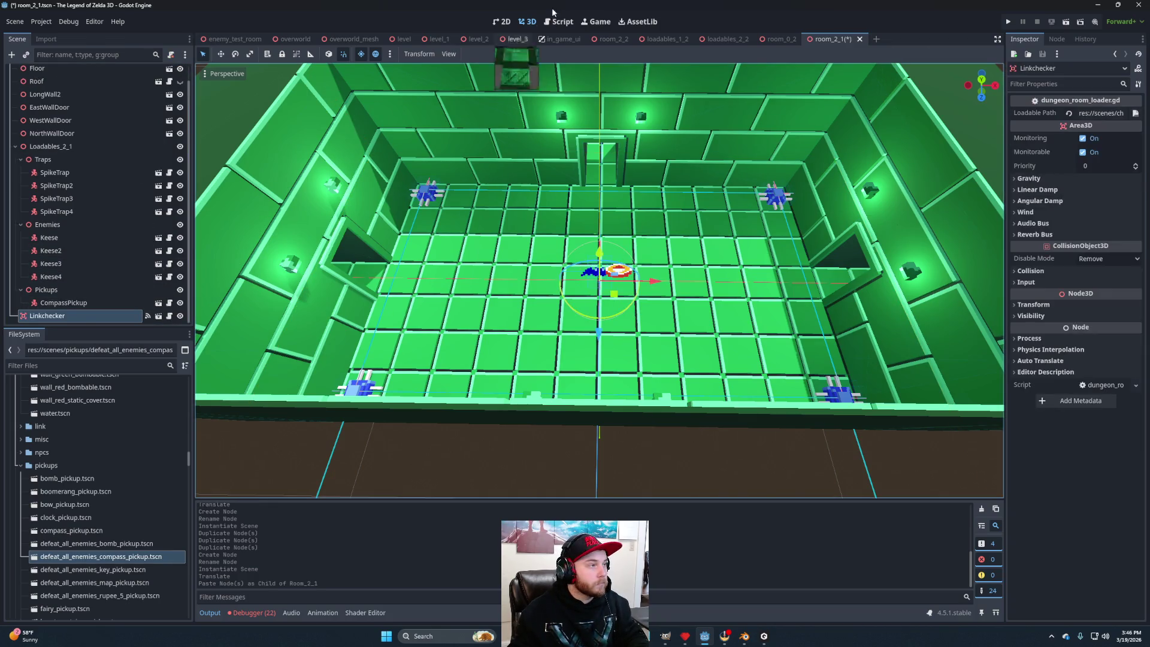
Copy SpawnChecker from loadables_2_2 and paste it into Loadables_2_1.
{"action": "left_click", "coordinate": [727, 39]}
{"action": "left_click", "coordinate": [63, 163]}
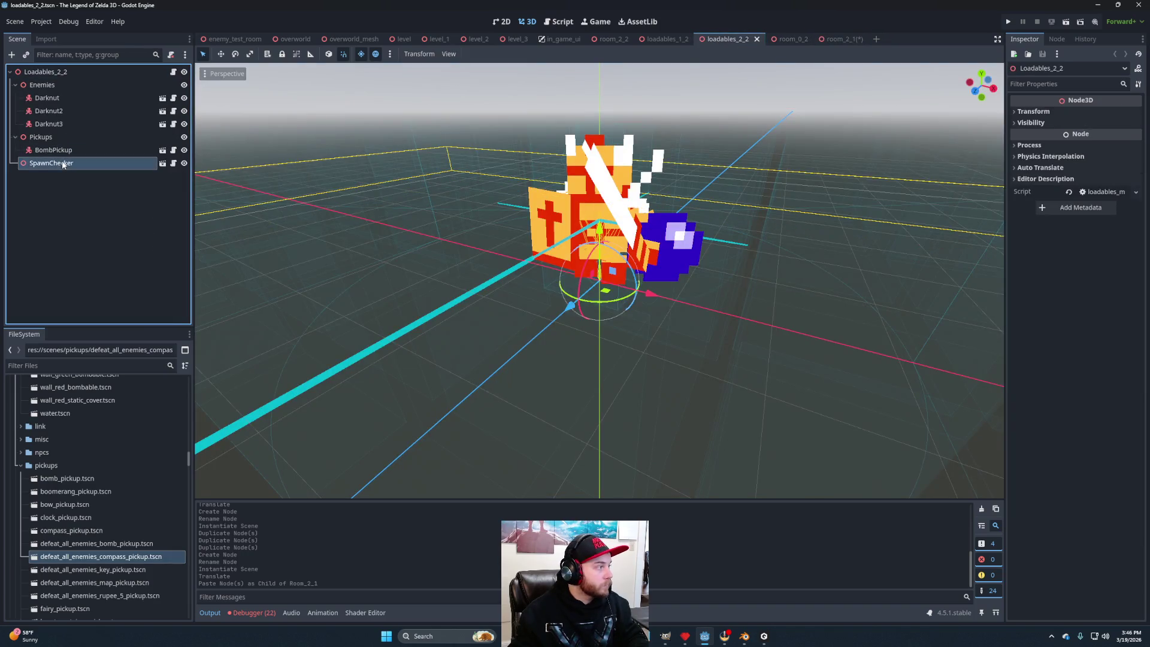
{"action": "left_click", "coordinate": [838, 39]}
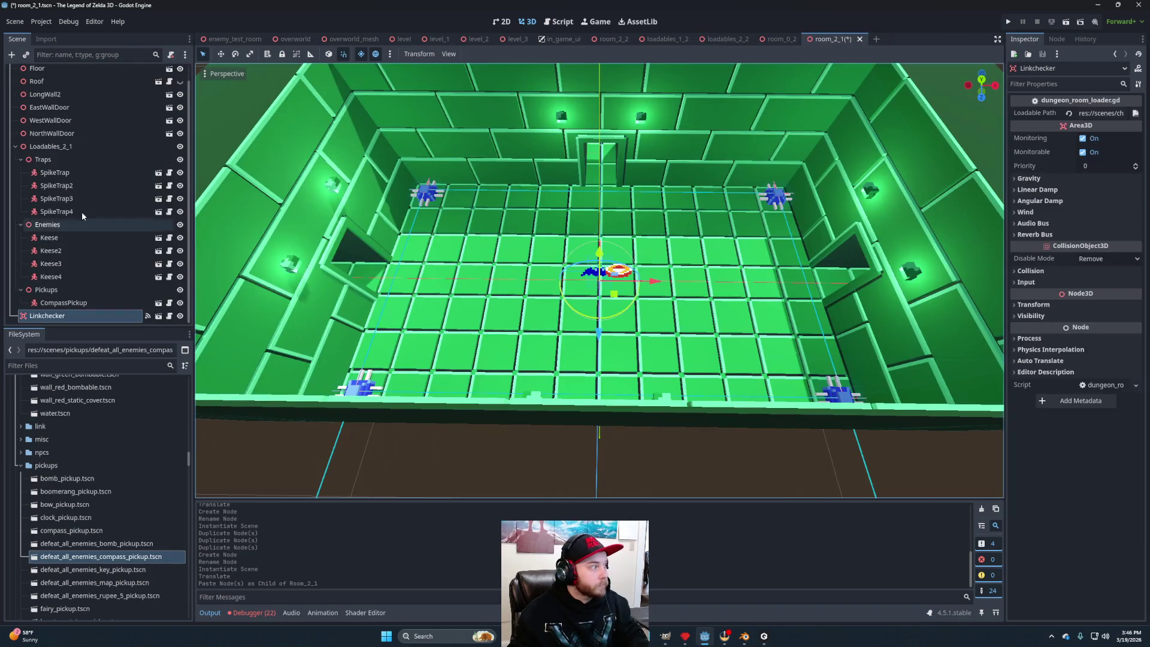
{"action": "left_click", "coordinate": [48, 147]}
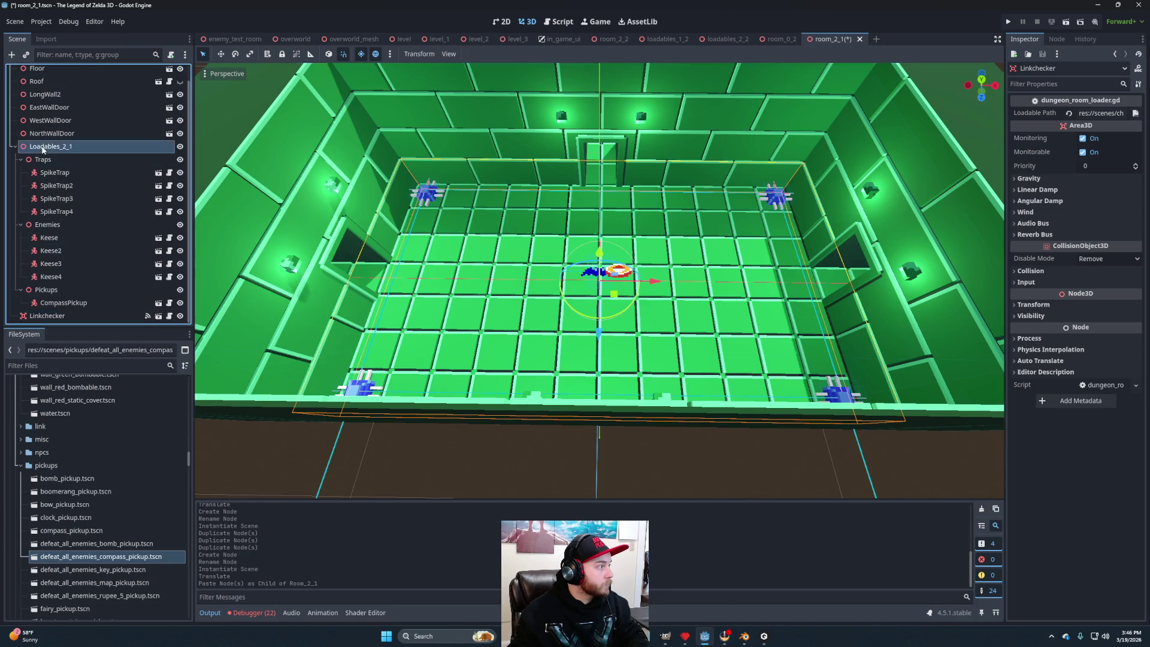
{"action": "key", "text": "ctrl+v"}
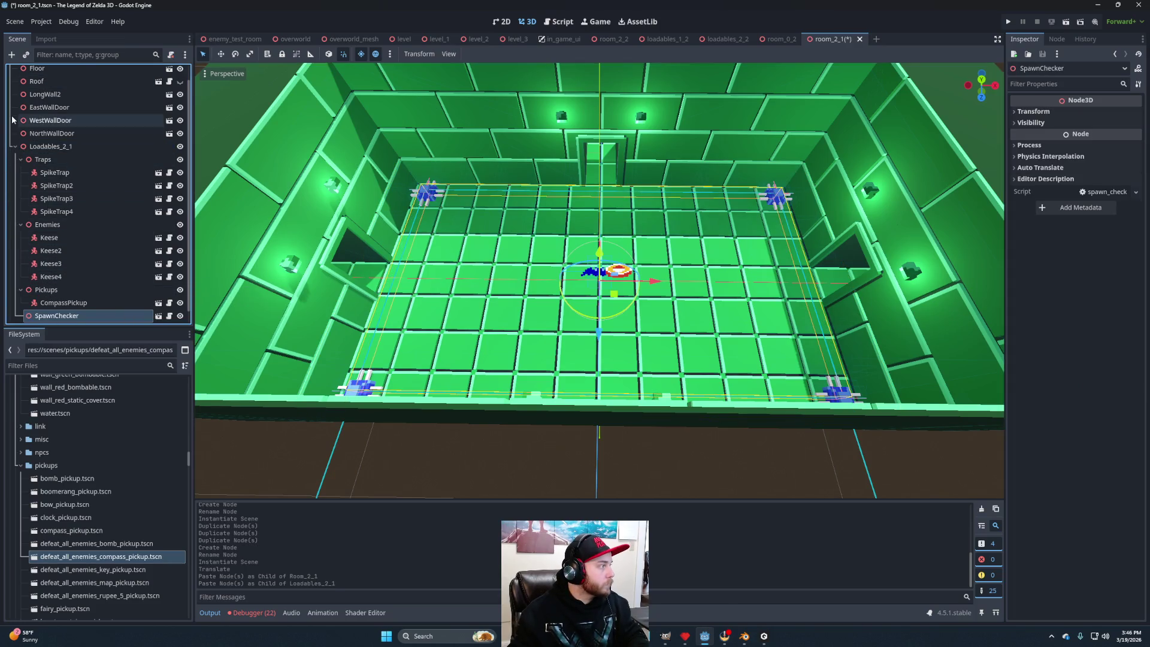
{"action": "left_click", "coordinate": [14, 147]}
{"action": "left_click", "coordinate": [64, 168]}
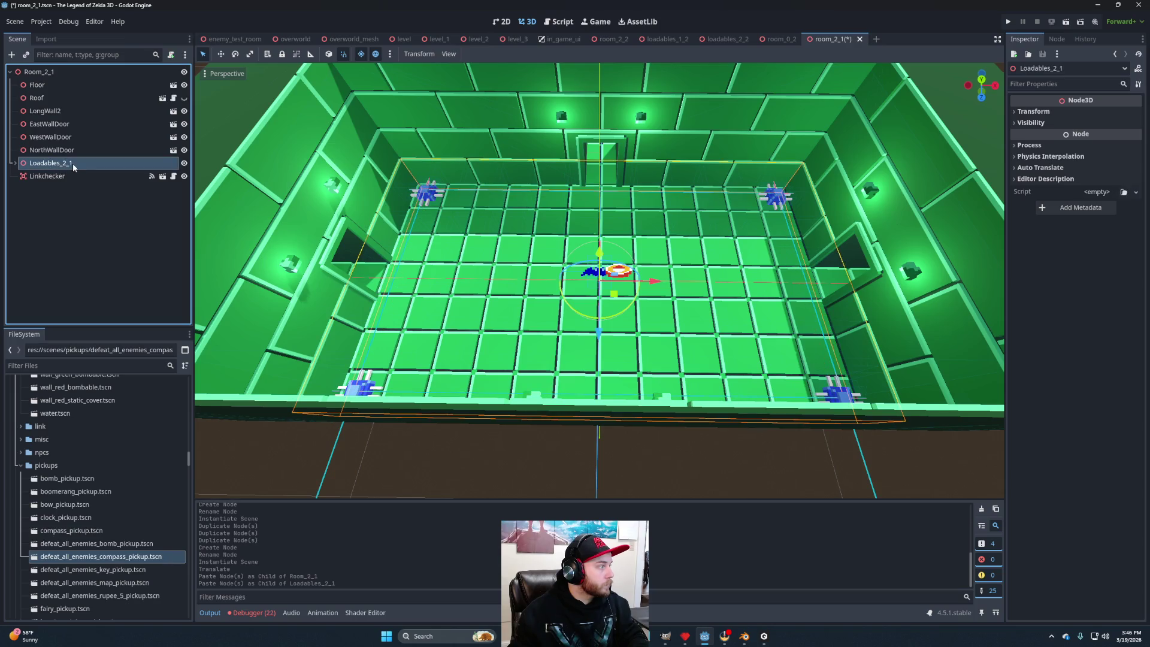
Save the Loadables_2_1 branch as loadables_2_1.tscn in chunked_worlds/dungeons/level_3.
{"action": "right_click", "coordinate": [73, 163]}
{"action": "left_click", "coordinate": [112, 397]}
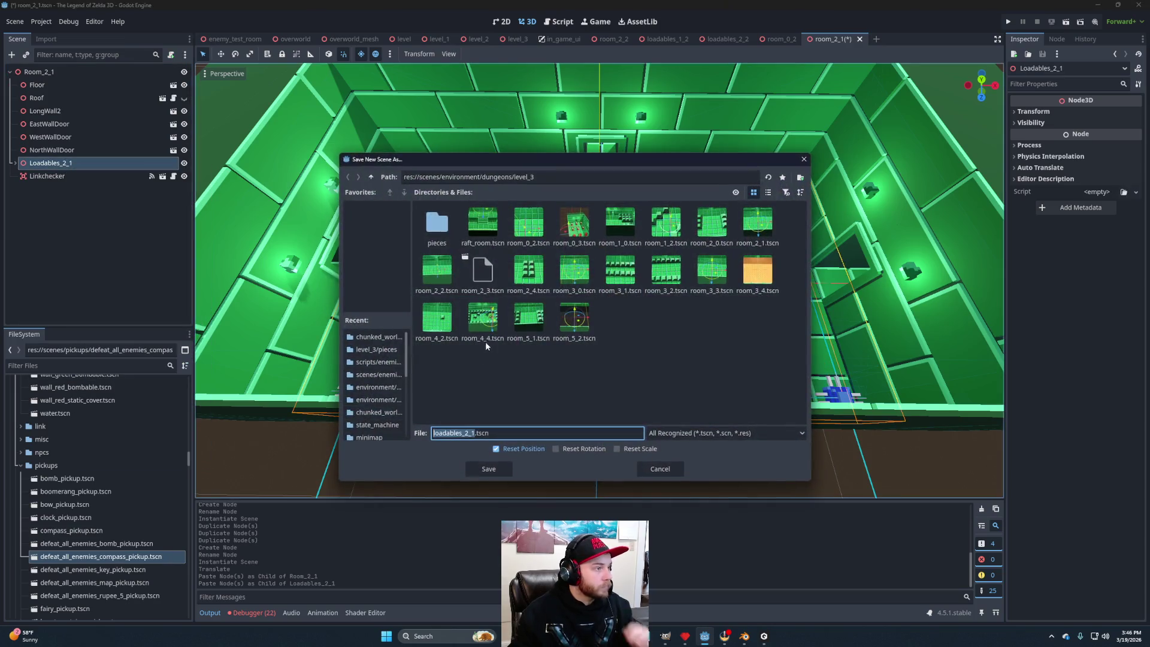
{"action": "left_click", "coordinate": [371, 177]}
{"action": "left_click", "coordinate": [372, 177]}
{"action": "left_click", "coordinate": [433, 234]}
{"action": "double_click", "coordinate": [433, 234]}
{"action": "double_click", "coordinate": [490, 234]}
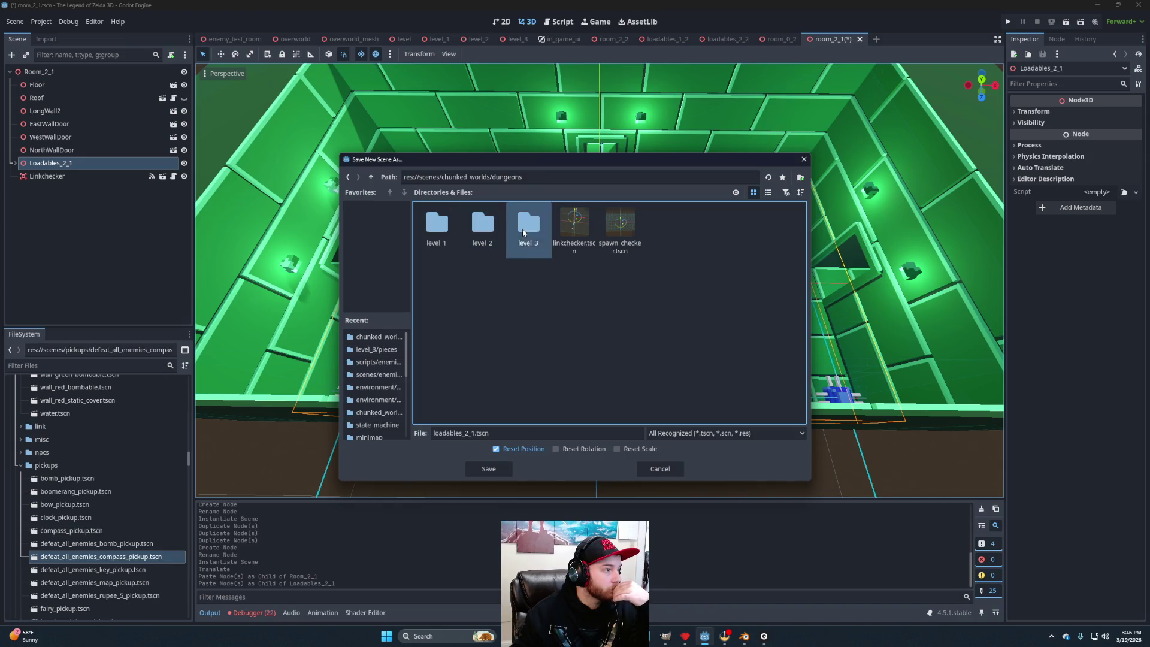
{"action": "double_click", "coordinate": [528, 226]}
{"action": "left_click", "coordinate": [488, 469]}
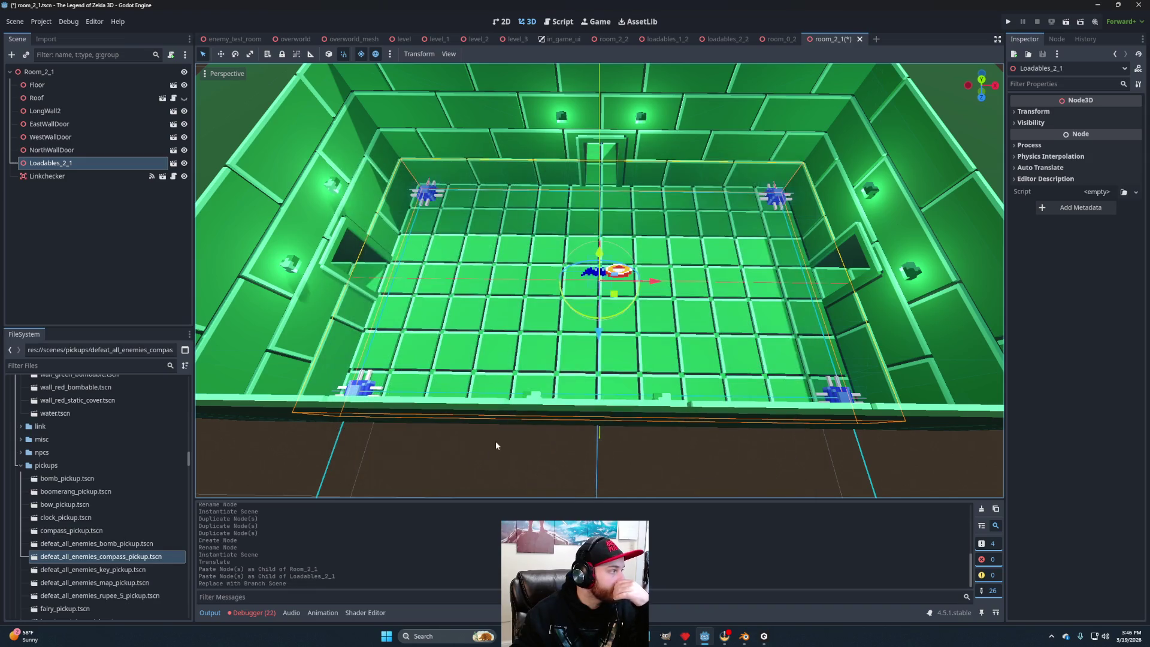
Delete the Loadables_2_1 node from Room_2_1 and start choosing Linkchecker's Loadable Path.
{"action": "left_click", "coordinate": [64, 185]}
{"action": "left_click", "coordinate": [62, 164]}
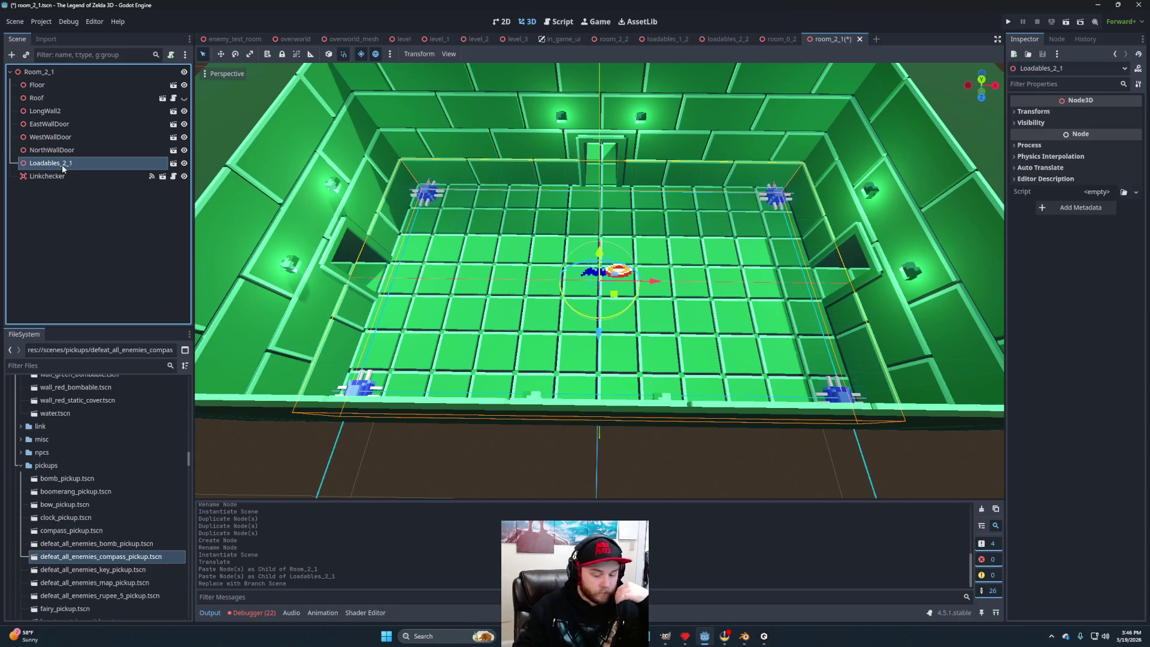
{"action": "key", "text": "Delete"}
{"action": "left_click", "coordinate": [565, 331]}
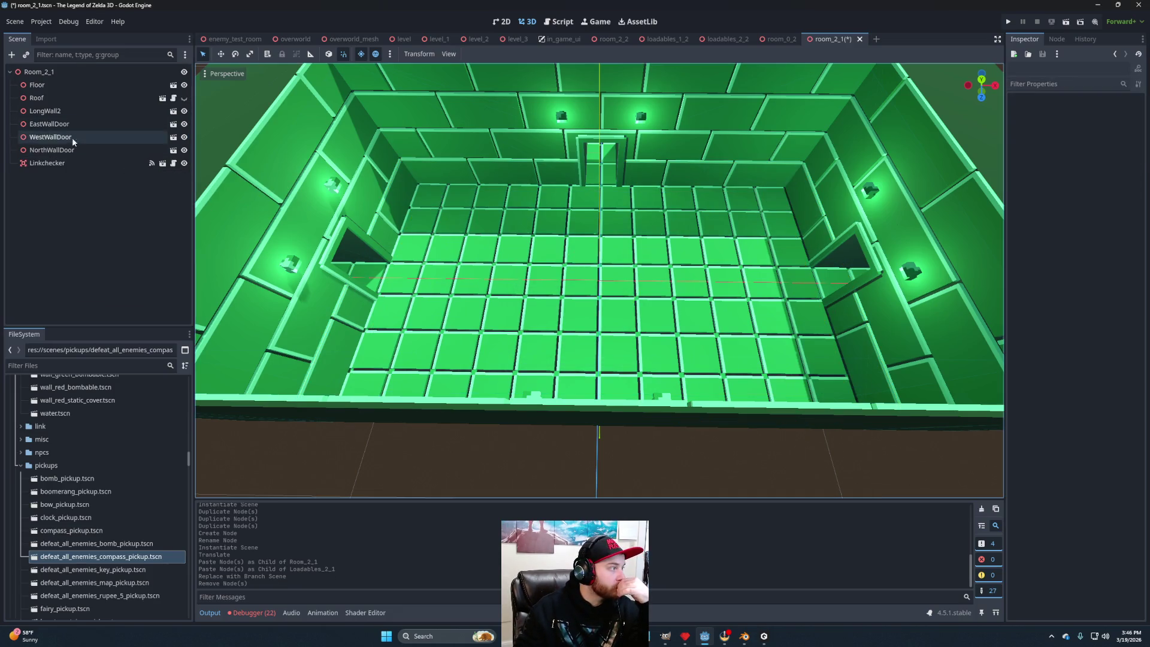
{"action": "left_click", "coordinate": [68, 166]}
{"action": "left_click", "coordinate": [1135, 113]}
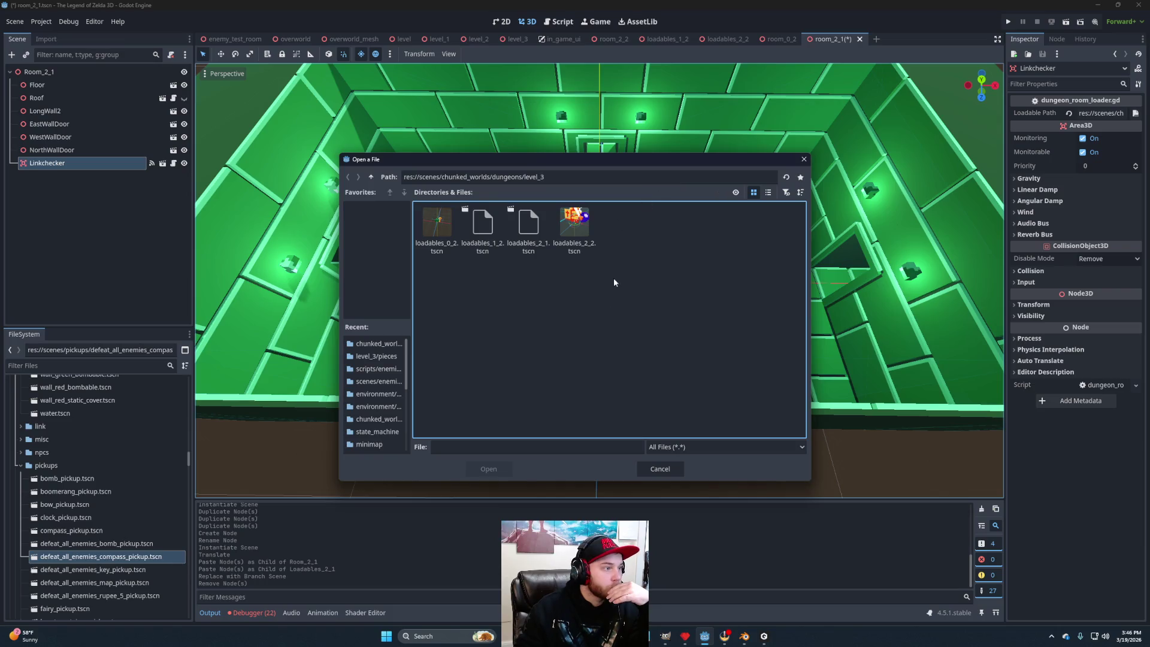
Set Linkchecker's Loadable Path to loadables_2_1.tscn, save room_2_1, and return to level_3.
{"action": "left_click", "coordinate": [534, 221]}
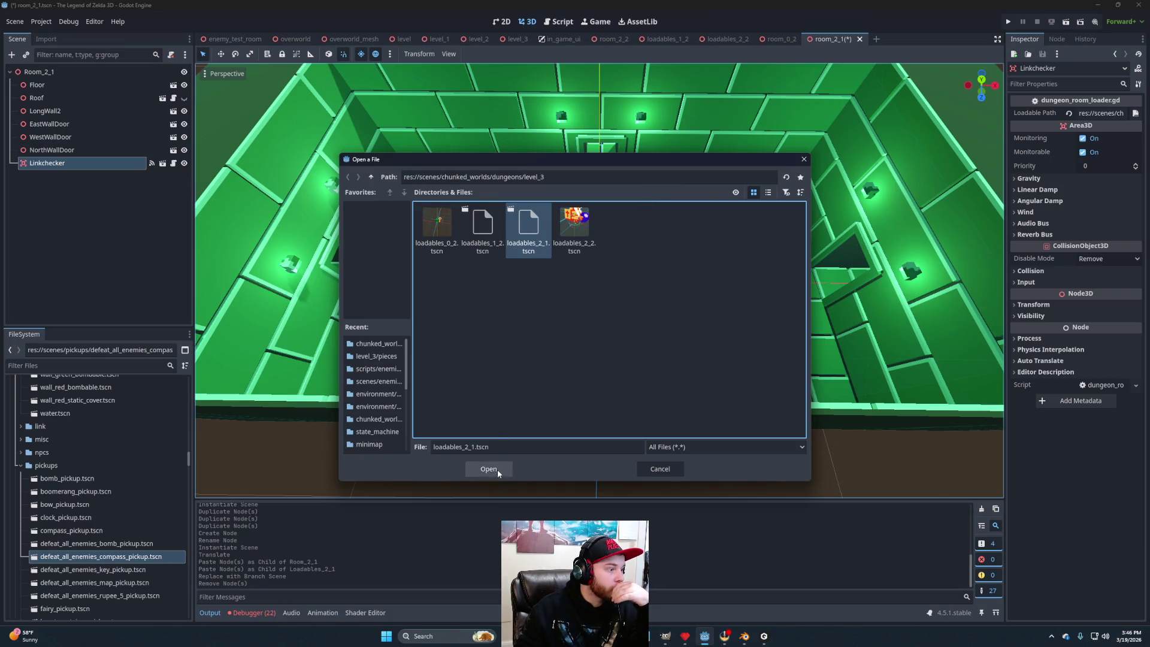
{"action": "left_click", "coordinate": [497, 470]}
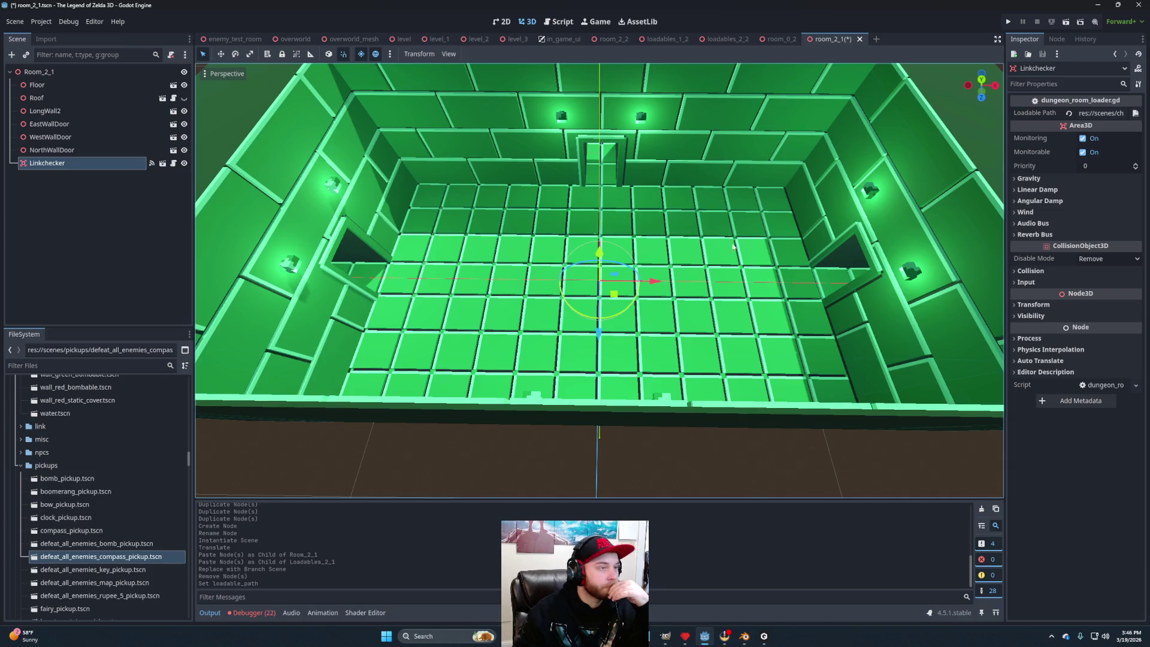
{"action": "scroll", "scroll_direction": "down", "scroll_amount": 3}
{"action": "scroll", "scroll_direction": "up", "scroll_amount": 3}
{"action": "left_click_drag", "start_coordinate": [634, 296], "coordinate": [672, 276]}
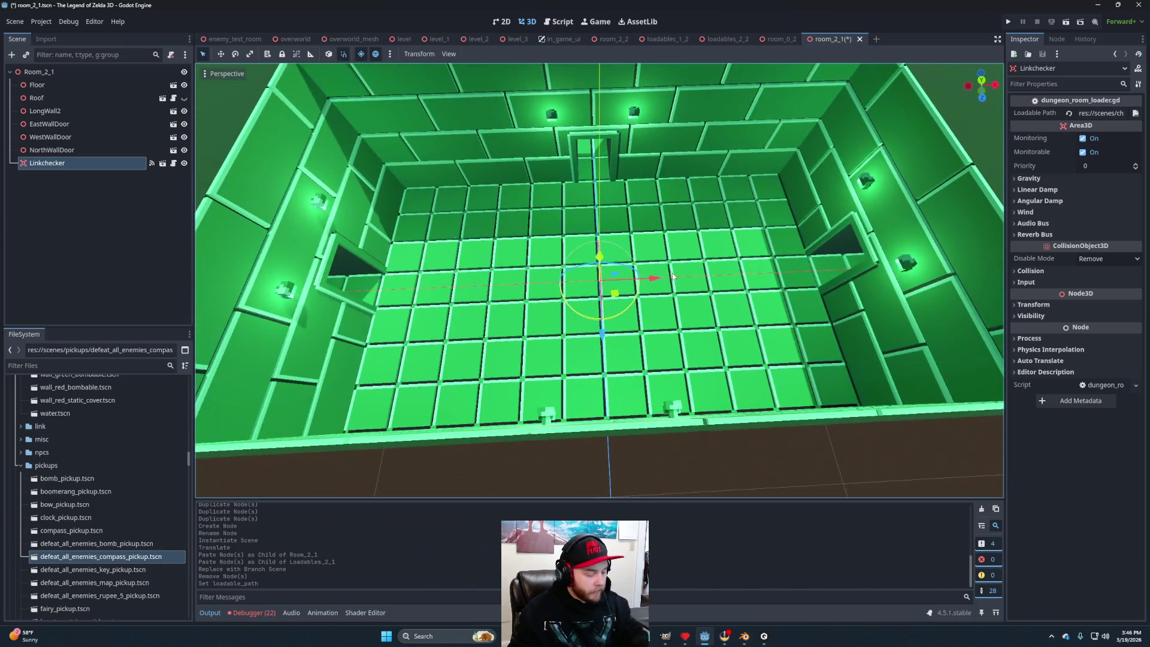
{"action": "key", "text": "ctrl+s"}
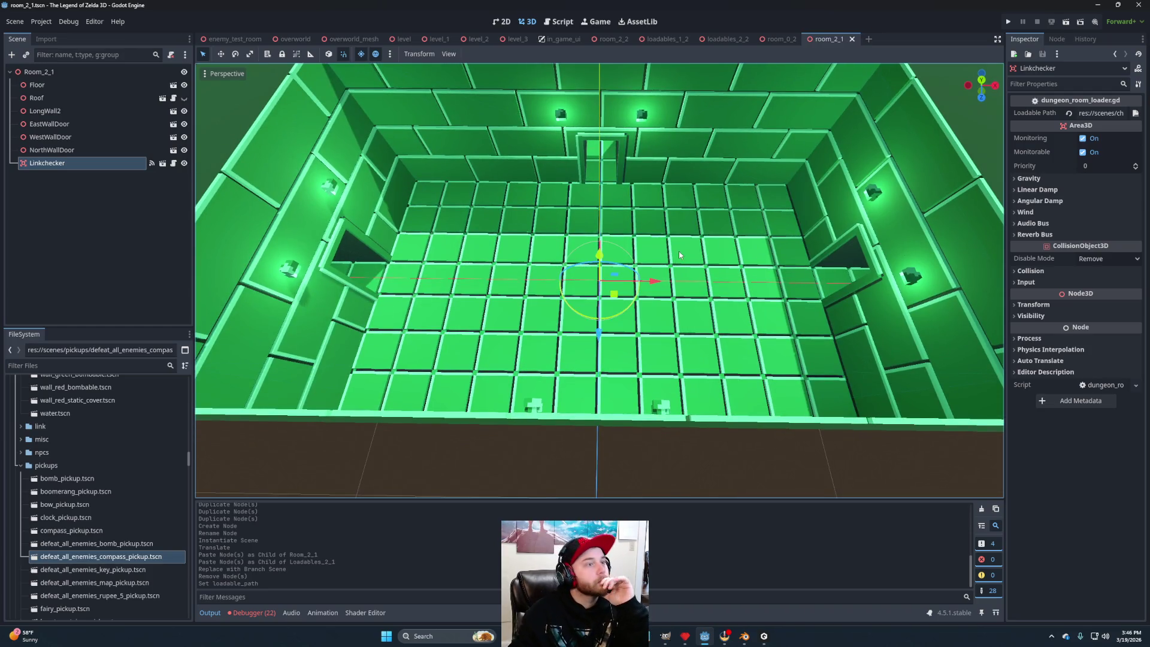
{"action": "left_click", "coordinate": [514, 40]}
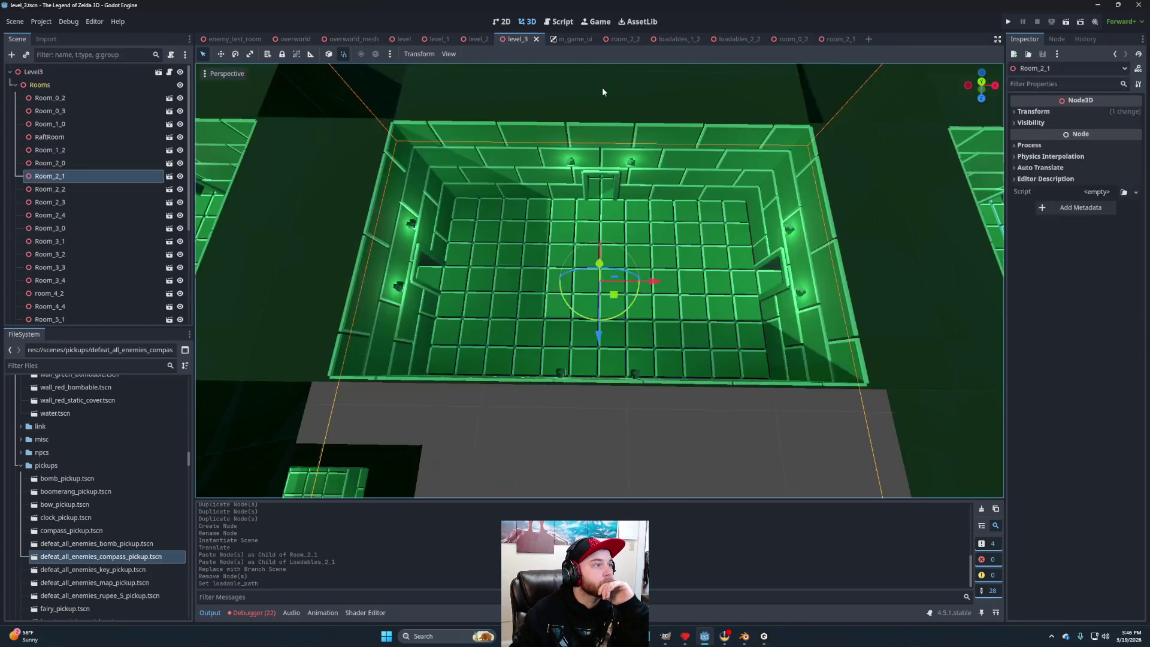
Run the game and walk Link north into the next room, swinging his sword.
{"action": "left_click", "coordinate": [1064, 23]}
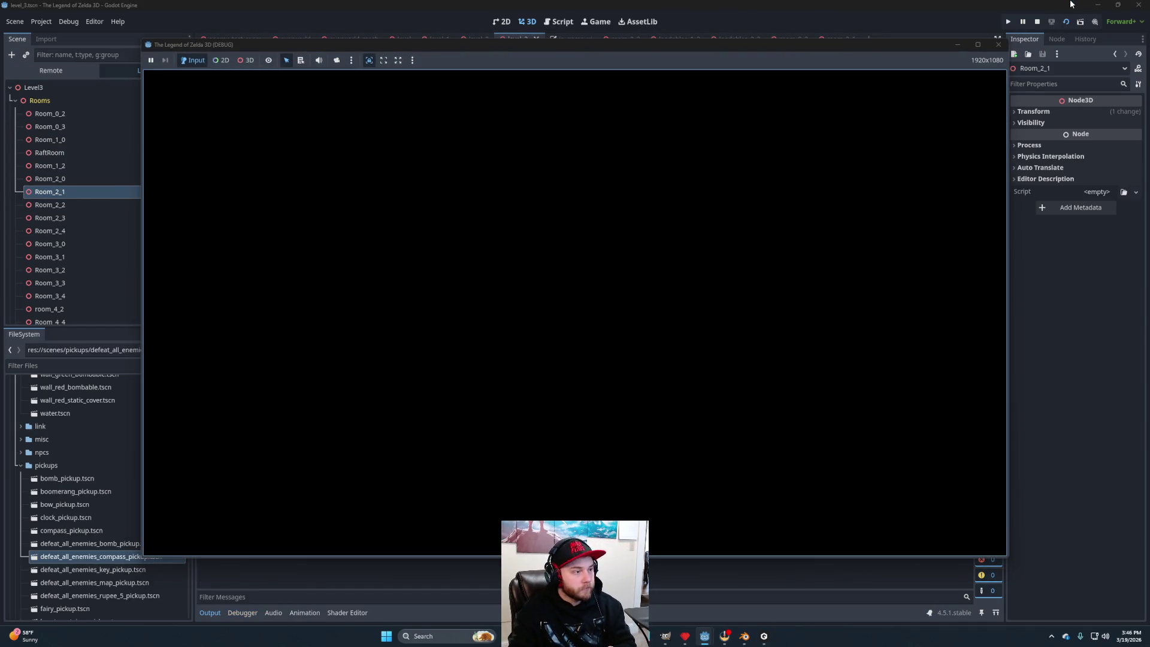
{"action": "key", "text": "Up"}
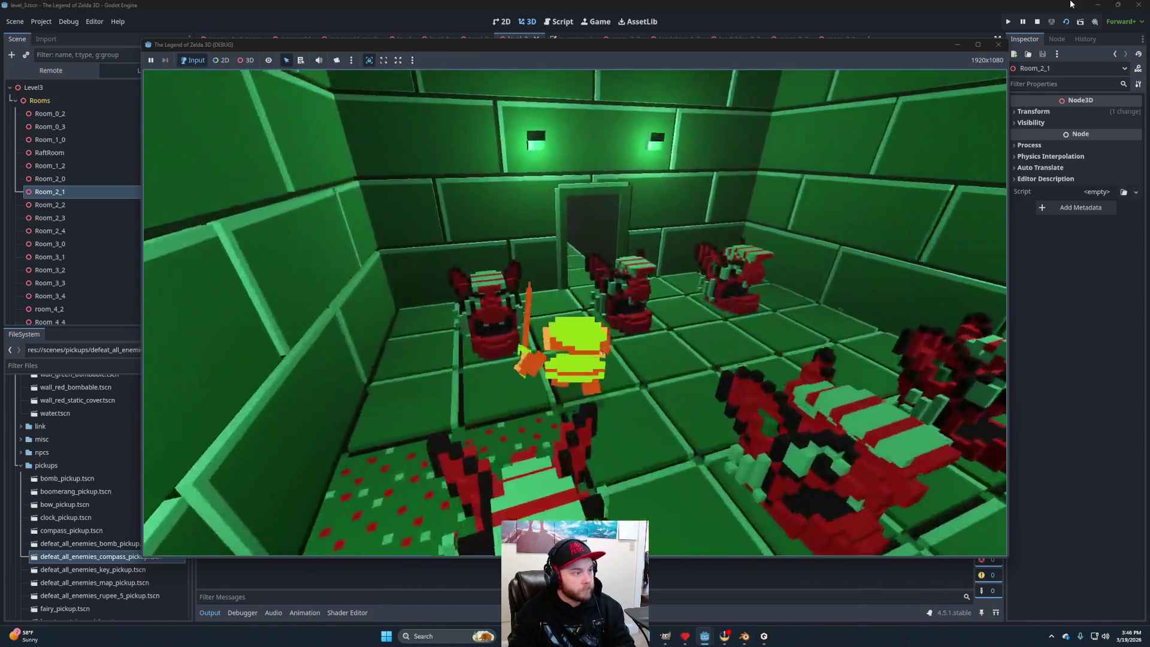
{"action": "key", "text": "space"}
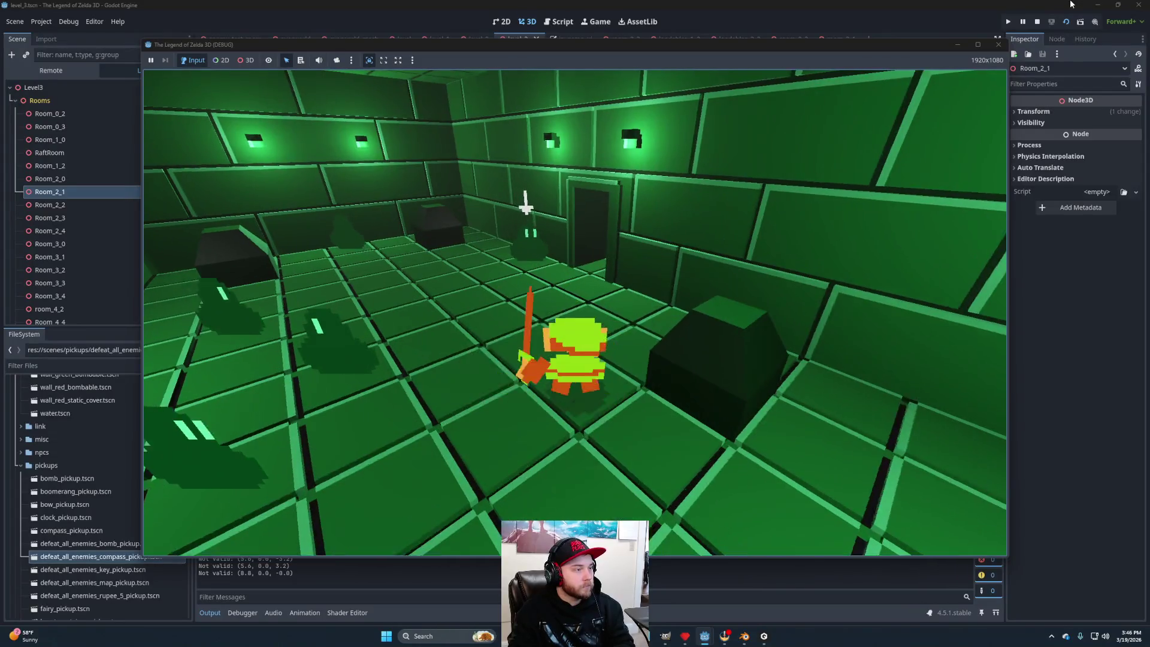
{"action": "key", "text": "space"}
{"action": "key", "text": "Up"}
{"action": "key", "text": "Up"}
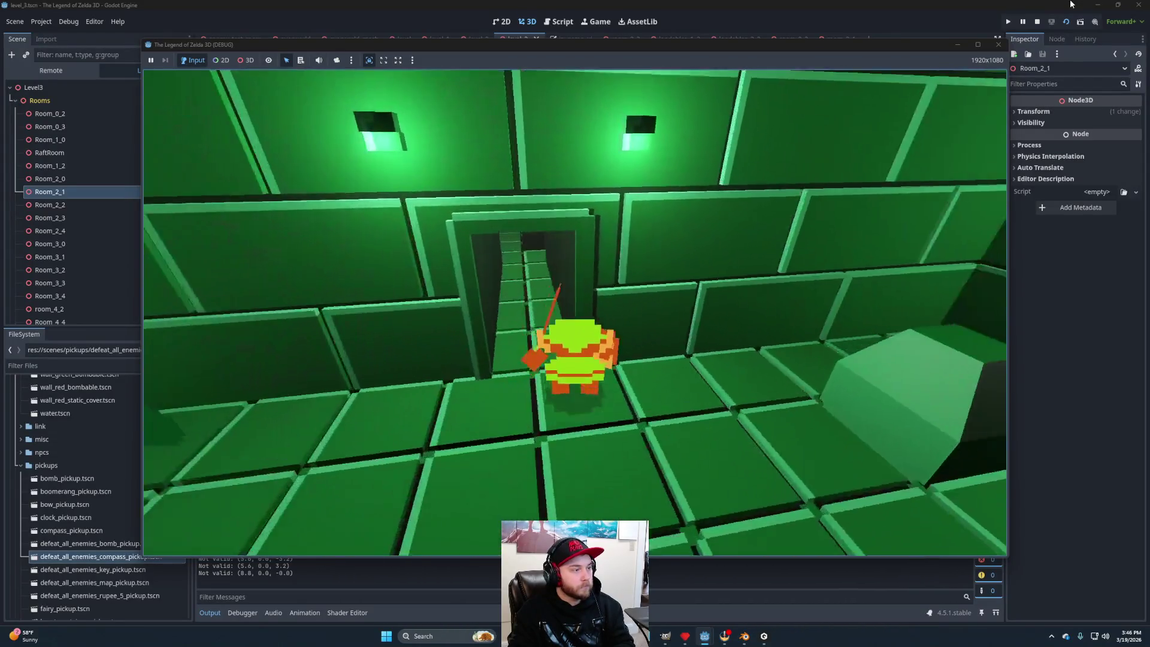
{"action": "key", "text": "Up"}
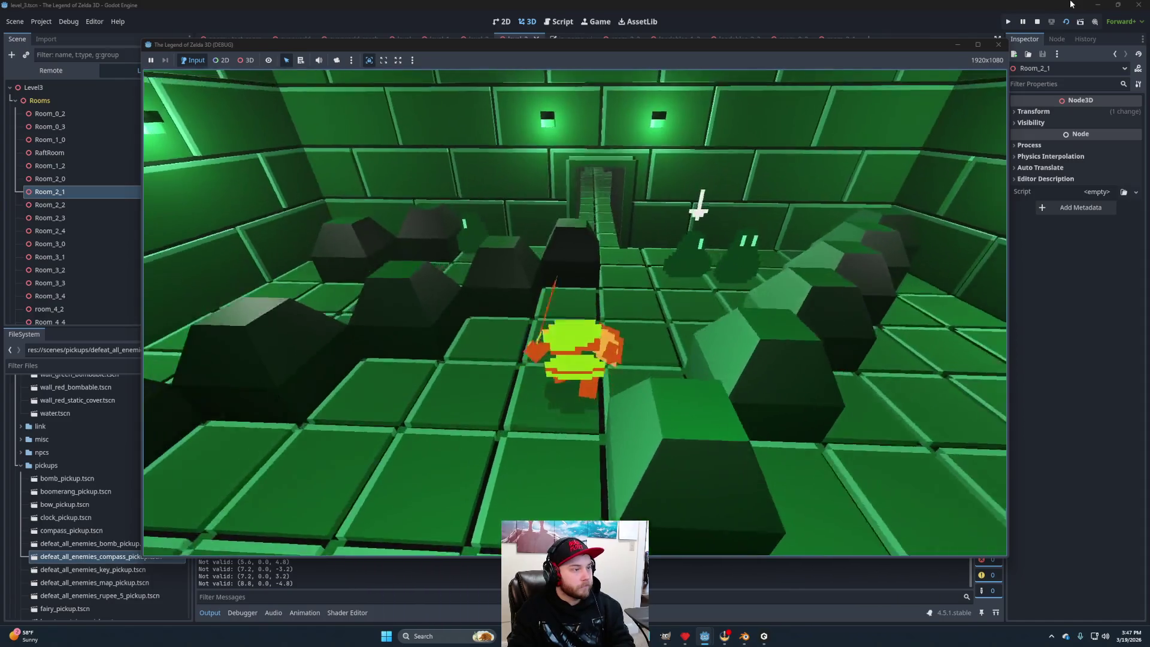
Walk Link through the green room and corridor into the enemy room, attacking enemies.
{"action": "key", "text": "space"}
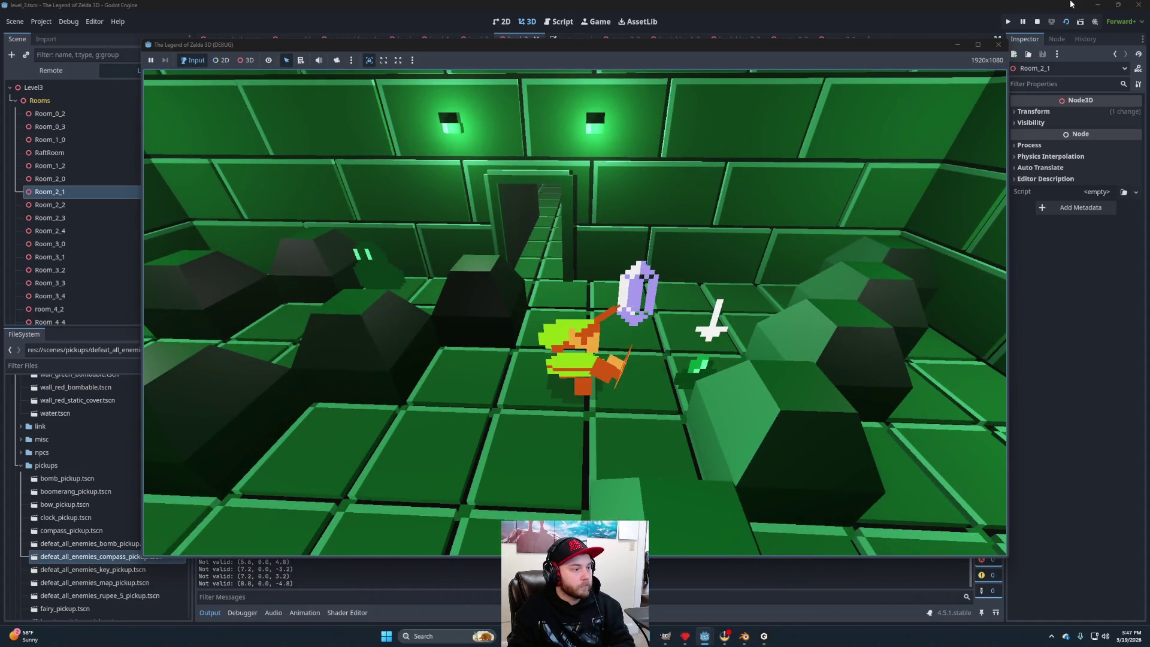
{"action": "key", "text": "Up"}
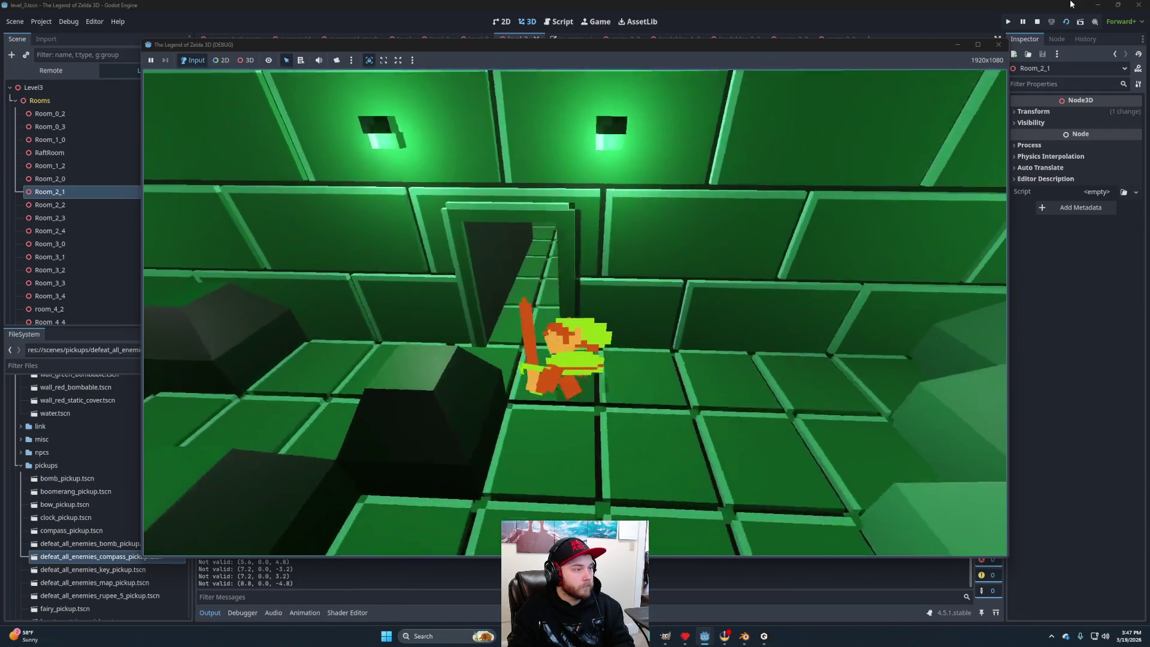
{"action": "key", "text": "Up"}
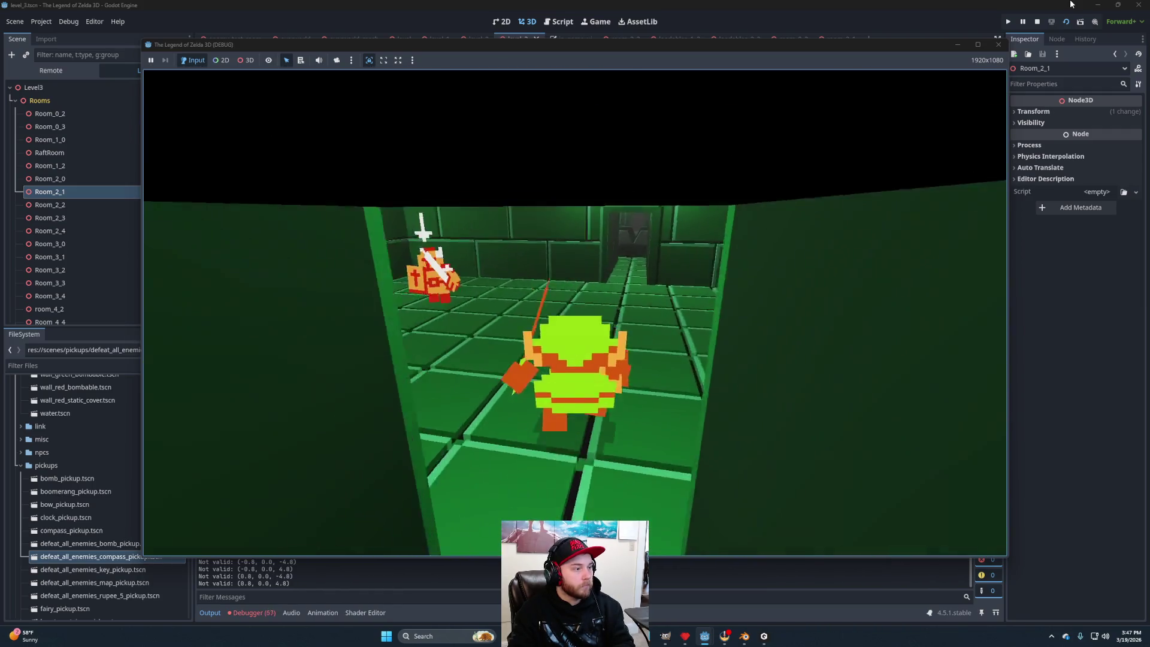
{"action": "key", "text": "Left"}
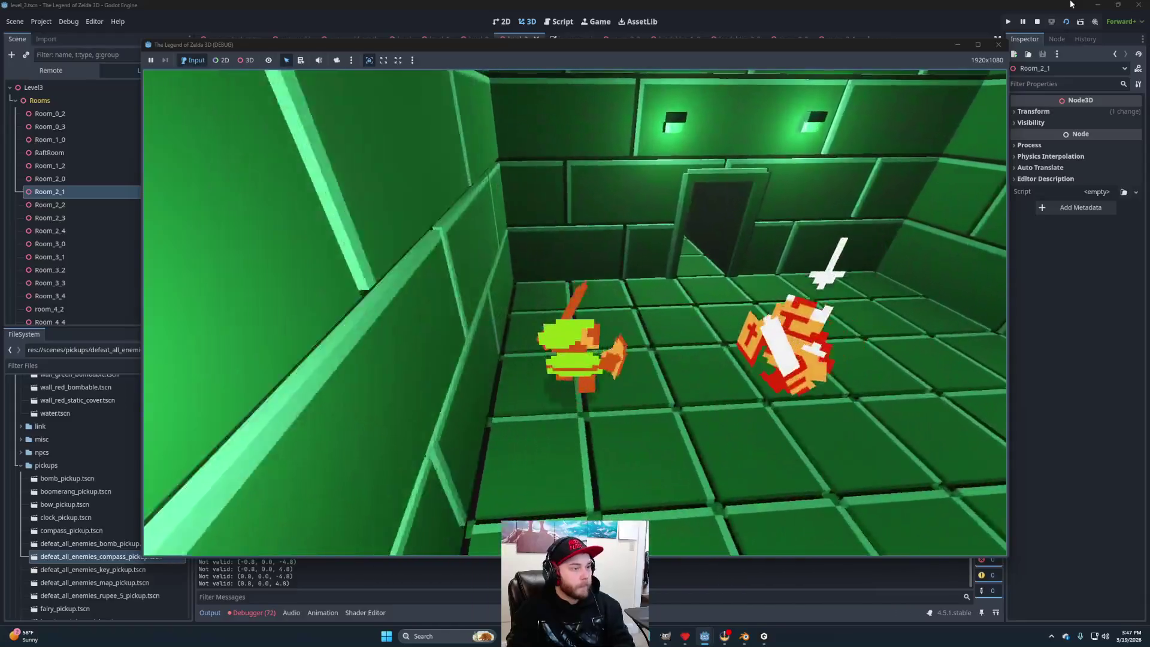
{"action": "key", "text": "space"}
{"action": "key", "text": "Up"}
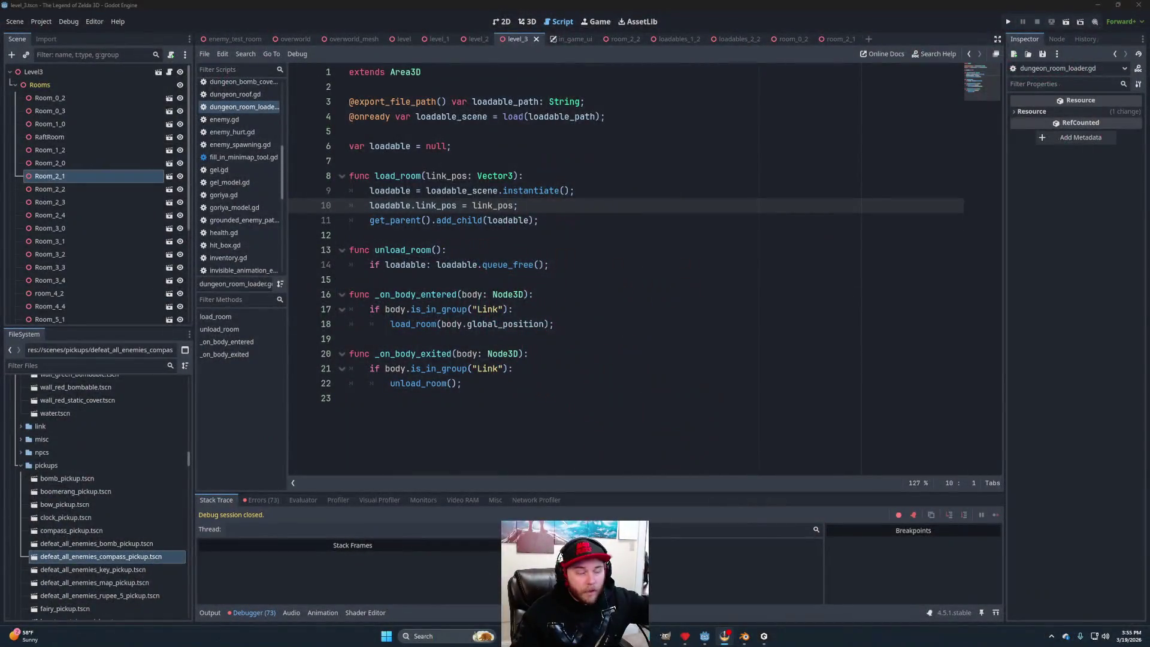
Open loadables_2_1.tscn from the chunked_worlds folder in FileSystem.
{"action": "mouse_move", "coordinate": [735, 39]}
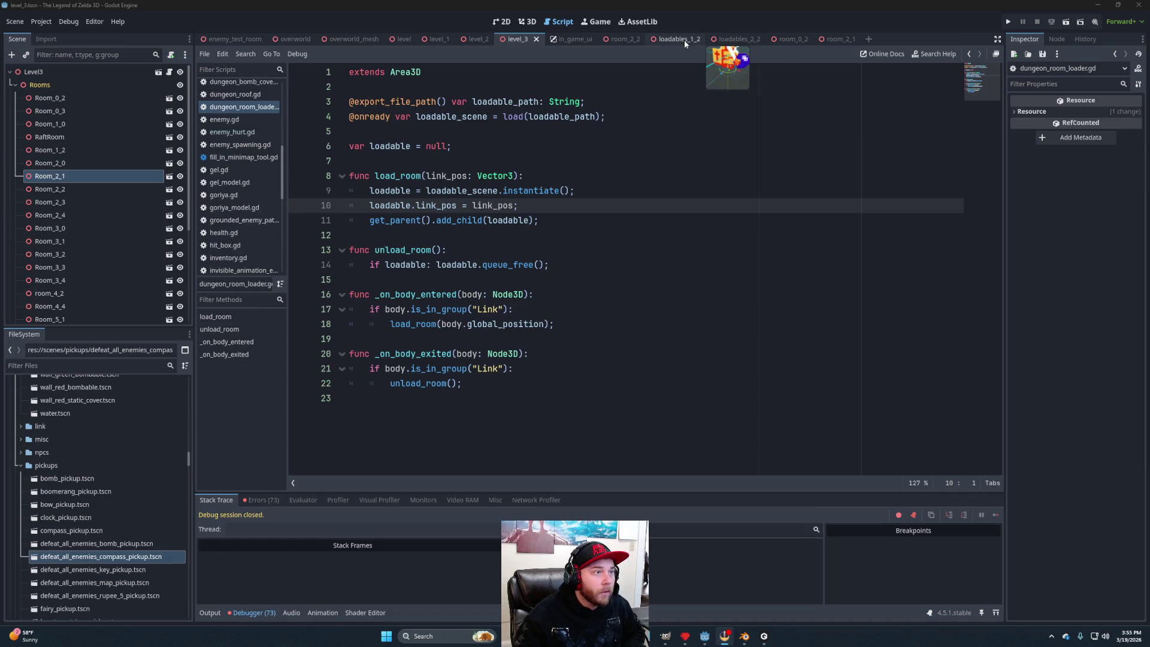
{"action": "scroll", "scroll_direction": "up", "scroll_amount": 3}
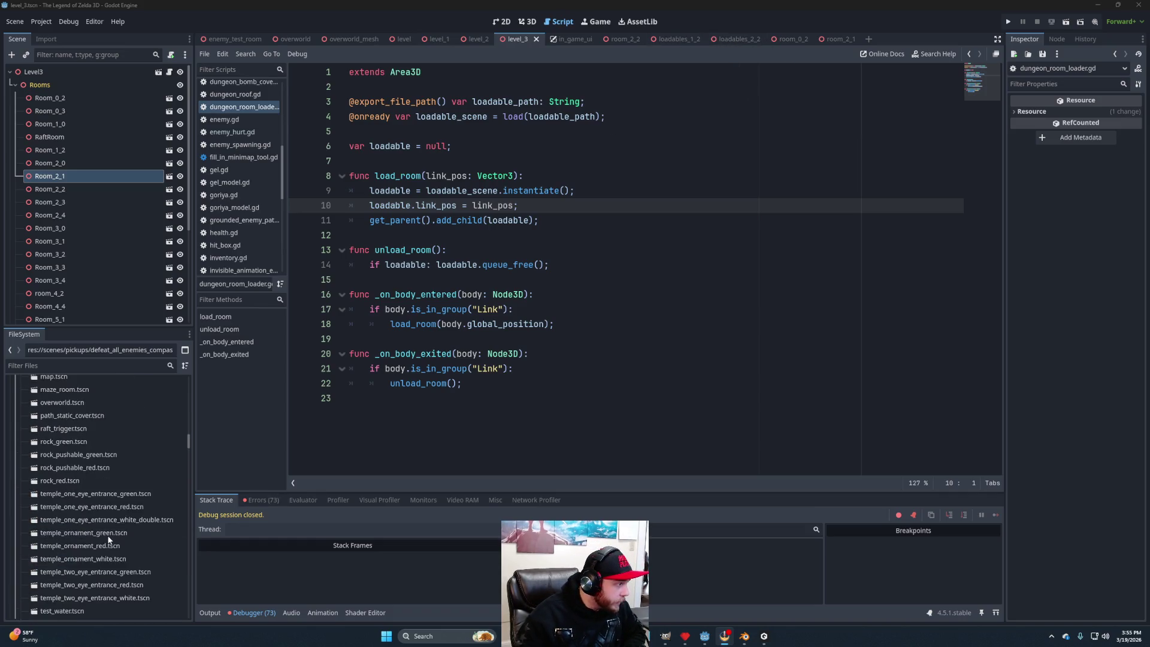
{"action": "scroll", "scroll_direction": "up", "scroll_amount": 3}
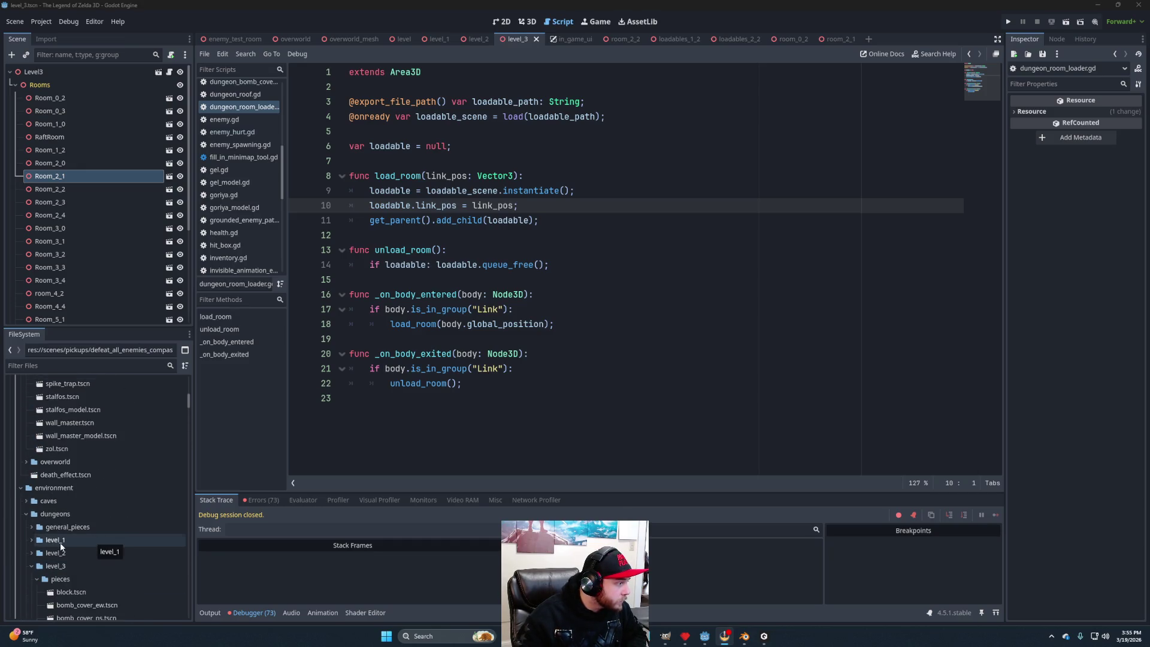
{"action": "scroll", "scroll_direction": "up", "scroll_amount": 3}
{"action": "left_click", "coordinate": [20, 459]}
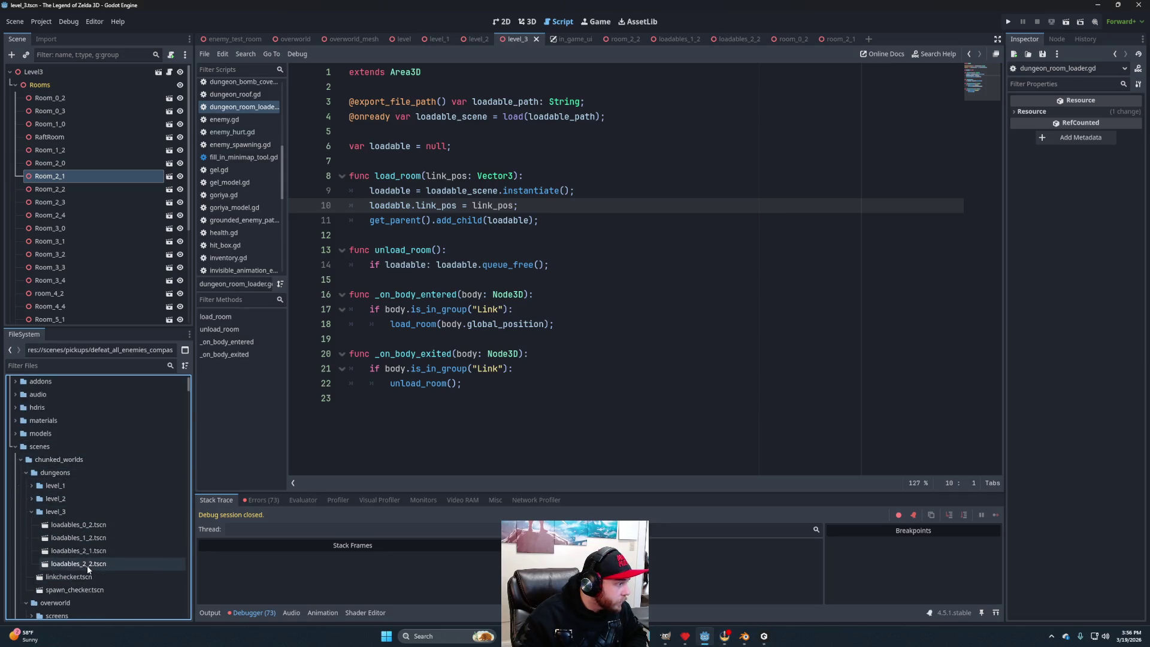
{"action": "double_click", "coordinate": [90, 551]}
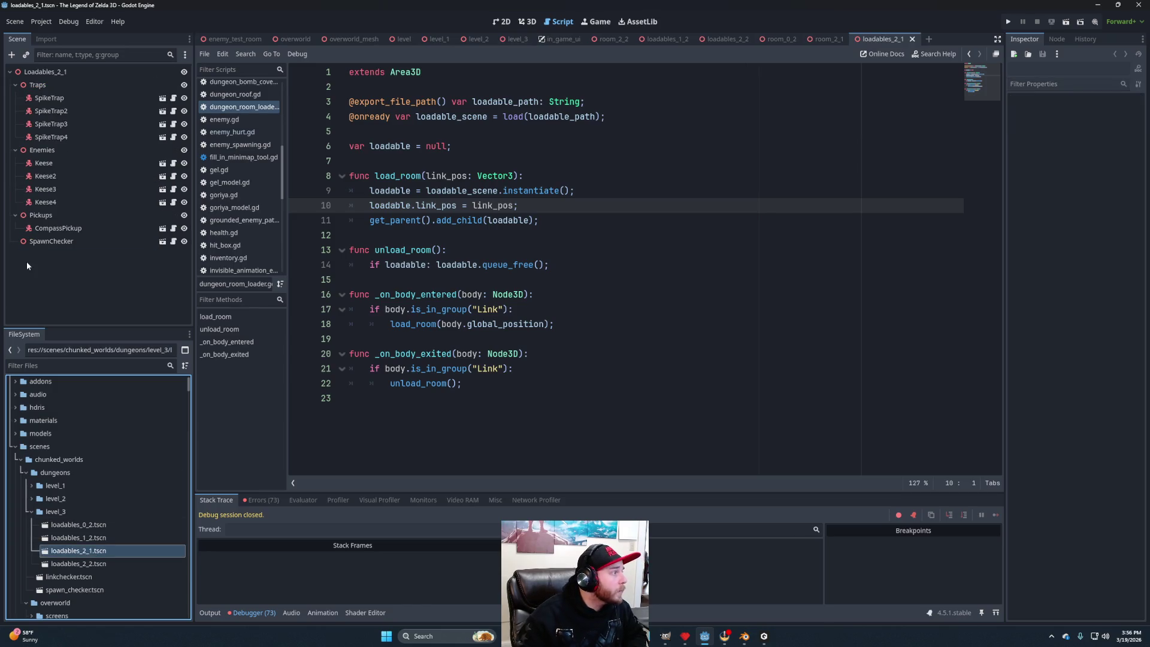
Attach loadables_manager.gd to the Loadables_2_1 root node and save the scene.
{"action": "scroll", "scroll_direction": "down", "scroll_amount": 3}
{"action": "scroll", "scroll_direction": "down", "scroll_amount": 3}
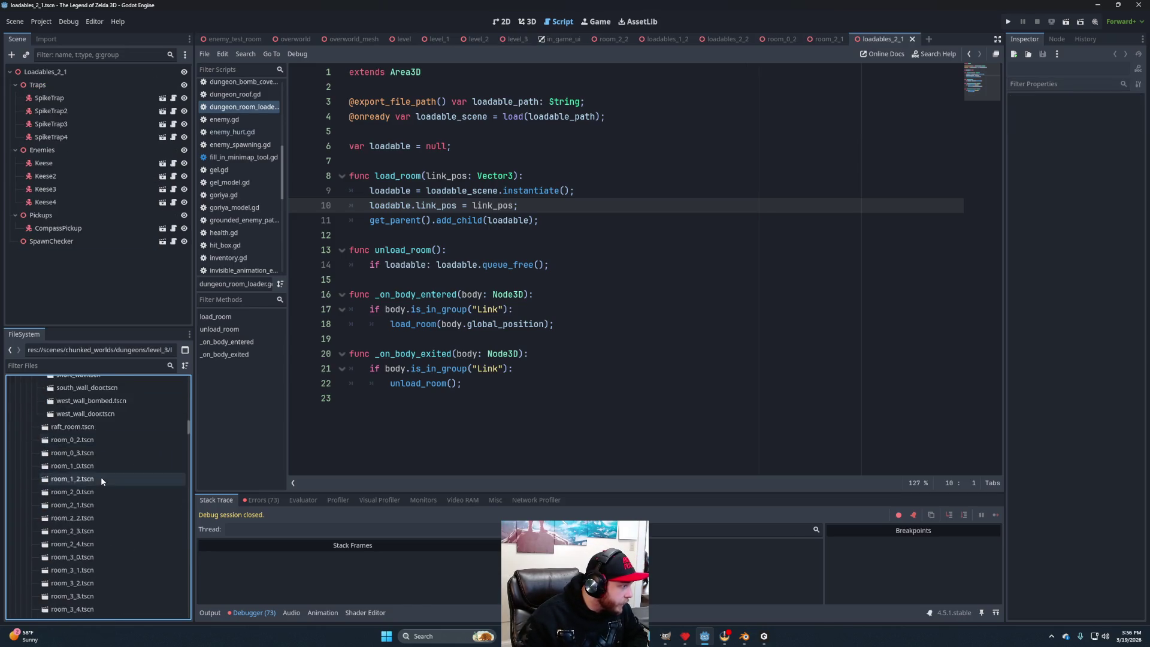
{"action": "scroll", "scroll_direction": "down", "scroll_amount": 3}
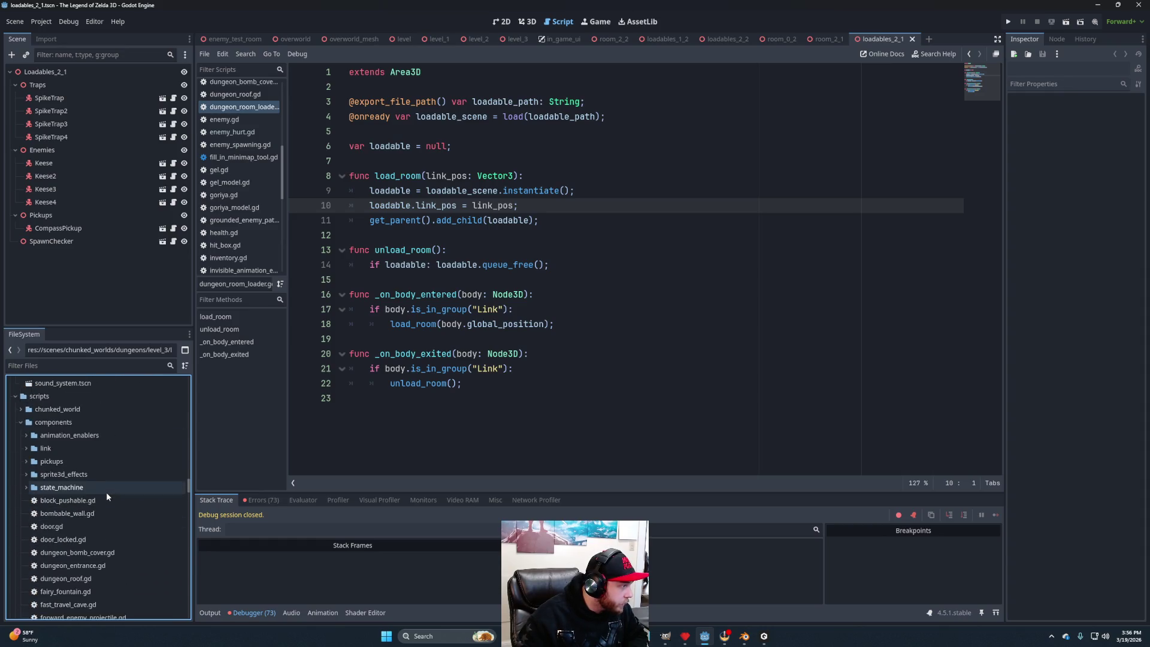
{"action": "scroll", "scroll_direction": "up", "scroll_amount": 3}
{"action": "scroll", "scroll_direction": "up", "scroll_amount": 3}
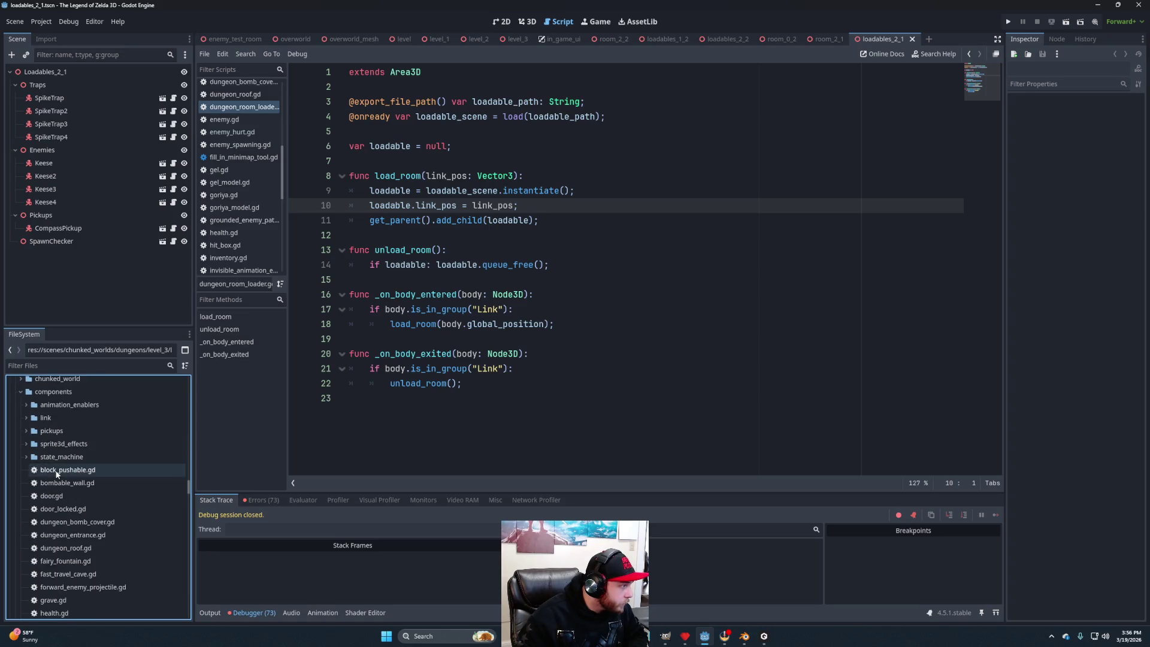
{"action": "left_click", "coordinate": [22, 439]}
{"action": "left_click_drag", "start_coordinate": [76, 494], "coordinate": [102, 72]}
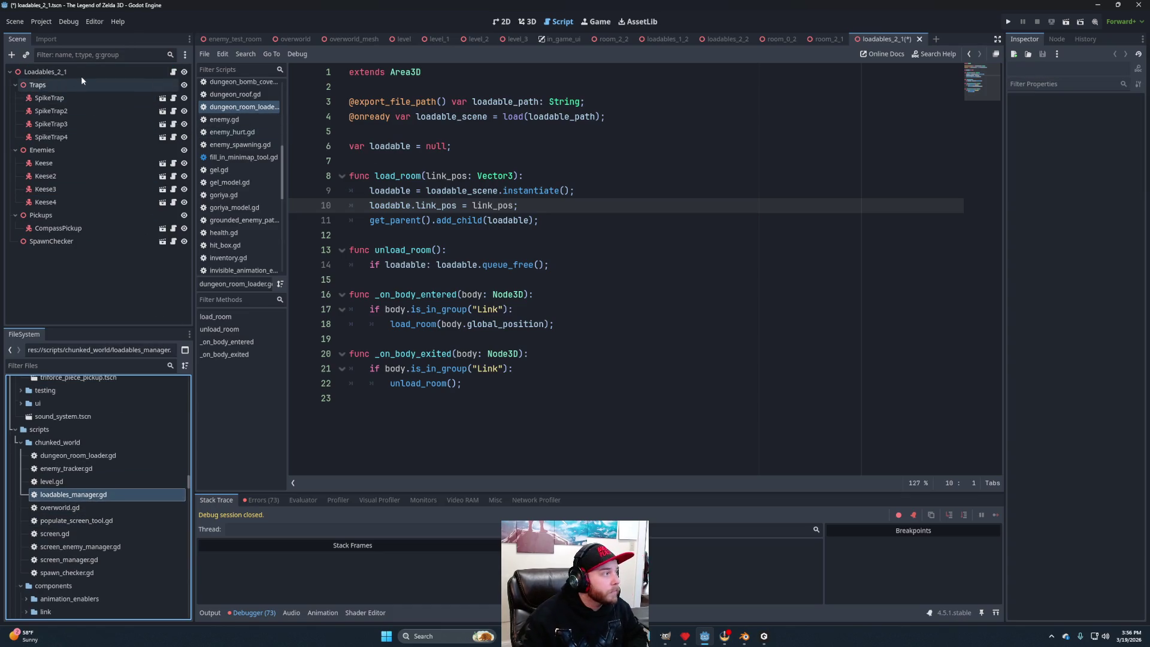
{"action": "left_click", "coordinate": [84, 72]}
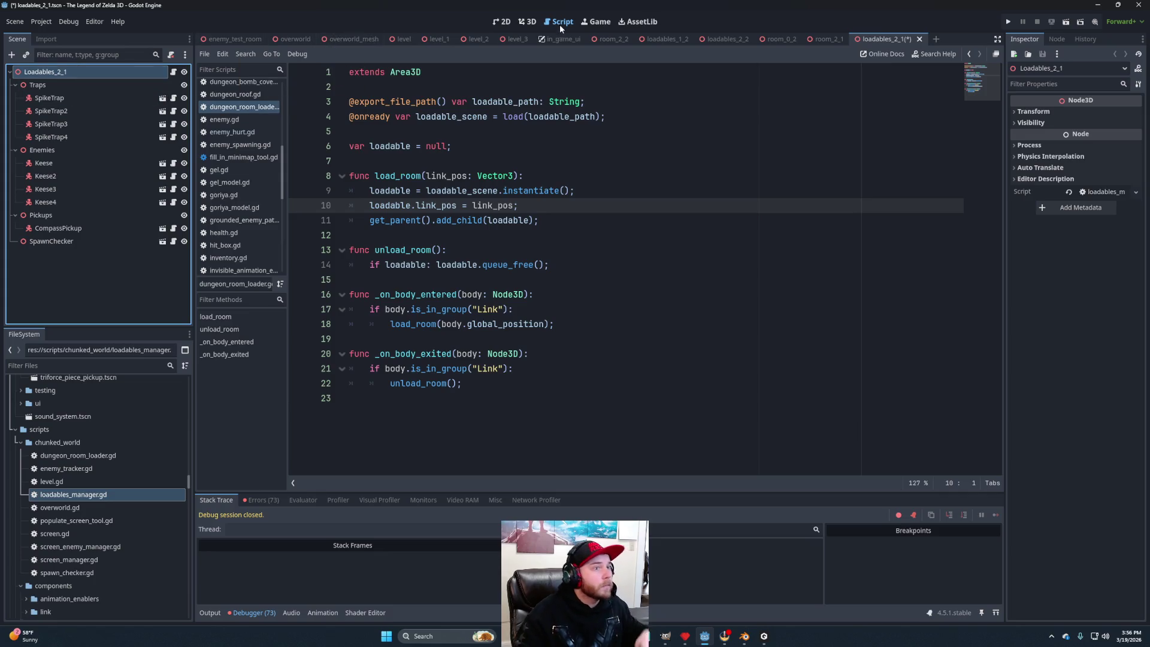
{"action": "key", "text": "ctrl+s"}
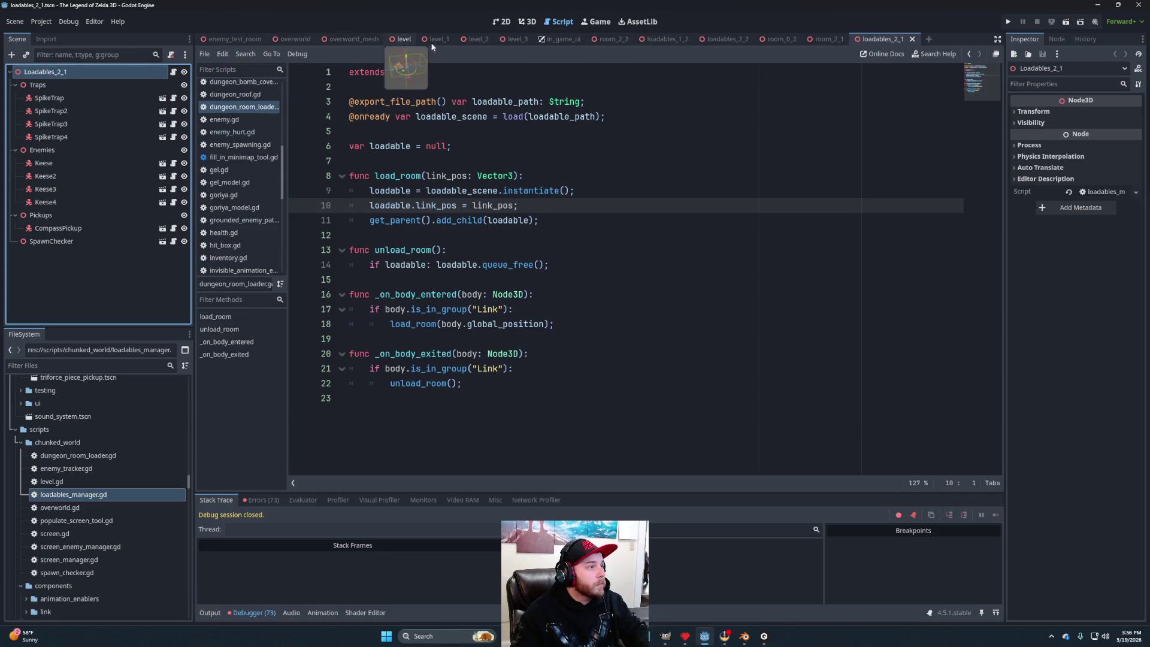
{"action": "left_click", "coordinate": [515, 39]}
Run level_3 and walk Link north, east, then north until the compass pickup script errors.
{"action": "left_click", "coordinate": [1080, 24]}
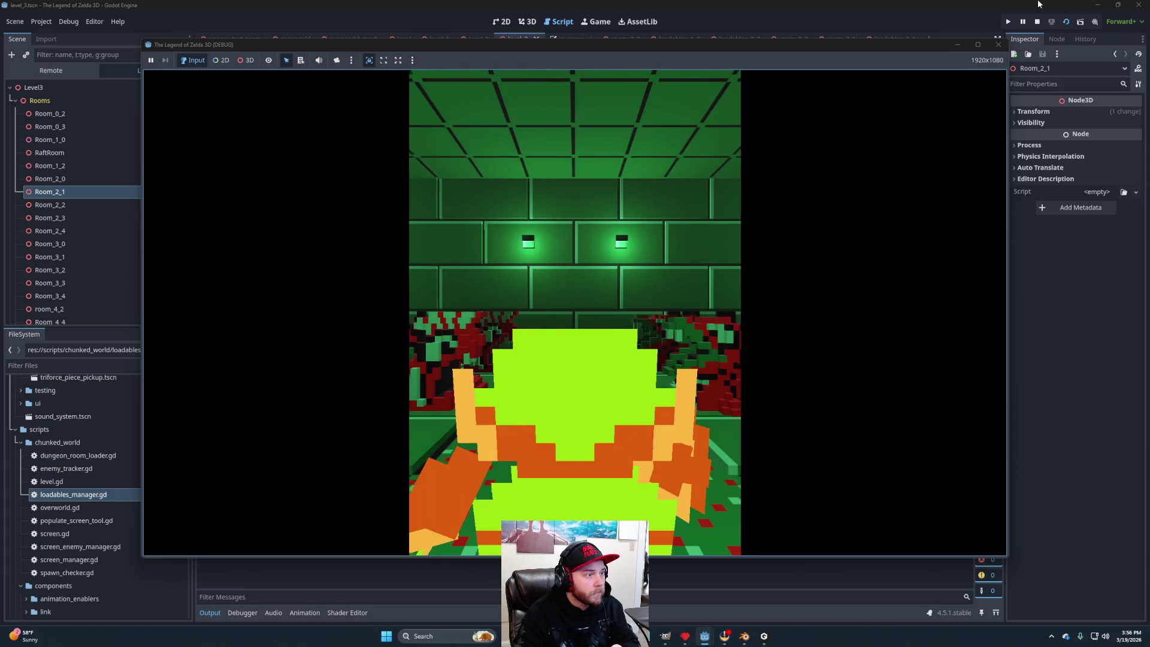
{"action": "key", "text": "Up"}
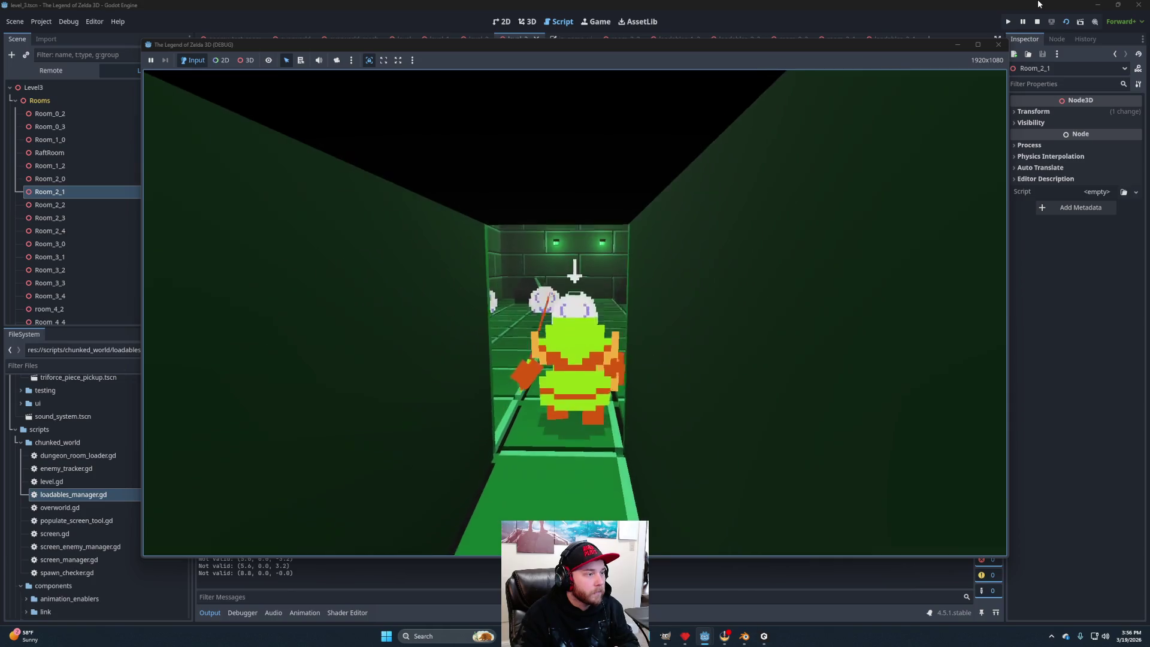
{"action": "key", "text": "Right"}
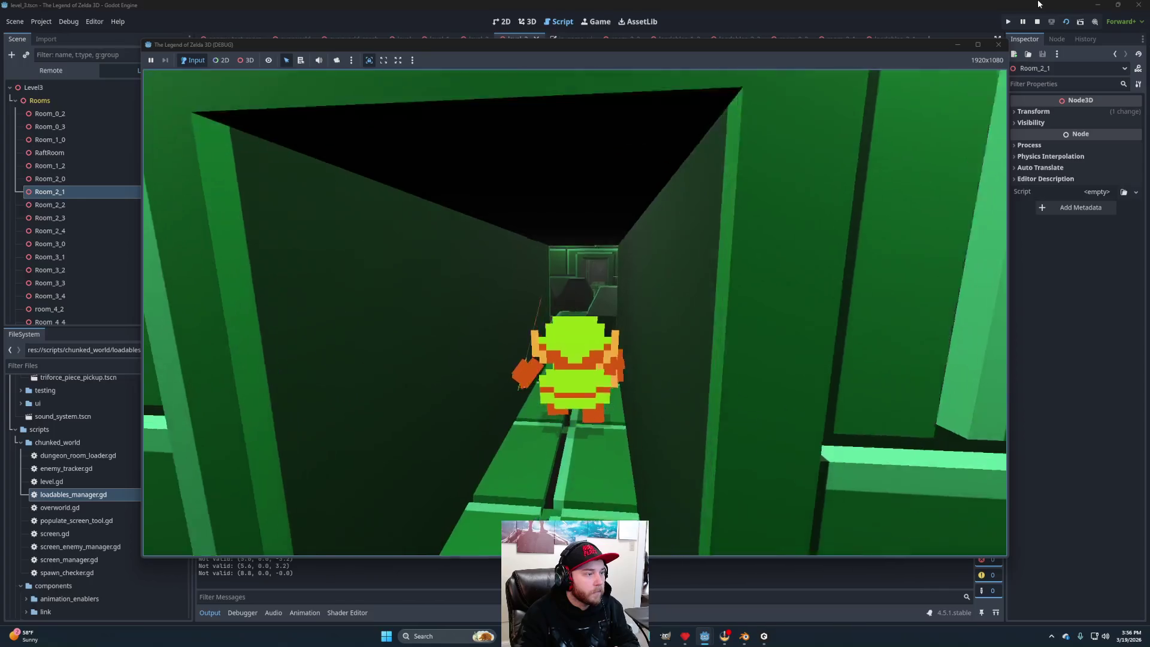
{"action": "key", "text": "Up"}
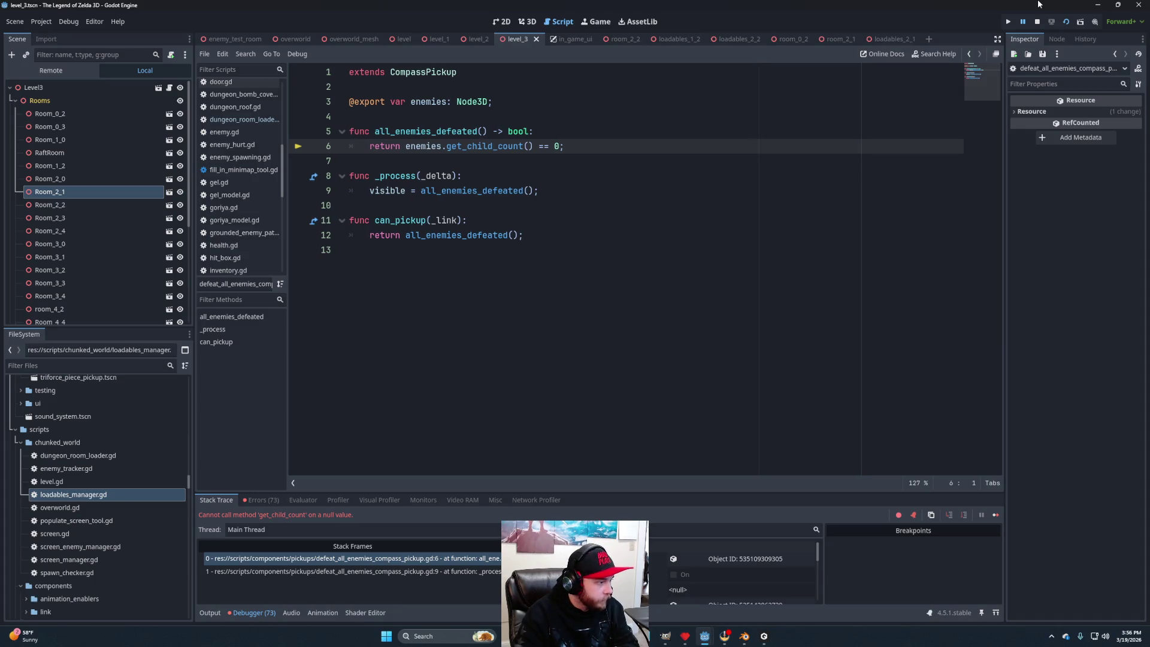
Stop the game, assign the Enemies node to CompassPickup's Enemies property, and save loadables_2_1.
{"action": "left_click", "coordinate": [1035, 20]}
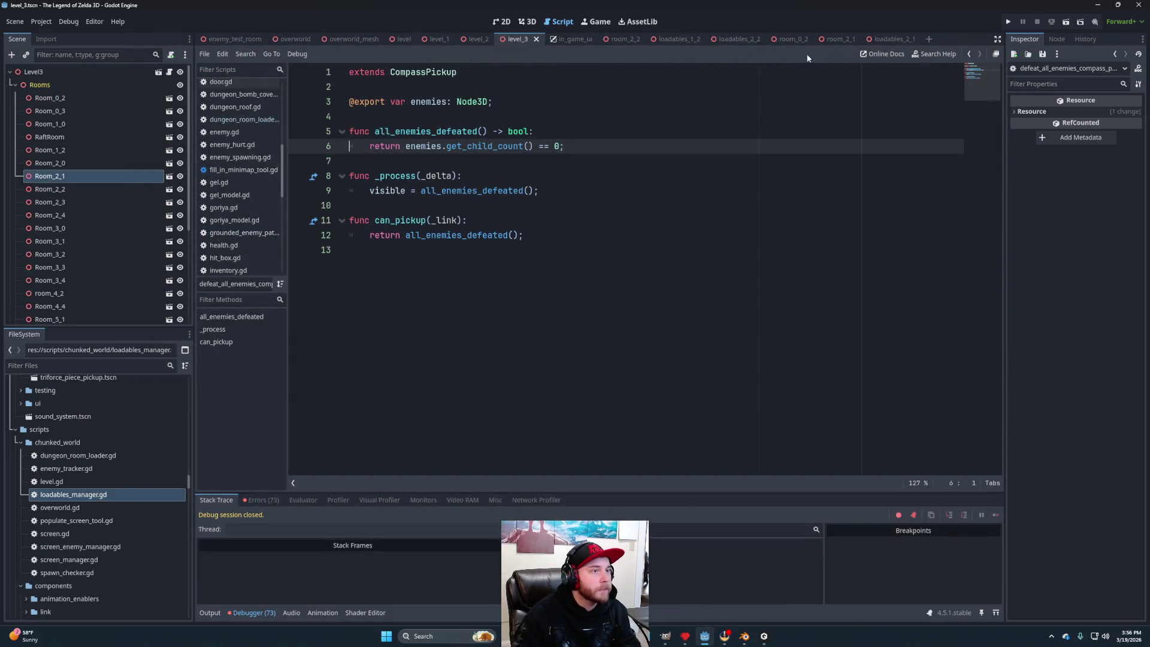
{"action": "left_click", "coordinate": [892, 39]}
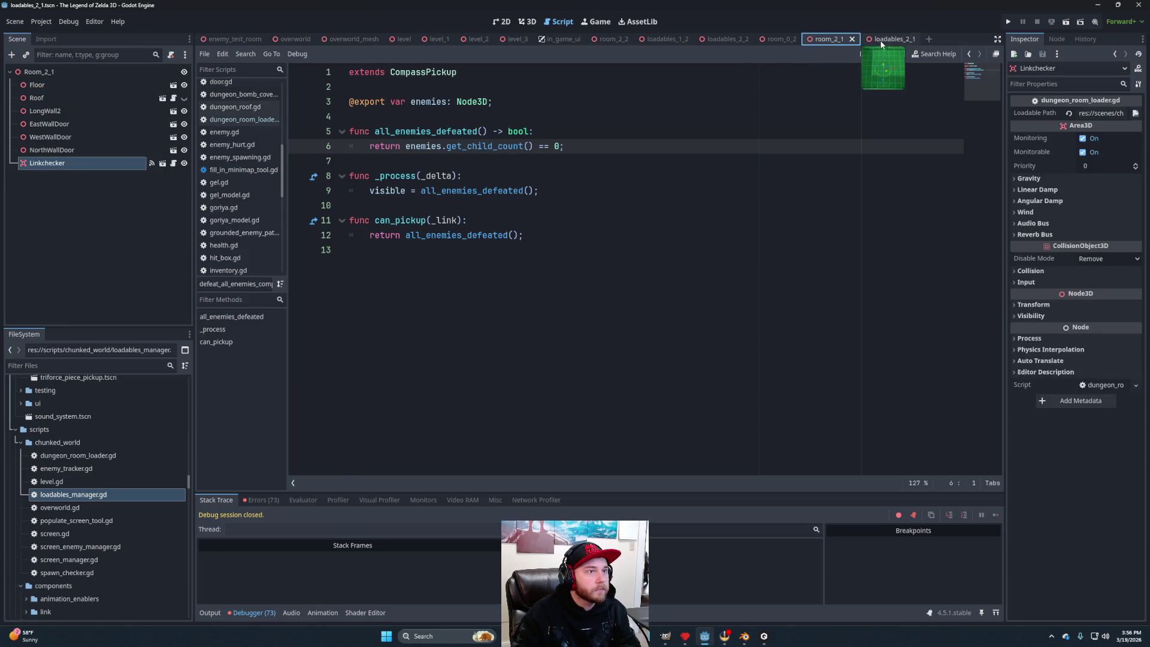
{"action": "left_click", "coordinate": [58, 228]}
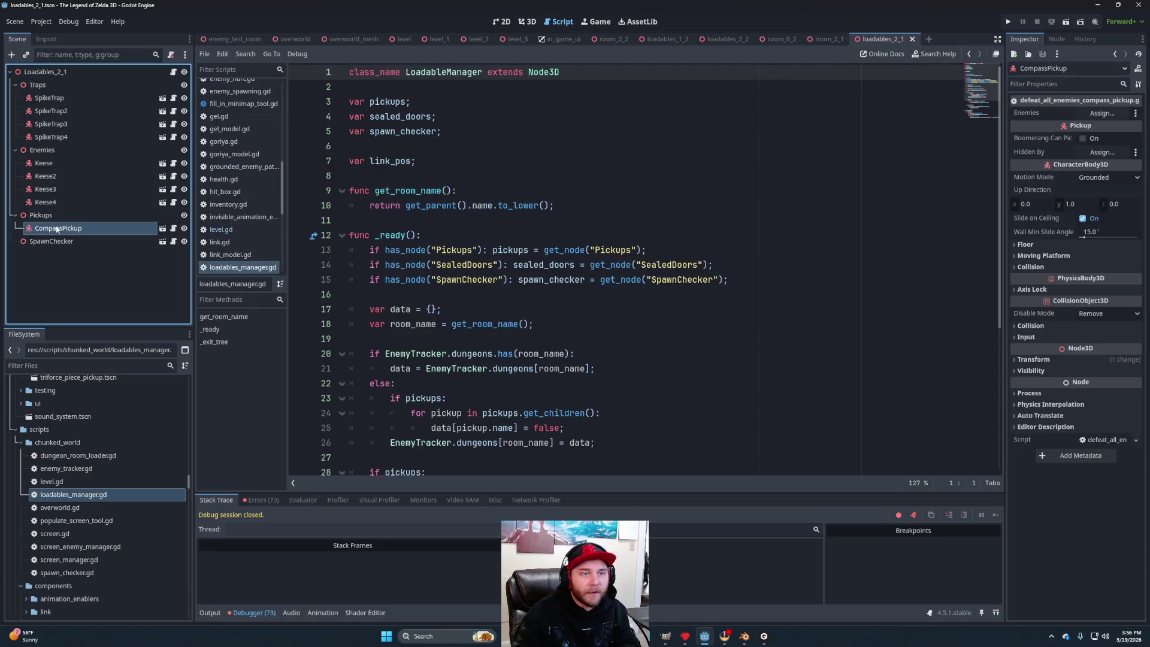
{"action": "left_click_drag", "start_coordinate": [43, 152], "coordinate": [1101, 113]}
{"action": "key", "text": "ctrl+s"}
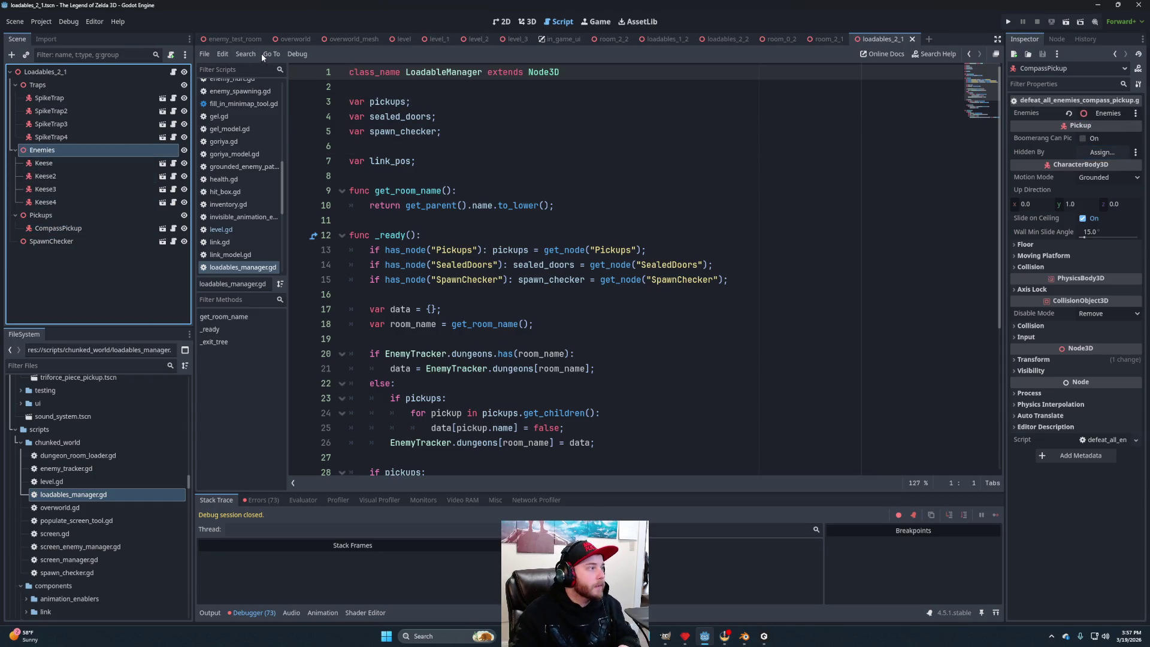
Run level_3 again and walk Link north out of the enemy room.
{"action": "left_click", "coordinate": [503, 43]}
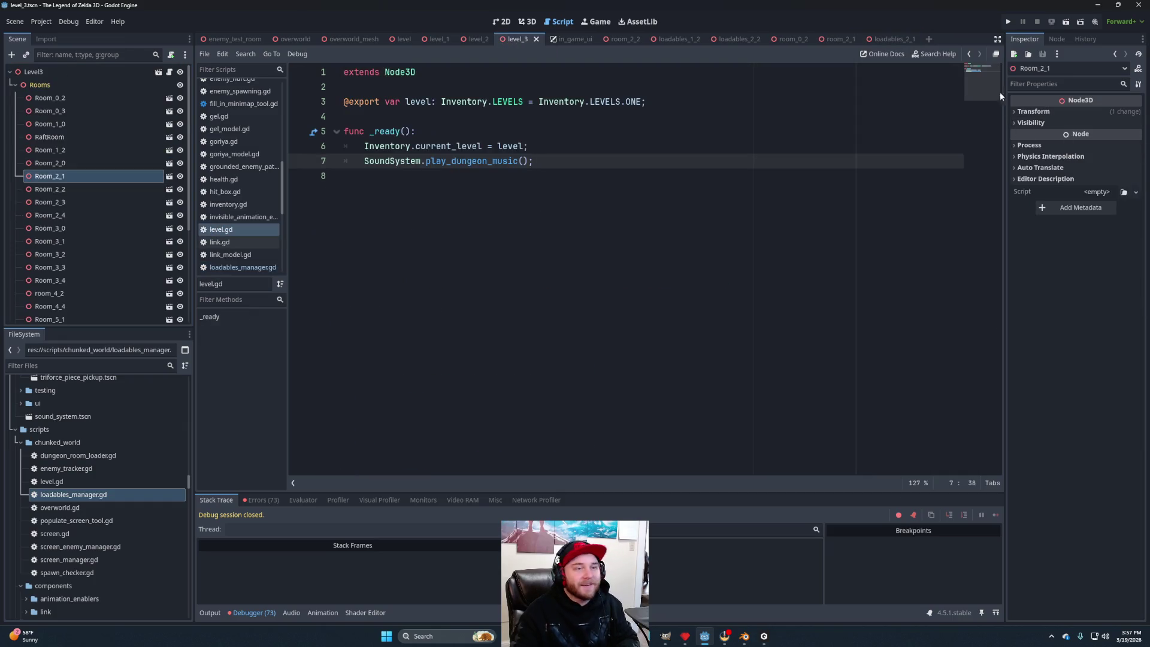
{"action": "left_click", "coordinate": [1067, 22]}
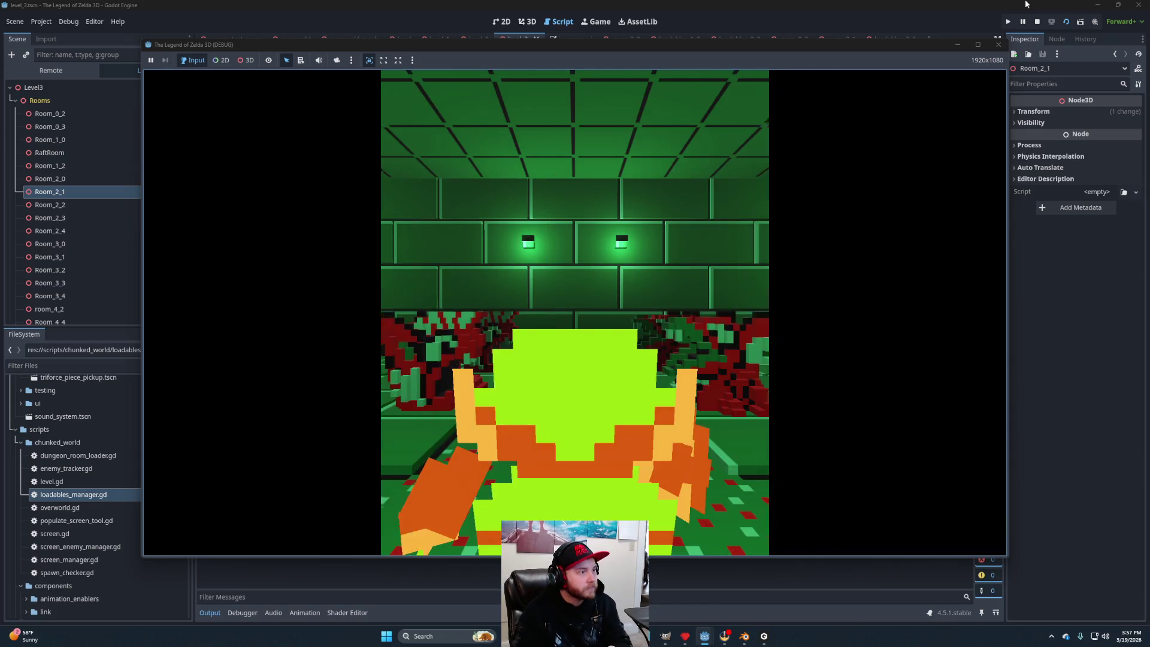
{"action": "key", "text": "Up"}
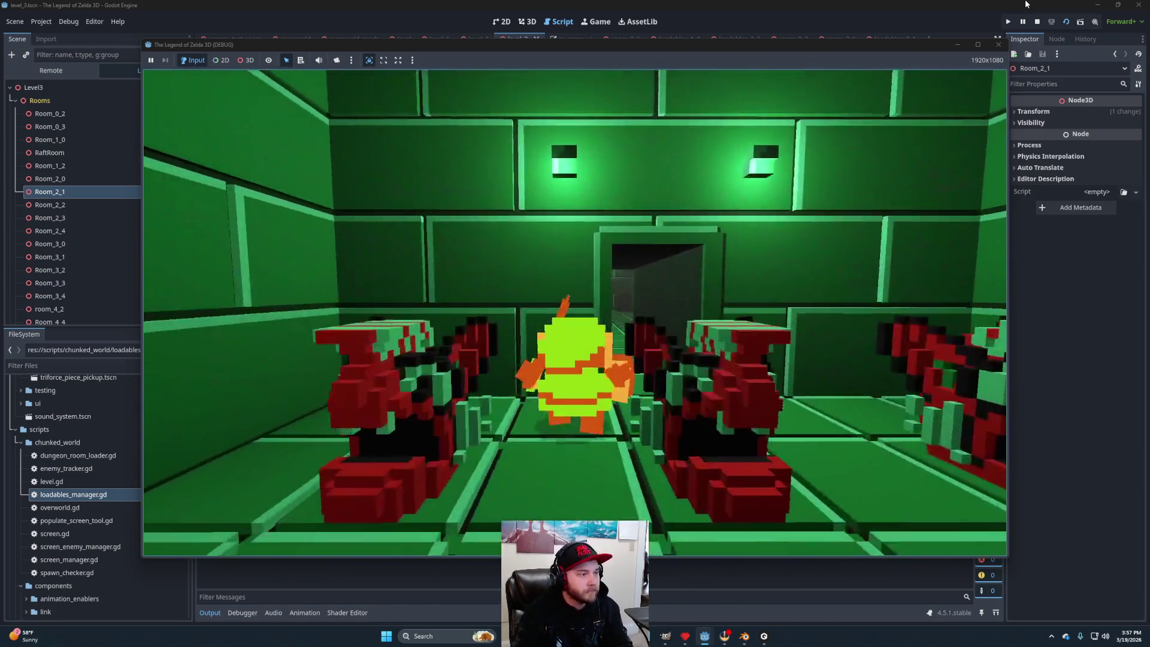
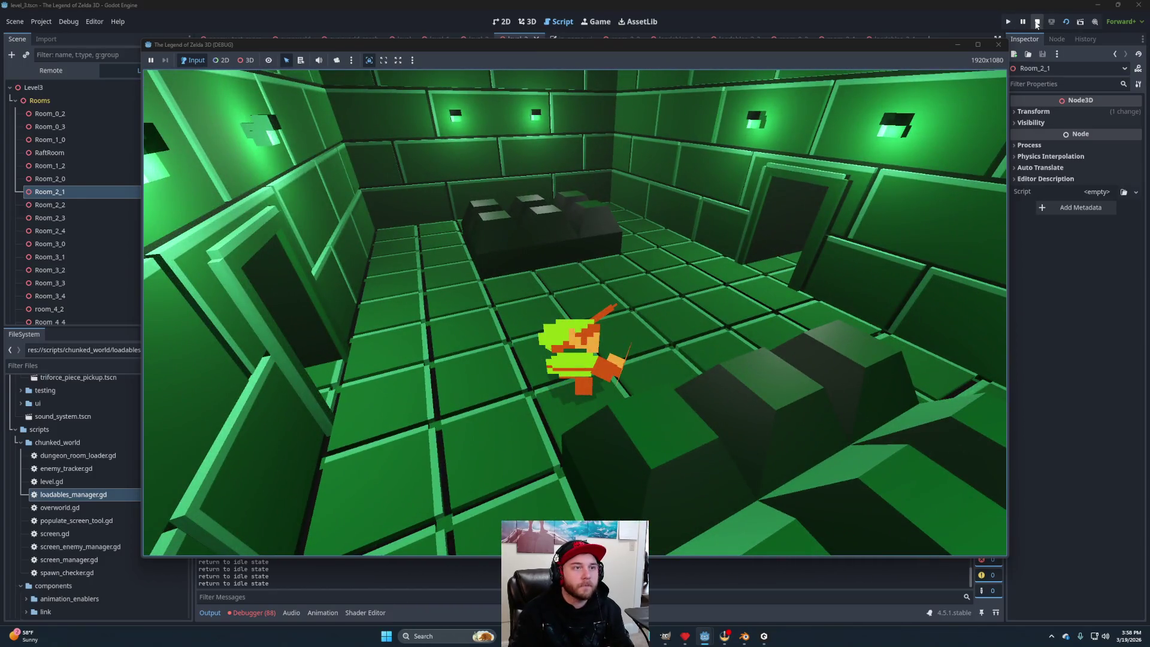
Stop the running play-test and return to the level_3 dungeon's 3D editor view.
{"action": "left_click", "coordinate": [1037, 22]}
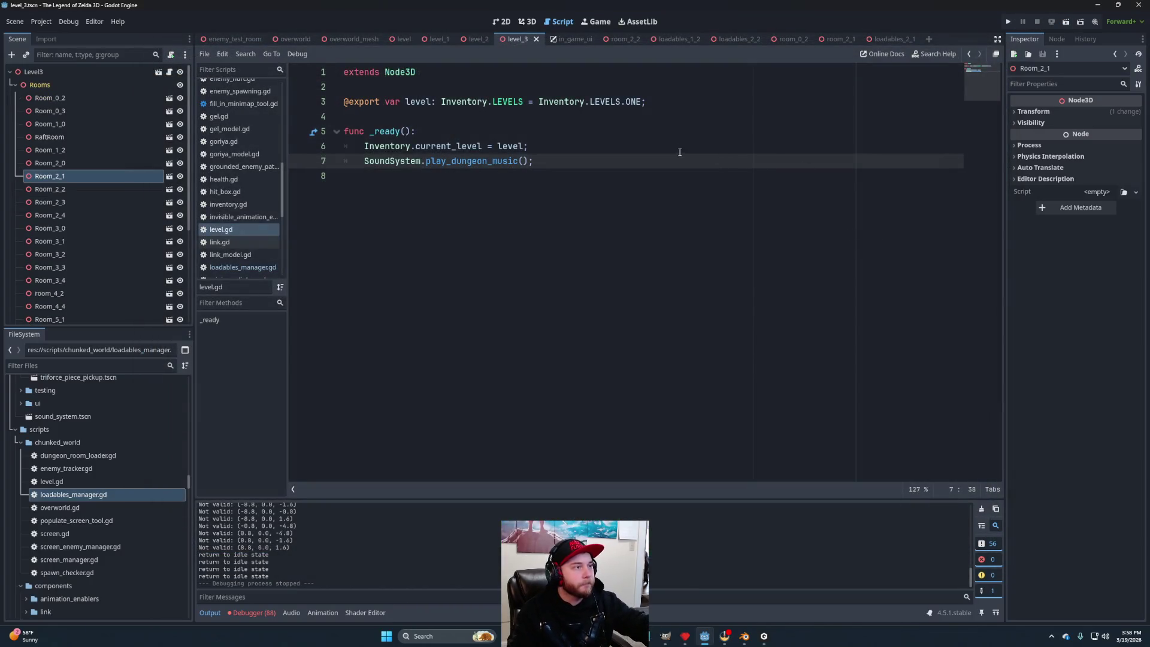
{"action": "left_click", "coordinate": [527, 22]}
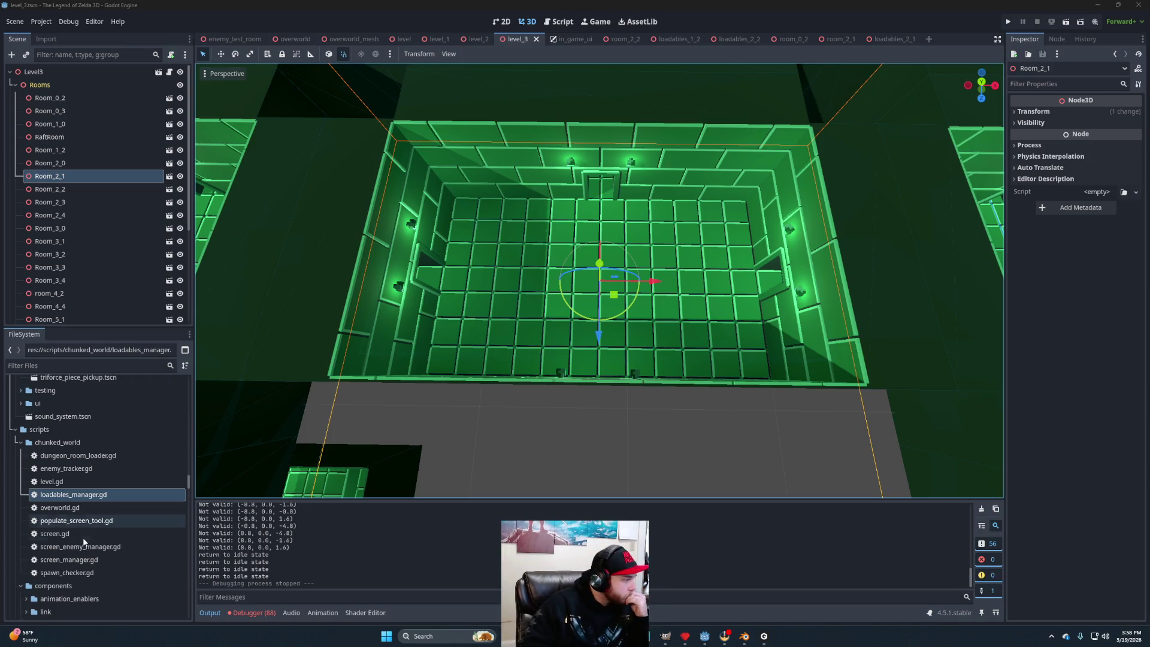
Locate and select door_locked.tscn in the dungeons/level_2/pieces folder of FileSystem.
{"action": "scroll", "scroll_direction": "up", "scroll_amount": 3}
{"action": "scroll", "scroll_direction": "up", "scroll_amount": 3}
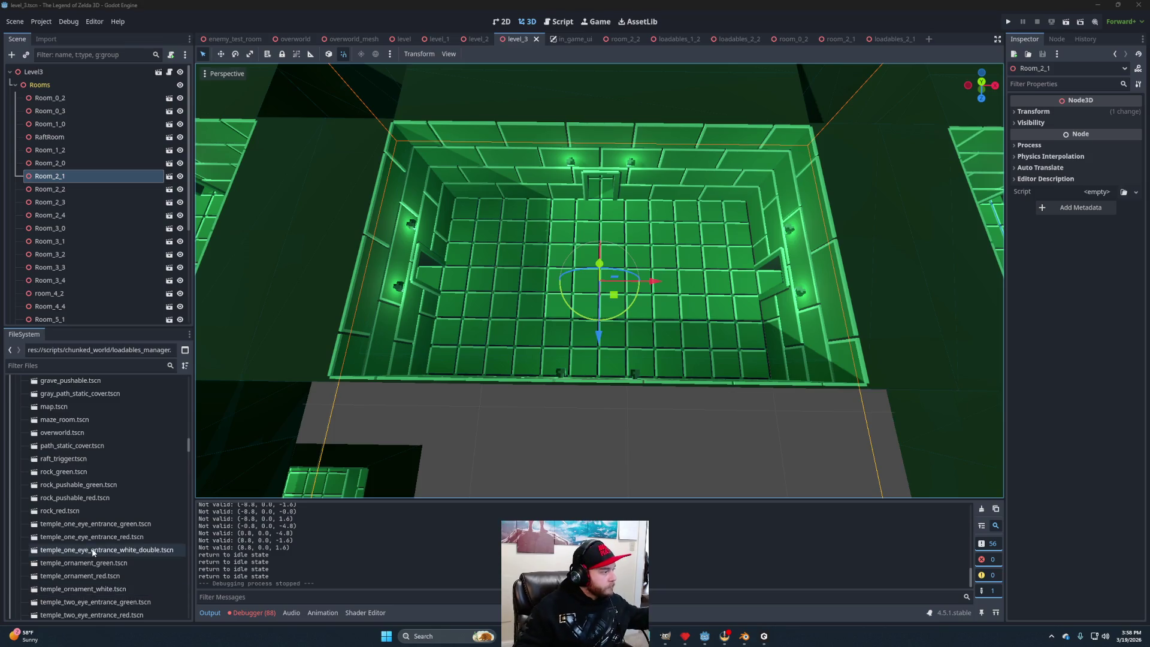
{"action": "scroll", "scroll_direction": "up", "scroll_amount": 3}
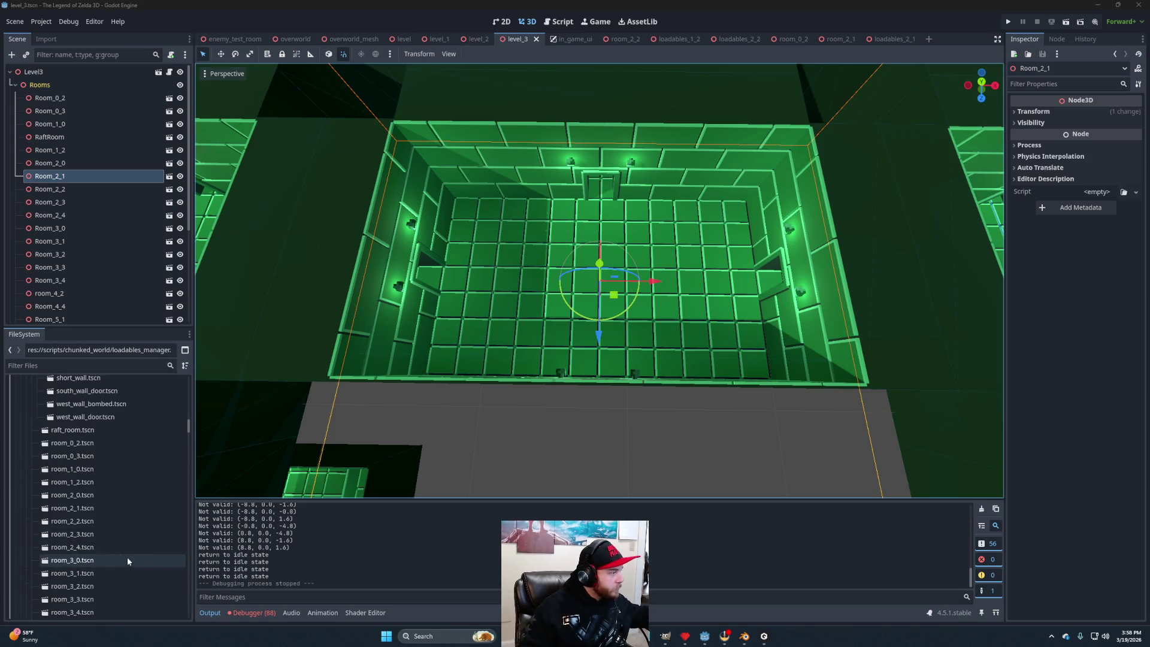
{"action": "scroll", "scroll_direction": "up", "scroll_amount": 3}
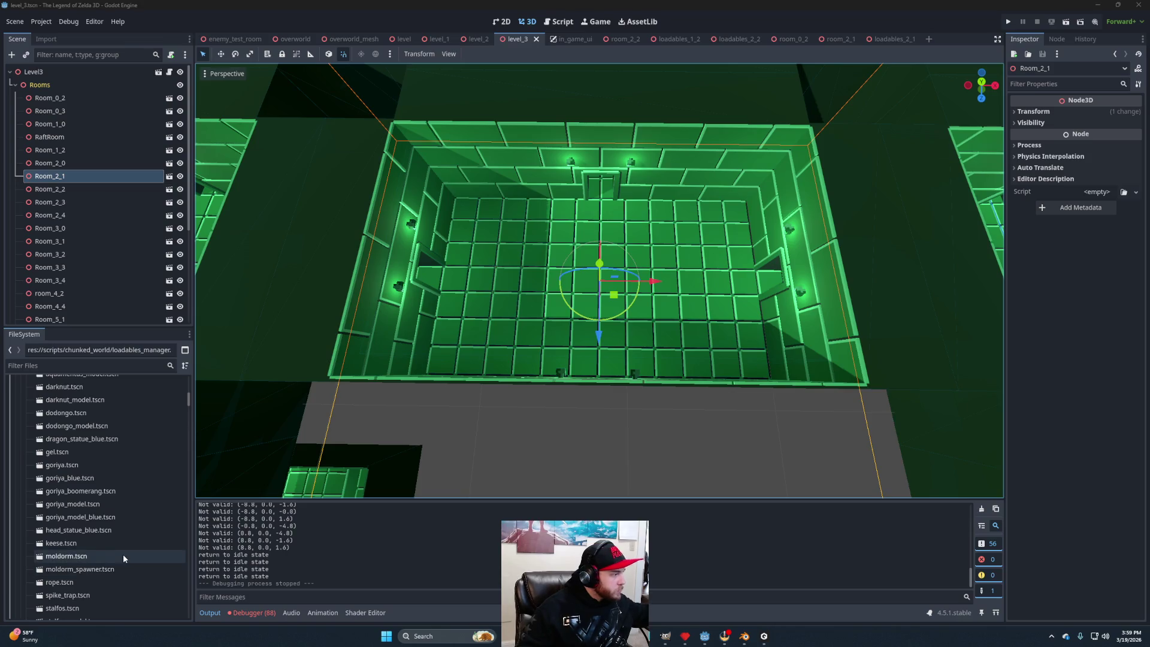
{"action": "scroll", "scroll_direction": "up", "scroll_amount": 3}
{"action": "scroll", "scroll_direction": "down", "scroll_amount": 3}
{"action": "scroll", "scroll_direction": "down", "scroll_amount": 3}
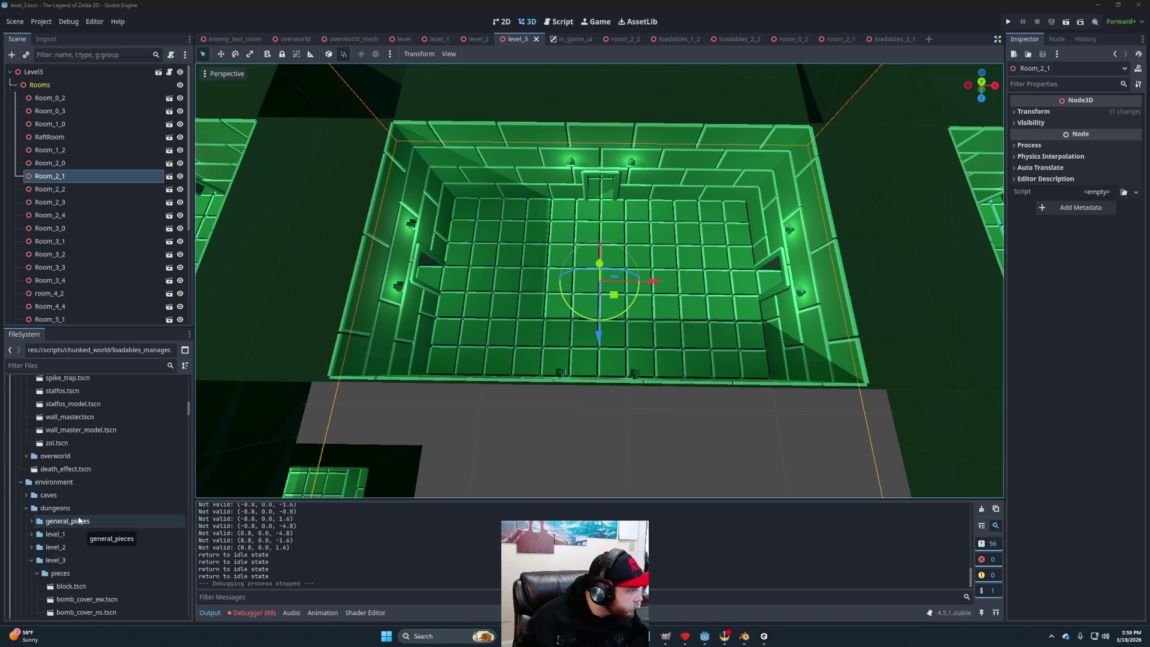
{"action": "scroll", "scroll_direction": "down", "scroll_amount": 3}
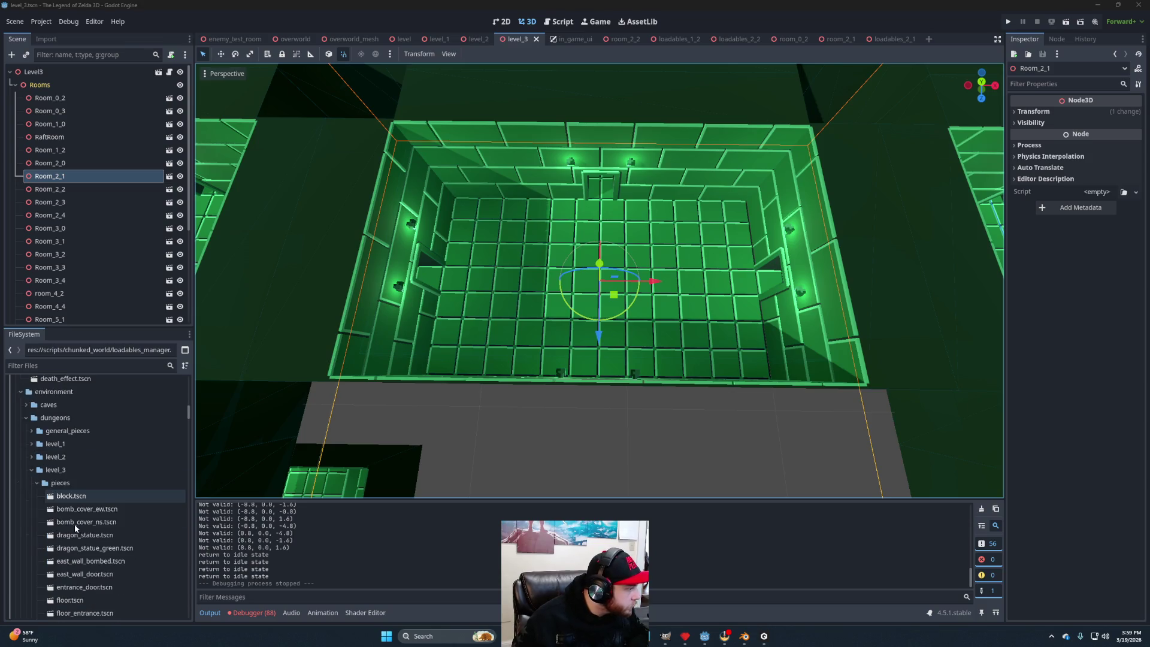
{"action": "left_click", "coordinate": [32, 457]}
{"action": "scroll", "scroll_direction": "down", "scroll_amount": 3}
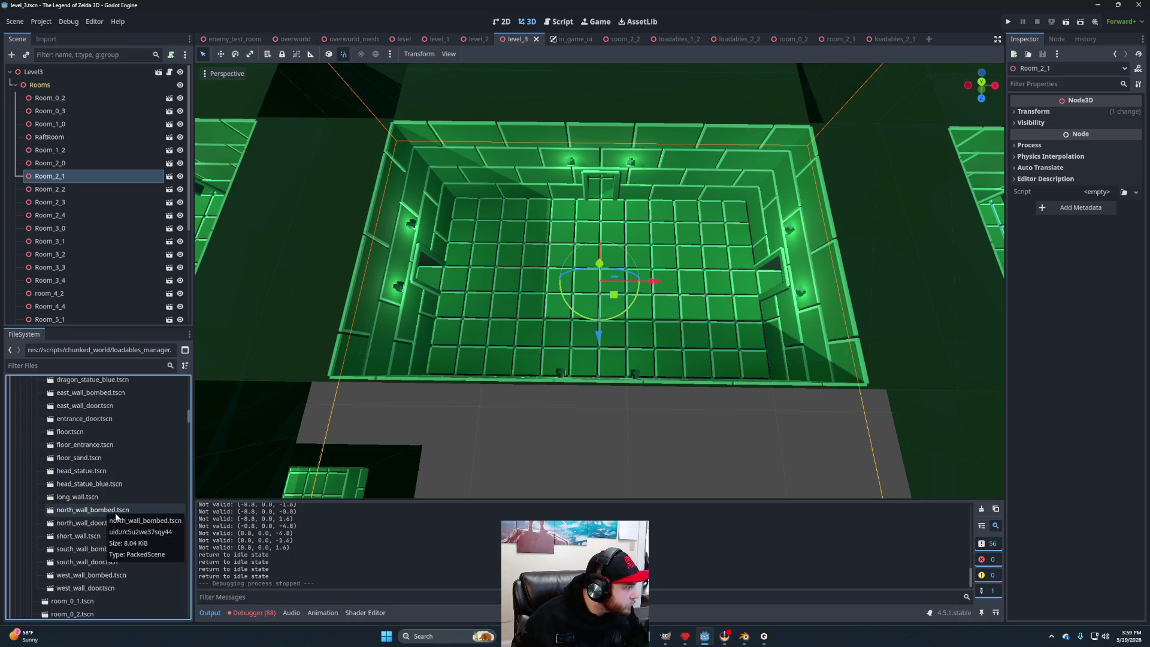
{"action": "scroll", "scroll_direction": "up", "scroll_amount": 3}
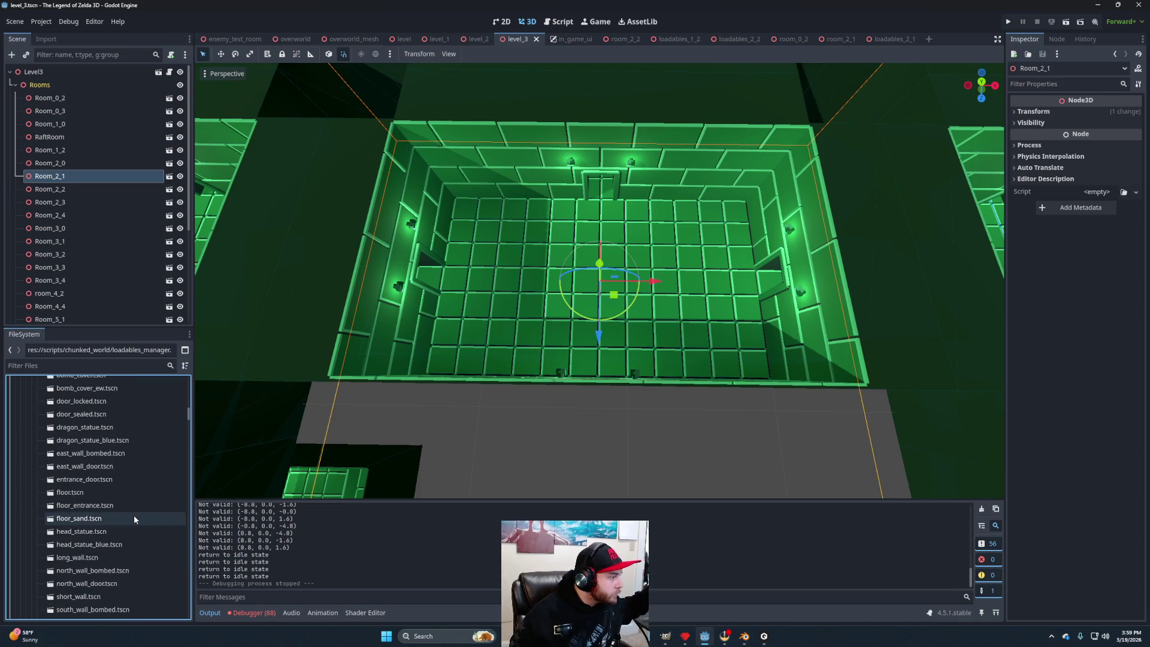
{"action": "left_click", "coordinate": [100, 434]}
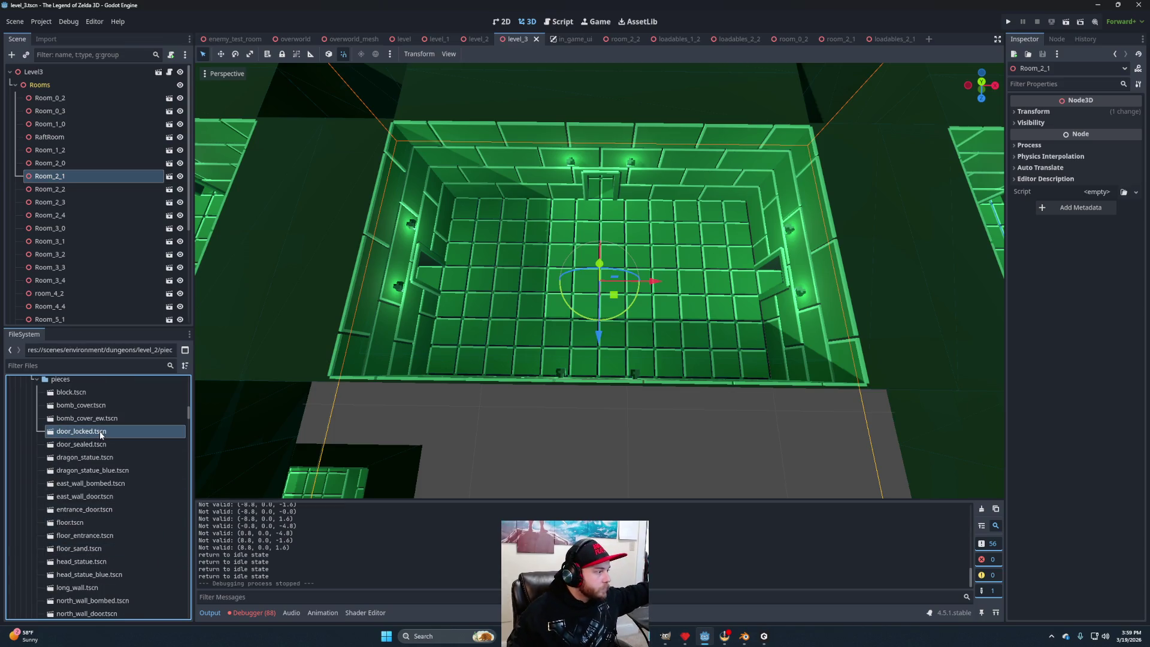
Open level_2's door_locked.tscn, then bring up the file actions for level_3's DoorLocked.glb model.
{"action": "double_click", "coordinate": [100, 433]}
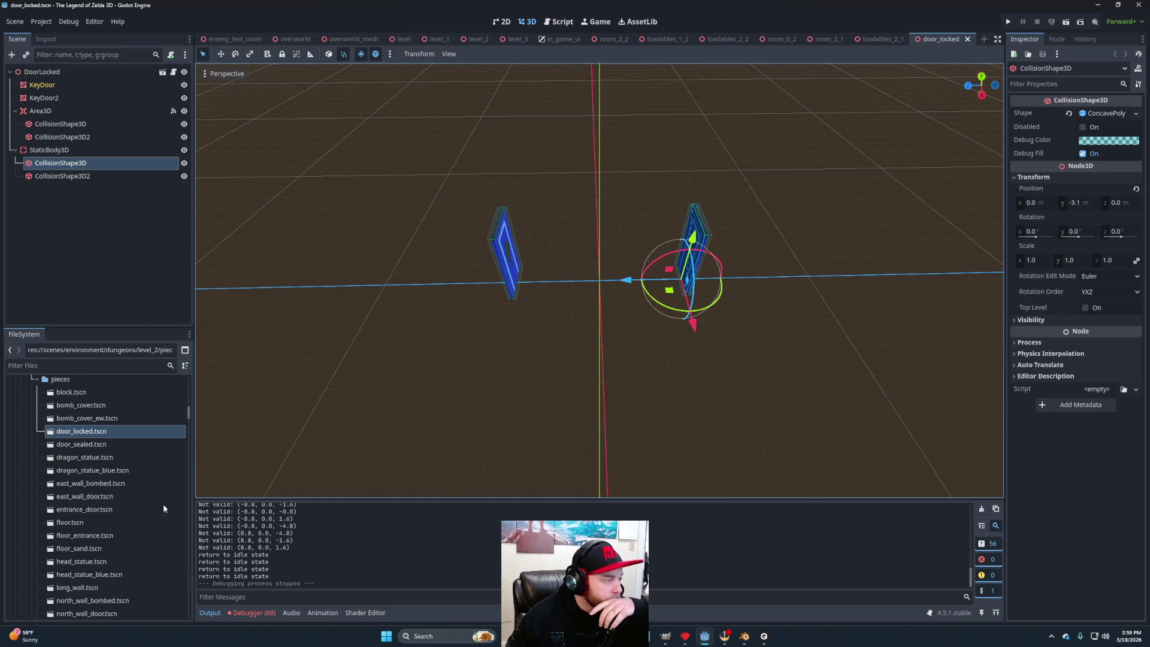
{"action": "scroll", "scroll_direction": "up", "scroll_amount": 3}
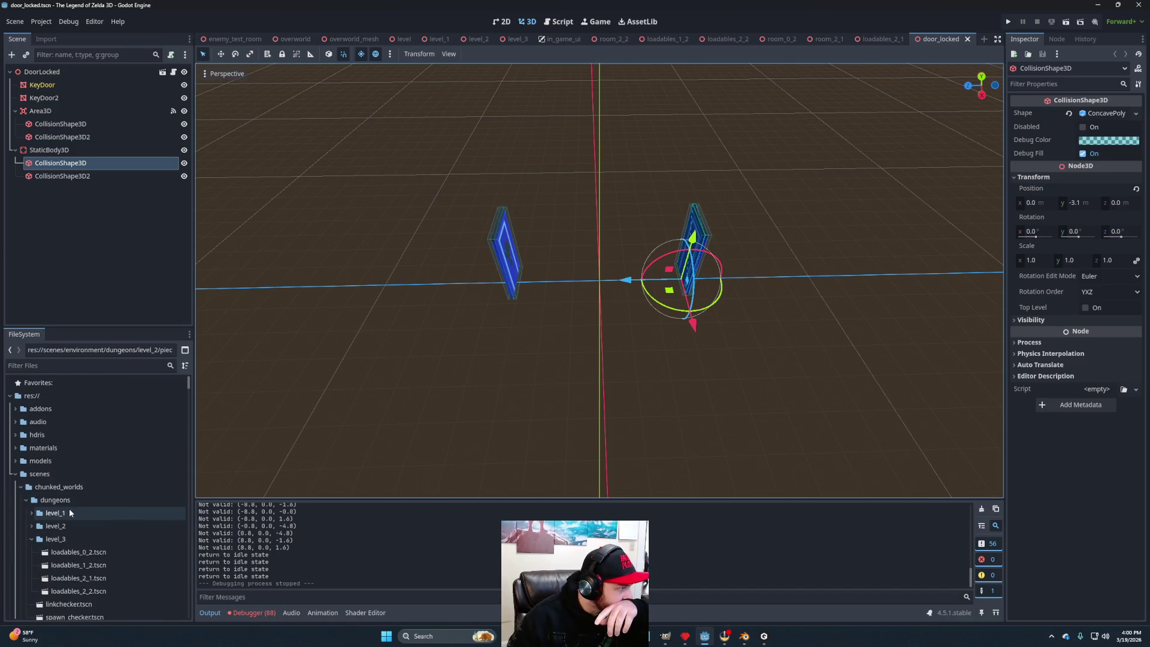
{"action": "double_click", "coordinate": [68, 460]}
{"action": "scroll", "scroll_direction": "down", "scroll_amount": 3}
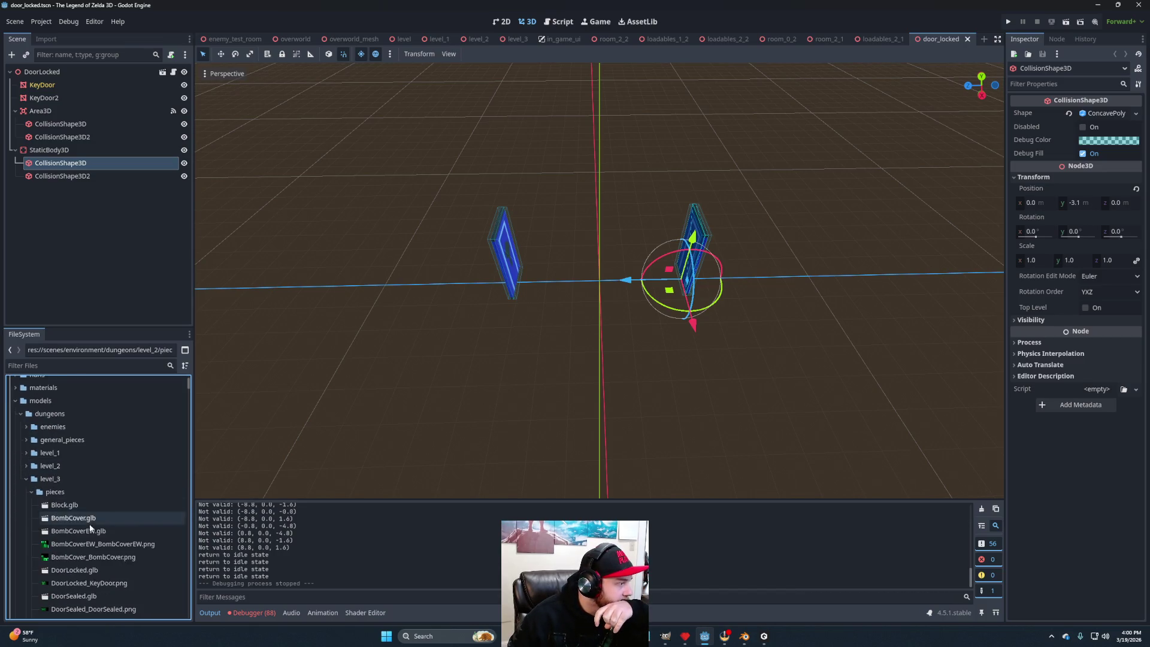
{"action": "scroll", "scroll_direction": "down", "scroll_amount": 3}
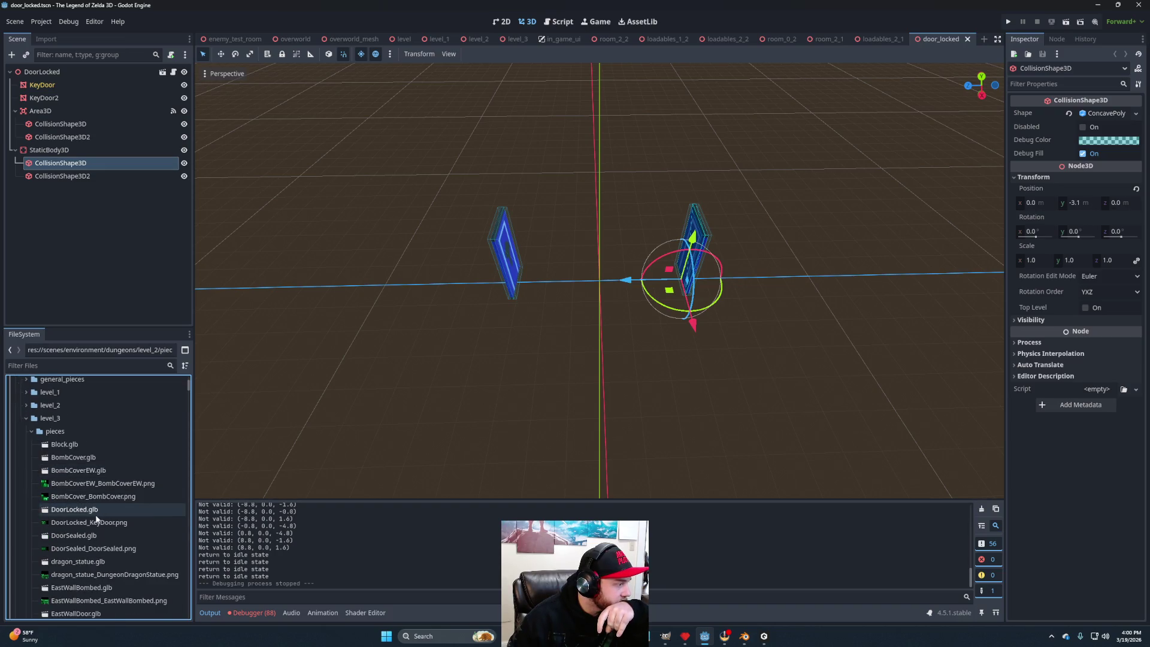
{"action": "right_click", "coordinate": [95, 514]}
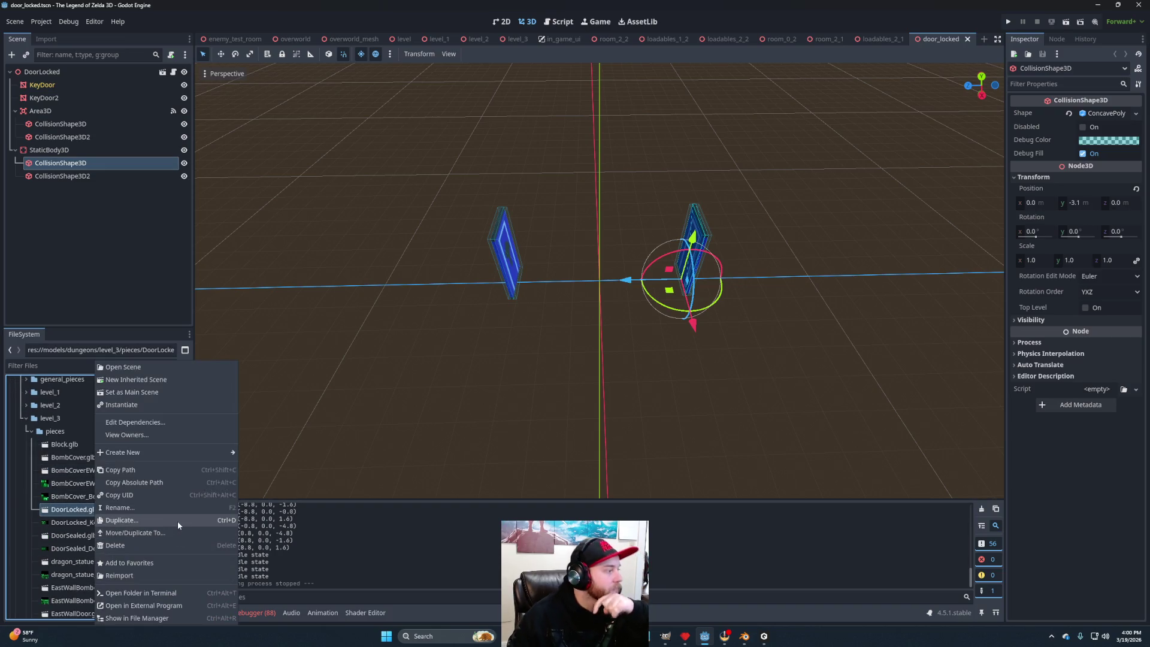
Create a new inherited scene from DoorLocked.glb and paste in door_locked's Area3D and StaticBody3D.
{"action": "left_click", "coordinate": [169, 381]}
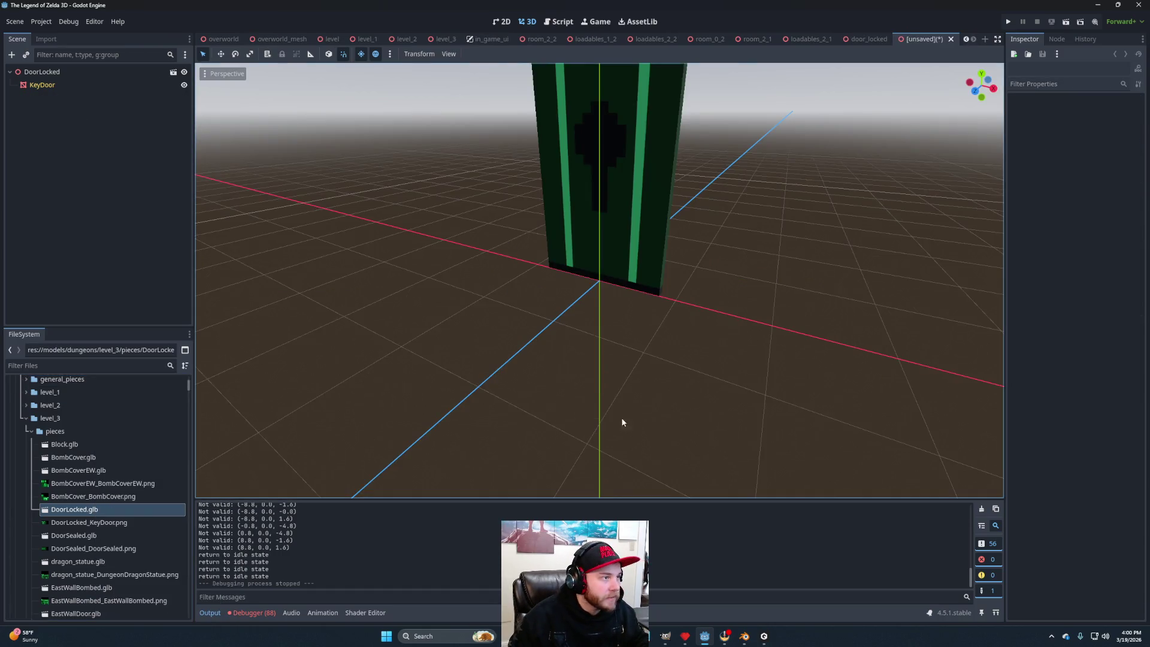
{"action": "scroll", "scroll_direction": "down", "scroll_amount": 3}
{"action": "left_click_drag", "start_coordinate": [637, 351], "coordinate": [562, 359]}
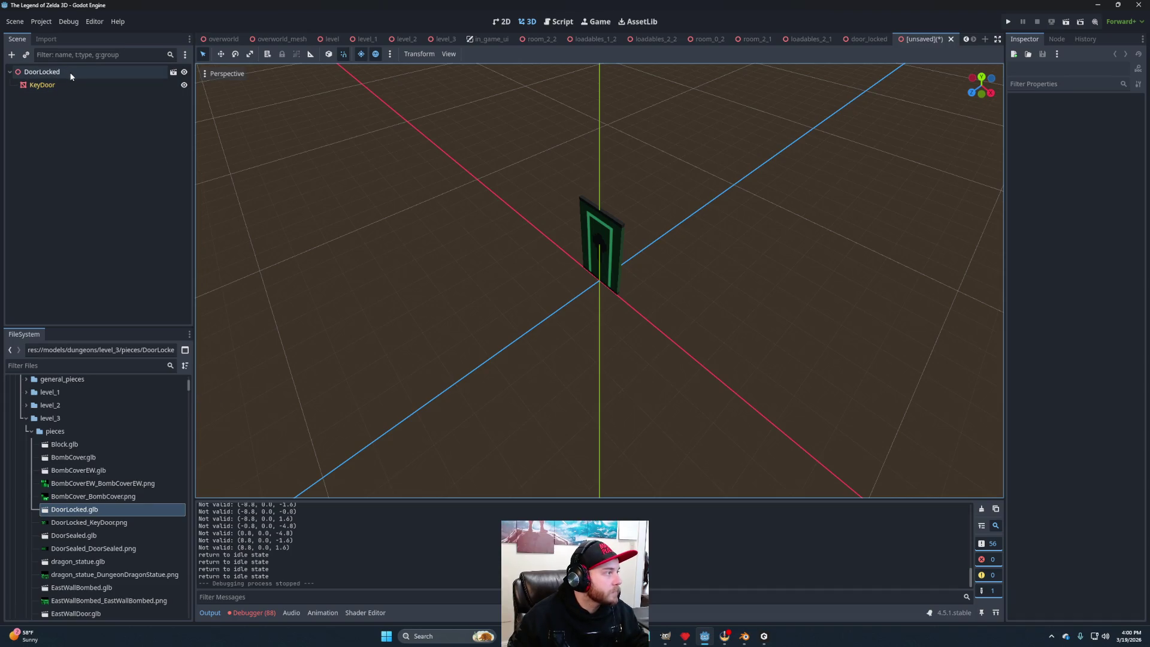
{"action": "left_click", "coordinate": [71, 85]}
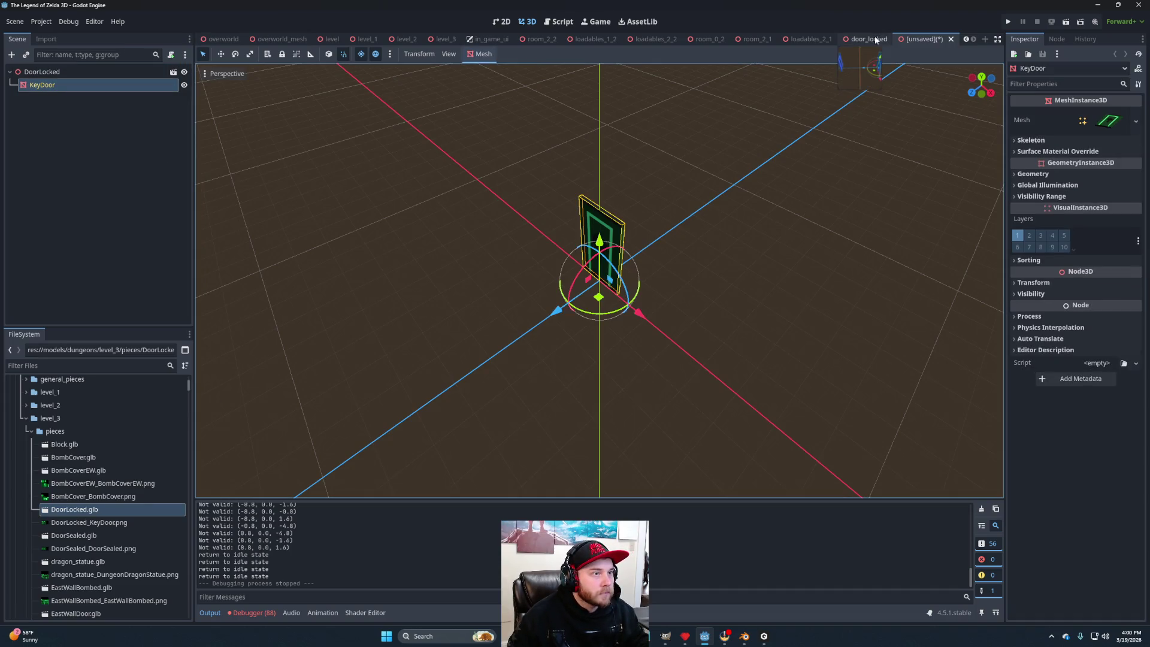
{"action": "left_click", "coordinate": [875, 40]}
{"action": "left_click", "coordinate": [42, 111]}
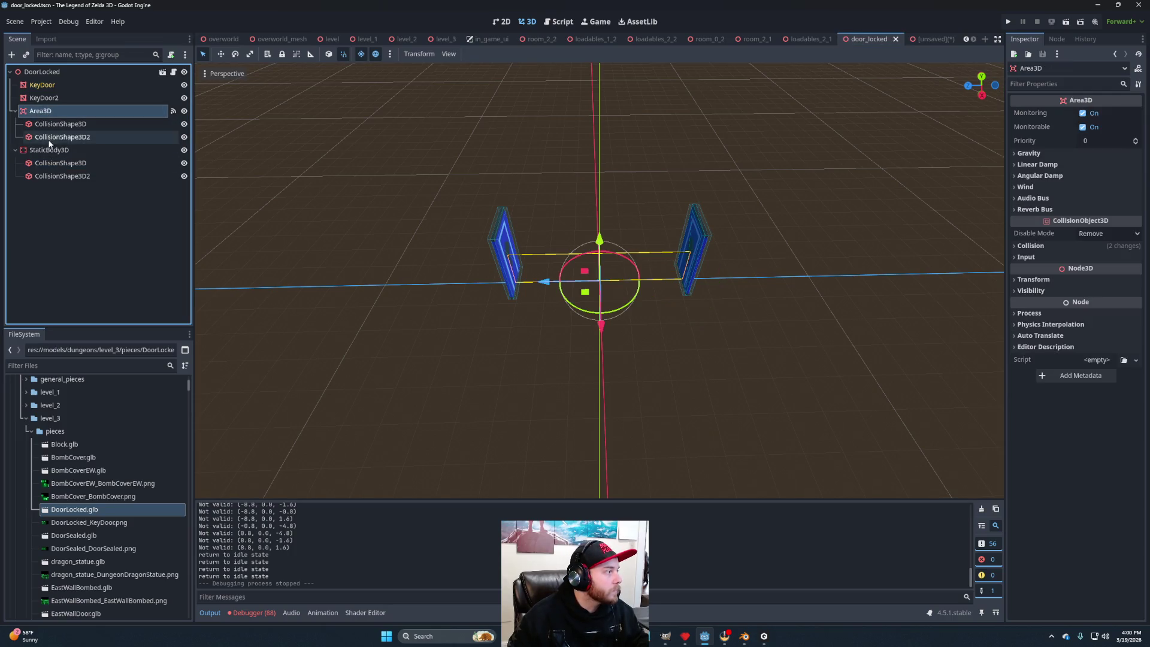
{"action": "left_click", "coordinate": [49, 150]}
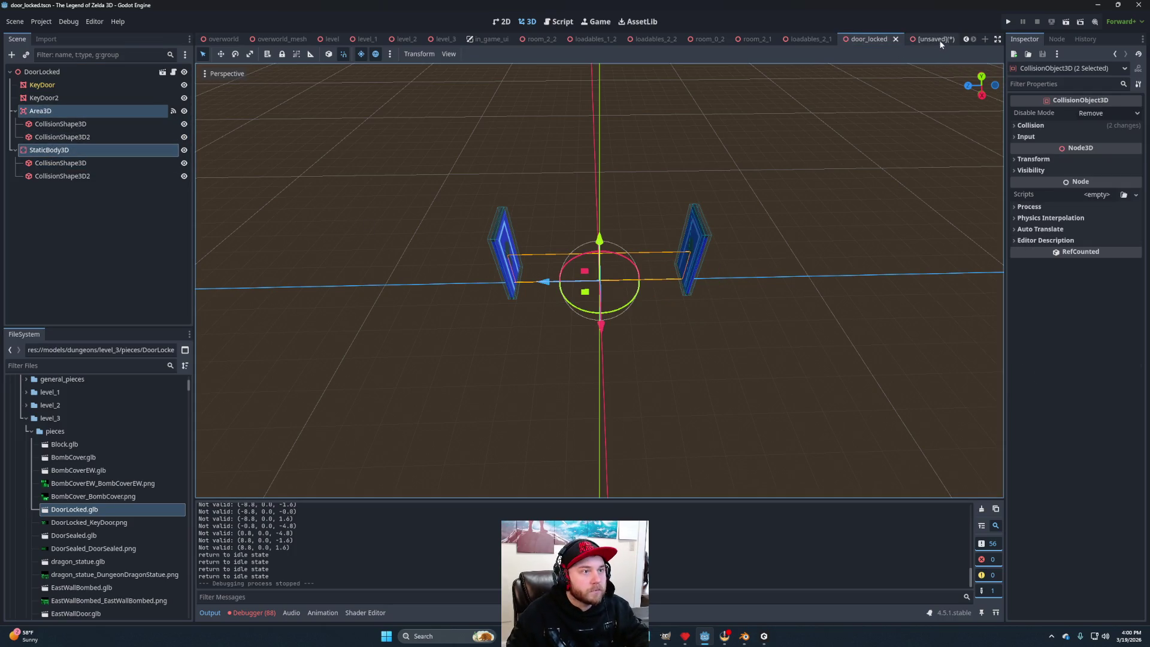
{"action": "left_click", "coordinate": [934, 40]}
{"action": "key", "text": "ctrl+v"}
Slide KeyDoor along Z, then duplicate it as KeyDoor2 and move it to the opposite side.
{"action": "left_click_drag", "start_coordinate": [401, 307], "coordinate": [778, 347]}
{"action": "left_click", "coordinate": [41, 85]}
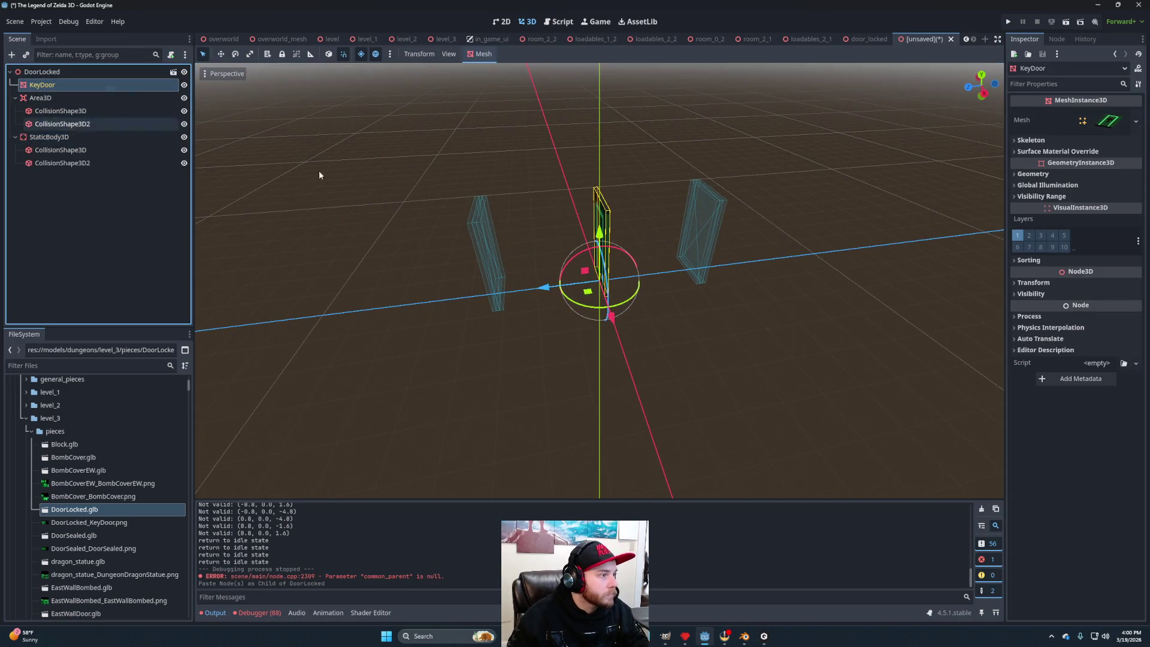
{"action": "left_click_drag", "start_coordinate": [548, 287], "coordinate": [533, 350]}
{"action": "scroll", "scroll_direction": "up", "scroll_amount": 3}
{"action": "scroll", "scroll_direction": "down", "scroll_amount": 3}
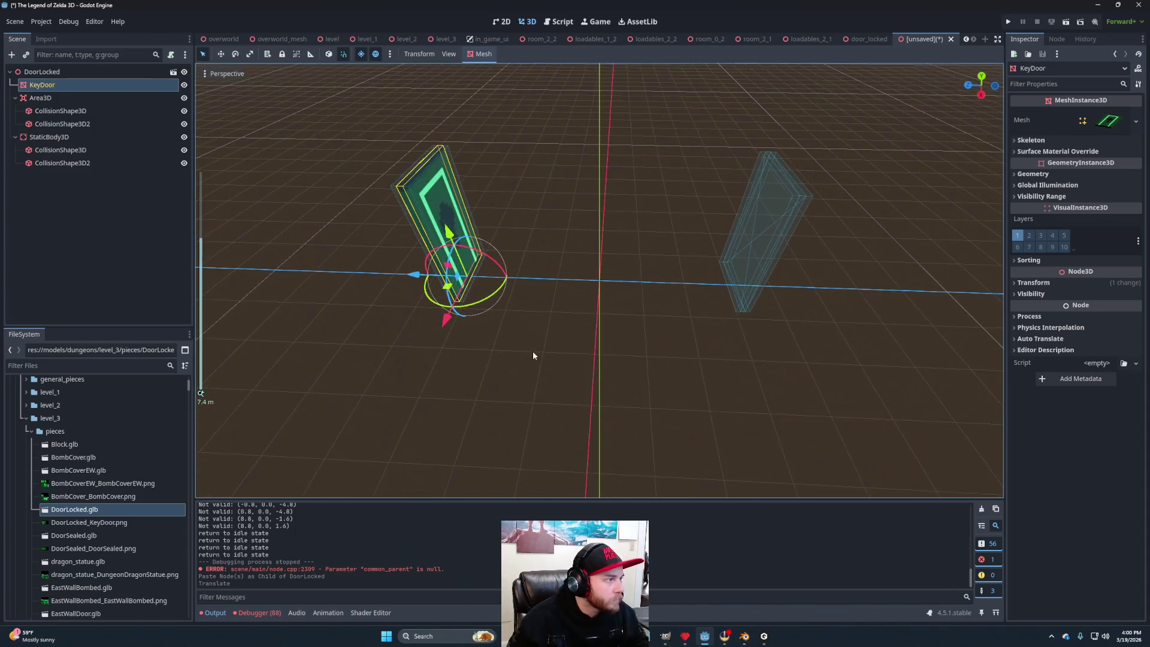
{"action": "key", "text": "ctrl+d"}
{"action": "left_click_drag", "start_coordinate": [414, 277], "coordinate": [623, 362]}
{"action": "scroll", "scroll_direction": "down", "scroll_amount": 3}
{"action": "scroll", "scroll_direction": "down", "scroll_amount": 3}
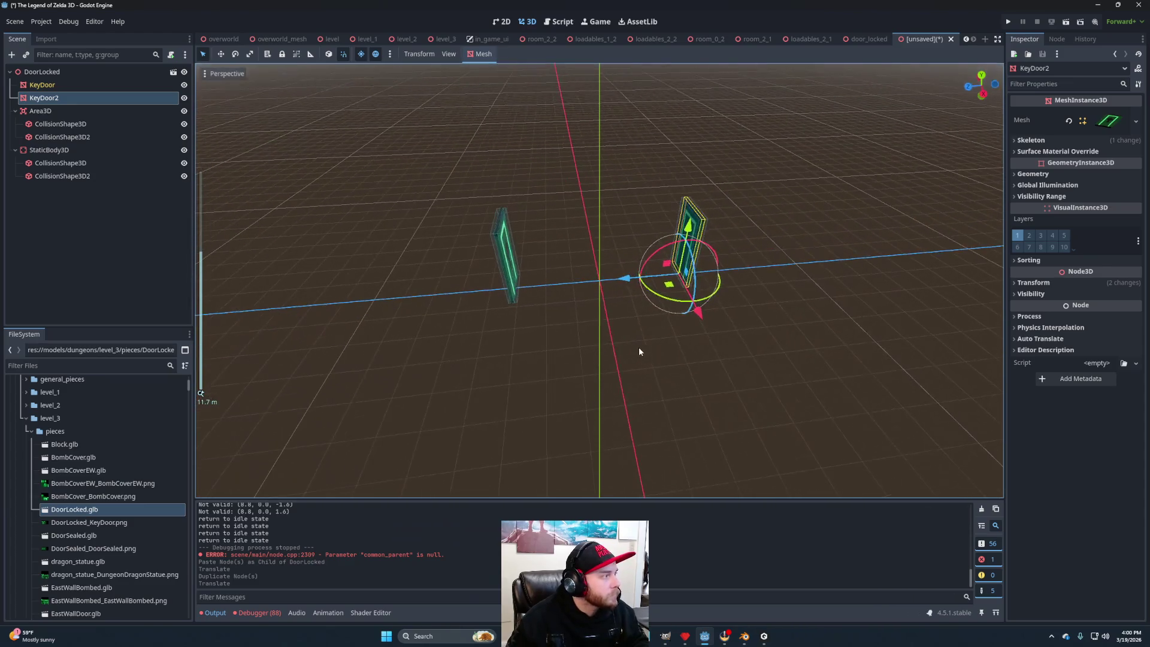
{"action": "left_click", "coordinate": [867, 39]}
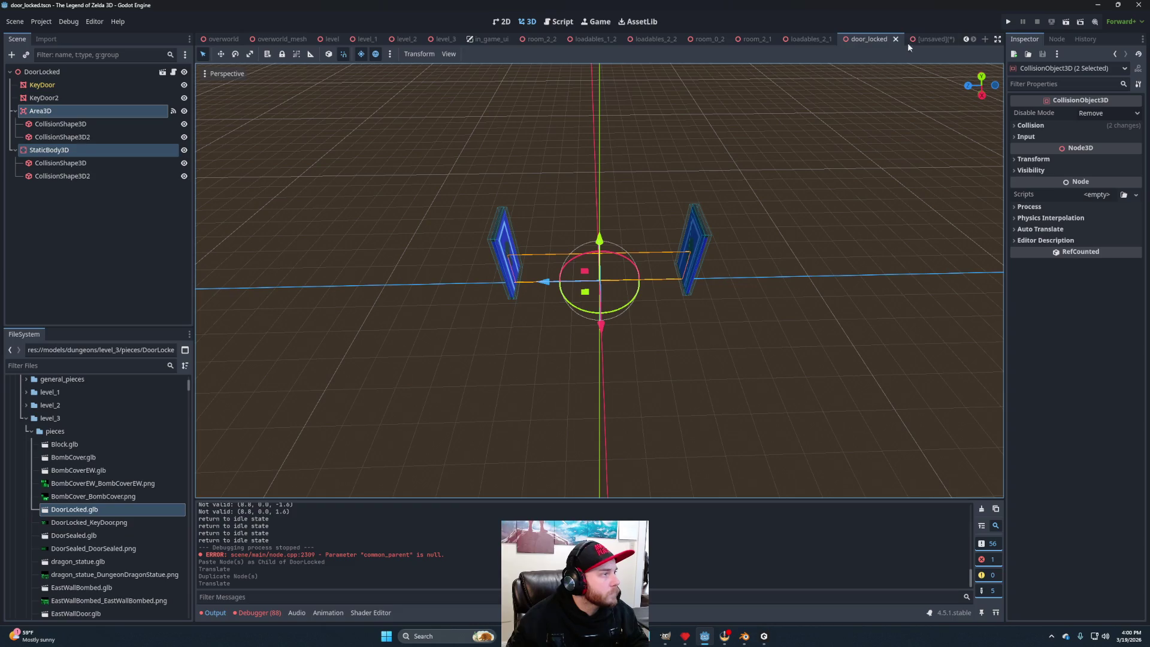
Attach the door_locked.gd script to the DoorLocked root node of the new scene.
{"action": "left_click", "coordinate": [921, 39]}
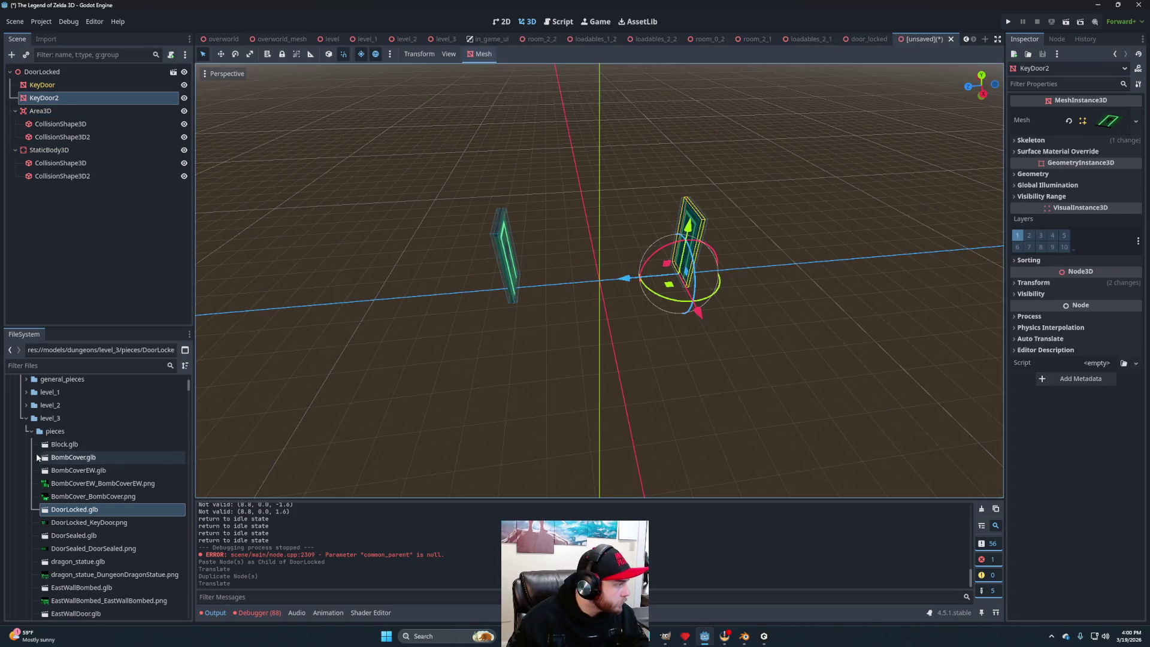
{"action": "scroll", "scroll_direction": "up", "scroll_amount": 3}
{"action": "scroll", "scroll_direction": "up", "scroll_amount": 3}
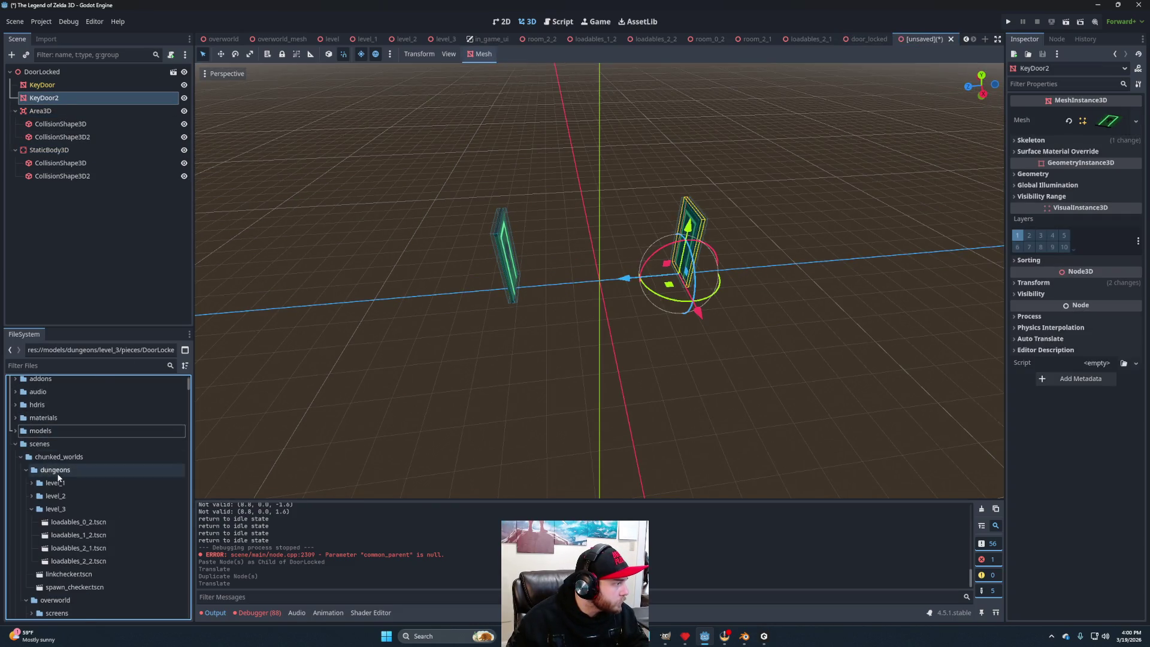
{"action": "scroll", "scroll_direction": "down", "scroll_amount": 3}
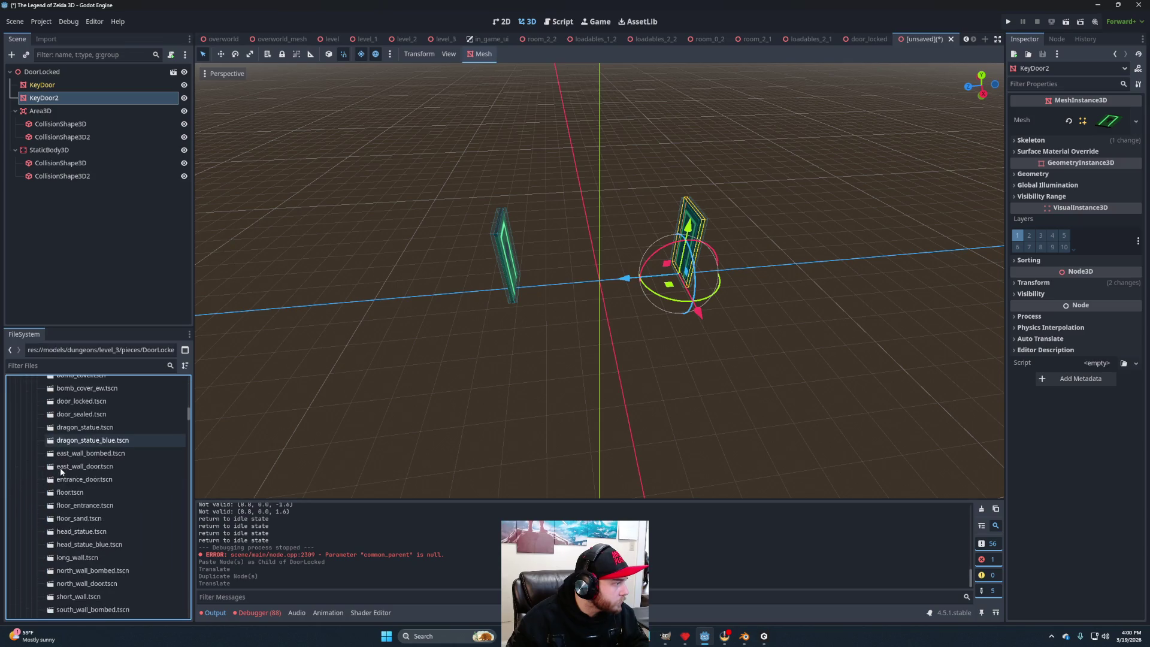
{"action": "scroll", "scroll_direction": "down", "scroll_amount": 3}
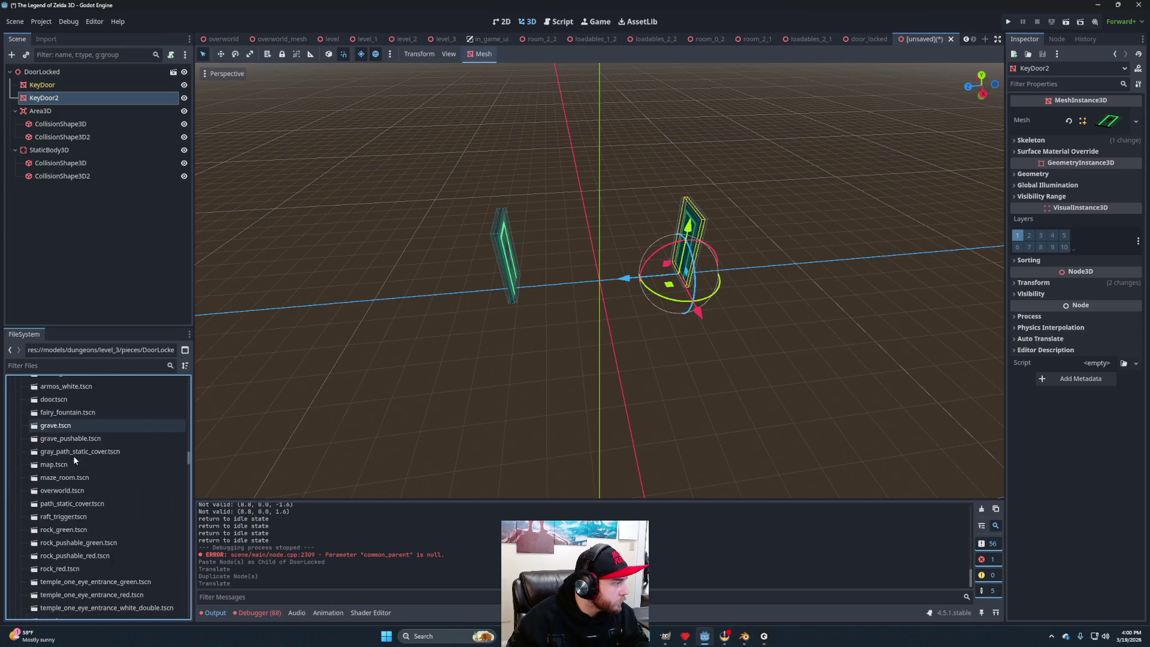
{"action": "scroll", "scroll_direction": "down", "scroll_amount": 3}
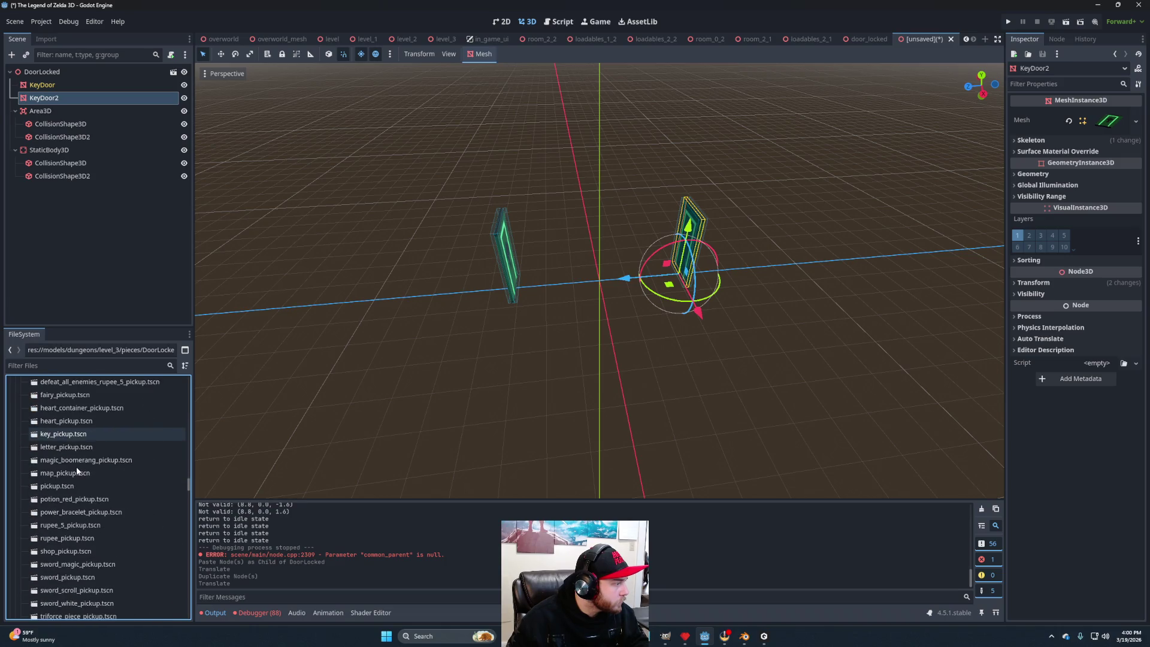
{"action": "scroll", "scroll_direction": "down", "scroll_amount": 3}
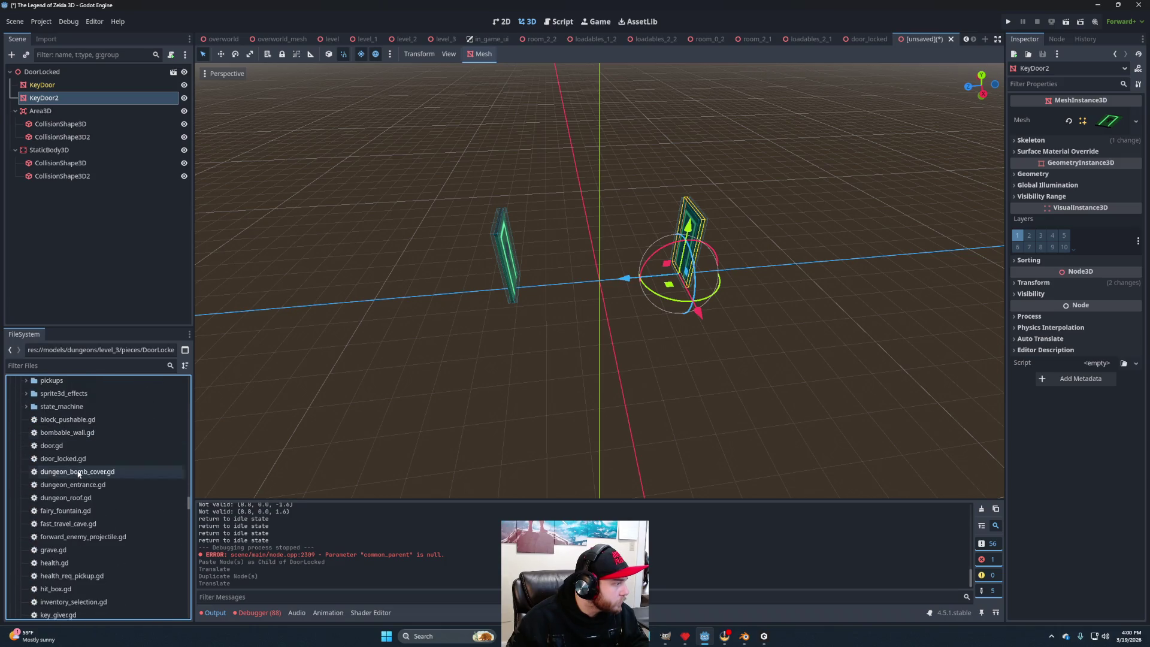
{"action": "left_click", "coordinate": [84, 458]}
{"action": "left_click_drag", "start_coordinate": [84, 458], "coordinate": [54, 72]}
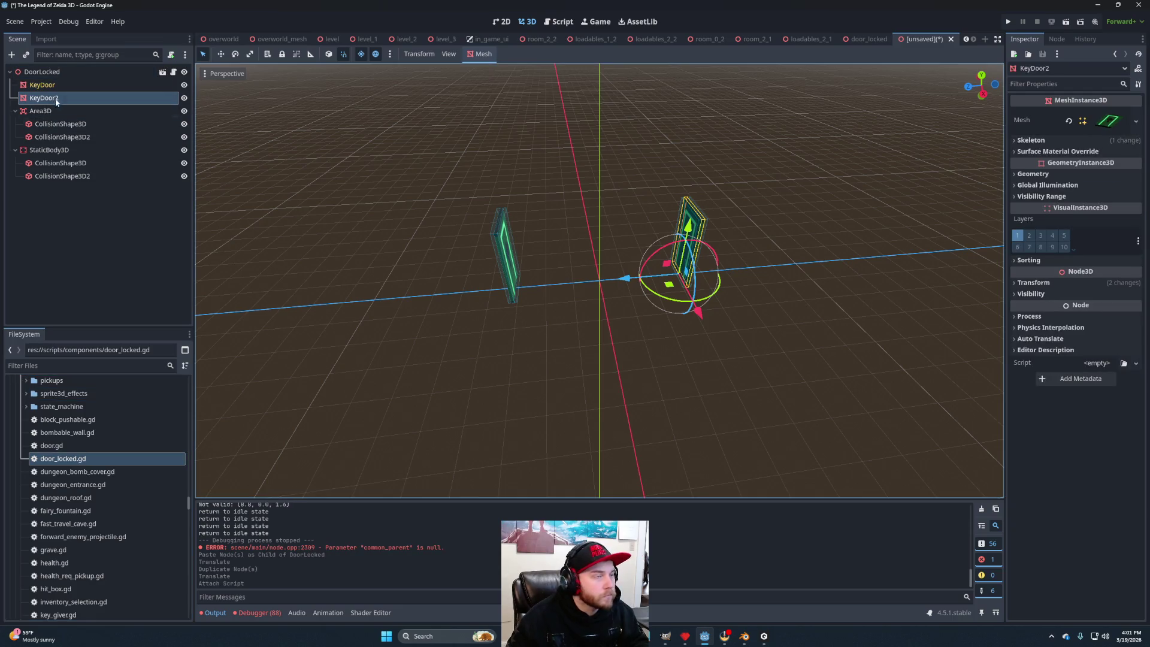
Check the DoorLocked and StaticBody3D nodes, then show the Area3D trigger's signals.
{"action": "left_click", "coordinate": [54, 72]}
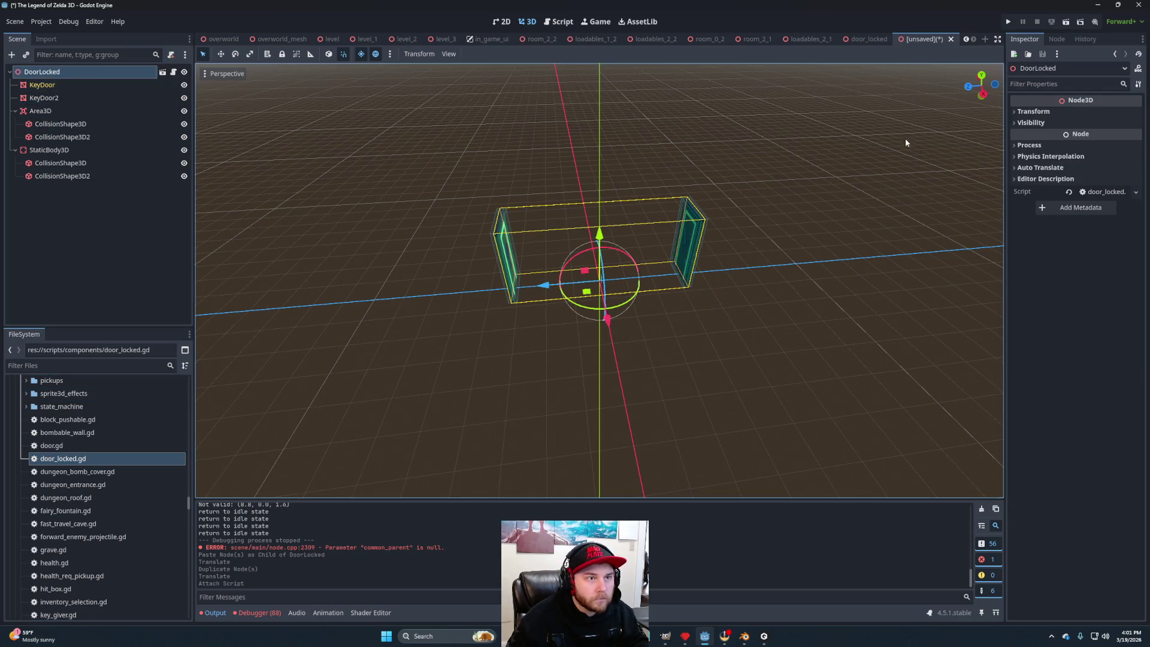
{"action": "left_click", "coordinate": [78, 149]}
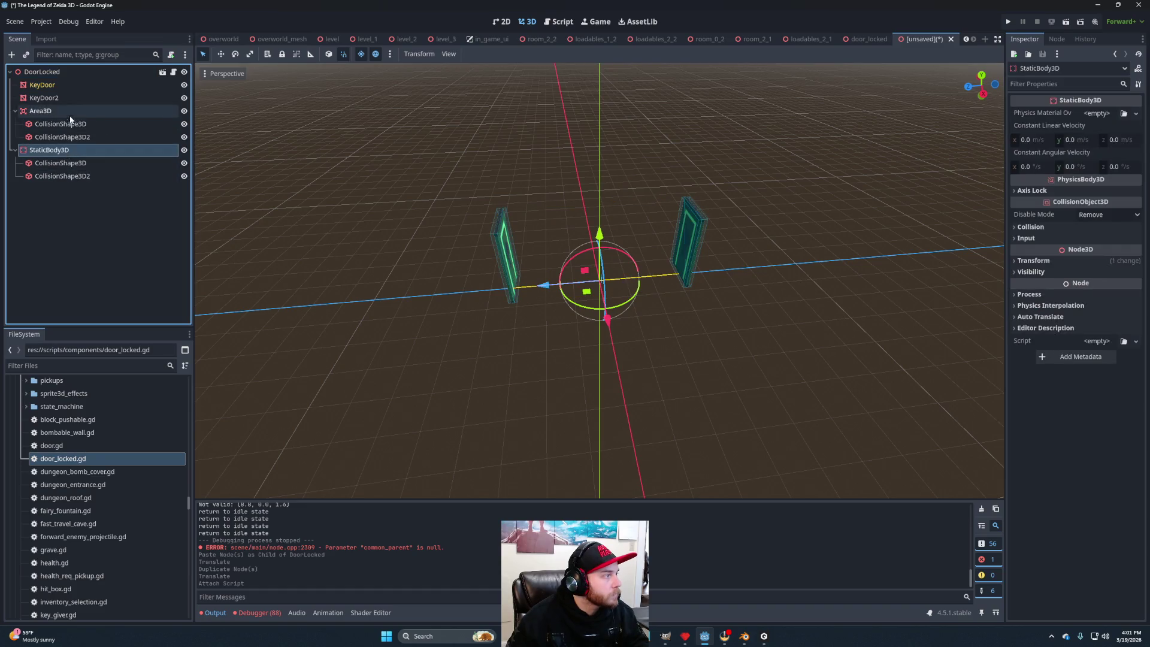
{"action": "left_click", "coordinate": [69, 112]}
{"action": "left_click", "coordinate": [1057, 40]}
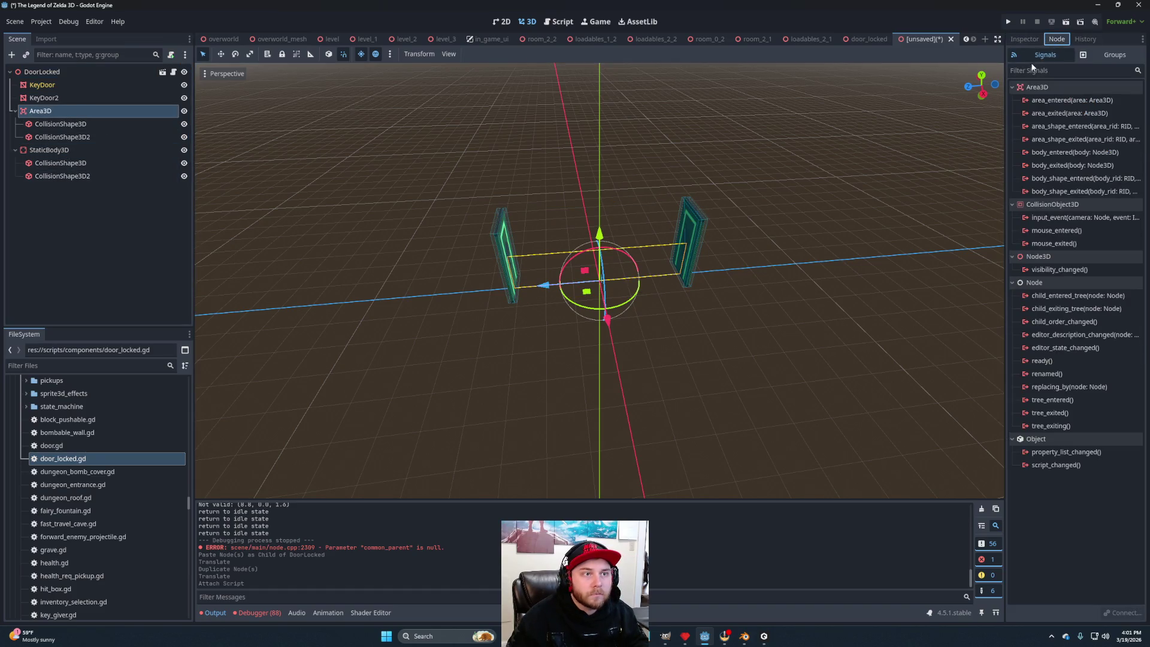
Connect Area3D's body_entered signal to the existing _on_area_3d_body_entered method.
{"action": "right_click", "coordinate": [1066, 154]}
{"action": "left_click", "coordinate": [1084, 160]}
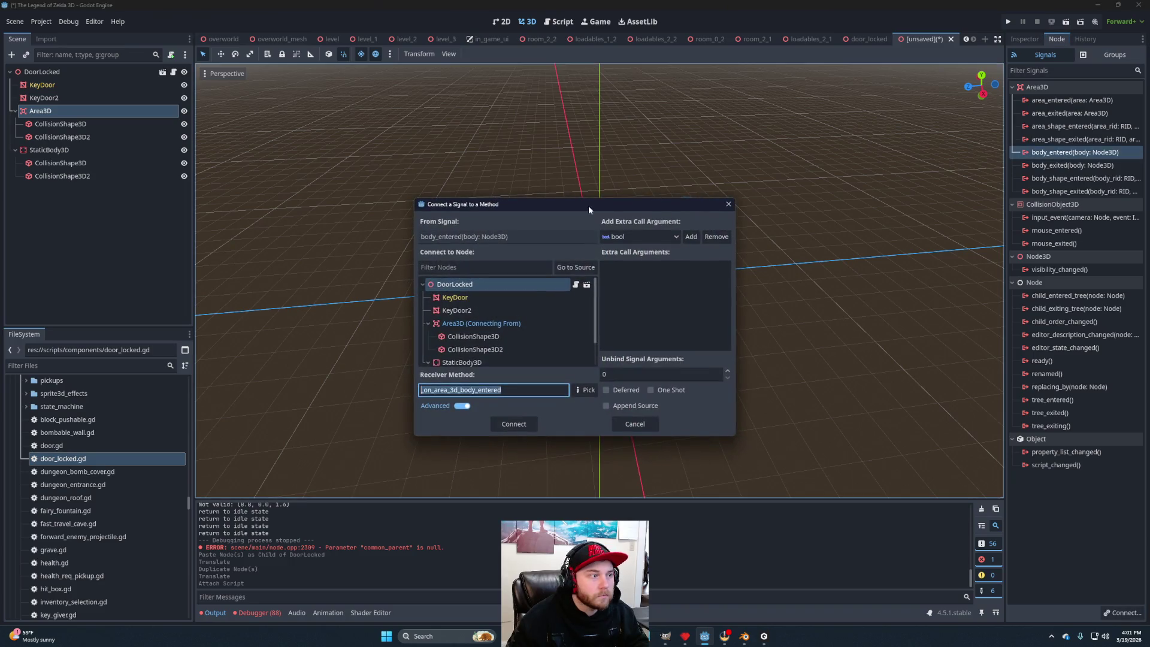
{"action": "left_click", "coordinate": [591, 388]}
{"action": "left_click", "coordinate": [568, 232]}
{"action": "left_click", "coordinate": [575, 452]}
{"action": "left_click", "coordinate": [513, 429]}
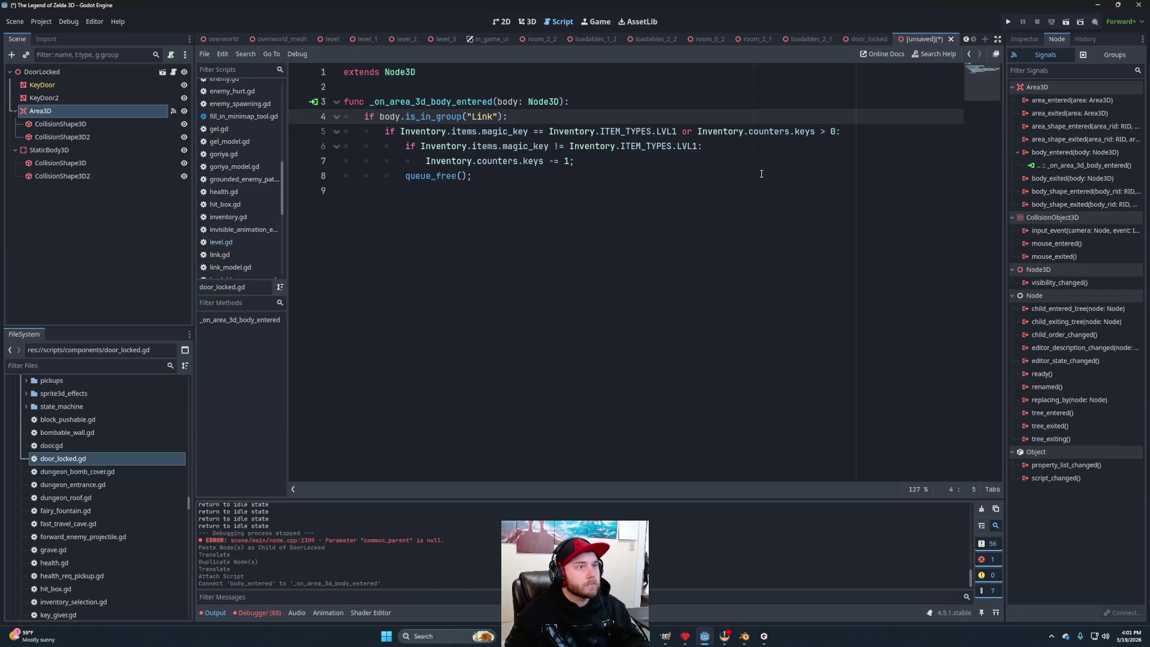
Save the door as door_locked.tscn in level_3's pieces folder and return to the level_3 3D view.
{"action": "key", "text": "ctrl+s"}
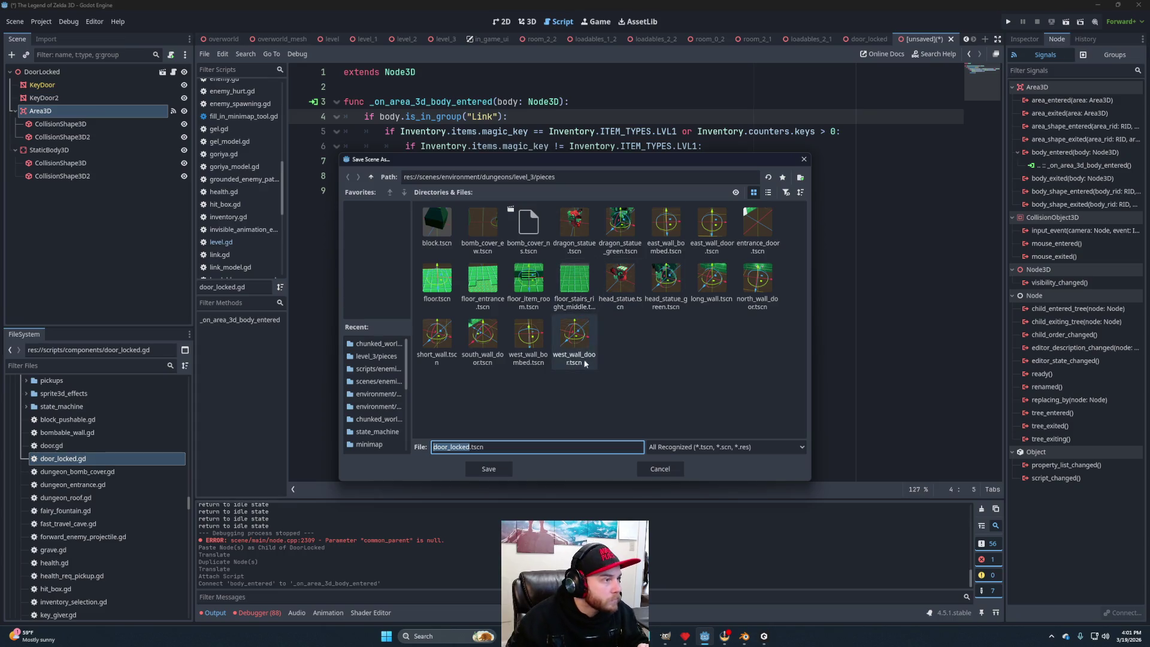
{"action": "left_click", "coordinate": [488, 468]}
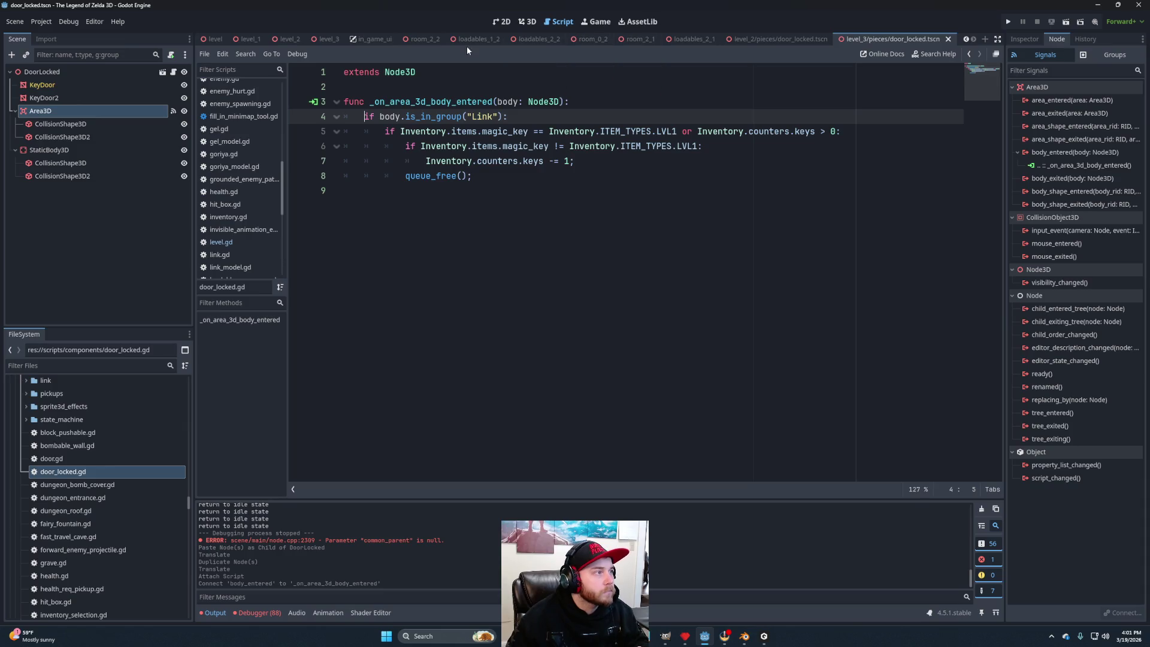
{"action": "left_click", "coordinate": [325, 38]}
{"action": "key", "text": "ctrl+F2"}
{"action": "scroll", "scroll_direction": "down", "scroll_amount": 3}
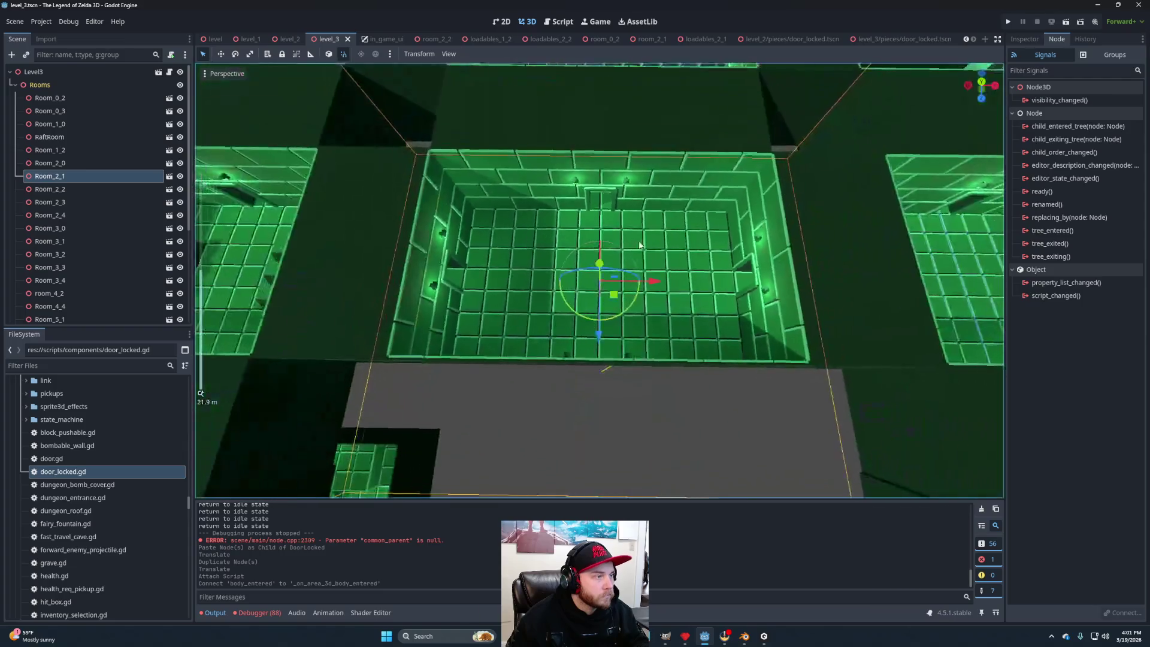
Select the Doors node and drag level_3/pieces/door_locked.tscn onto it as a new instance.
{"action": "left_click", "coordinate": [15, 84]}
{"action": "left_click", "coordinate": [38, 98]}
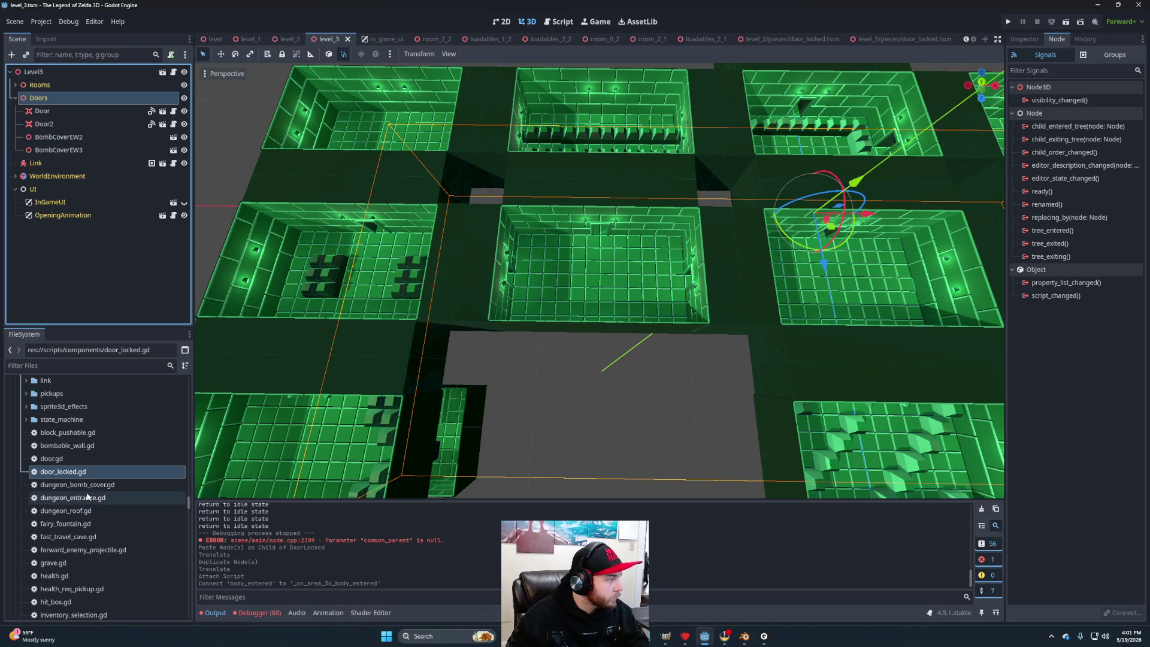
{"action": "scroll", "scroll_direction": "up", "scroll_amount": 3}
{"action": "scroll", "scroll_direction": "up", "scroll_amount": 3}
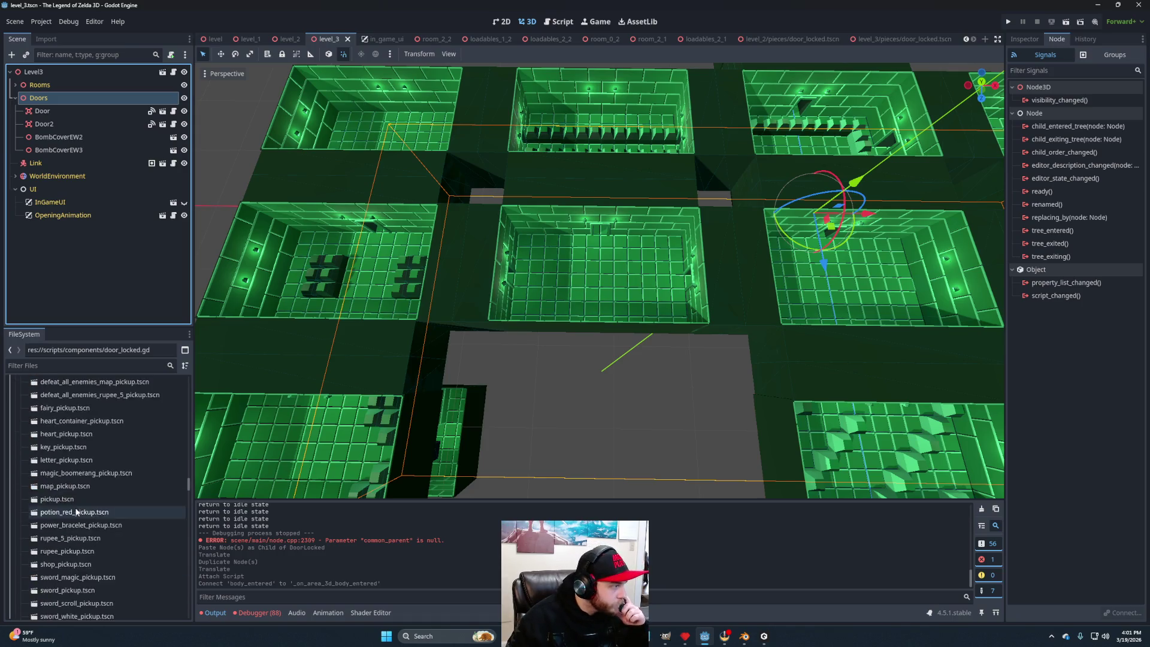
{"action": "scroll", "scroll_direction": "down", "scroll_amount": 3}
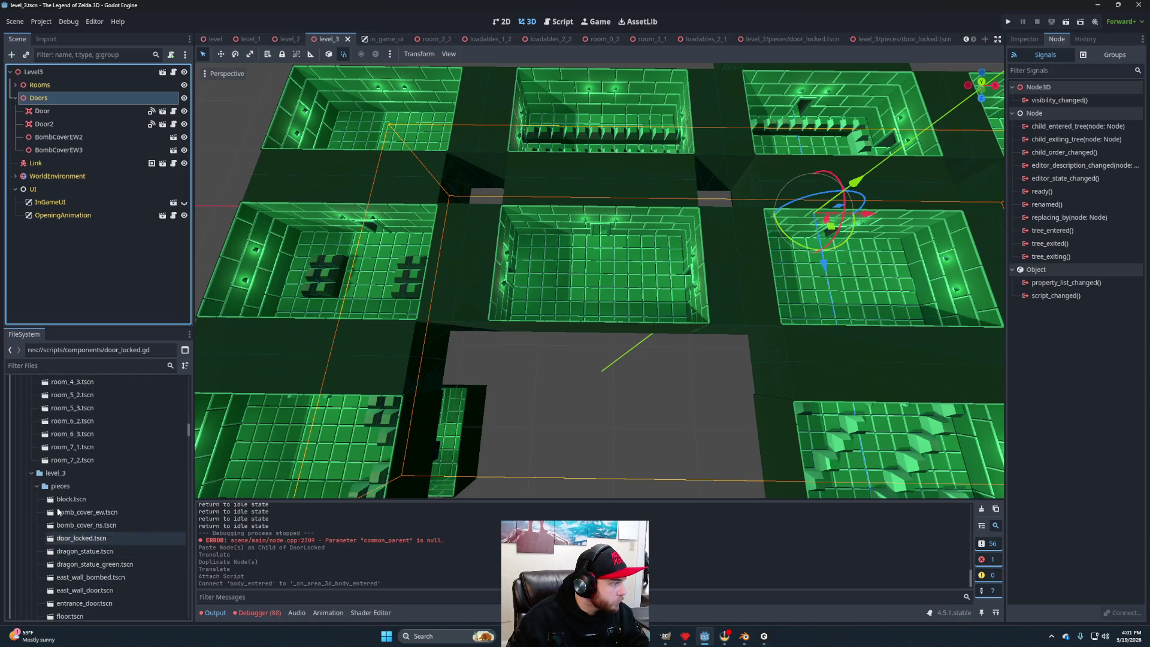
{"action": "scroll", "scroll_direction": "down", "scroll_amount": 3}
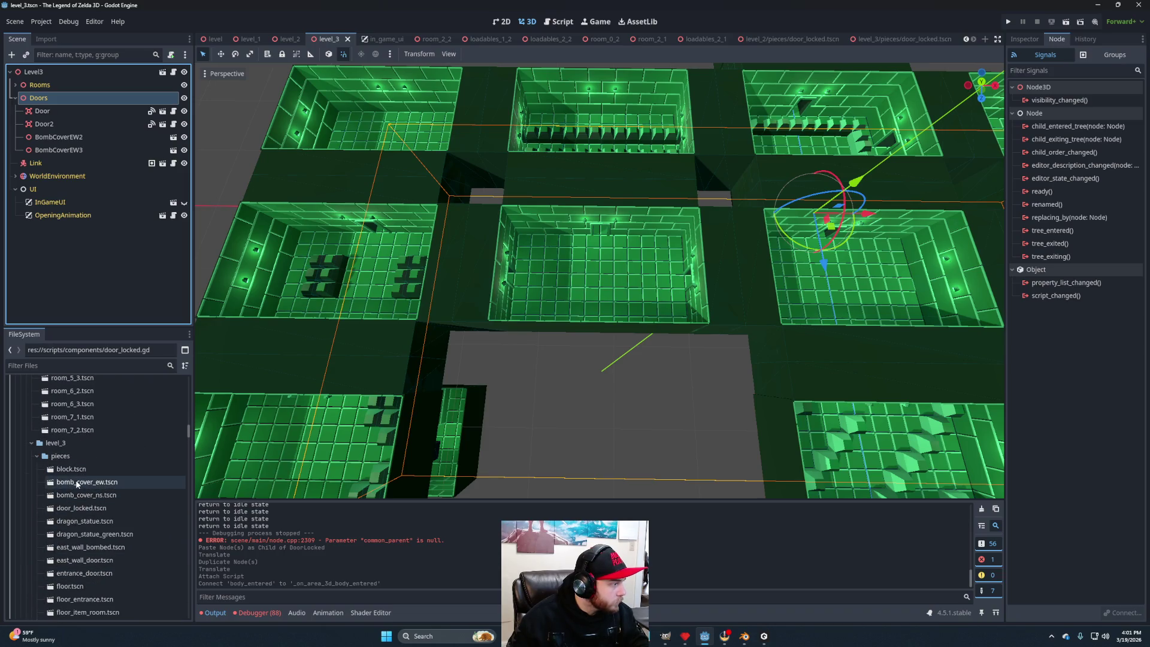
{"action": "scroll", "scroll_direction": "down", "scroll_amount": 3}
{"action": "scroll", "scroll_direction": "up", "scroll_amount": 3}
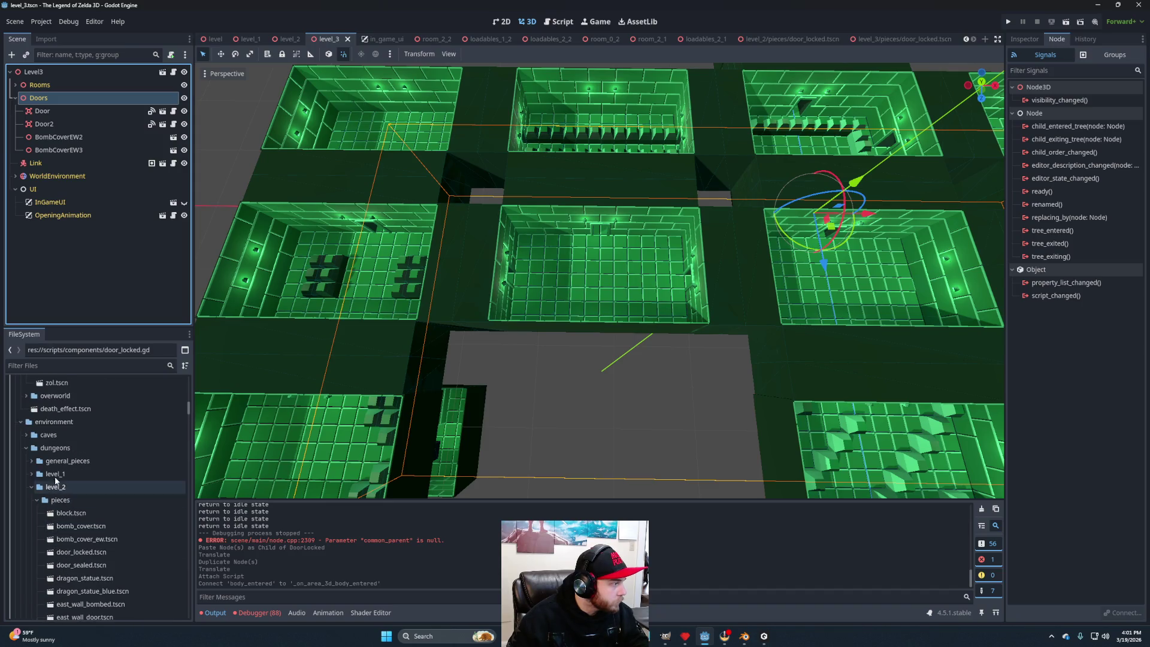
{"action": "left_click", "coordinate": [28, 487]}
{"action": "scroll", "scroll_direction": "down", "scroll_amount": 3}
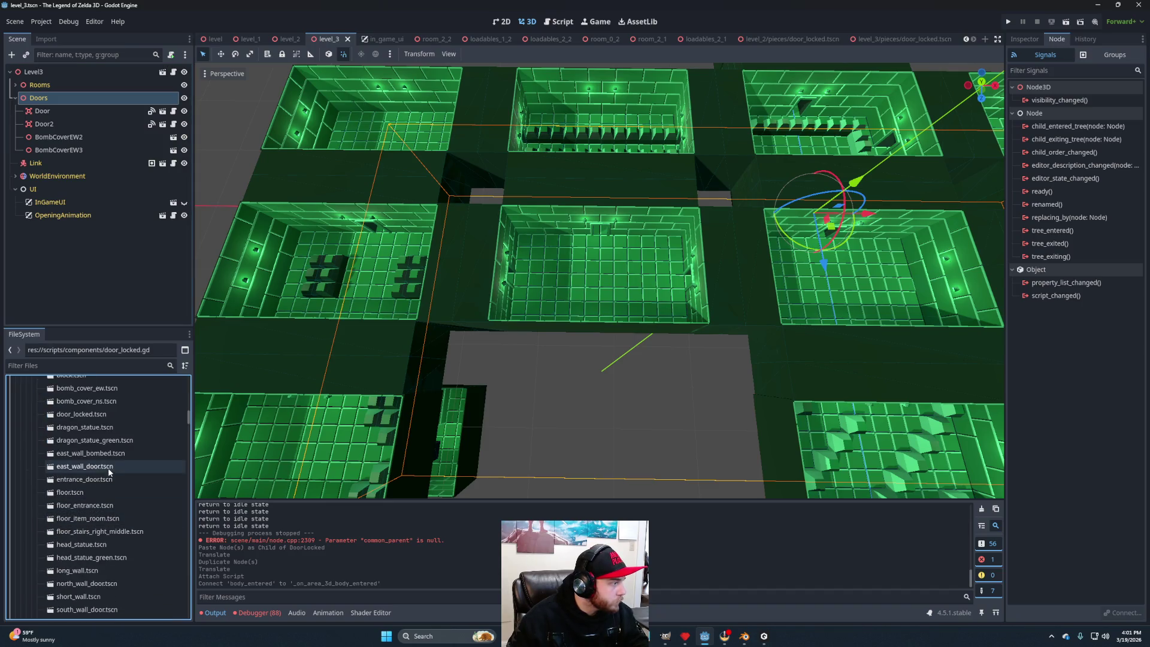
{"action": "scroll", "scroll_direction": "up", "scroll_amount": 3}
{"action": "left_click_drag", "start_coordinate": [81, 430], "coordinate": [81, 99]}
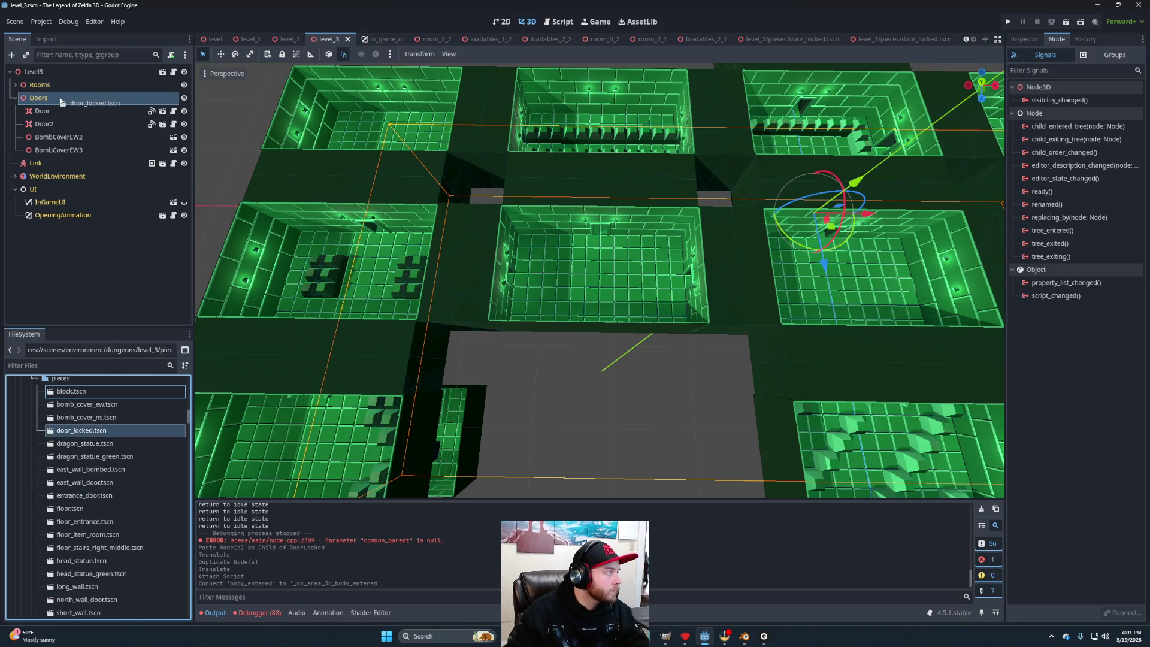
Move DoorLocked into the doorway between the left rooms and check its placement from an angle.
{"action": "left_click_drag", "start_coordinate": [837, 231], "coordinate": [515, 251]}
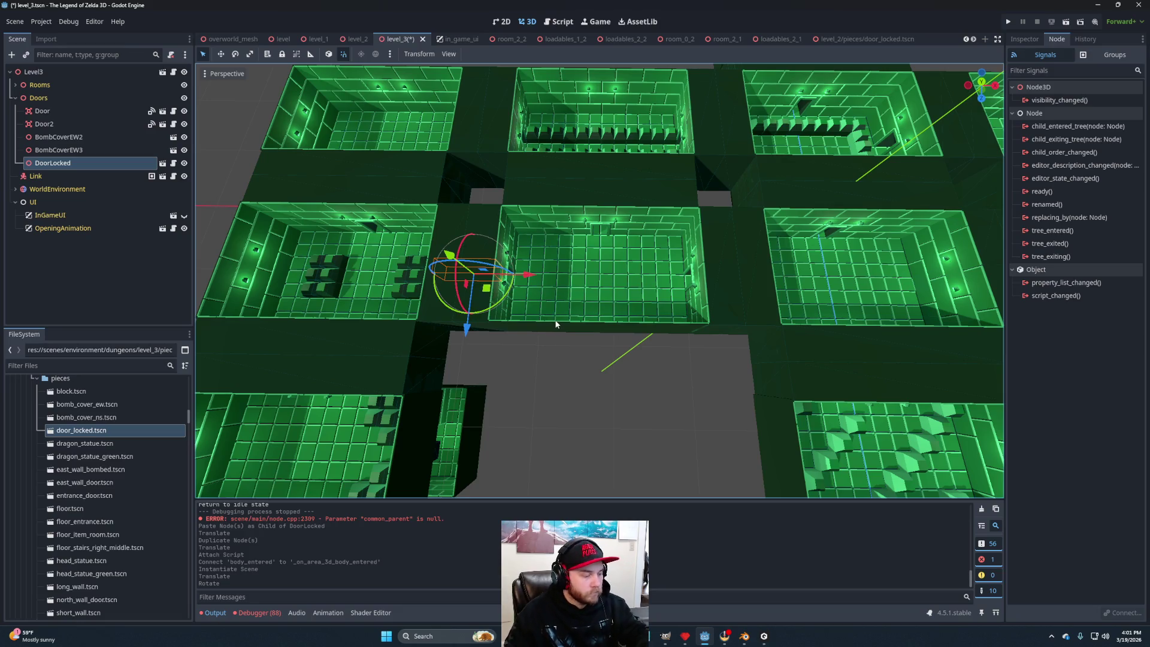
{"action": "key", "text": "f"}
{"action": "left_click_drag", "start_coordinate": [565, 346], "coordinate": [653, 266]}
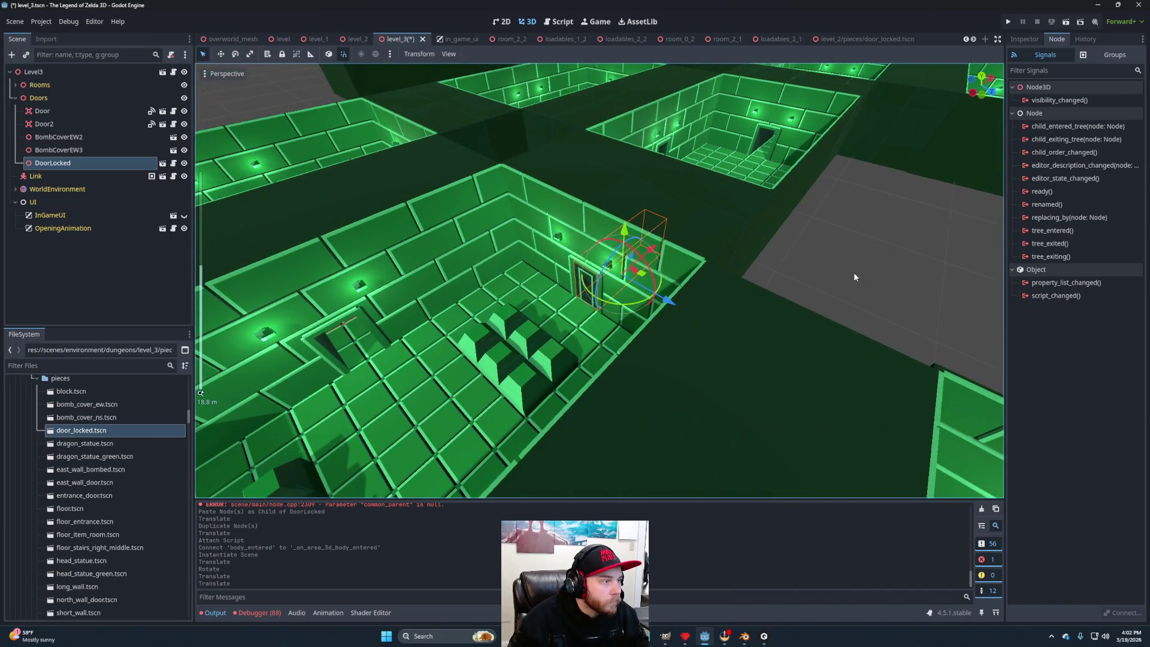
{"action": "left_click", "coordinate": [854, 277]}
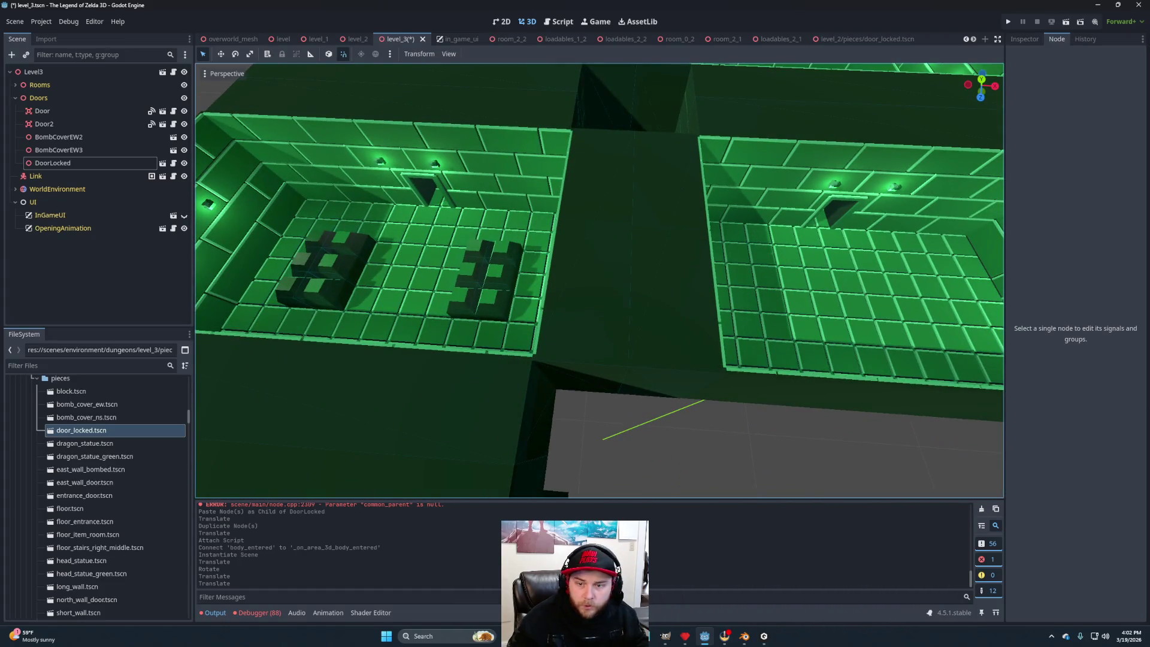
{"action": "scroll", "scroll_direction": "down", "scroll_amount": 3}
{"action": "left_click", "coordinate": [53, 162]}
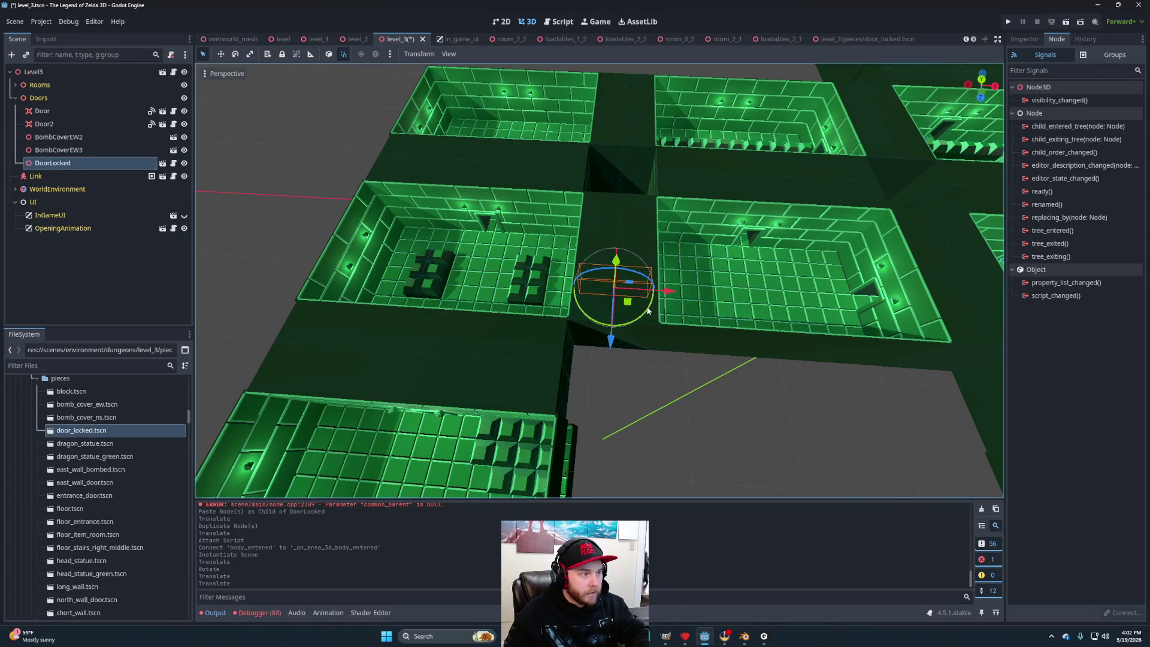
Duplicate the locked door as DoorLocked2 and set it into the upper-right doorway.
{"action": "key", "text": "ctrl+d"}
{"action": "left_click_drag", "start_coordinate": [627, 302], "coordinate": [857, 182]}
{"action": "key", "text": "f"}
{"action": "left_click_drag", "start_coordinate": [516, 348], "coordinate": [590, 312]}
{"action": "left_click_drag", "start_coordinate": [617, 251], "coordinate": [607, 302]}
{"action": "scroll", "scroll_direction": "down", "scroll_amount": 3}
{"action": "scroll", "scroll_direction": "down", "scroll_amount": 3}
Duplicate the door again as DoorLocked3 for another doorway and view the rooms from above.
{"action": "key", "text": "ctrl+d"}
{"action": "scroll", "scroll_direction": "up", "scroll_amount": 3}
{"action": "scroll", "scroll_direction": "down", "scroll_amount": 3}
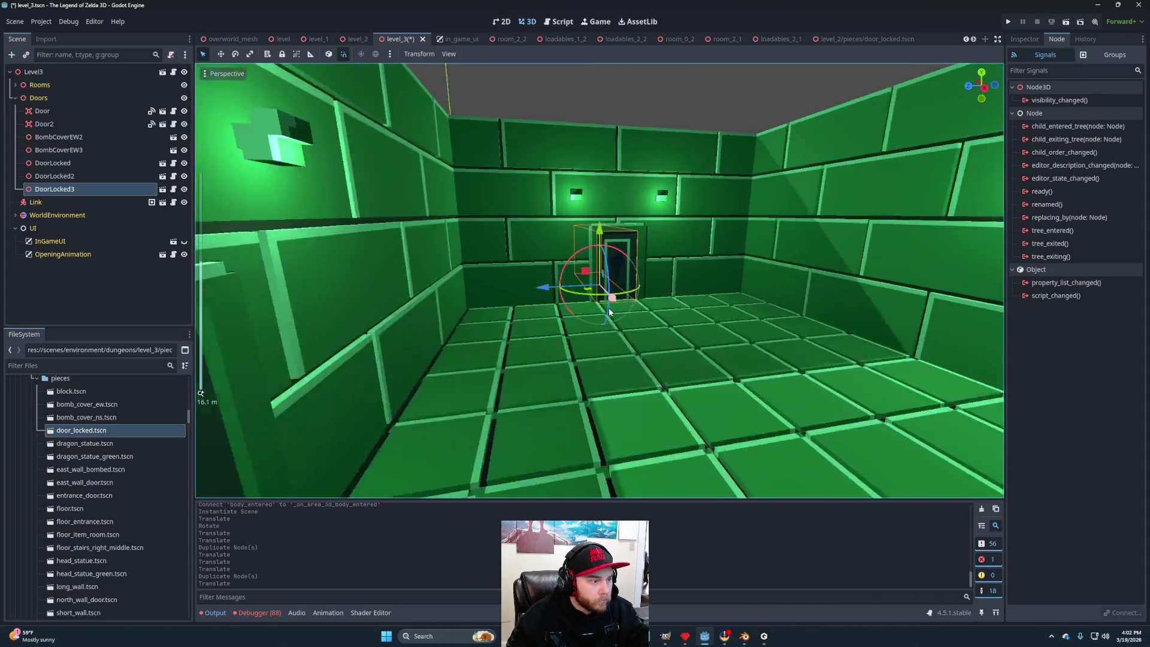
{"action": "scroll", "scroll_direction": "up", "scroll_amount": 3}
{"action": "scroll", "scroll_direction": "down", "scroll_amount": 3}
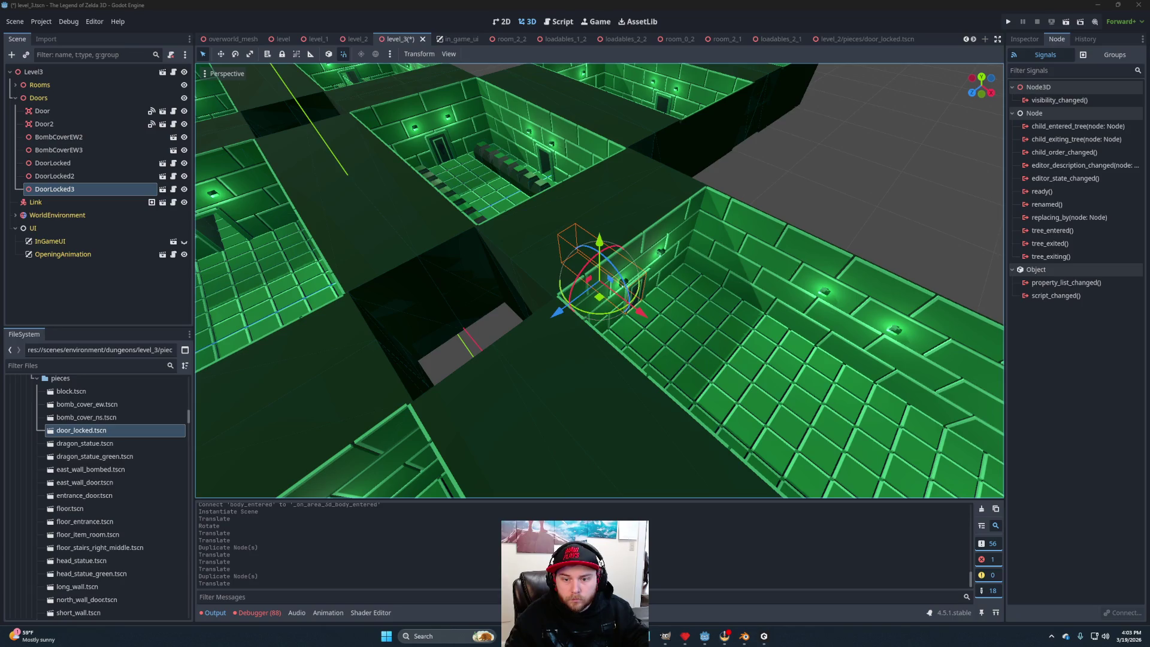
{"action": "scroll", "scroll_direction": "down", "scroll_amount": 3}
{"action": "left_click_drag", "start_coordinate": [610, 269], "coordinate": [672, 324]}
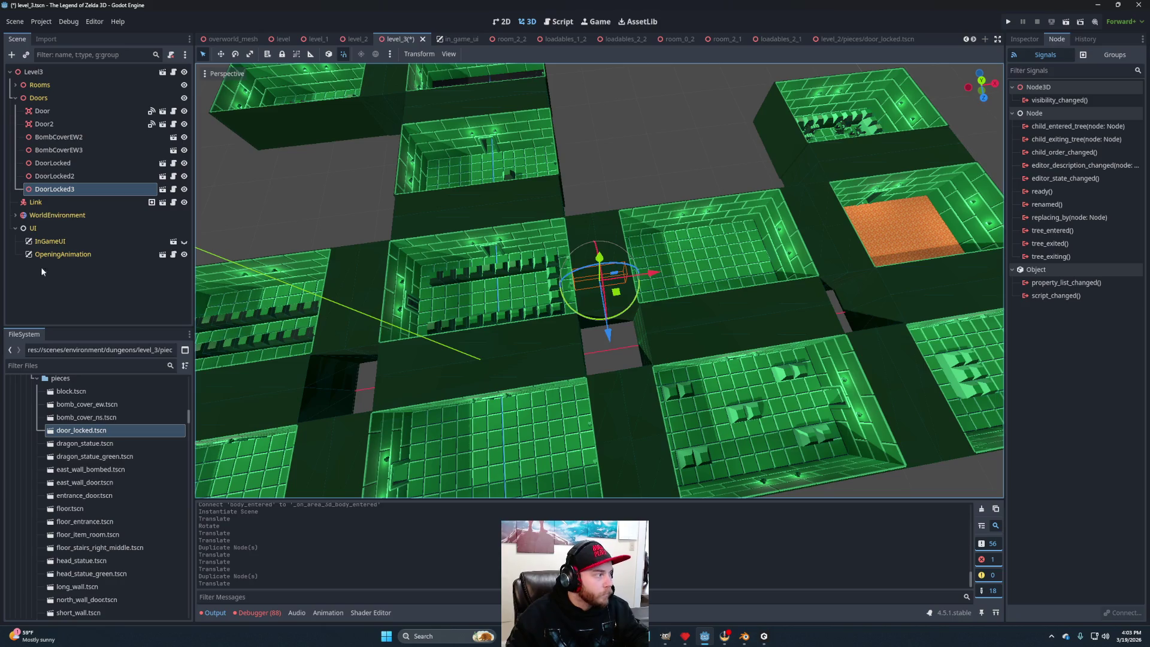
Add a fourth door_locked.tscn instance, DoorLocked4, under Doors and move it into the room above's doorway.
{"action": "left_click_drag", "start_coordinate": [120, 432], "coordinate": [51, 100]}
{"action": "left_click_drag", "start_coordinate": [512, 428], "coordinate": [498, 282]}
{"action": "key", "text": "f"}
{"action": "scroll", "scroll_direction": "up", "scroll_amount": 3}
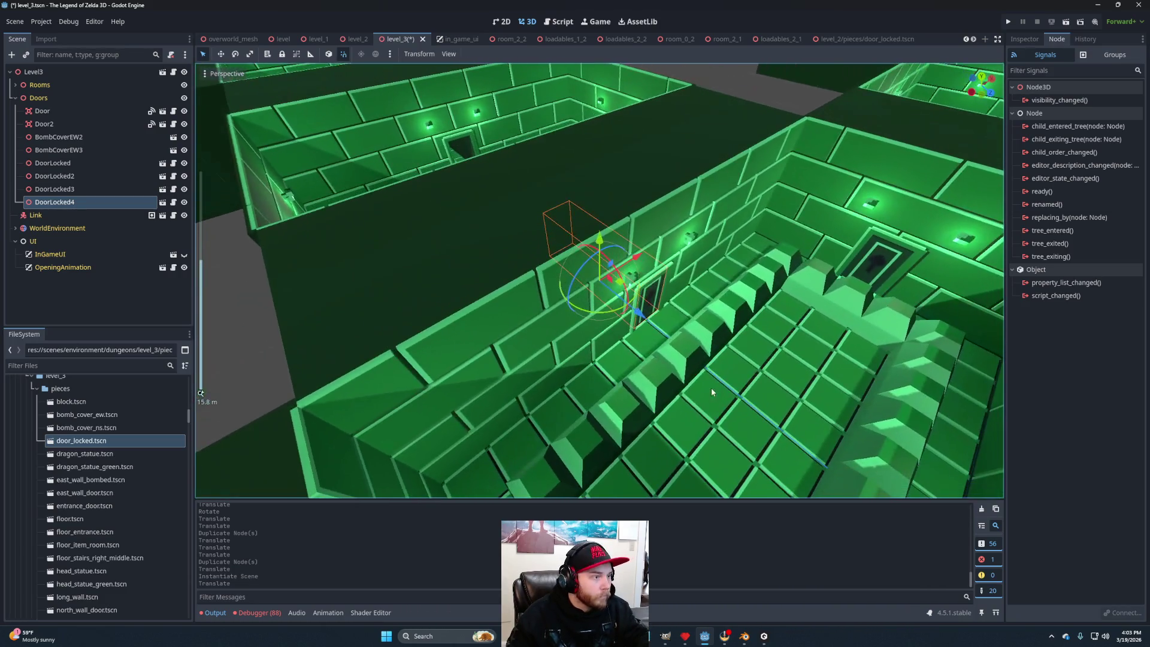
{"action": "scroll", "scroll_direction": "up", "scroll_amount": 3}
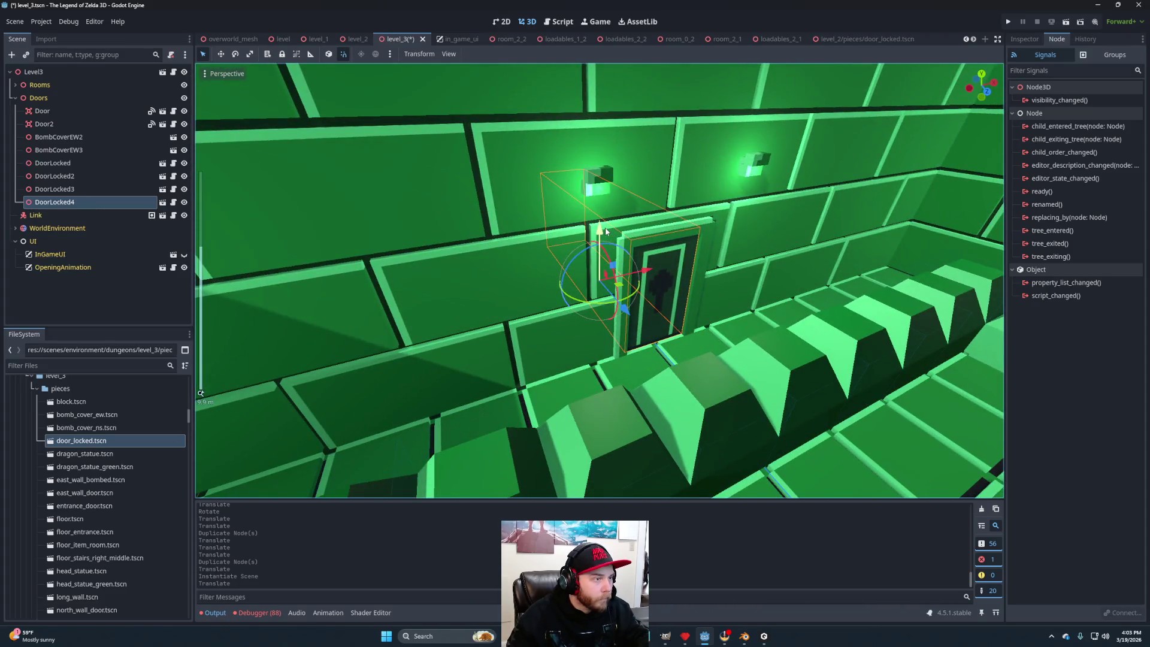
{"action": "left_click_drag", "start_coordinate": [606, 232], "coordinate": [667, 347]}
{"action": "scroll", "scroll_direction": "down", "scroll_amount": 3}
Review all door placements from overhead, collapse the Doors node and save the level_3 scene.
{"action": "left_click", "coordinate": [844, 345]}
{"action": "scroll", "scroll_direction": "down", "scroll_amount": 3}
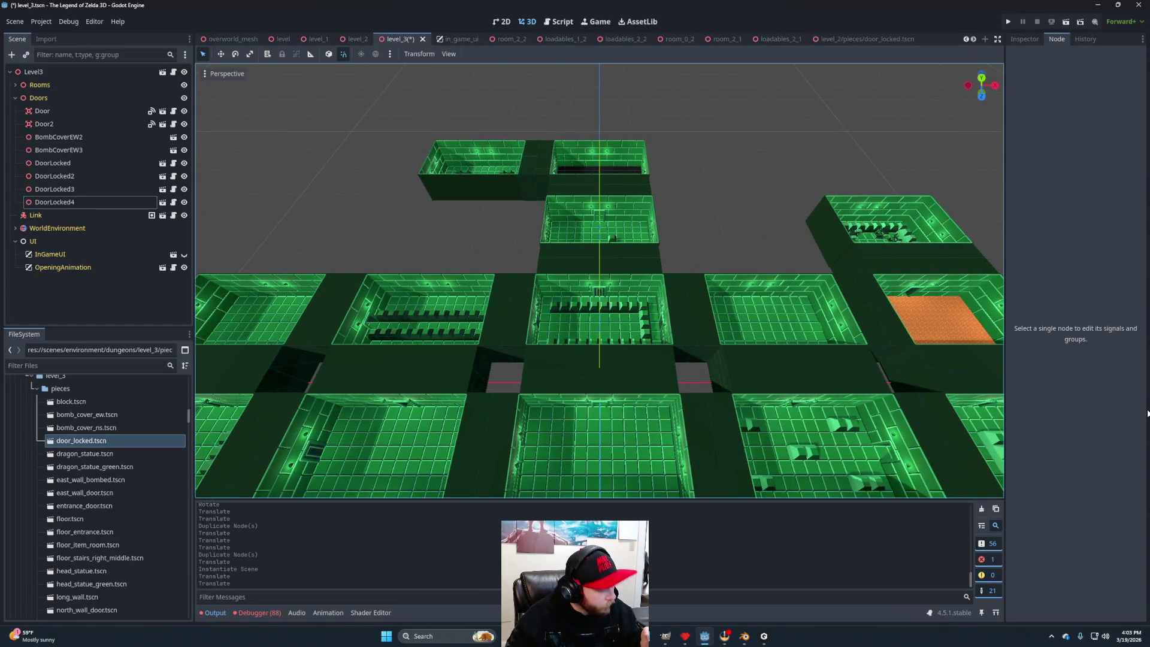
{"action": "scroll", "scroll_direction": "down", "scroll_amount": 3}
{"action": "left_click_drag", "start_coordinate": [678, 357], "coordinate": [675, 392]}
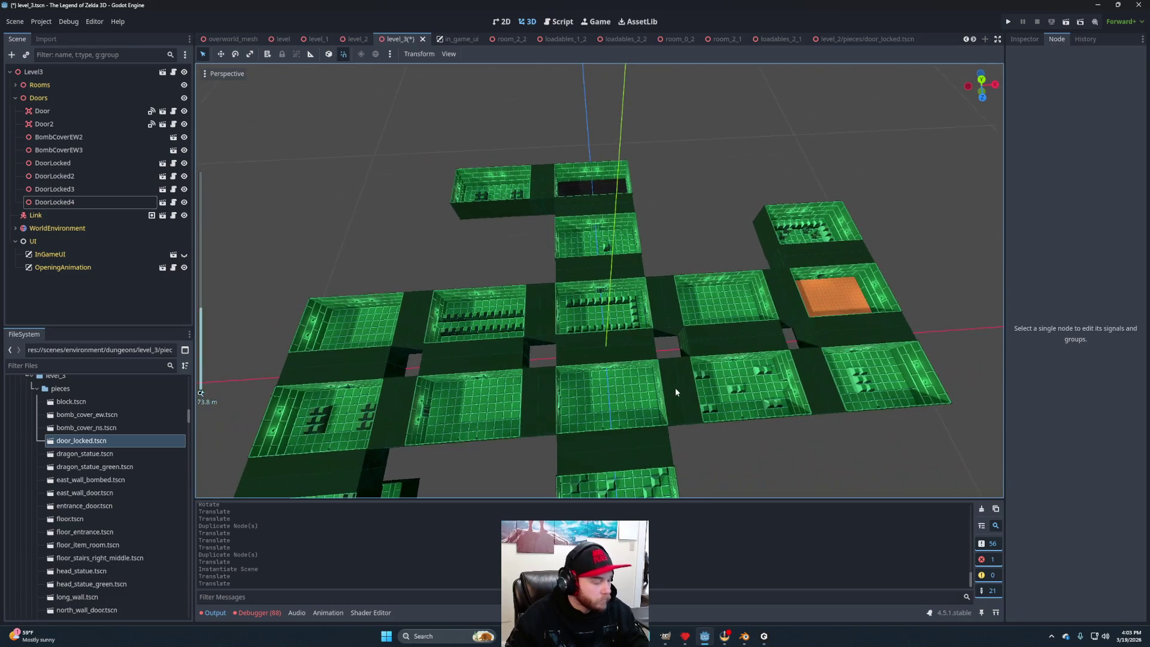
{"action": "left_click_drag", "start_coordinate": [557, 388], "coordinate": [621, 388]}
{"action": "scroll", "scroll_direction": "up", "scroll_amount": 3}
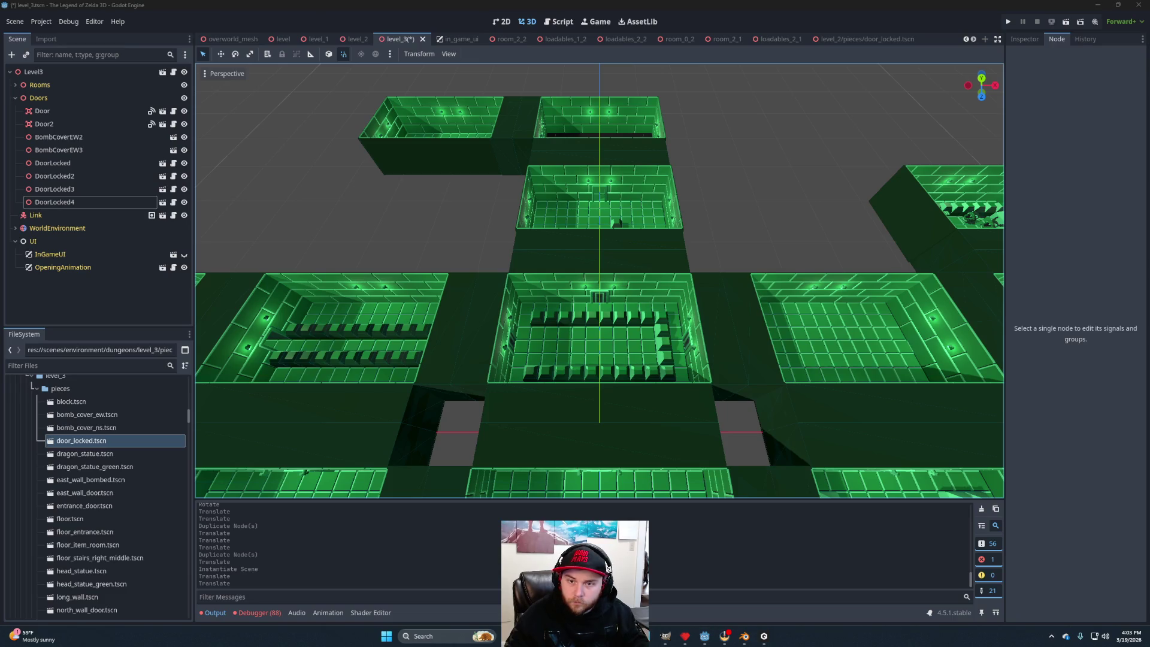
{"action": "scroll", "scroll_direction": "down", "scroll_amount": 3}
{"action": "left_click_drag", "start_coordinate": [566, 361], "coordinate": [238, 142]}
{"action": "scroll", "scroll_direction": "up", "scroll_amount": 3}
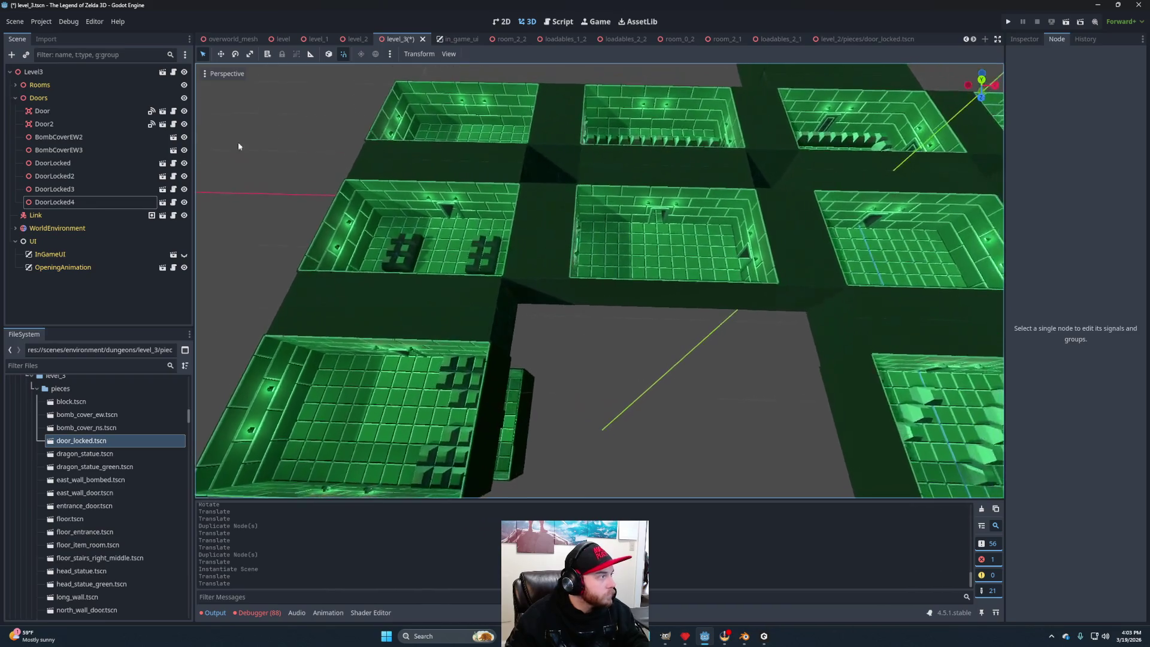
{"action": "left_click", "coordinate": [15, 98]}
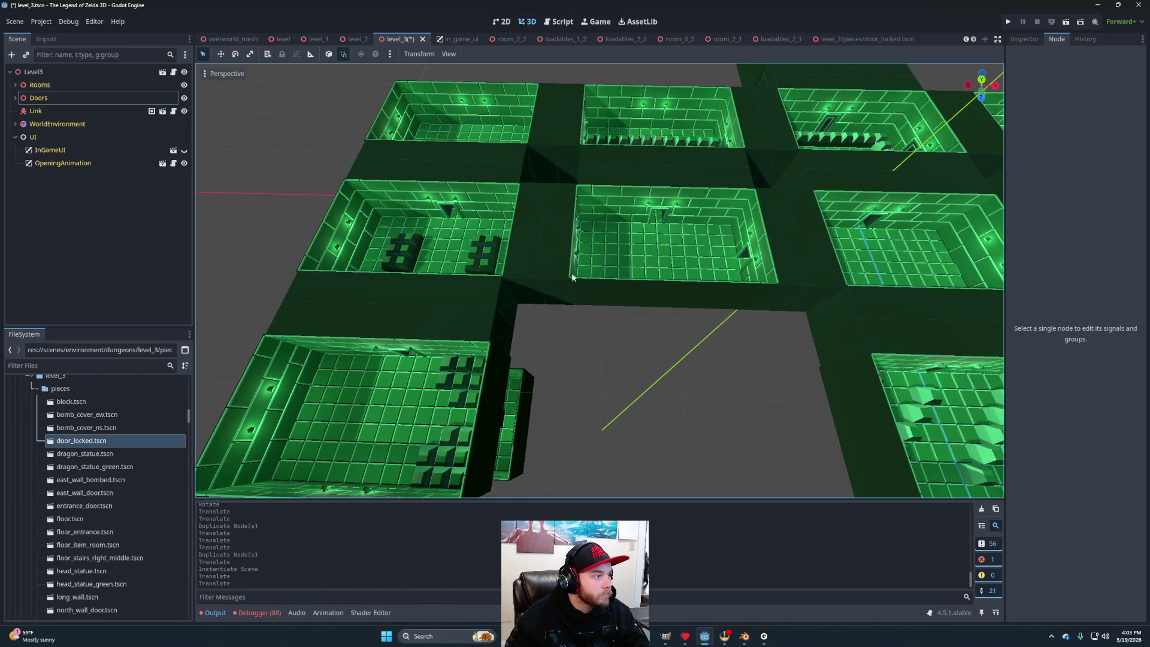
{"action": "key", "text": "ctrl+s"}
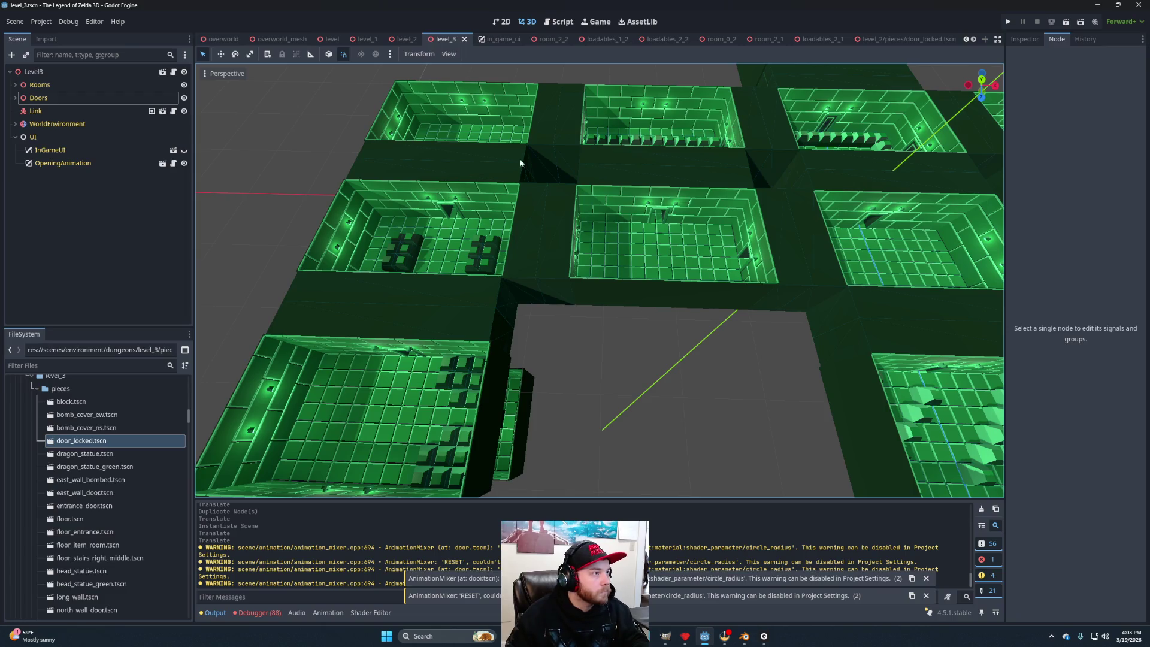
Open the Room_2_0 scene from the level's Rooms node.
{"action": "left_click", "coordinate": [15, 84]}
{"action": "left_click", "coordinate": [103, 163]}
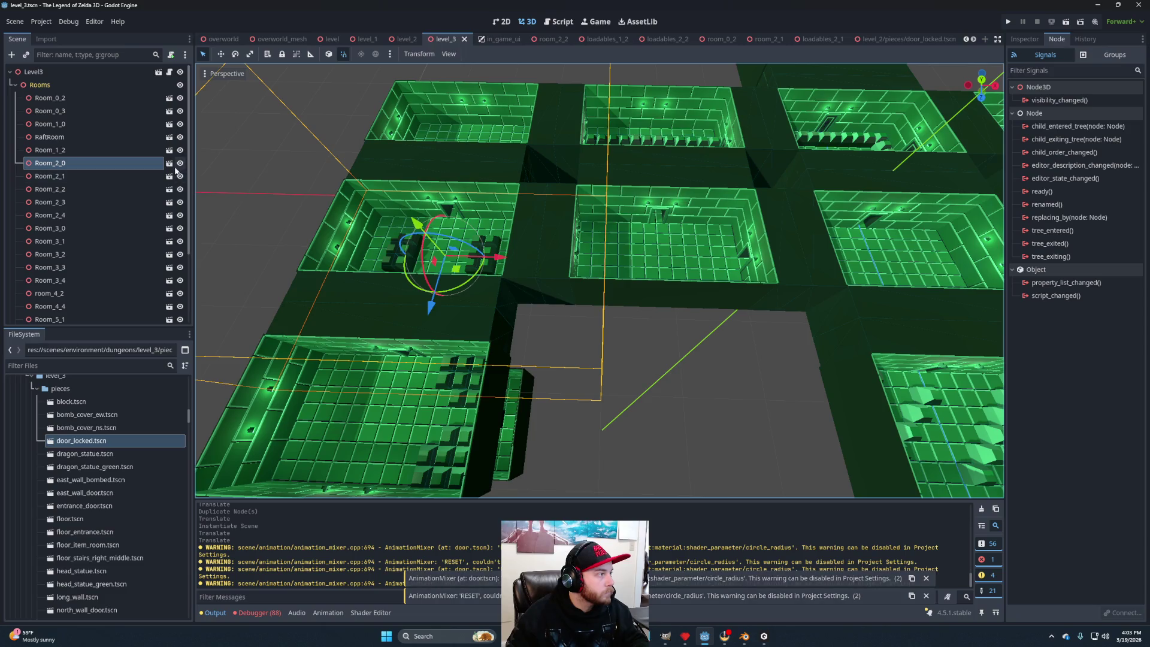
{"action": "left_click", "coordinate": [169, 162]}
Close the locked door, room_2_1, room_0_2, loadables_2_2, loadables_1_2 and room_2_2 scene tabs.
{"action": "left_click", "coordinate": [852, 40]}
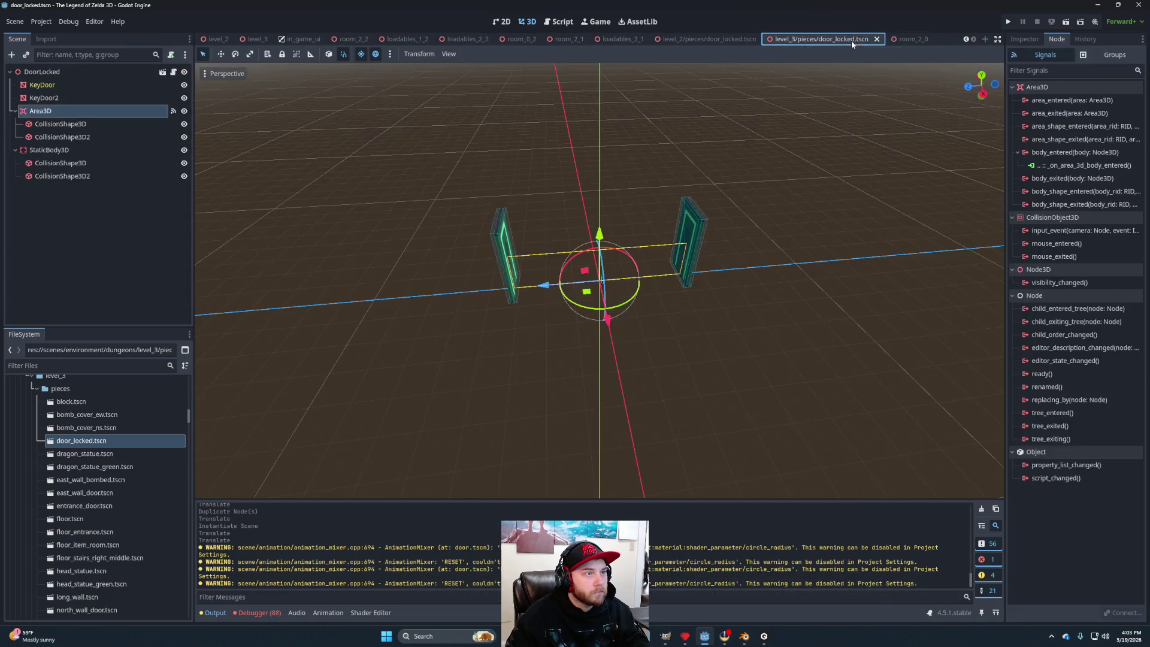
{"action": "left_click", "coordinate": [877, 39]}
{"action": "left_click", "coordinate": [896, 41]}
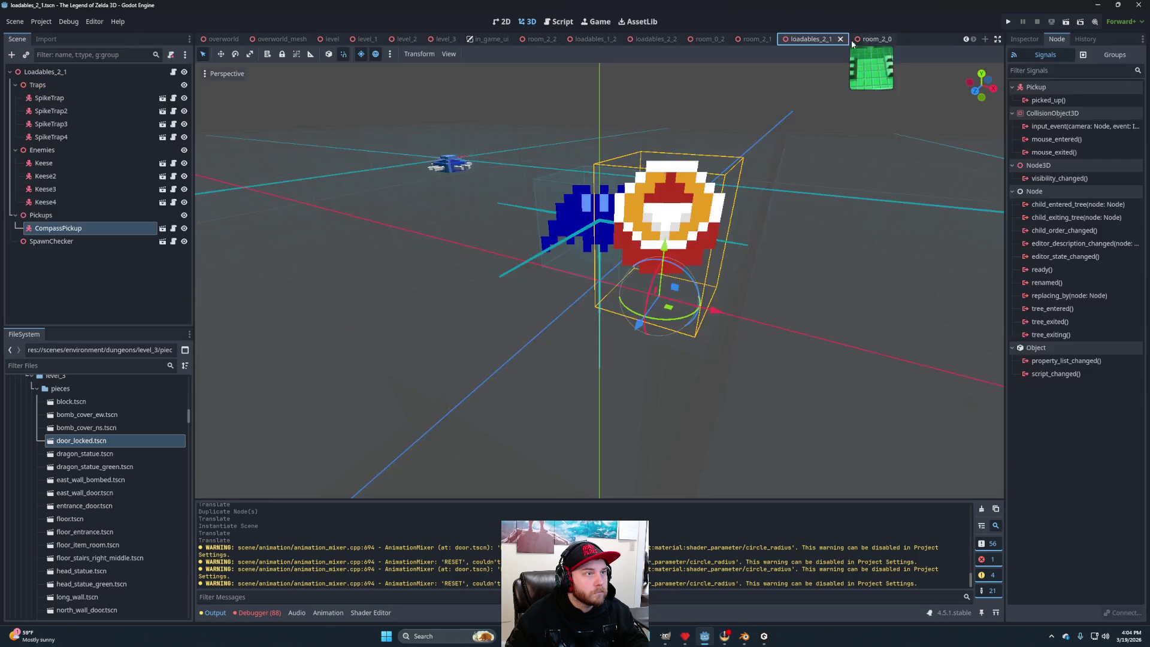
{"action": "left_click", "coordinate": [765, 40]}
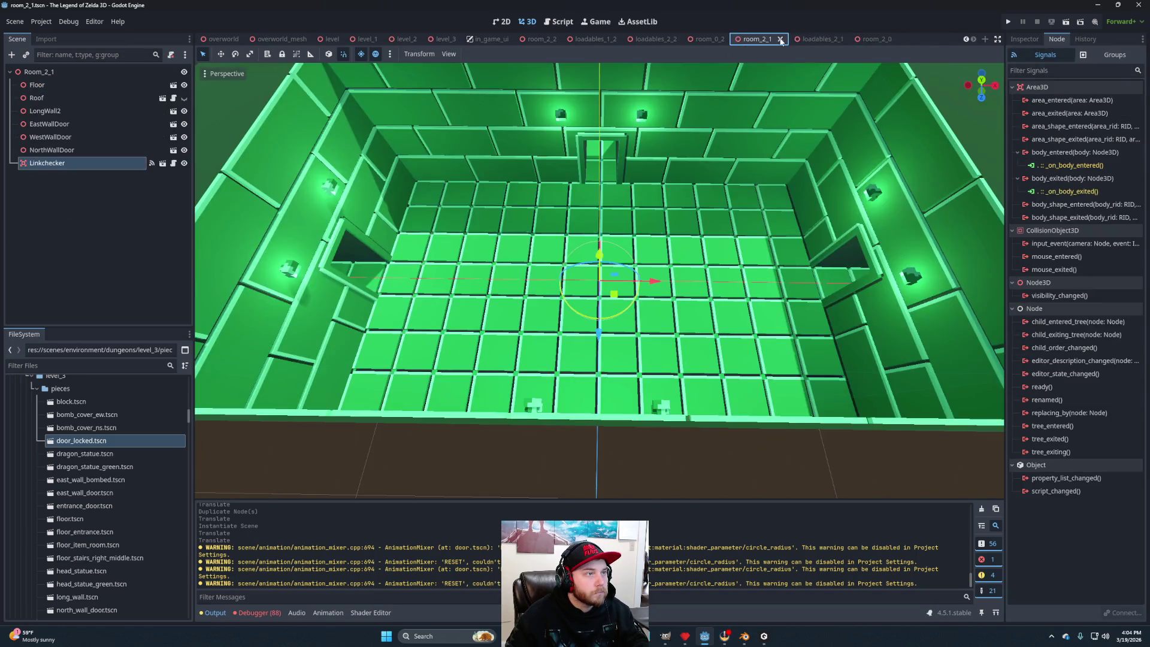
{"action": "left_click", "coordinate": [780, 39]}
{"action": "left_click", "coordinate": [748, 40]}
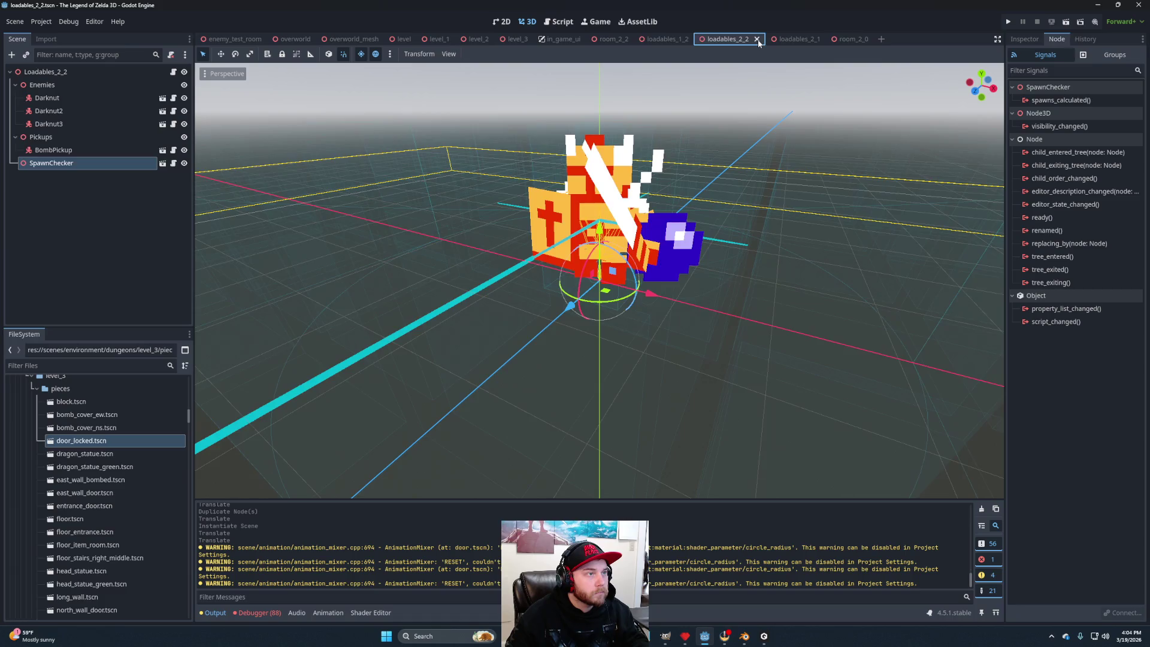
{"action": "left_click", "coordinate": [756, 39]}
{"action": "left_click", "coordinate": [694, 40]}
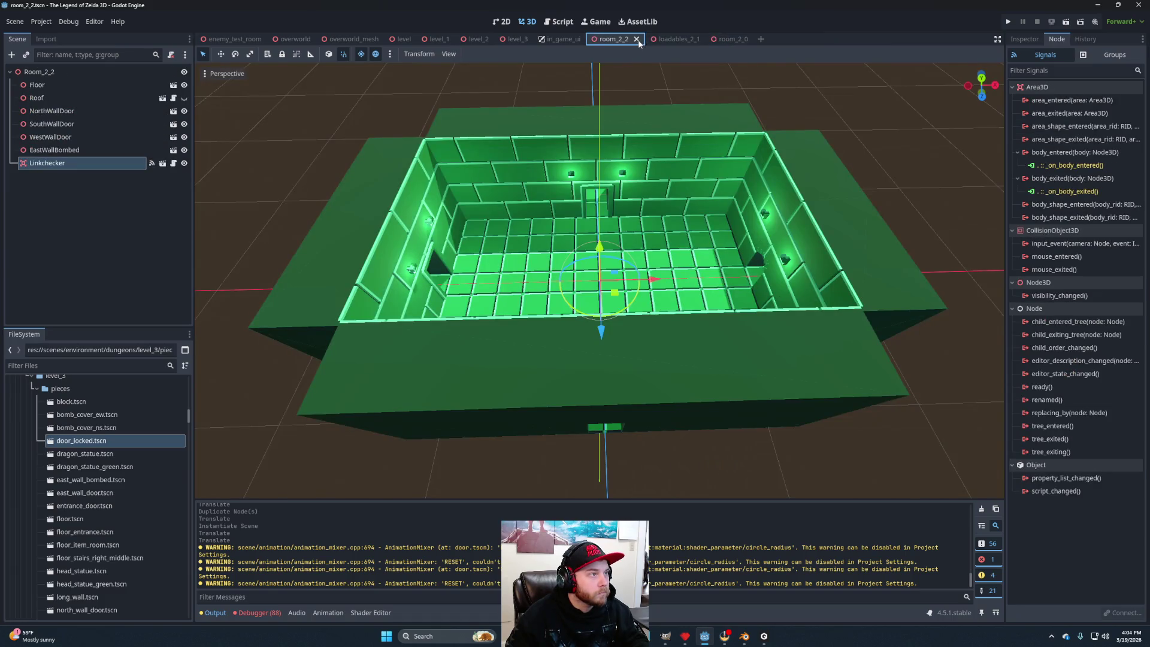
{"action": "left_click", "coordinate": [636, 40]}
Return to the Room_2_0 scene and bring up its root node's options.
{"action": "left_click", "coordinate": [623, 39]}
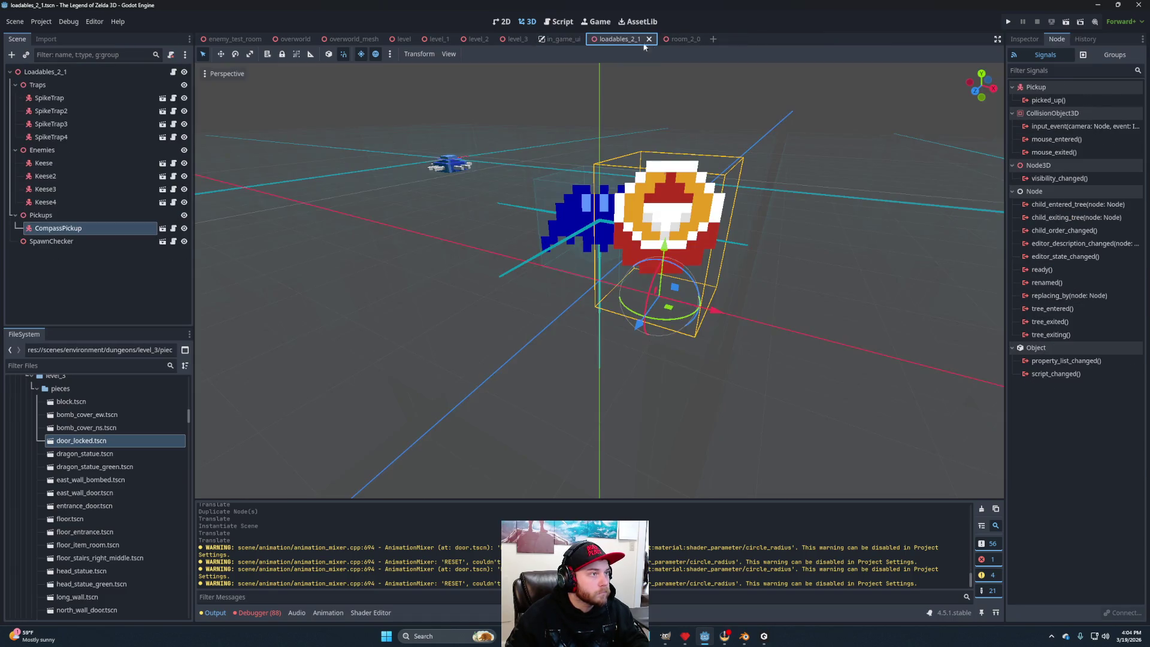
{"action": "left_click", "coordinate": [680, 40]}
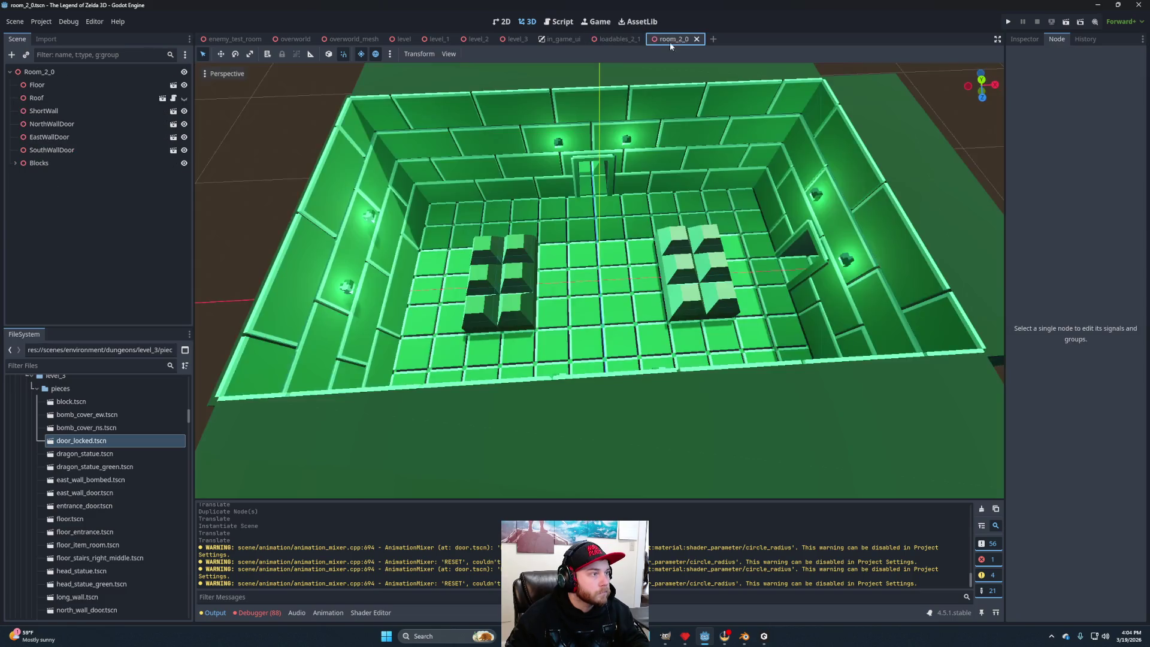
{"action": "right_click", "coordinate": [38, 72]}
Add a LoadableManager child to Room_2_0 and name it Loadables_2_0.
{"action": "left_click", "coordinate": [63, 82]}
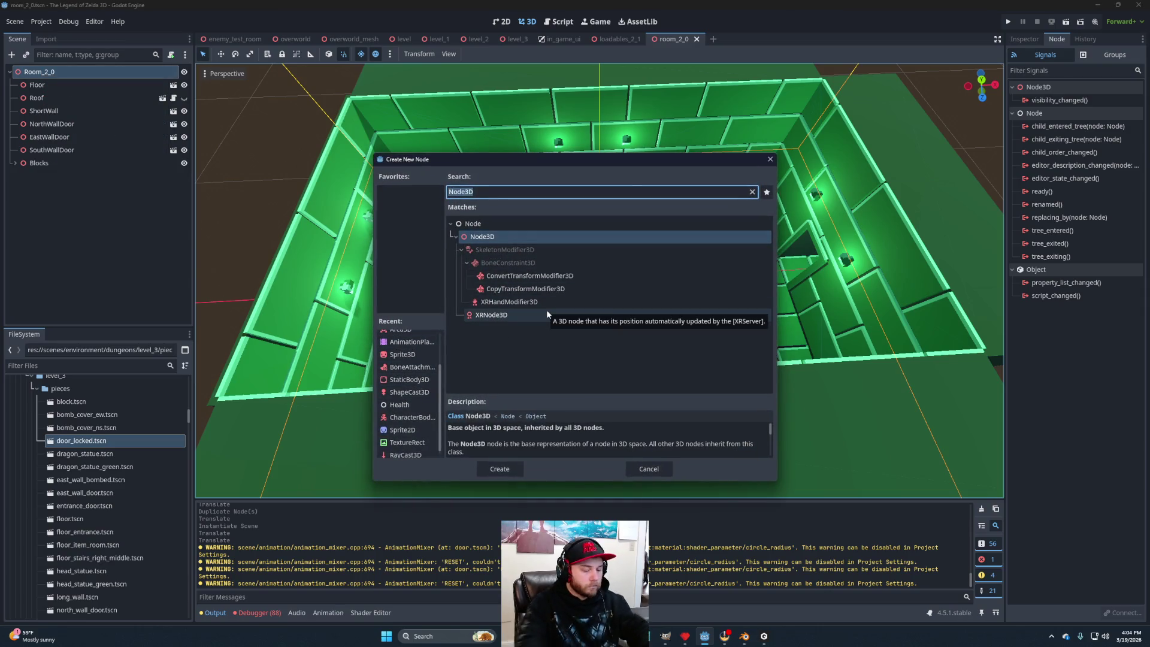
{"action": "type", "text": "Loa"}
{"action": "left_click", "coordinate": [526, 306]}
{"action": "left_click", "coordinate": [497, 468]}
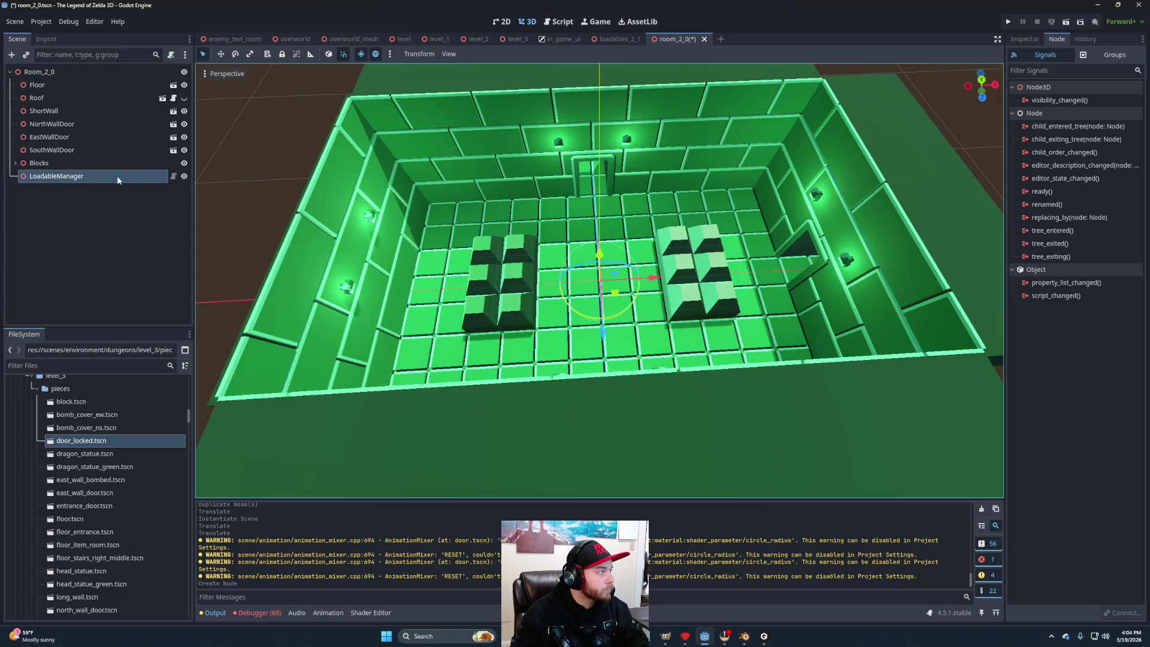
{"action": "left_click", "coordinate": [112, 175]}
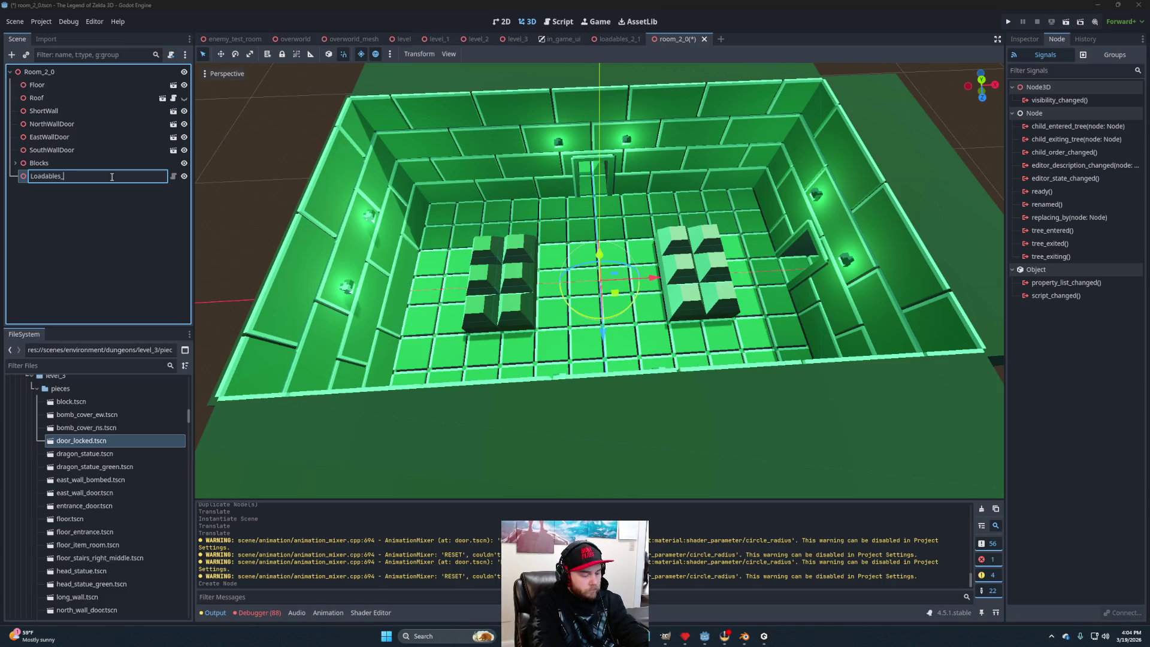
{"action": "key", "text": "Return"}
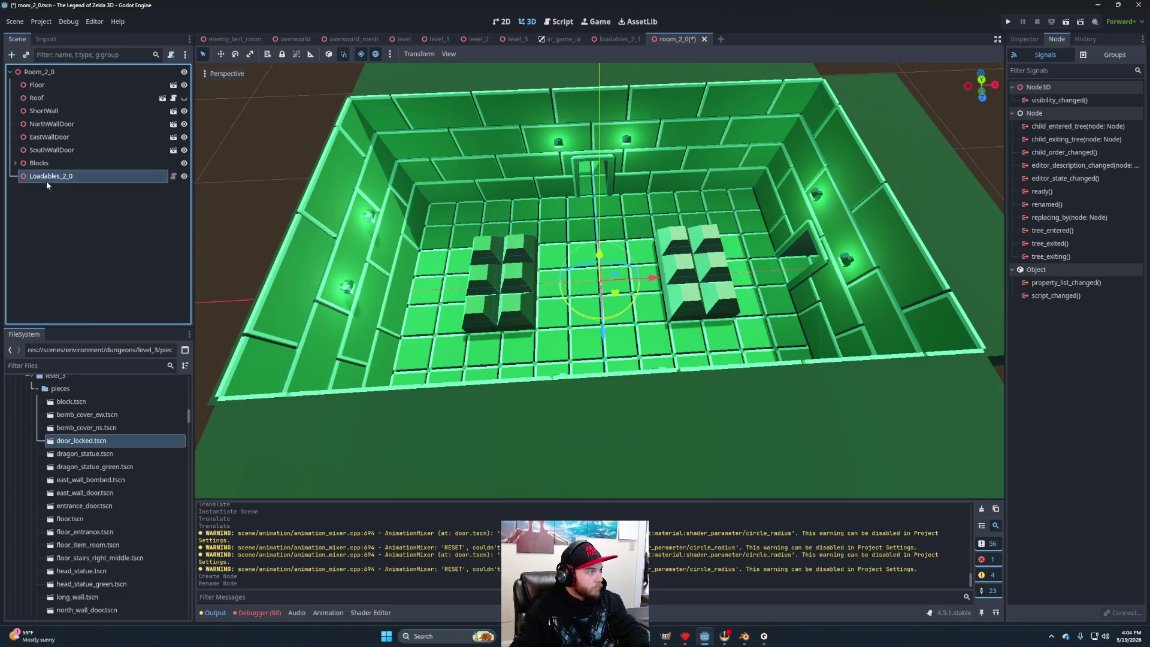
Add a plain Node3D named Enemies under Loadables_2_0.
{"action": "right_click", "coordinate": [46, 185]}
{"action": "left_click", "coordinate": [102, 202]}
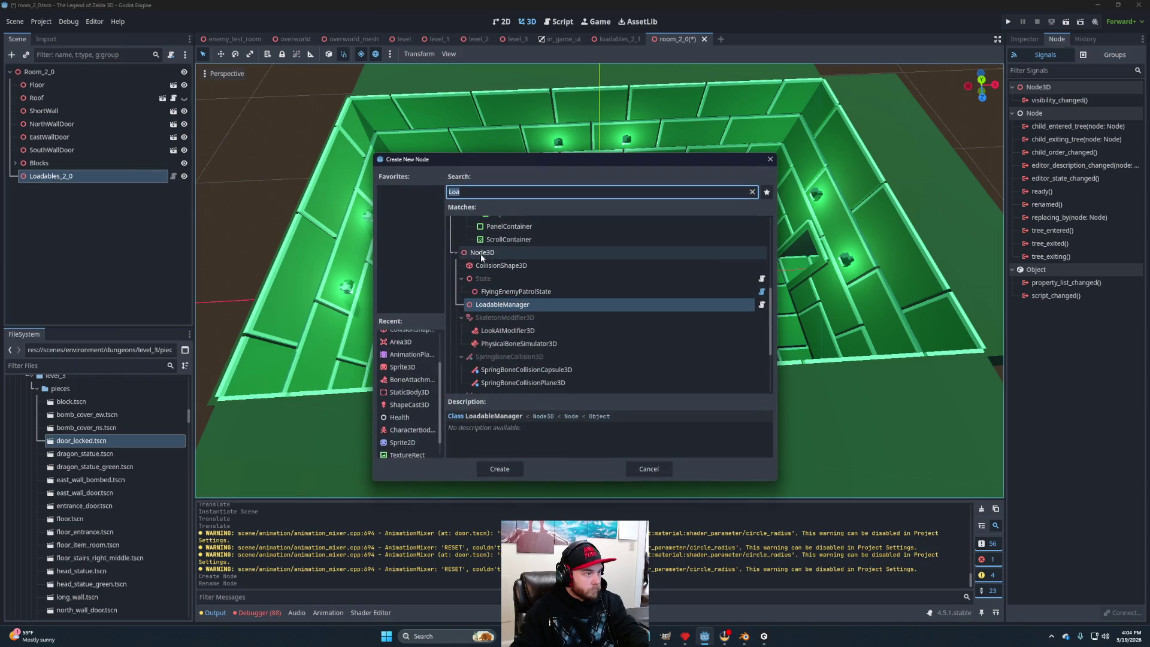
{"action": "left_click", "coordinate": [480, 253]}
{"action": "left_click", "coordinate": [499, 468]}
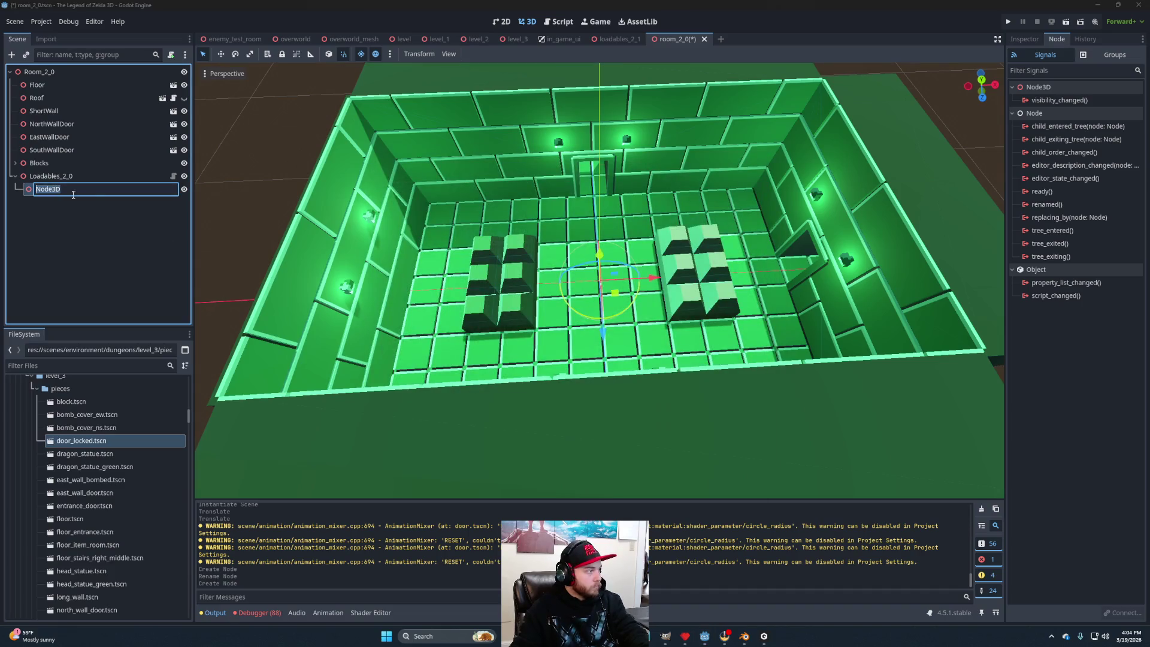
{"action": "type", "text": "Enemies"}
{"action": "key", "text": "Return"}
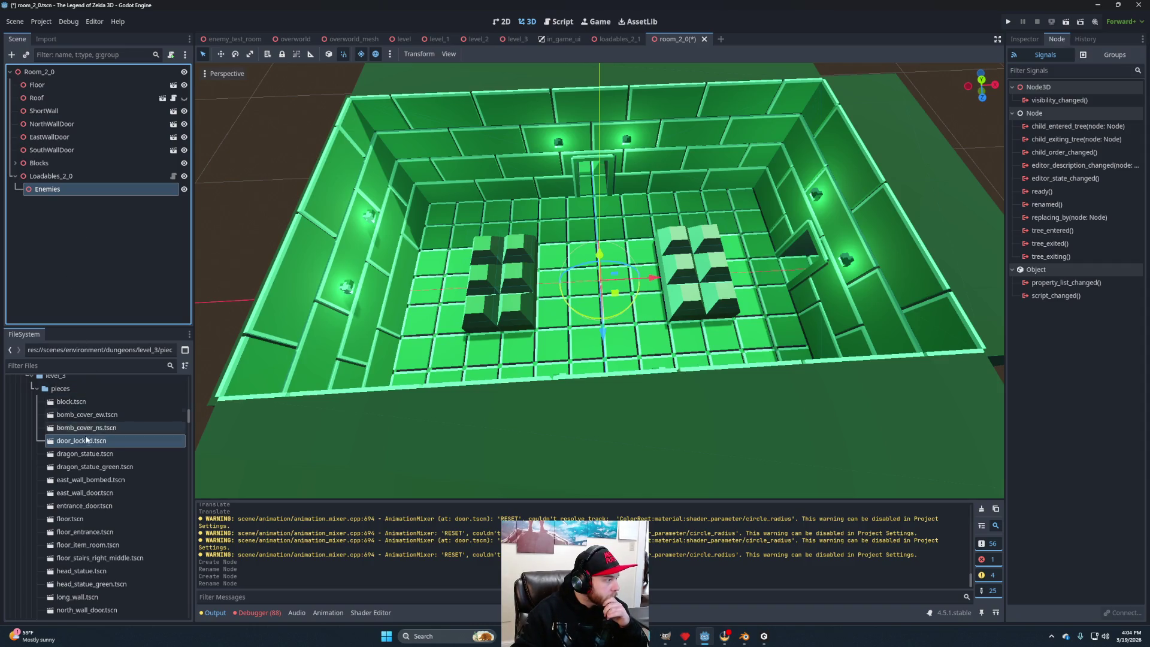
Instance darknut.tscn under Enemies and duplicate it into Darknut through Darknut5.
{"action": "scroll", "scroll_direction": "up", "scroll_amount": 3}
{"action": "scroll", "scroll_direction": "up", "scroll_amount": 3}
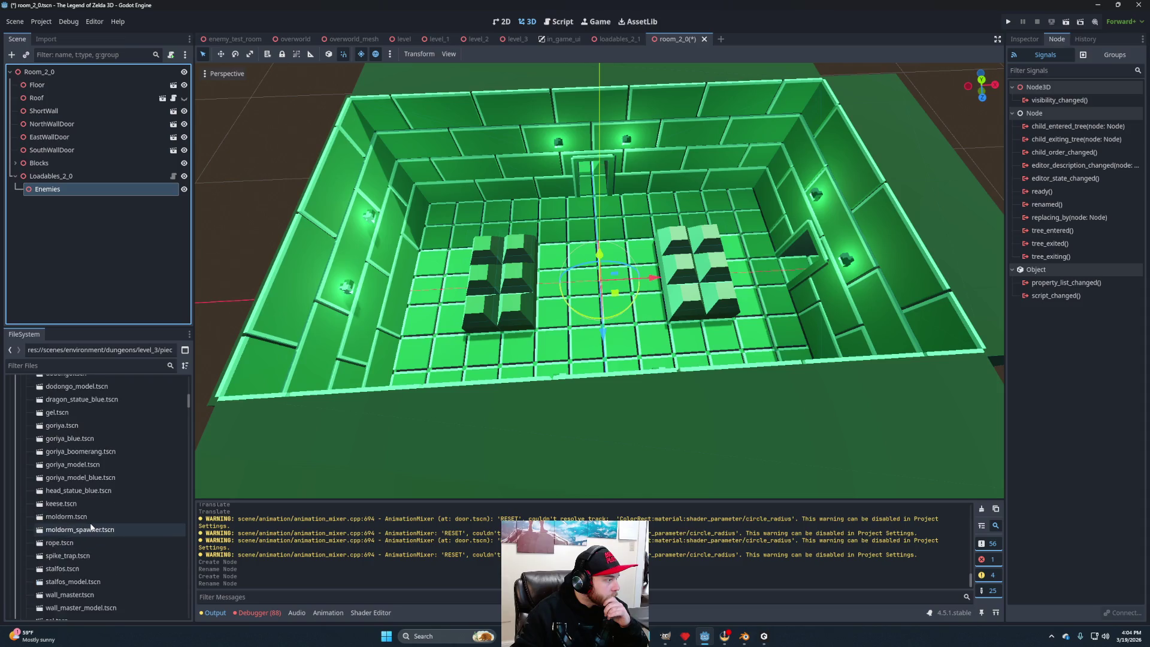
{"action": "left_click_drag", "start_coordinate": [61, 408], "coordinate": [54, 233]}
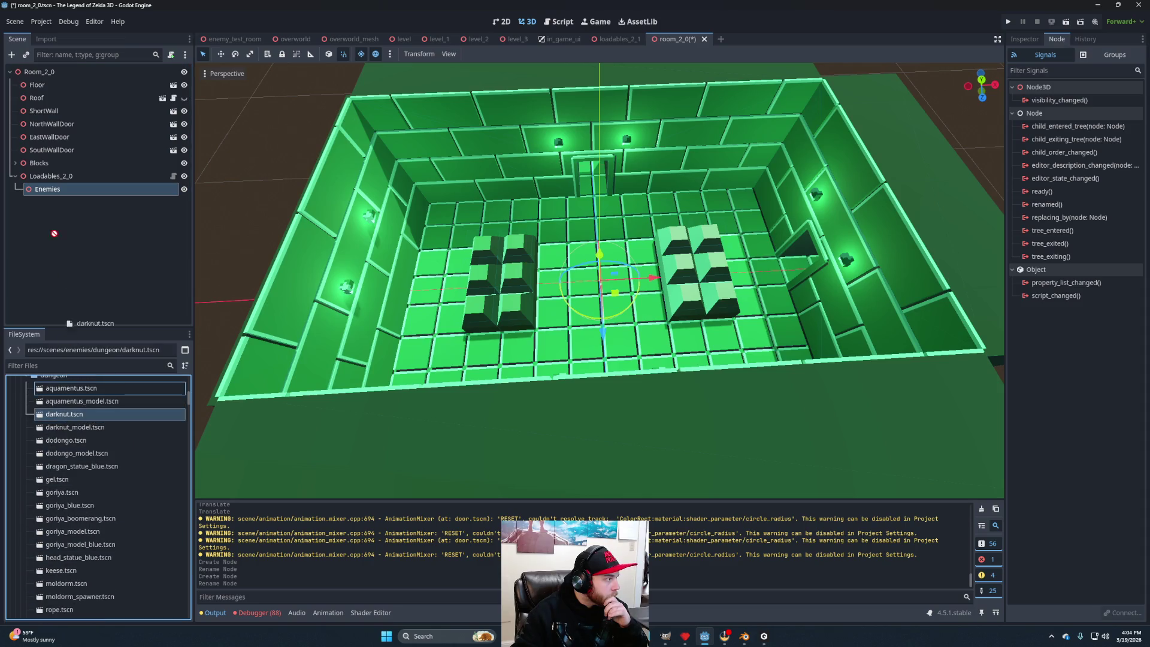
{"action": "left_click_drag", "start_coordinate": [60, 192], "coordinate": [594, 292]}
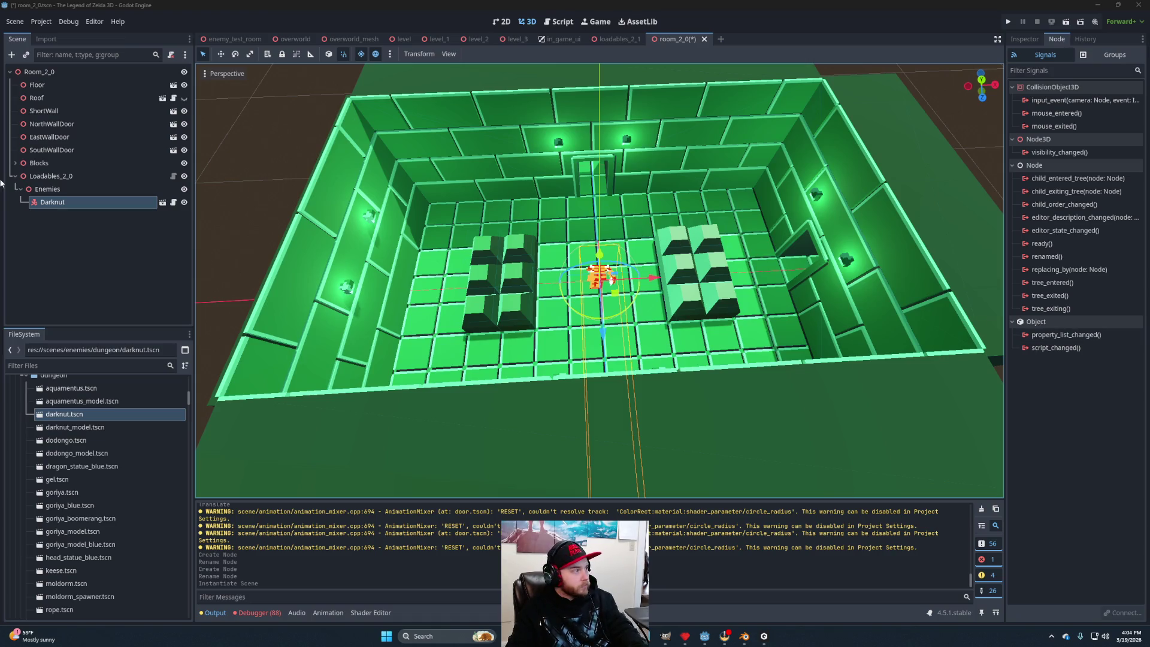
{"action": "left_click", "coordinate": [60, 202]}
{"action": "key", "text": "ctrl+d"}
{"action": "key", "text": "ctrl+d"}
{"action": "key", "text": "ctrl+d"}
{"action": "key", "text": "ctrl+d"}
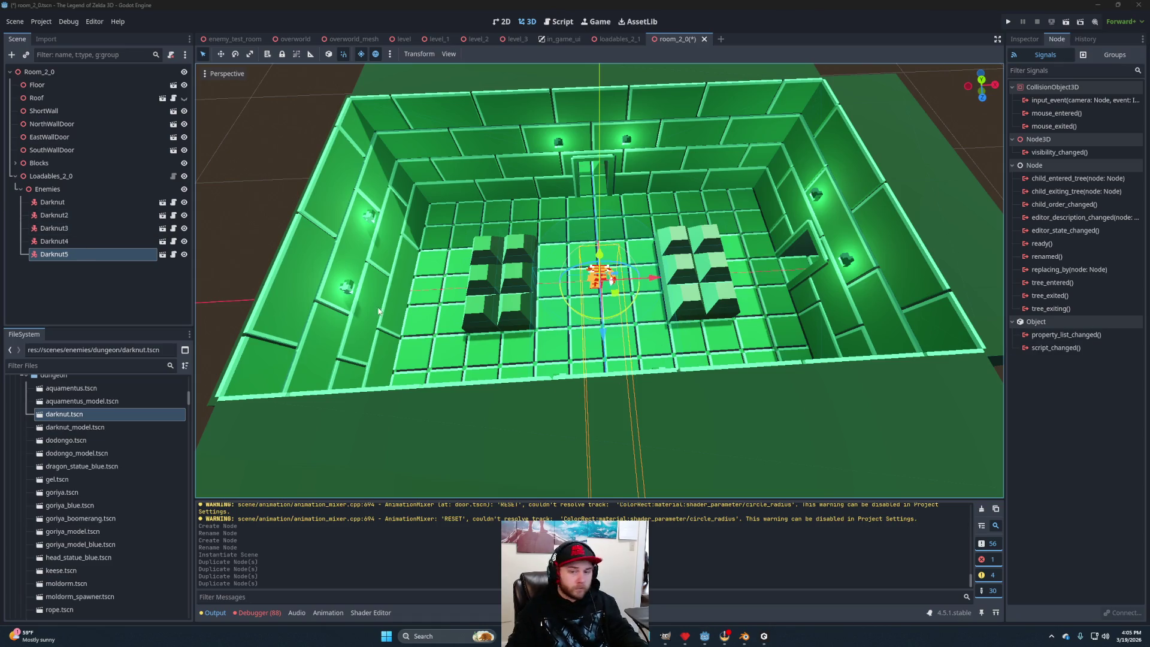
{"action": "scroll", "scroll_direction": "up", "scroll_amount": 3}
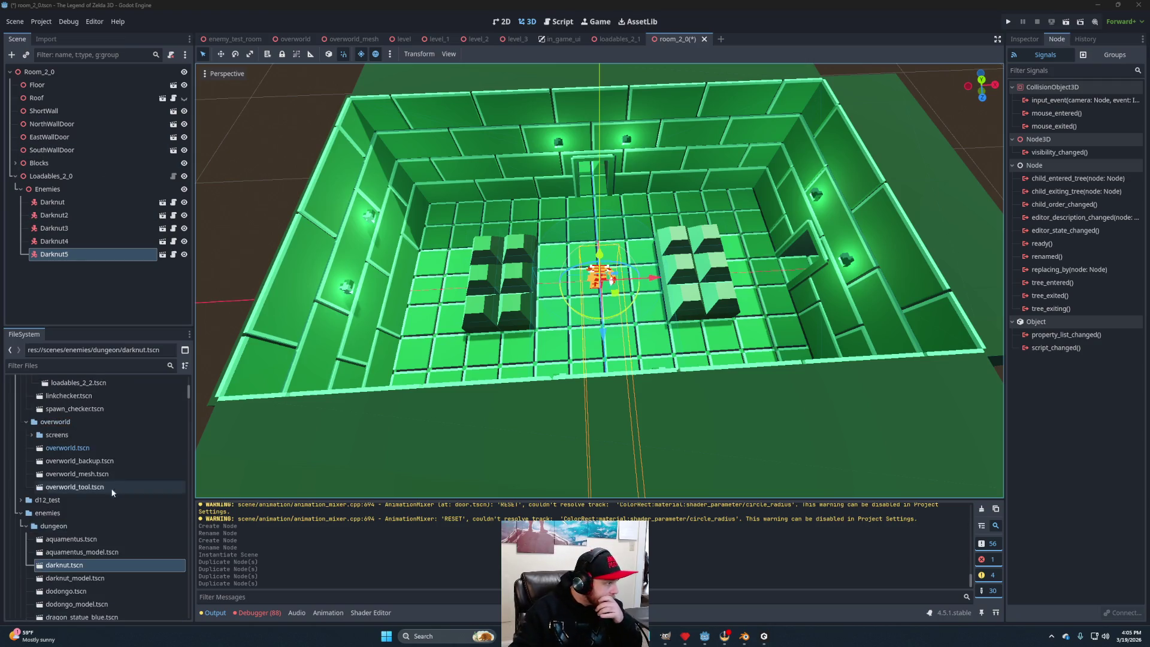
Create a new inherited scene from level_3's DoorSealed.glb and view the green door.
{"action": "double_click", "coordinate": [40, 460]}
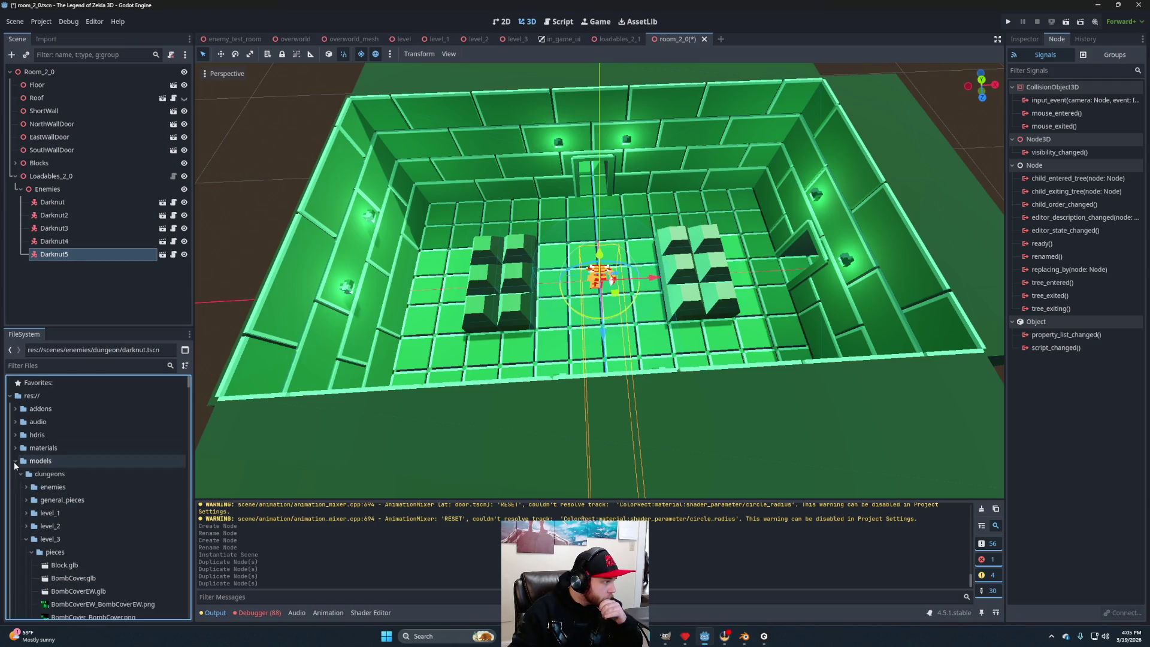
{"action": "scroll", "scroll_direction": "down", "scroll_amount": 3}
{"action": "left_click", "coordinate": [78, 445]}
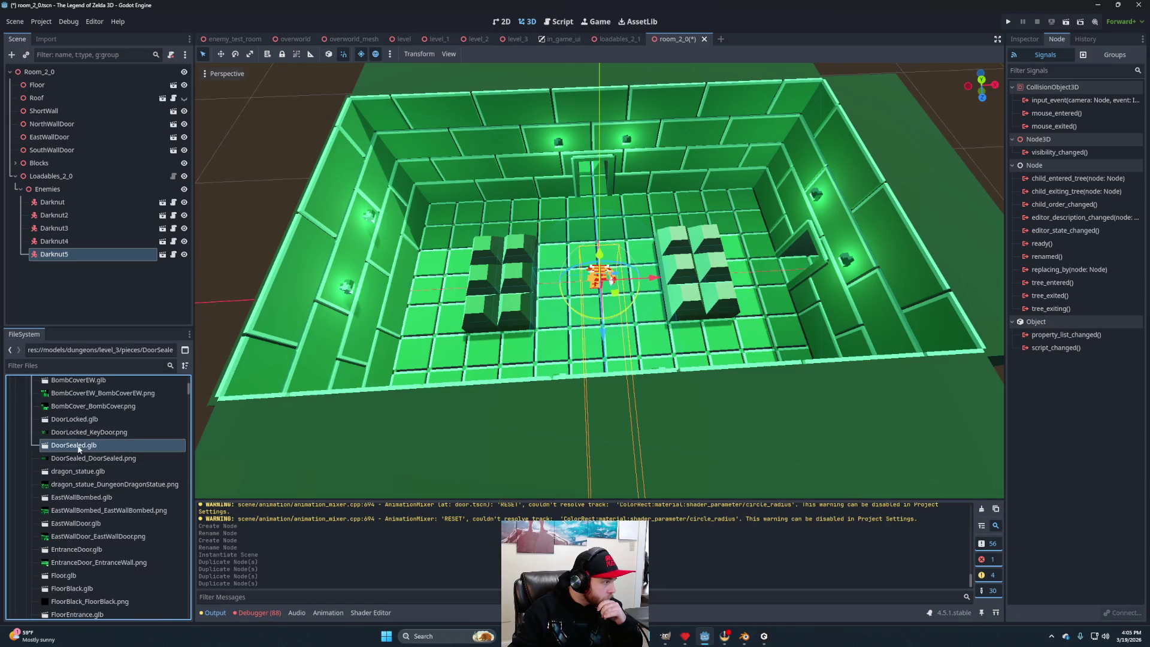
{"action": "right_click", "coordinate": [78, 445]}
{"action": "left_click", "coordinate": [120, 379]}
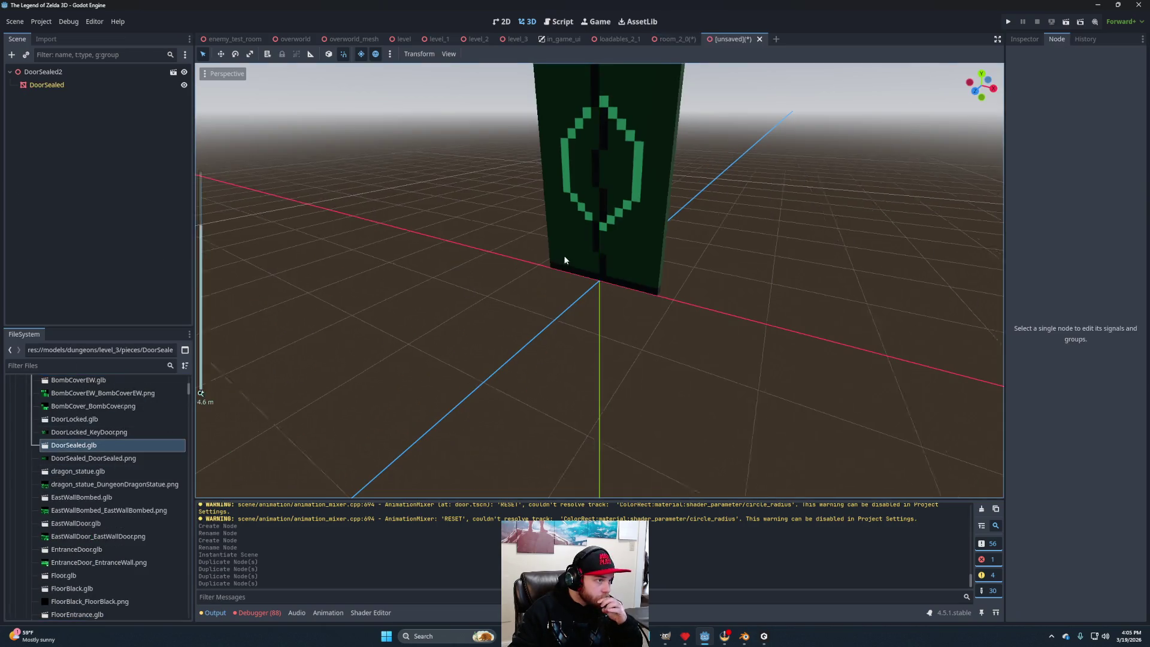
{"action": "scroll", "scroll_direction": "down", "scroll_amount": 3}
{"action": "left_click_drag", "start_coordinate": [658, 324], "coordinate": [631, 315]}
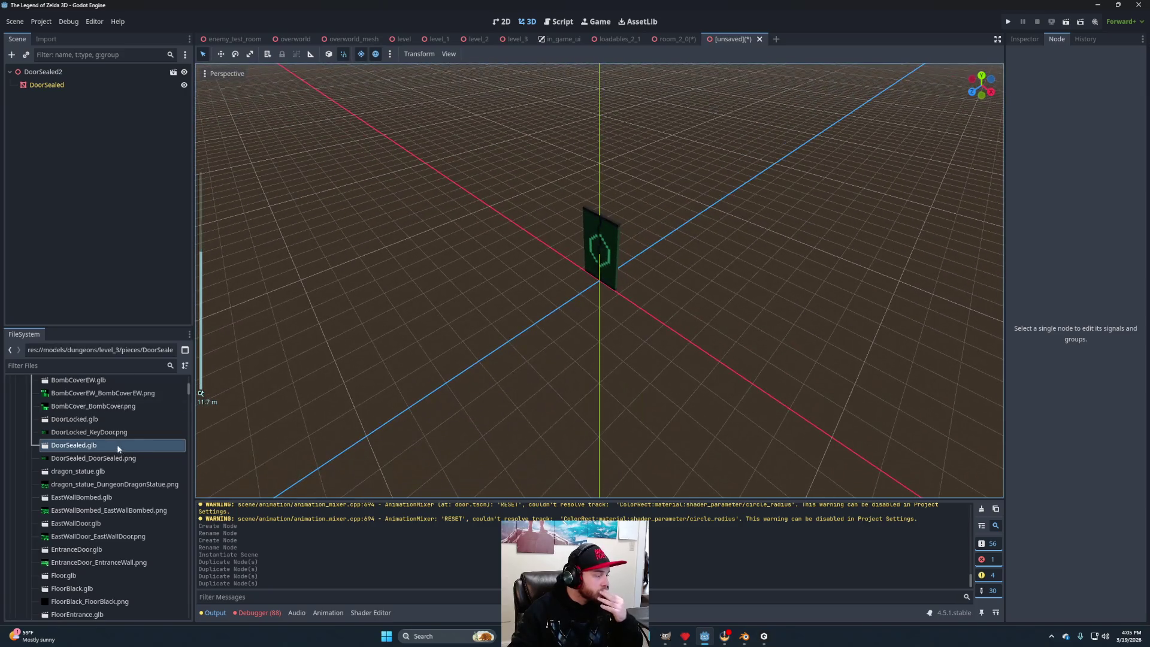
{"action": "scroll", "scroll_direction": "down", "scroll_amount": 3}
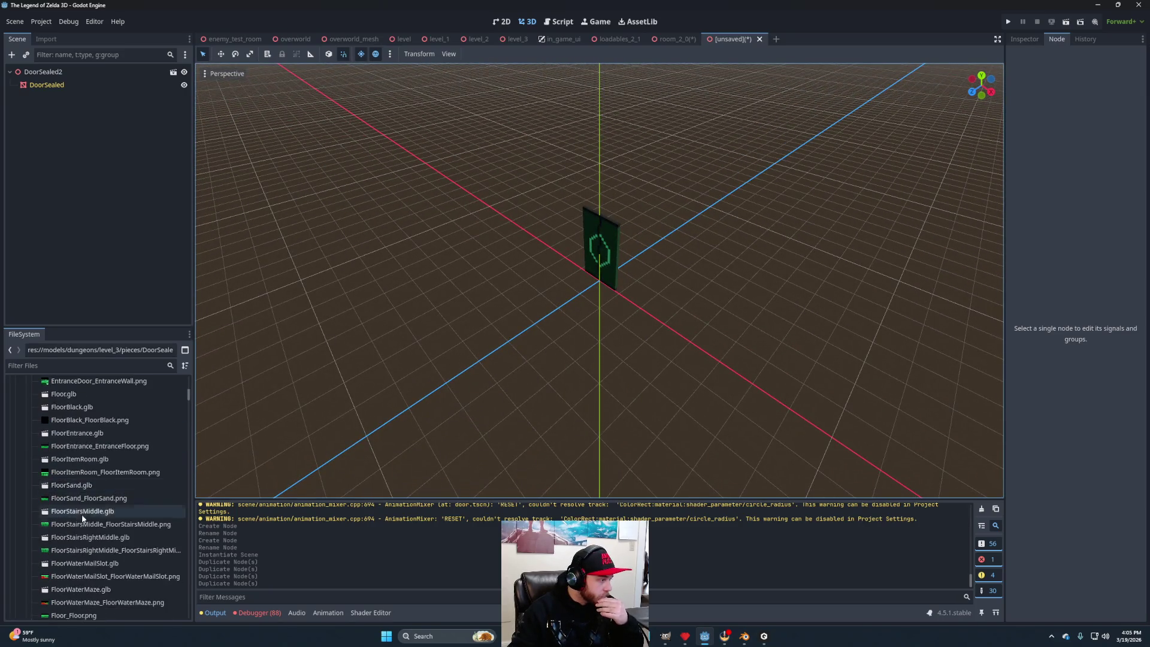
{"action": "scroll", "scroll_direction": "down", "scroll_amount": 3}
{"action": "scroll", "scroll_direction": "up", "scroll_amount": 3}
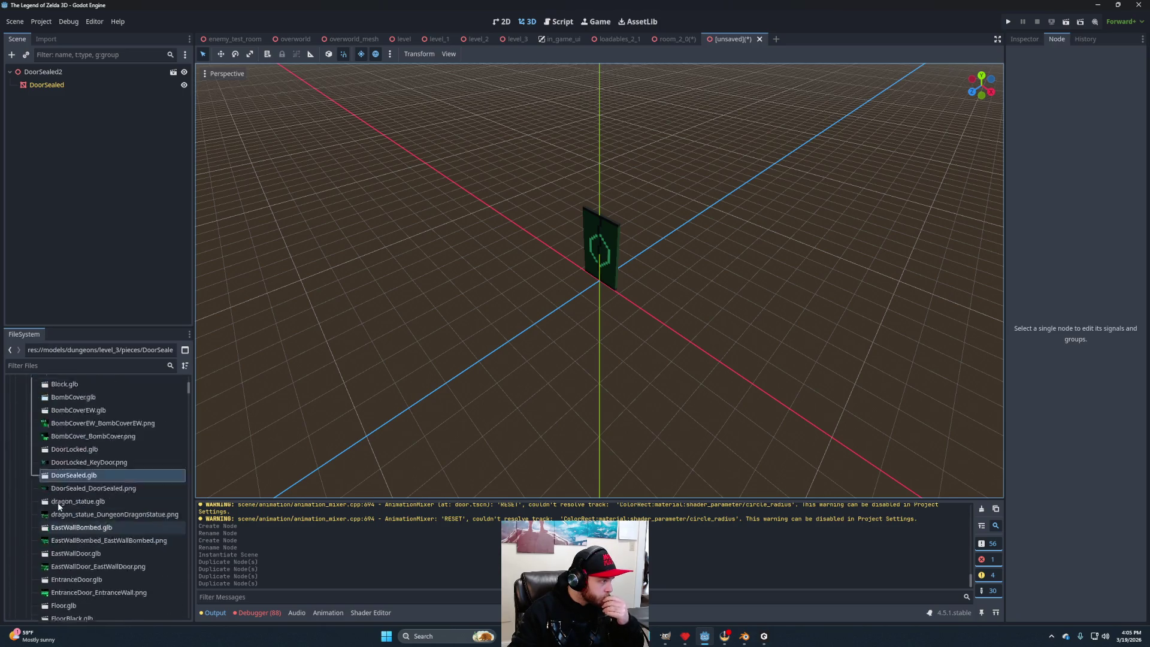
{"action": "scroll", "scroll_direction": "up", "scroll_amount": 3}
{"action": "scroll", "scroll_direction": "up", "scroll_amount": 3}
Locate level_2/pieces/door_sealed.tscn in the FileSystem and bring up its options.
{"action": "left_click", "coordinate": [17, 461]}
{"action": "scroll", "scroll_direction": "down", "scroll_amount": 3}
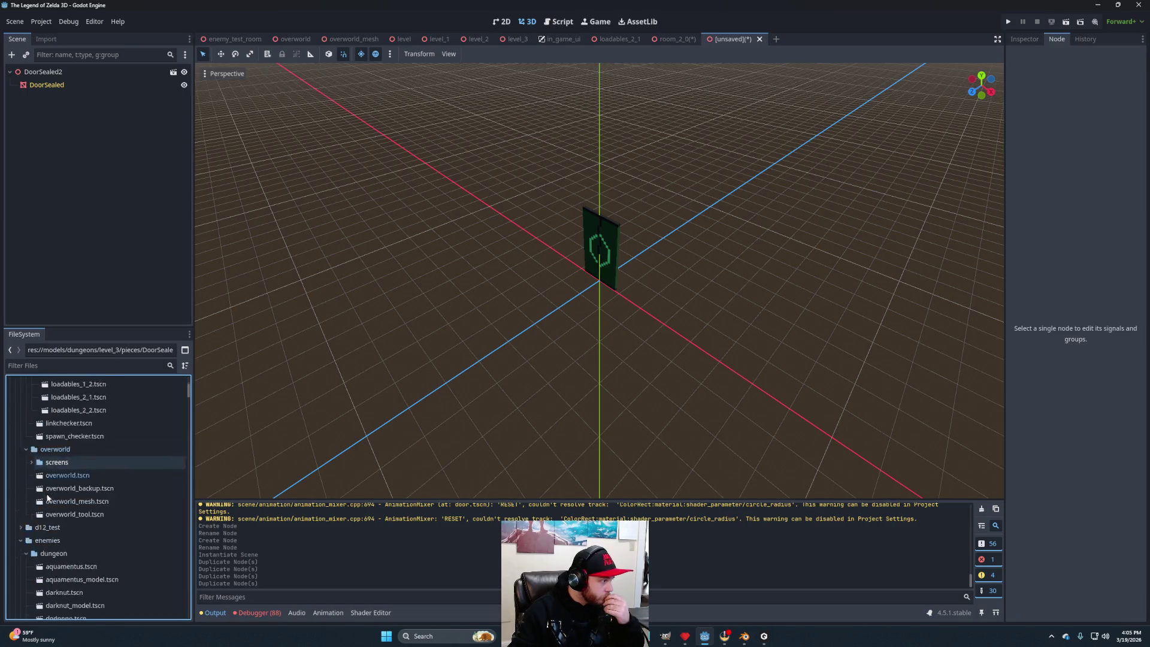
{"action": "scroll", "scroll_direction": "down", "scroll_amount": 3}
{"action": "scroll", "scroll_direction": "down", "scroll_amount": 3}
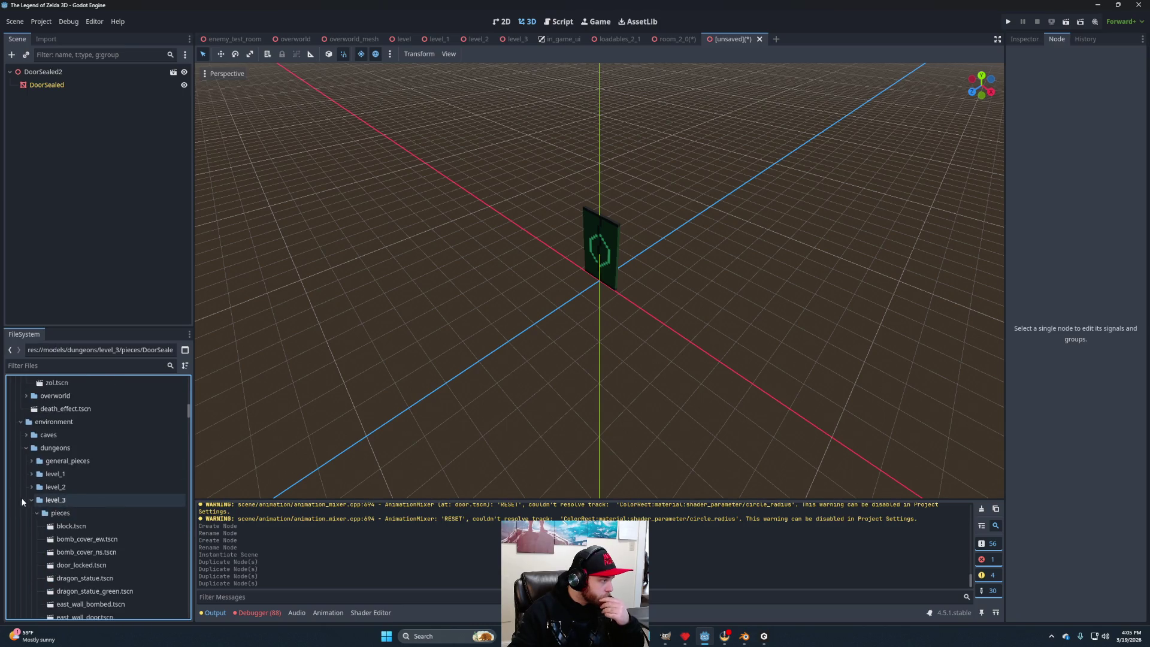
{"action": "left_click", "coordinate": [32, 486]}
{"action": "scroll", "scroll_direction": "down", "scroll_amount": 3}
{"action": "left_click", "coordinate": [89, 534]}
{"action": "right_click", "coordinate": [88, 537]}
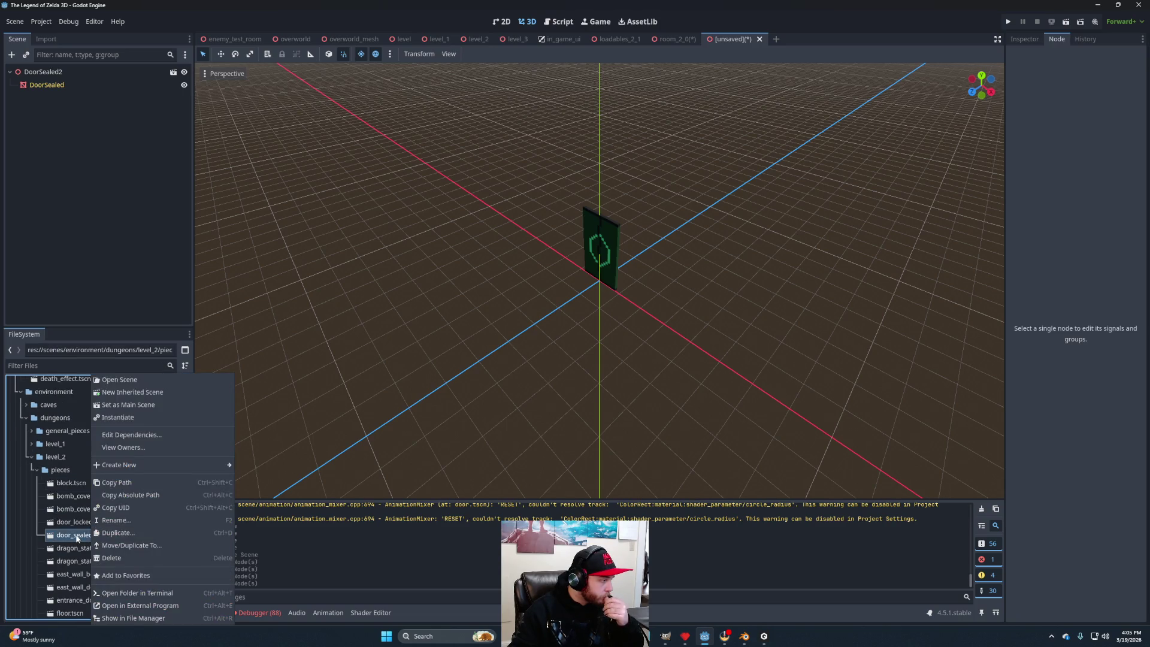
Copy the level 2 door's CollisionShape3D and paste it under DoorSealed2.
{"action": "left_click", "coordinate": [76, 538]}
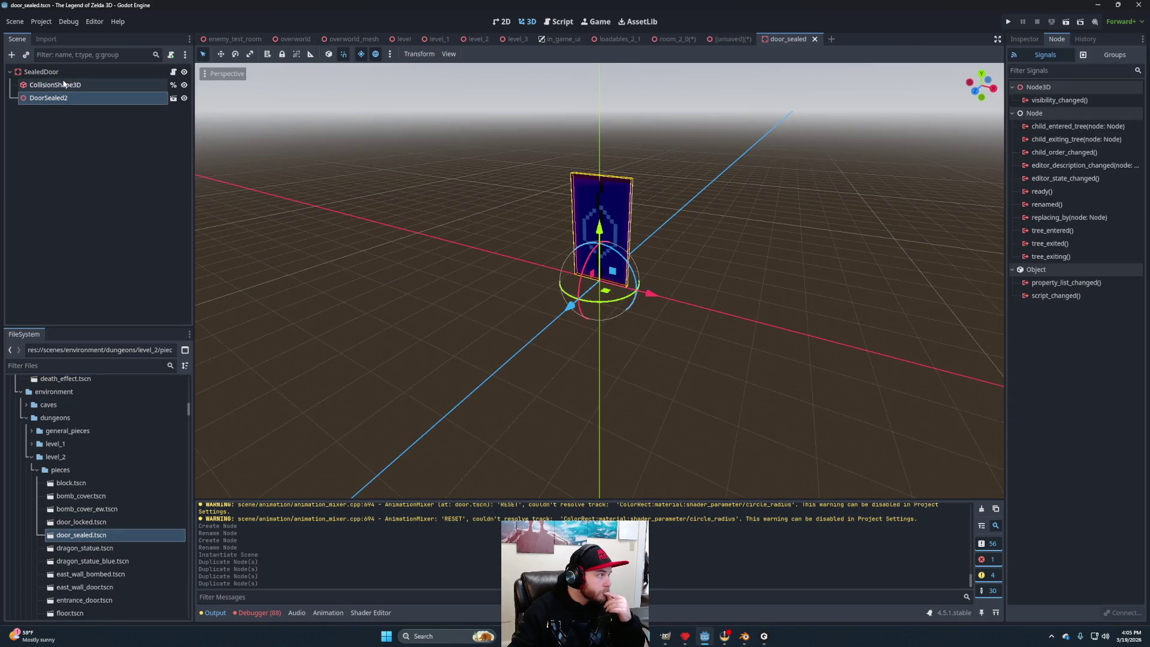
{"action": "left_click", "coordinate": [62, 85]}
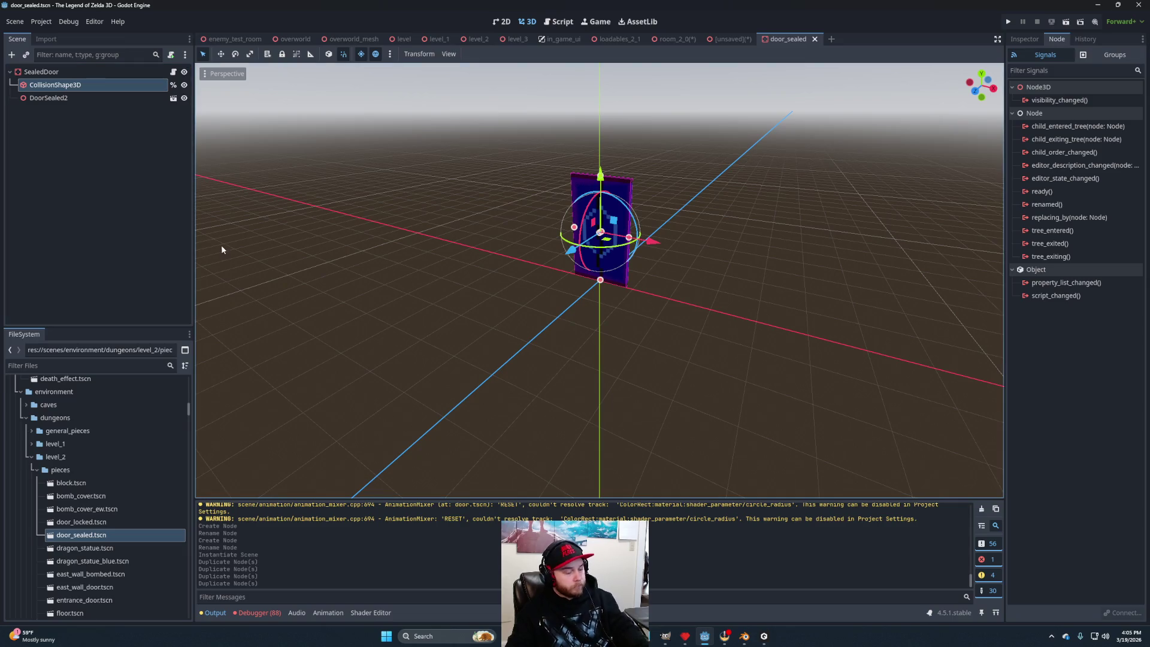
{"action": "left_click", "coordinate": [734, 39]}
{"action": "left_click", "coordinate": [90, 72]}
{"action": "key", "text": "ctrl+v"}
{"action": "scroll", "scroll_direction": "down", "scroll_amount": 3}
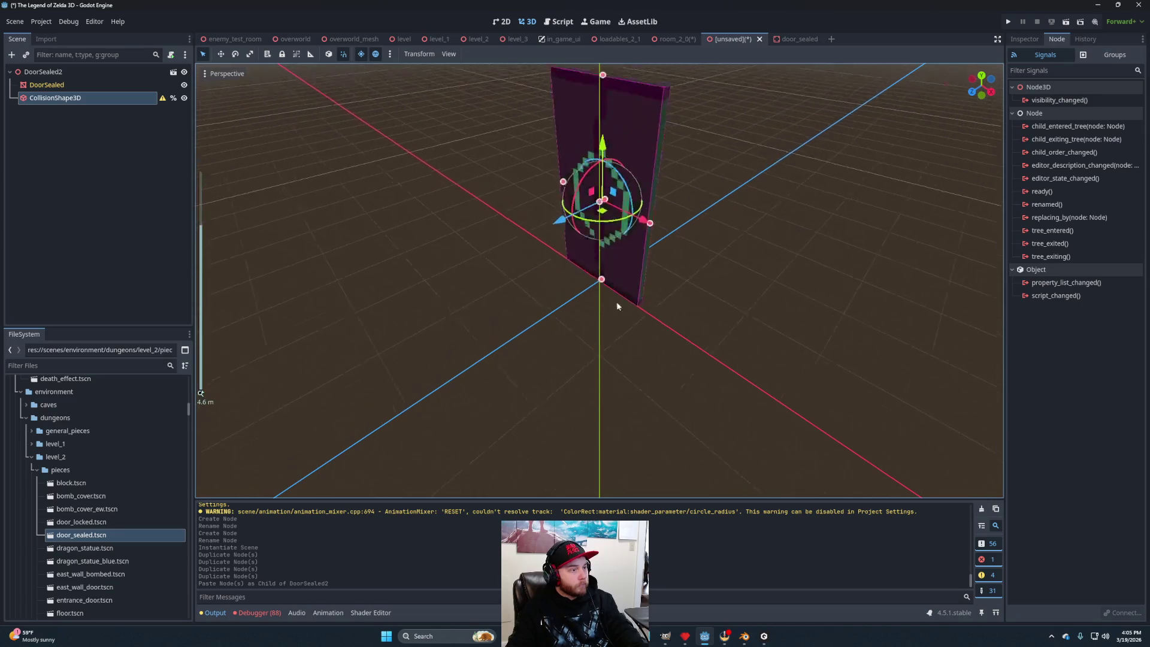
{"action": "scroll", "scroll_direction": "up", "scroll_amount": 3}
Rename the door scene's root from DoorSealed2 to DoorSealed.
{"action": "left_click", "coordinate": [63, 72]}
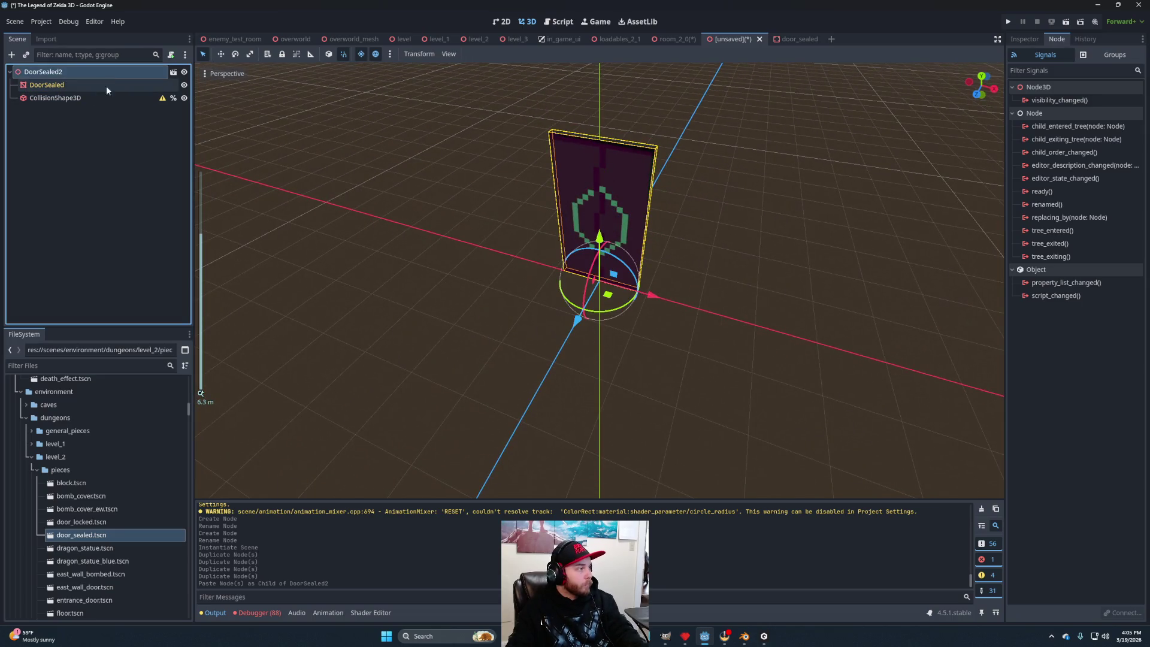
{"action": "double_click", "coordinate": [74, 71]}
{"action": "key", "text": "BackSpace"}
{"action": "key", "text": "Return"}
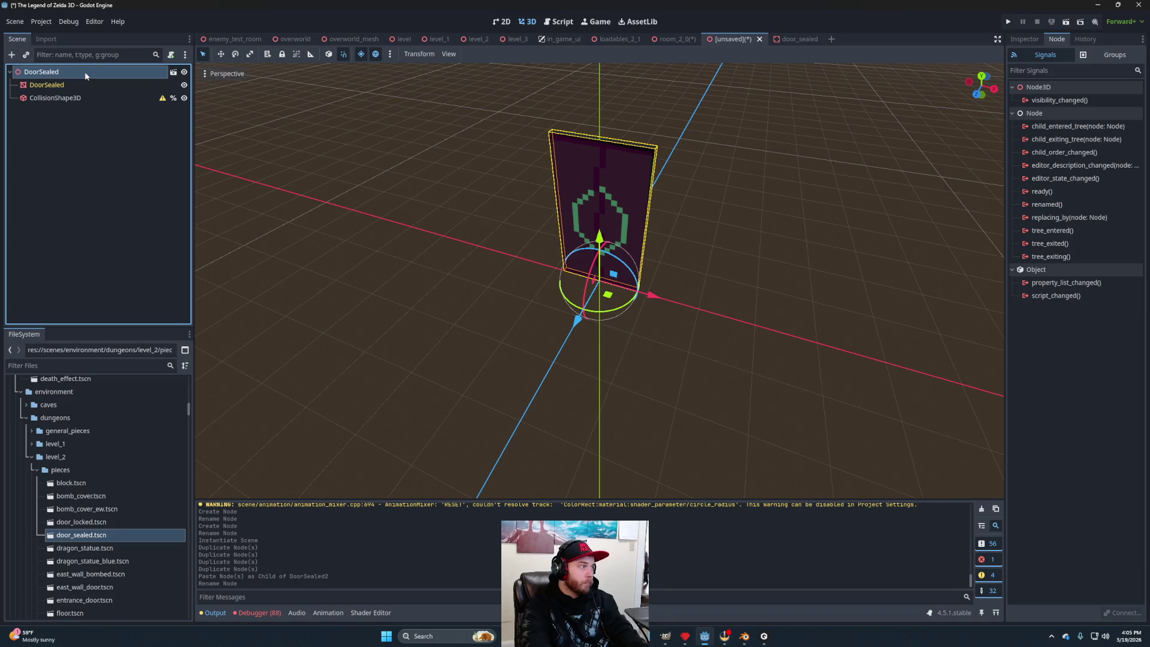
Attach sealed_door.gd to the DoorSealed root and show its properties in the Inspector.
{"action": "scroll", "scroll_direction": "down", "scroll_amount": 3}
{"action": "scroll", "scroll_direction": "down", "scroll_amount": 3}
{"action": "scroll", "scroll_direction": "down", "scroll_amount": 3}
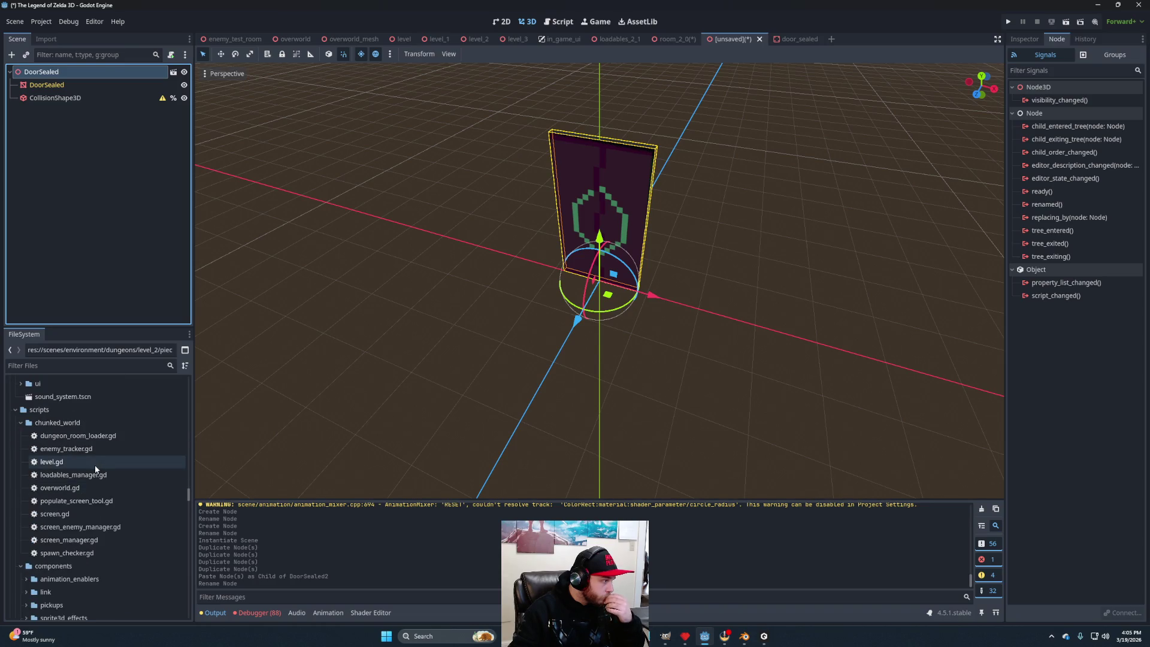
{"action": "scroll", "scroll_direction": "down", "scroll_amount": 3}
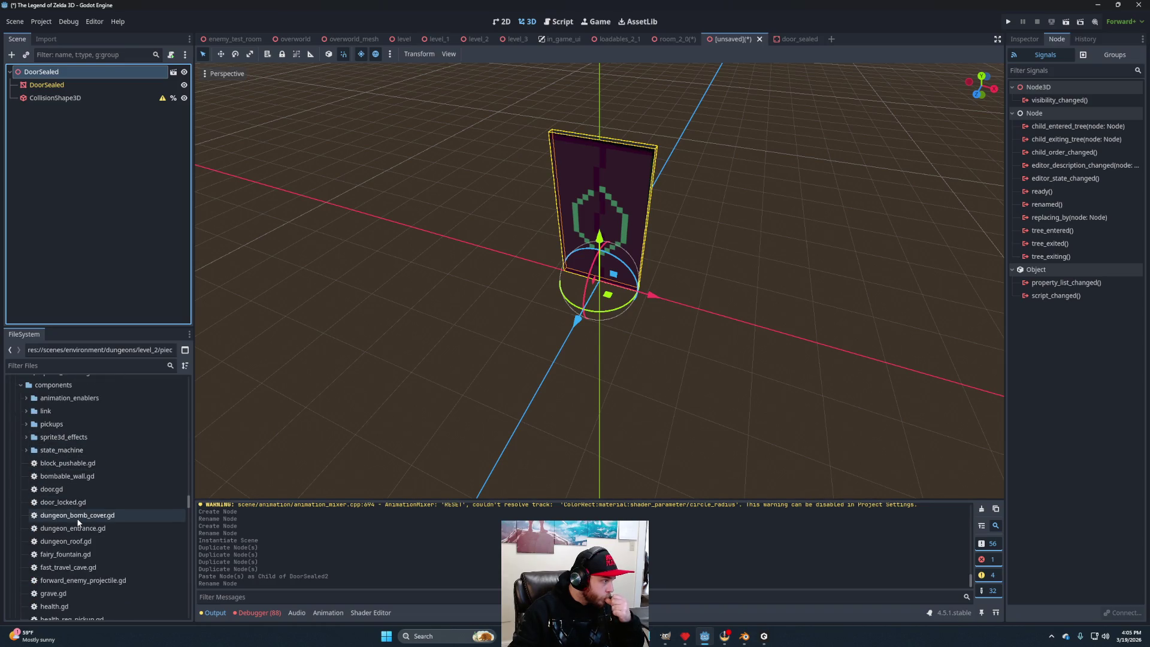
{"action": "scroll", "scroll_direction": "down", "scroll_amount": 3}
{"action": "scroll", "scroll_direction": "down", "scroll_amount": 3}
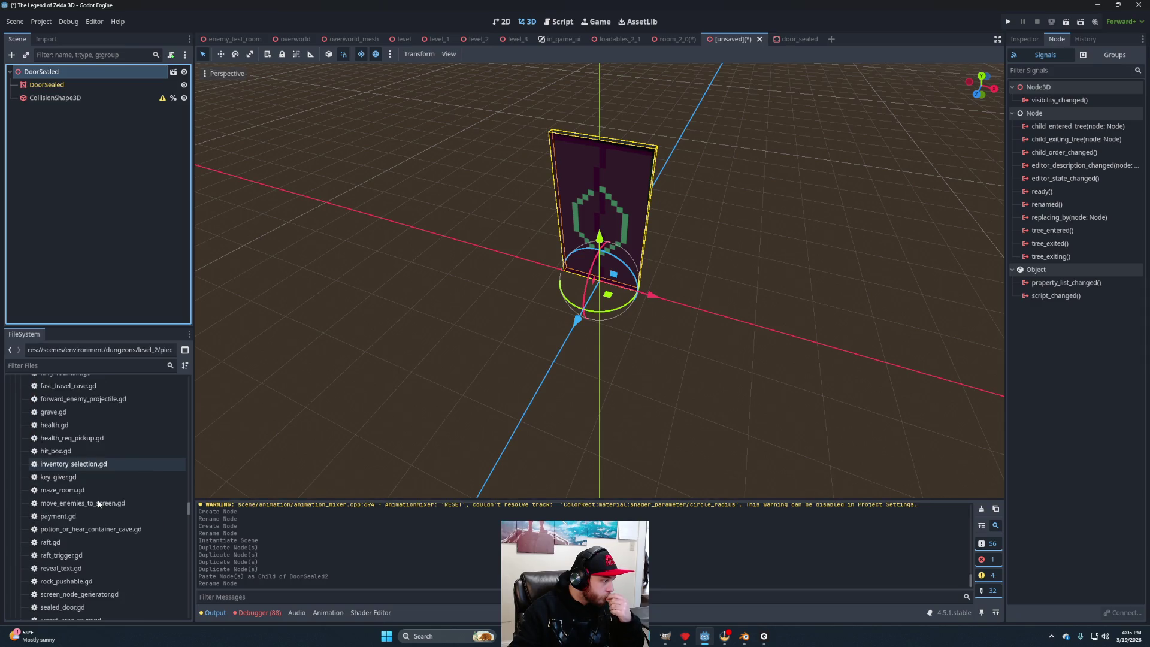
{"action": "left_click_drag", "start_coordinate": [72, 580], "coordinate": [85, 71]}
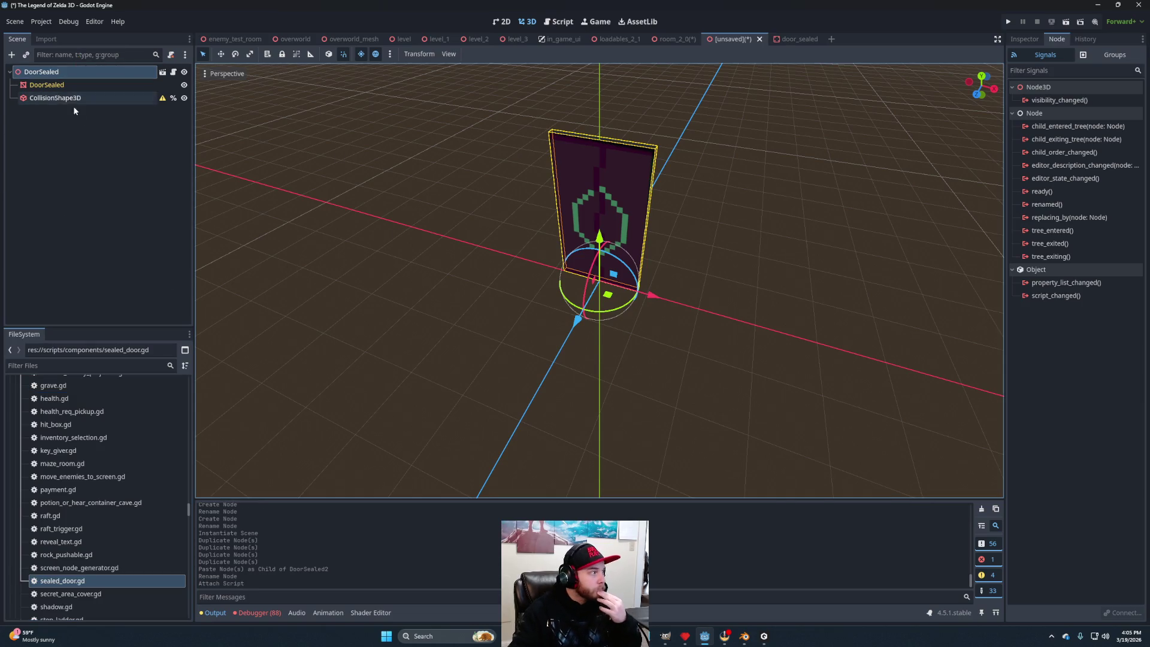
{"action": "left_click", "coordinate": [132, 149]}
{"action": "left_click", "coordinate": [110, 77]}
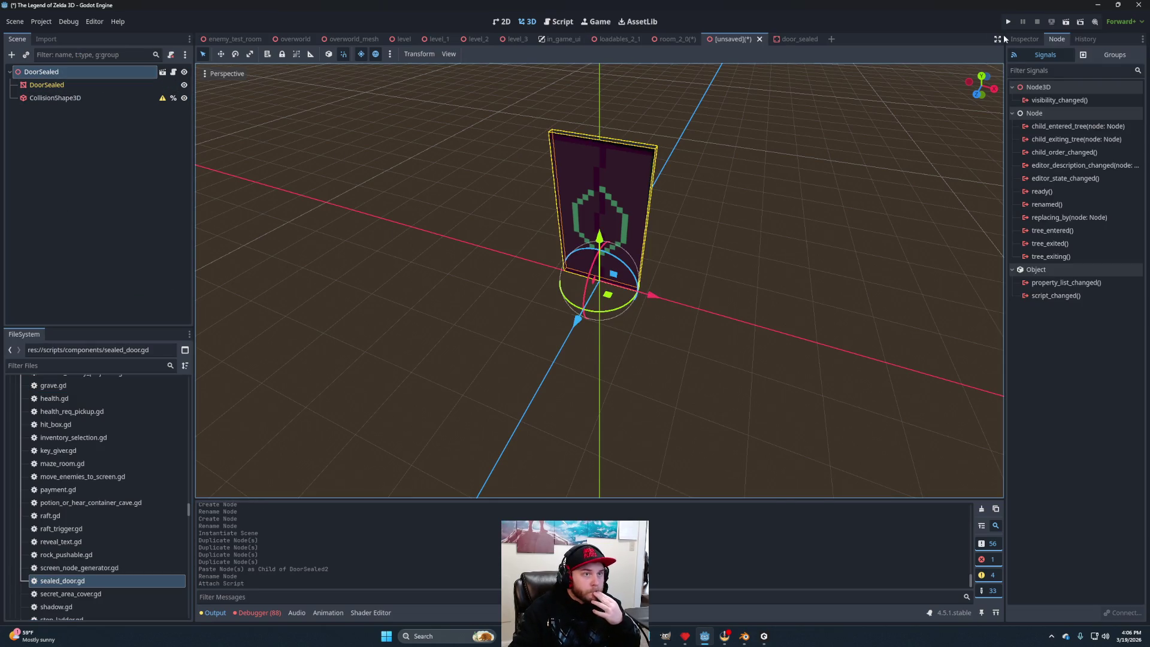
{"action": "left_click", "coordinate": [1024, 39]}
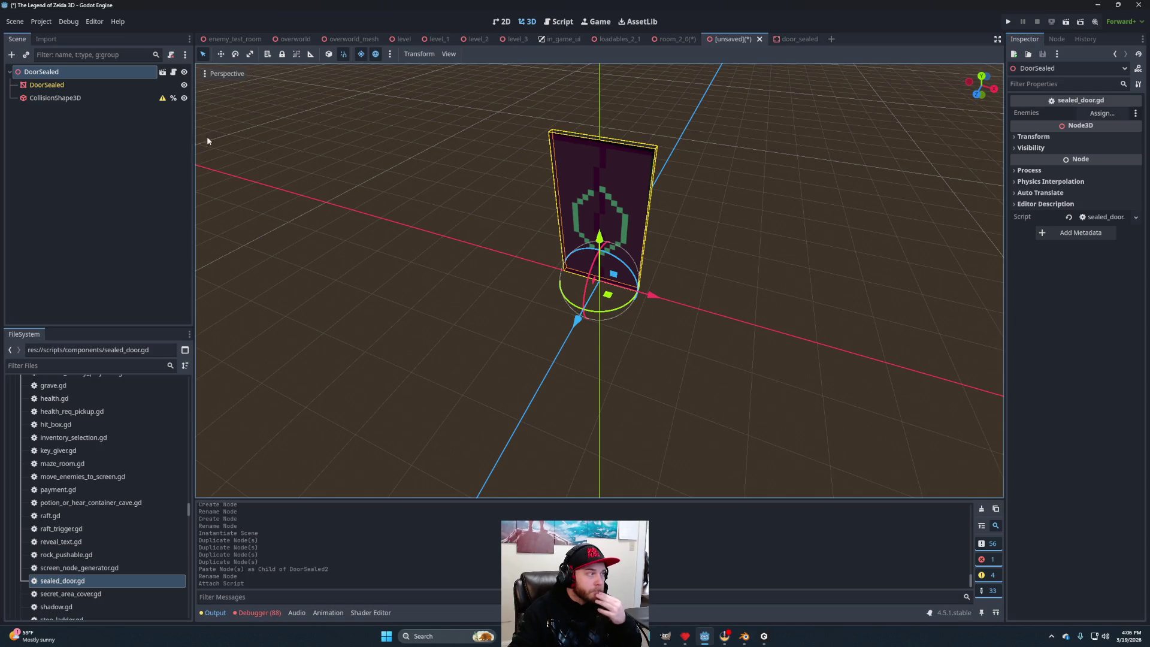
Look over the room_2_0 scene before saving the door.
{"action": "left_click", "coordinate": [679, 45]}
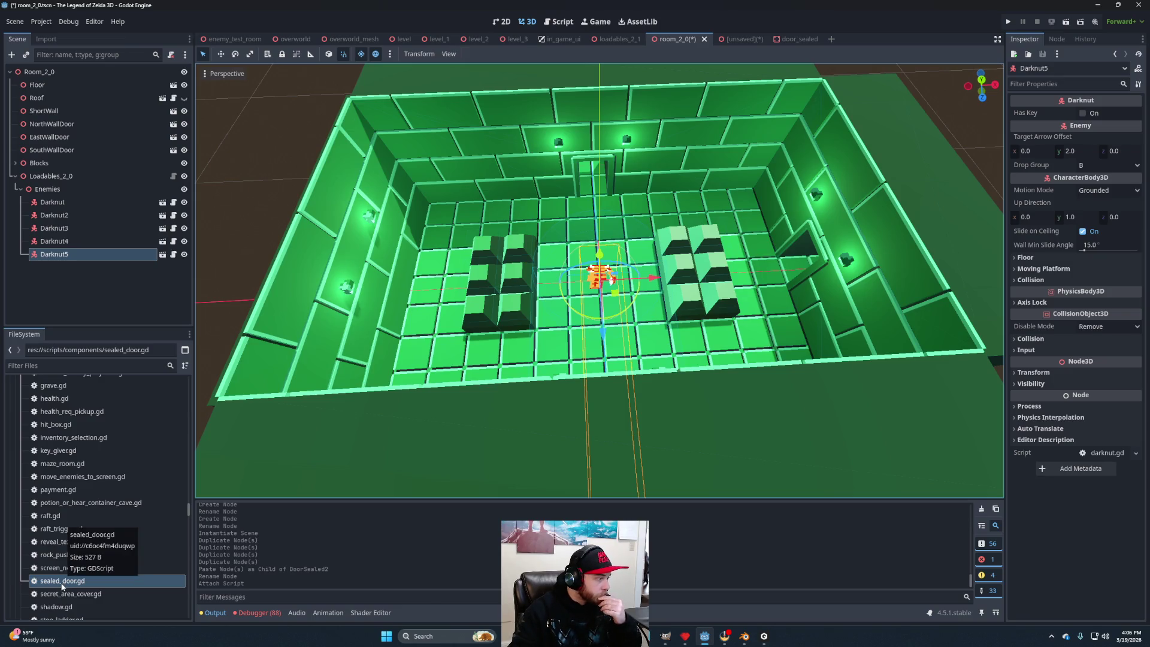
{"action": "scroll", "scroll_direction": "up", "scroll_amount": 3}
{"action": "scroll", "scroll_direction": "up", "scroll_amount": 3}
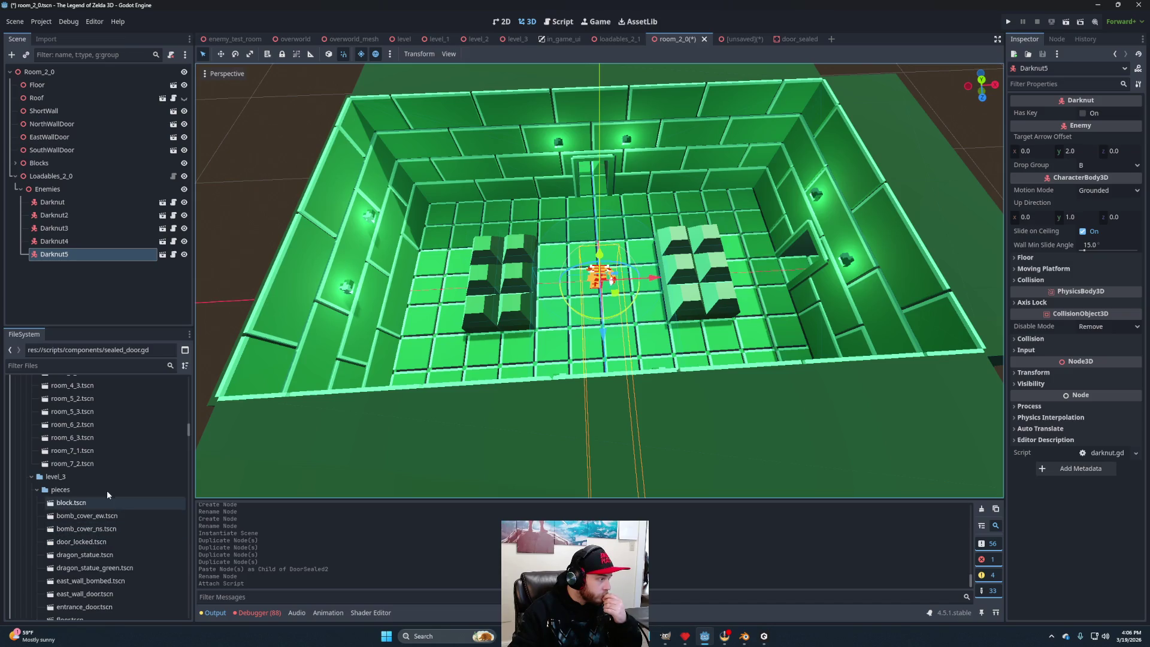
{"action": "scroll", "scroll_direction": "down", "scroll_amount": 3}
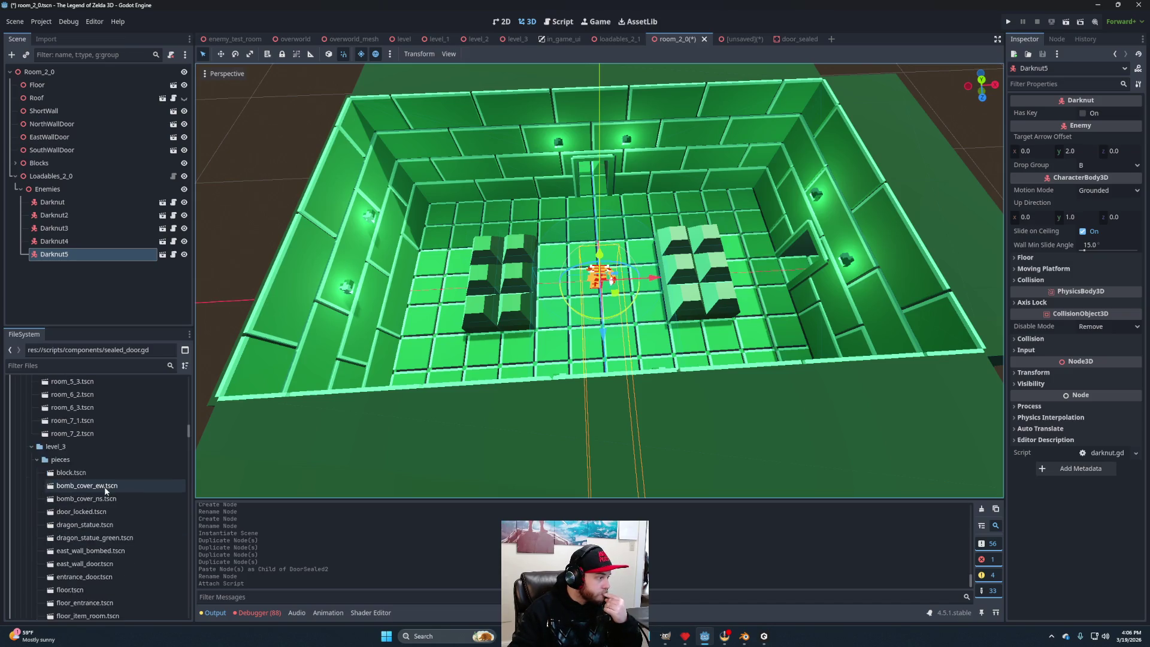
{"action": "scroll", "scroll_direction": "down", "scroll_amount": 3}
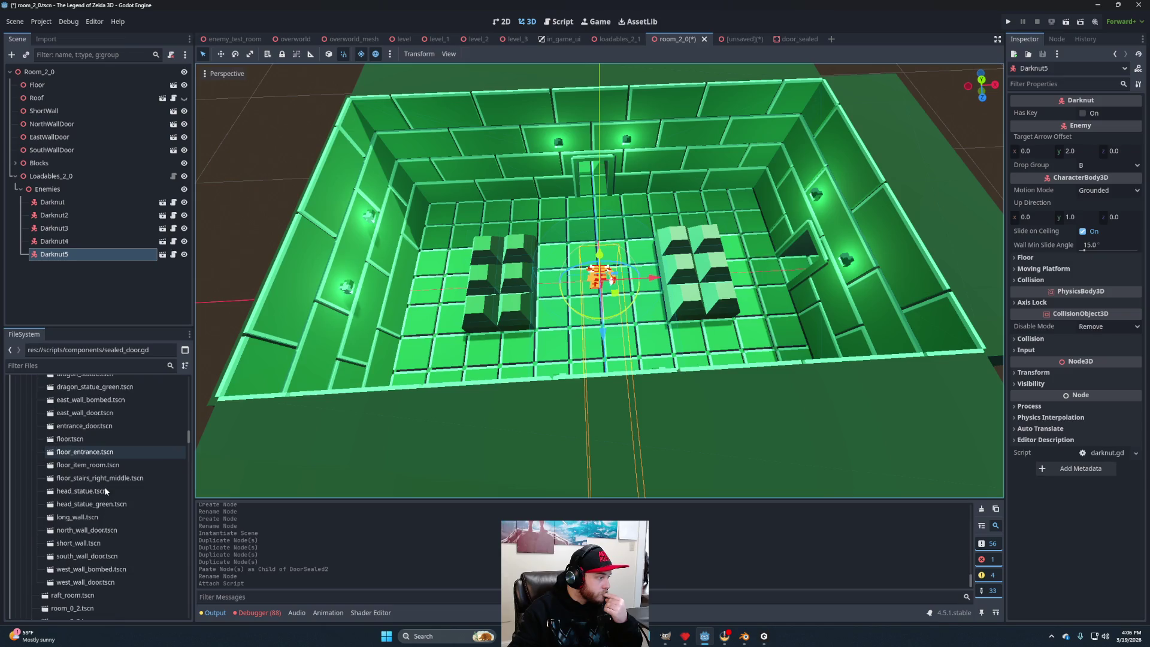
{"action": "scroll", "scroll_direction": "up", "scroll_amount": 3}
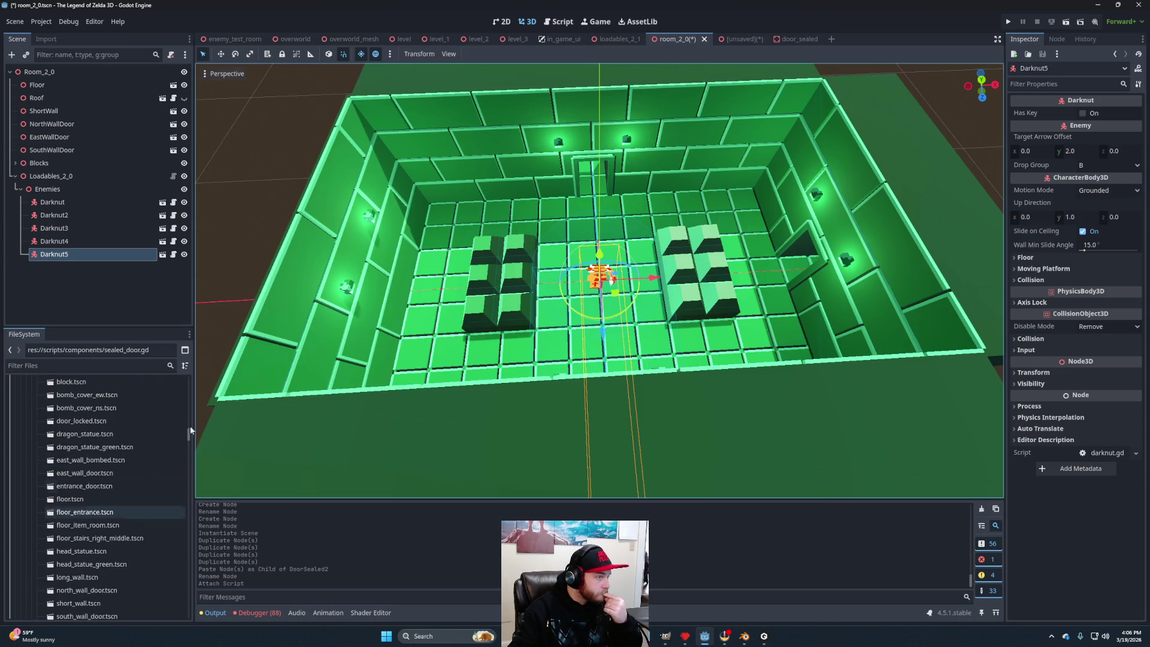
Save the door scene as level_3/pieces/door_sealed.tscn and return to room_2_0.
{"action": "left_click", "coordinate": [743, 39]}
{"action": "key", "text": "ctrl+s"}
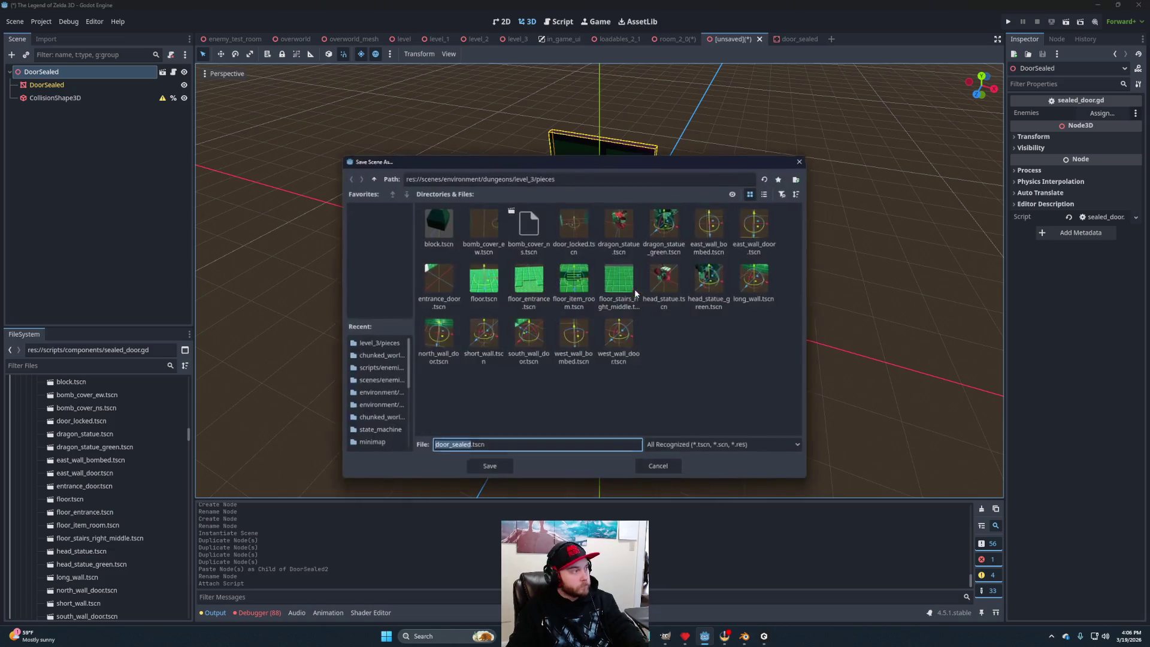
{"action": "left_click", "coordinate": [488, 469]}
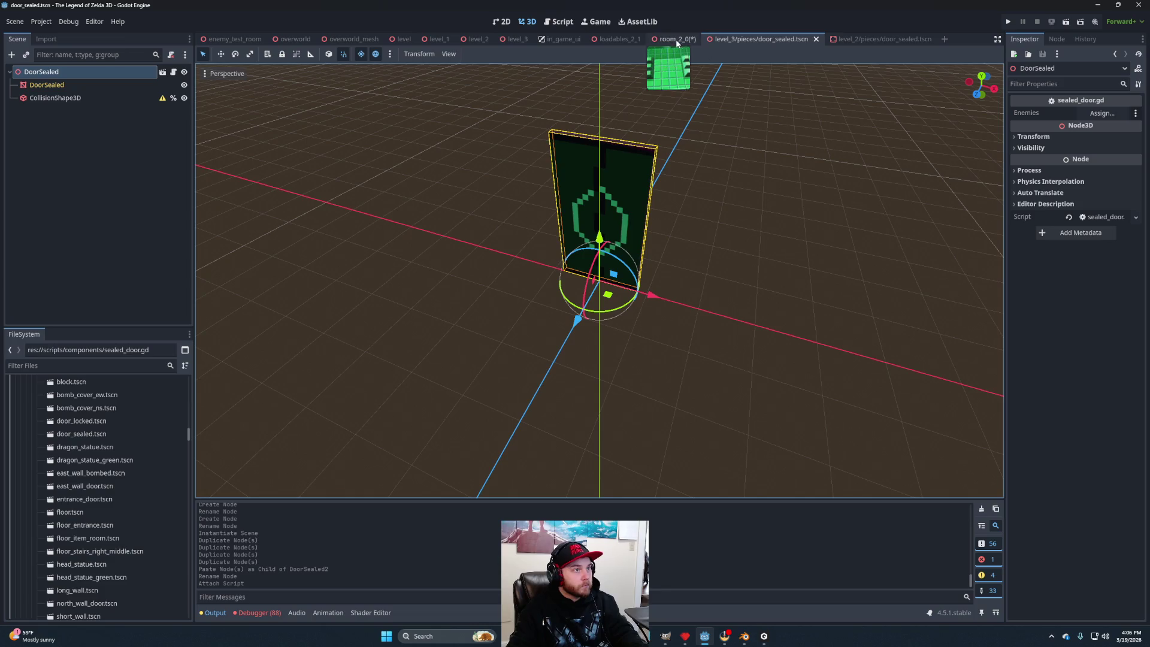
{"action": "left_click", "coordinate": [671, 39]}
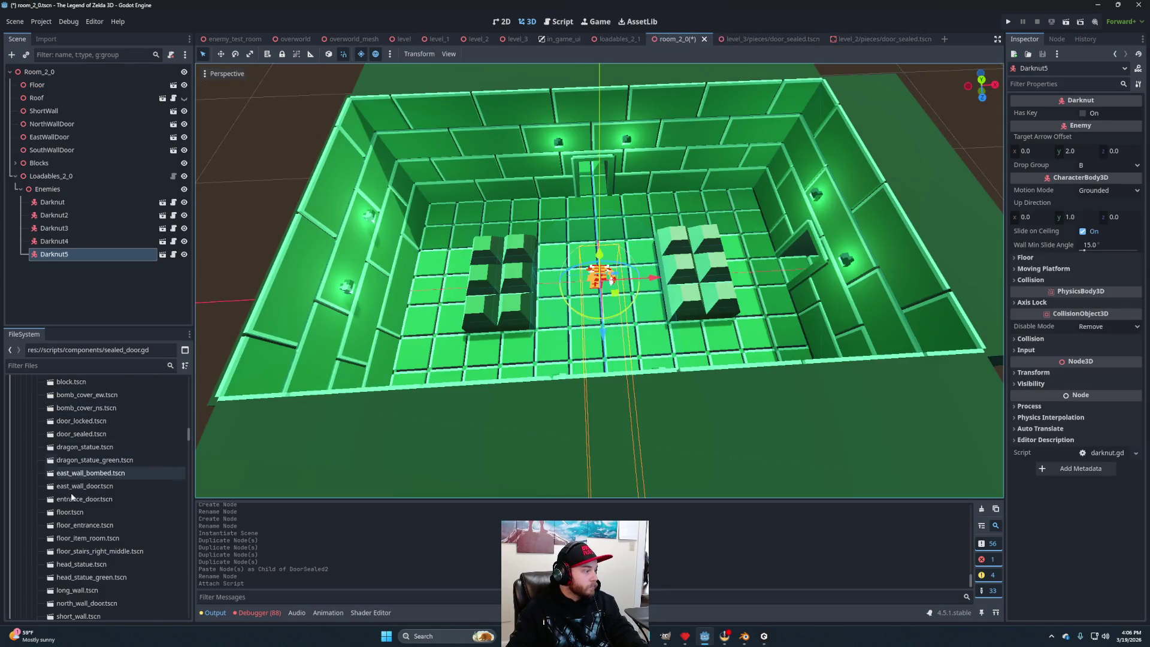
Add a door_sealed.tscn instance under Loadables_2_0 and fit it into the left doorway.
{"action": "left_click_drag", "start_coordinate": [85, 436], "coordinate": [51, 180]}
{"action": "scroll", "scroll_direction": "up", "scroll_amount": 3}
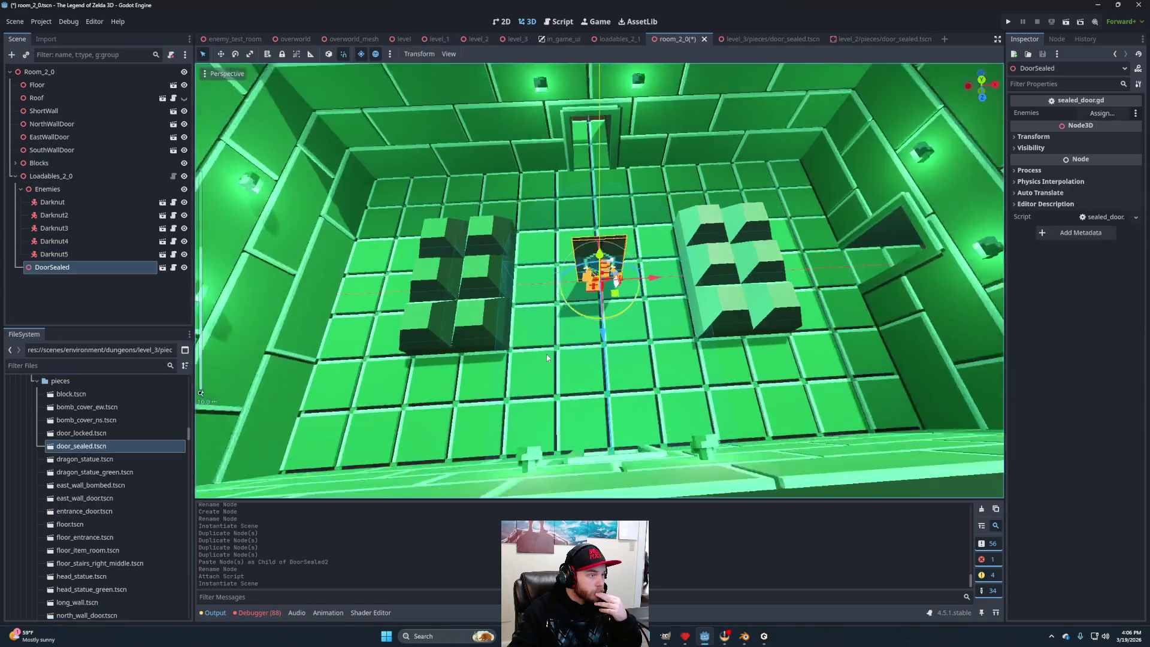
{"action": "left_click_drag", "start_coordinate": [720, 346], "coordinate": [363, 274]}
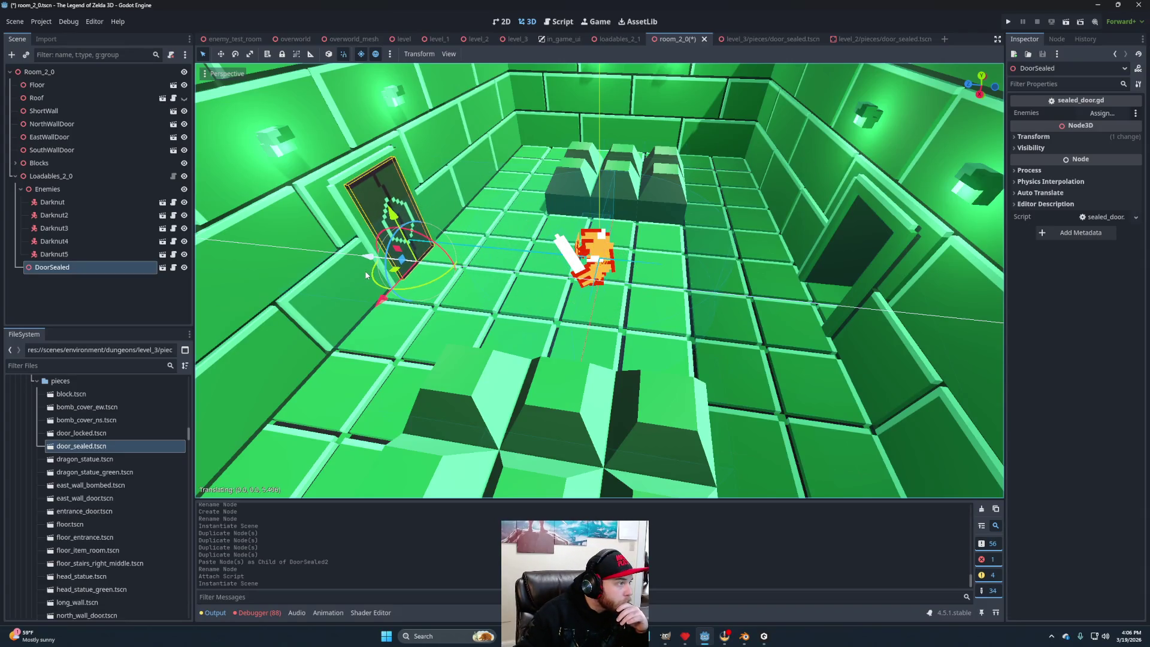
{"action": "key", "text": "ctrl+z"}
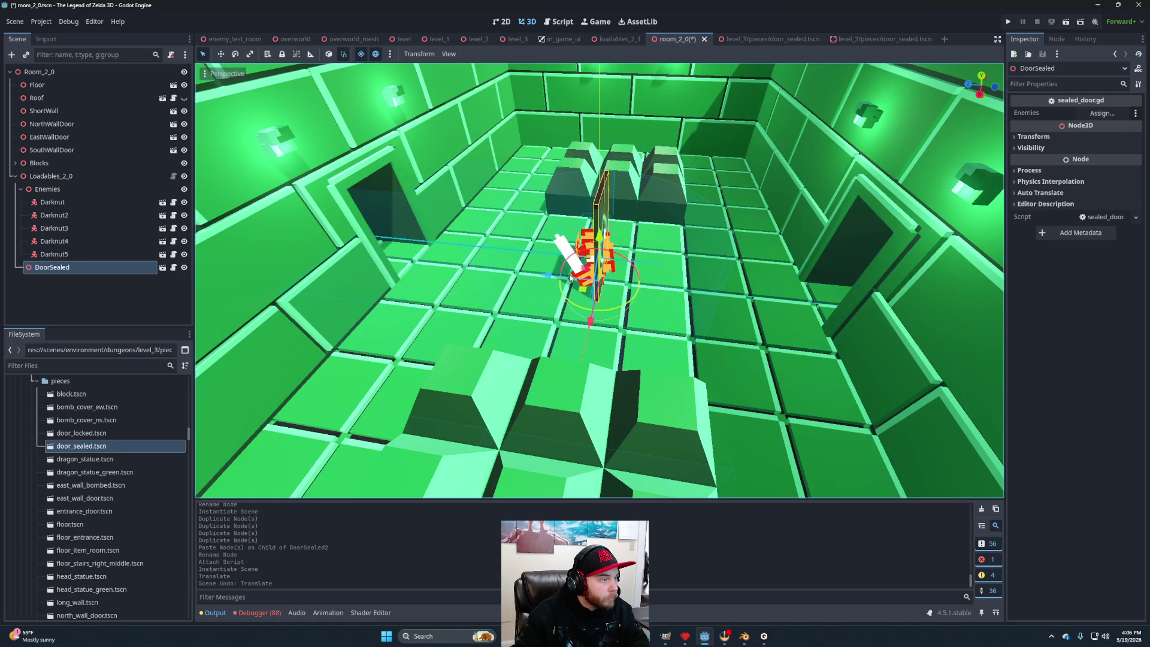
{"action": "left_click_drag", "start_coordinate": [546, 277], "coordinate": [369, 267]}
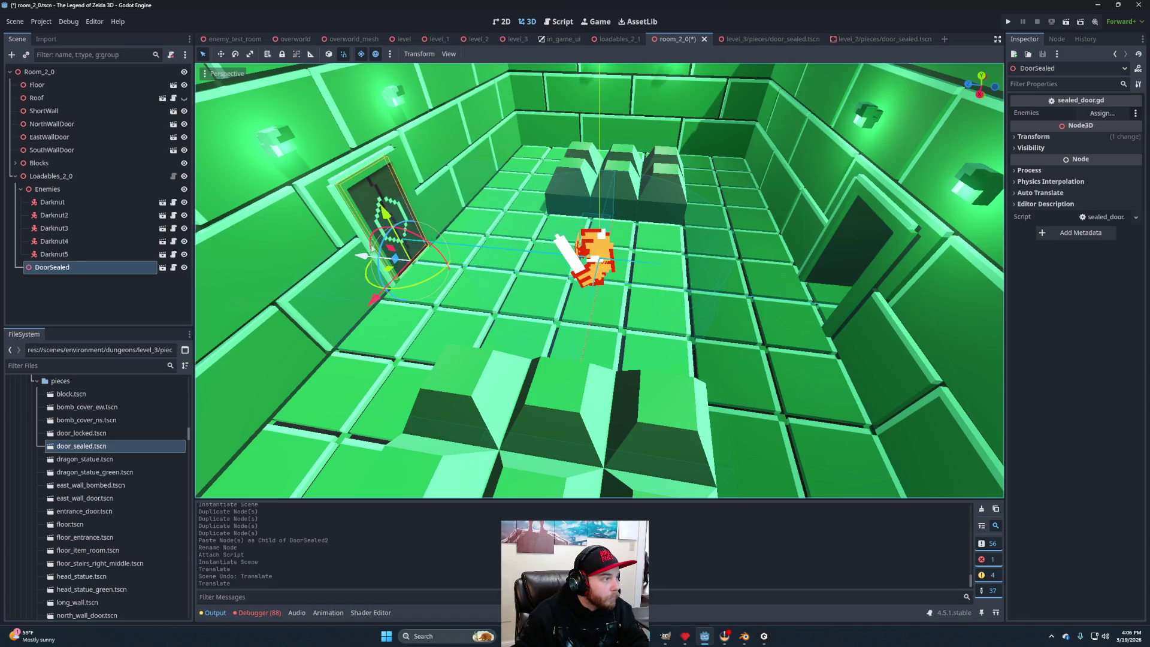
{"action": "left_click_drag", "start_coordinate": [383, 212], "coordinate": [446, 256]}
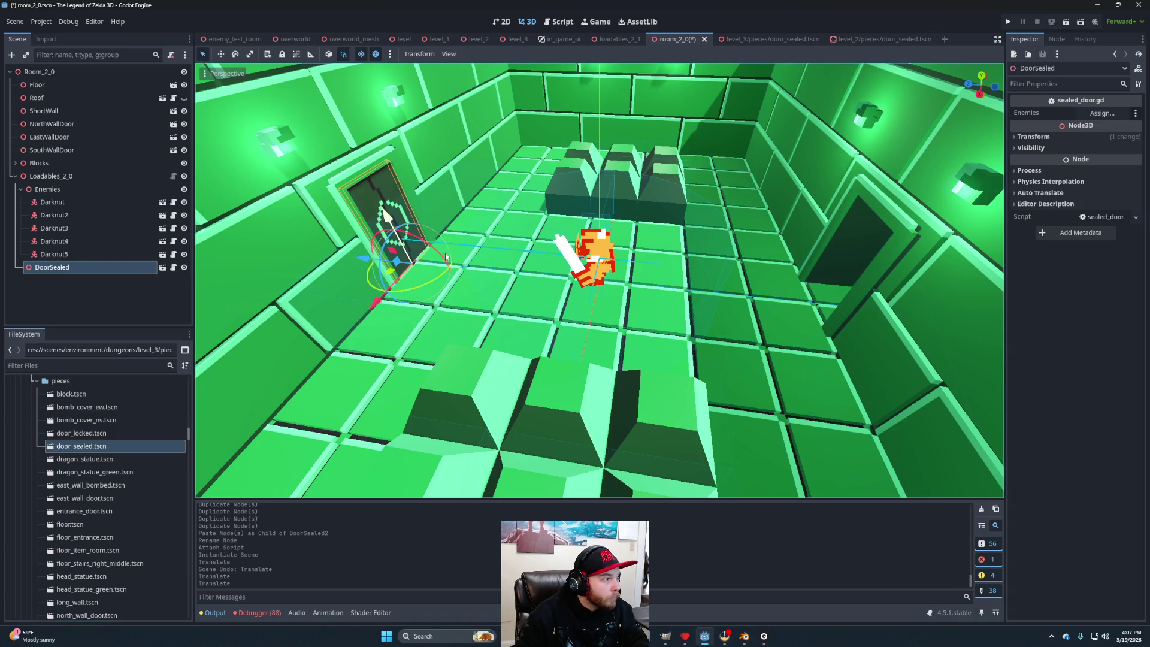
{"action": "right_click", "coordinate": [466, 275]}
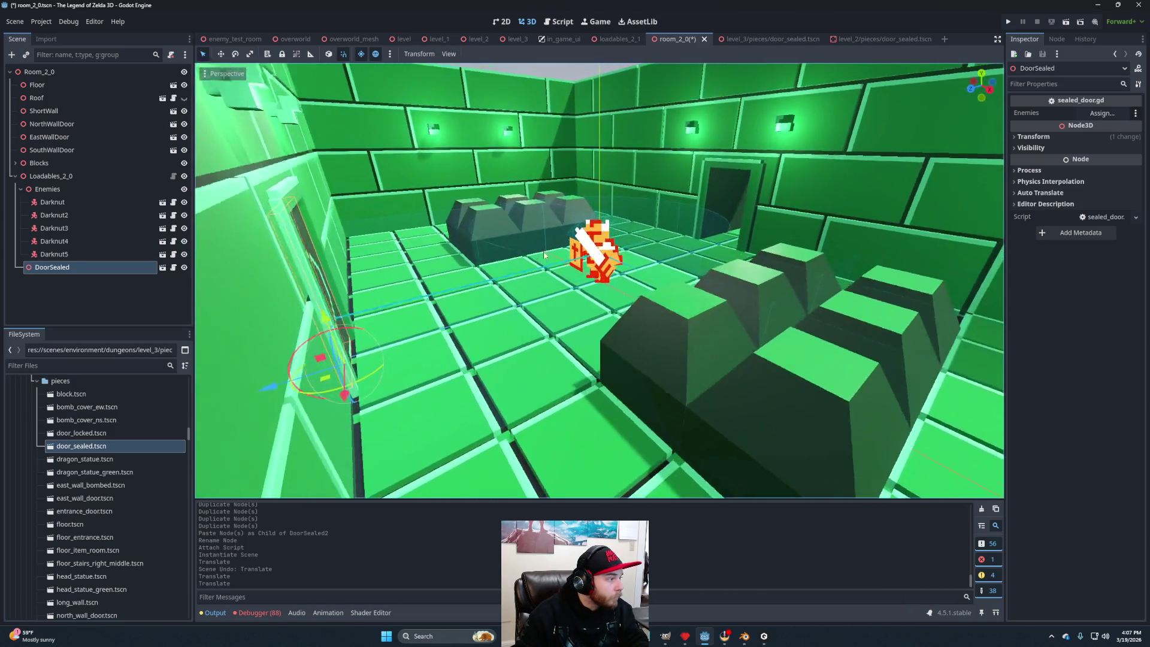
{"action": "right_click", "coordinate": [450, 275]}
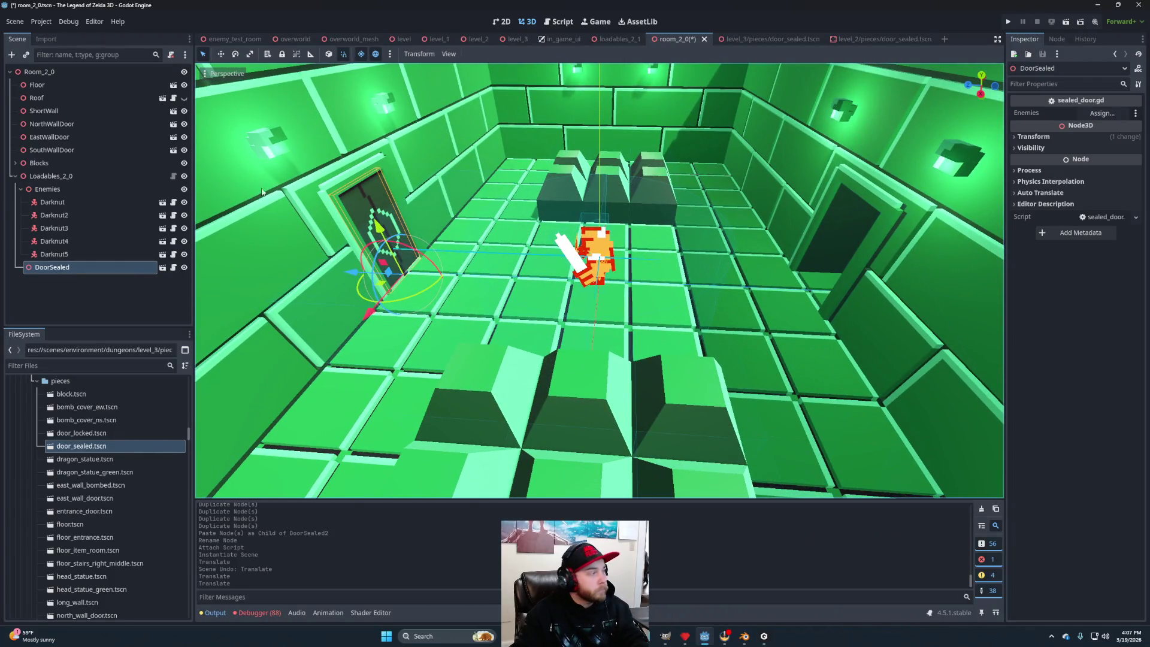
Set the door's Enemies property to the Enemies node, then open sealed_door.gd.
{"action": "left_click_drag", "start_coordinate": [51, 195], "coordinate": [1103, 113]}
{"action": "scroll", "scroll_direction": "down", "scroll_amount": 3}
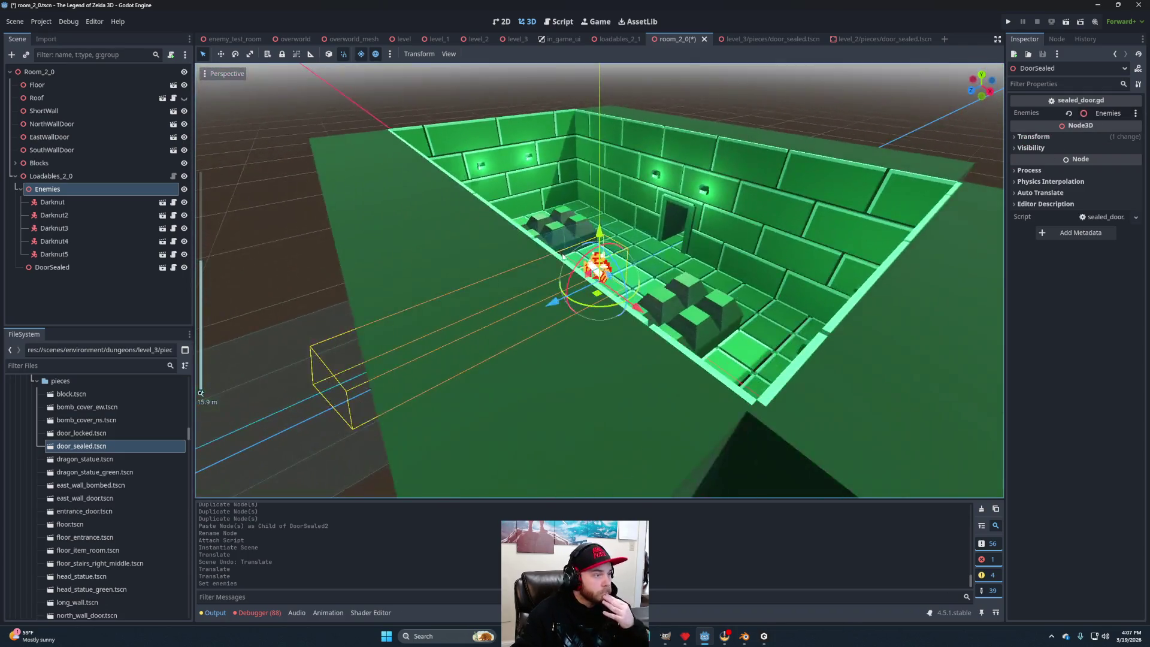
{"action": "scroll", "scroll_direction": "up", "scroll_amount": 3}
{"action": "left_click_drag", "start_coordinate": [607, 299], "coordinate": [593, 308]}
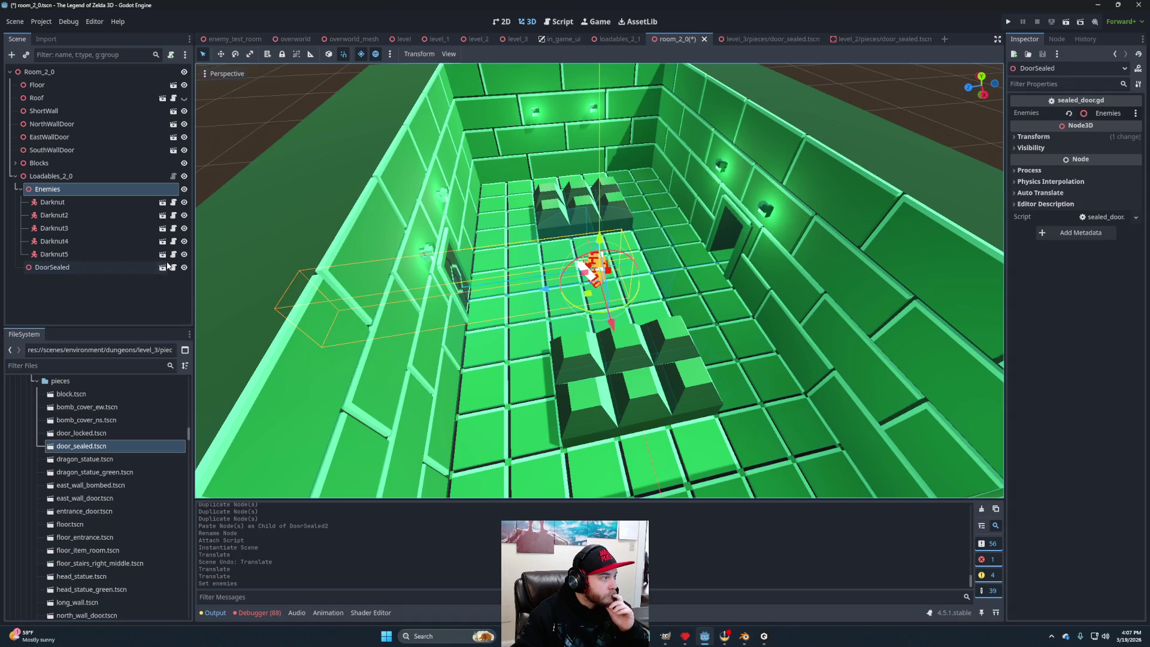
{"action": "left_click", "coordinate": [173, 269]}
Scroll through sealed_door.gd's lock and unlock logic, then return to the 3D view.
{"action": "scroll", "scroll_direction": "up", "scroll_amount": 3}
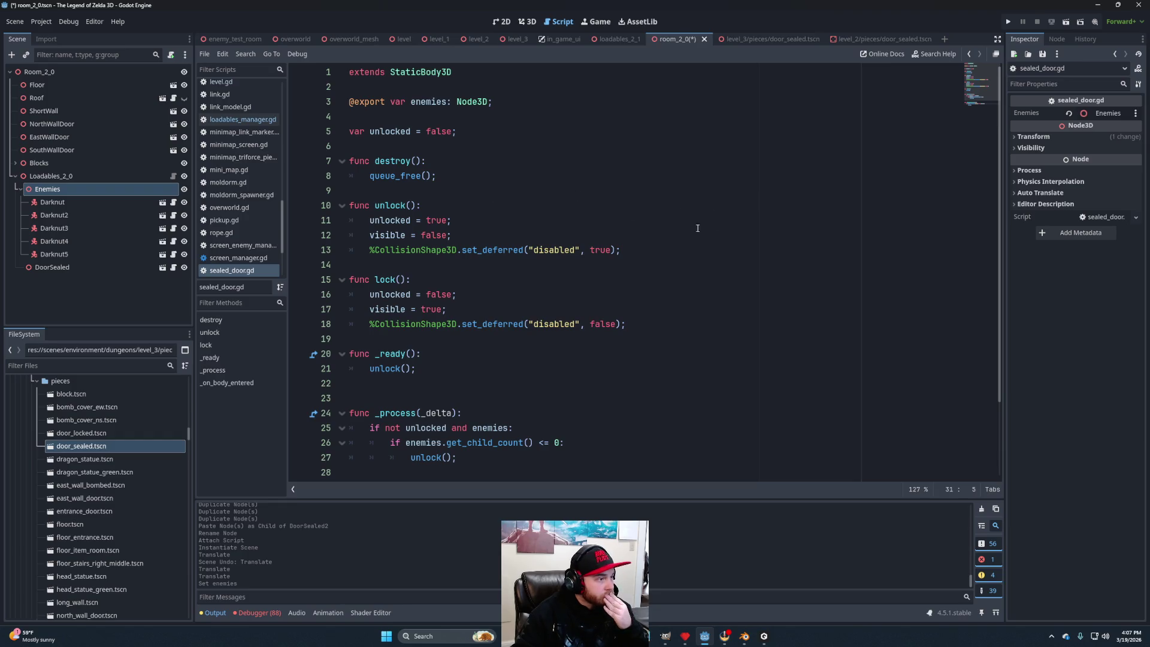
{"action": "scroll", "scroll_direction": "down", "scroll_amount": 3}
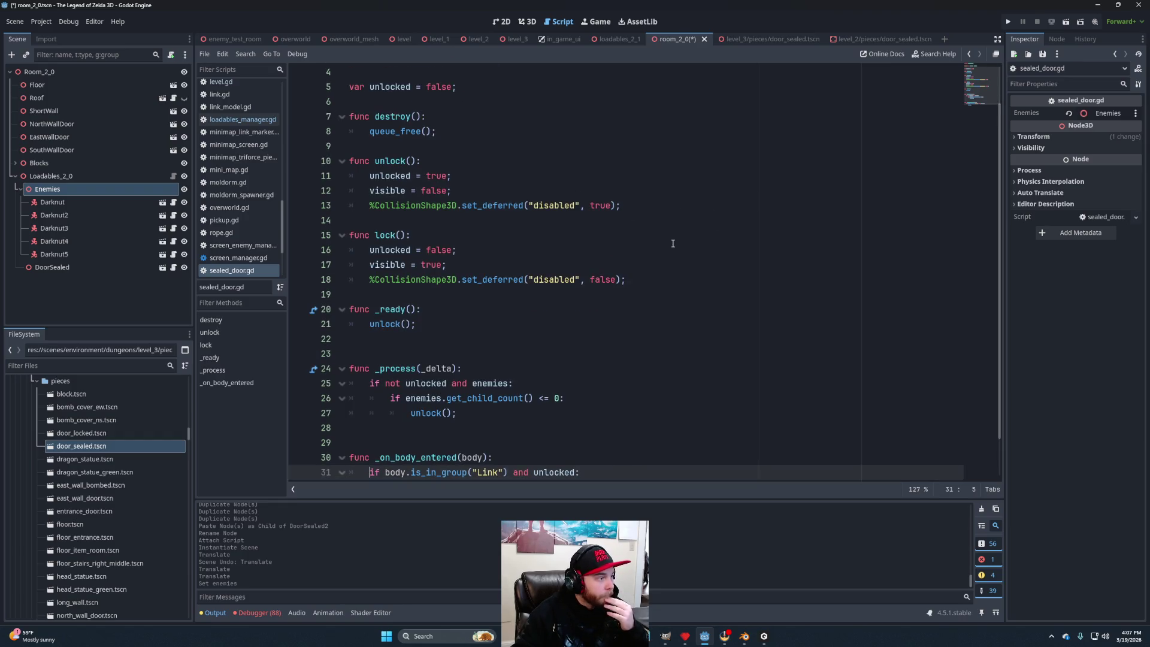
{"action": "scroll", "scroll_direction": "down", "scroll_amount": 3}
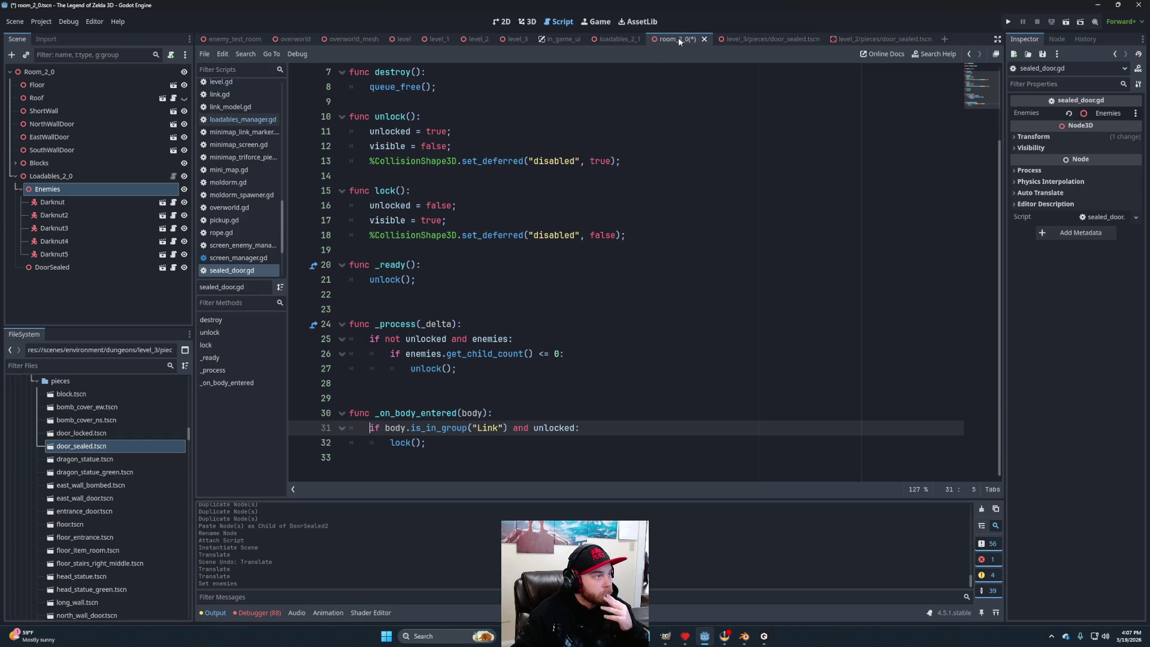
{"action": "left_click", "coordinate": [527, 21]}
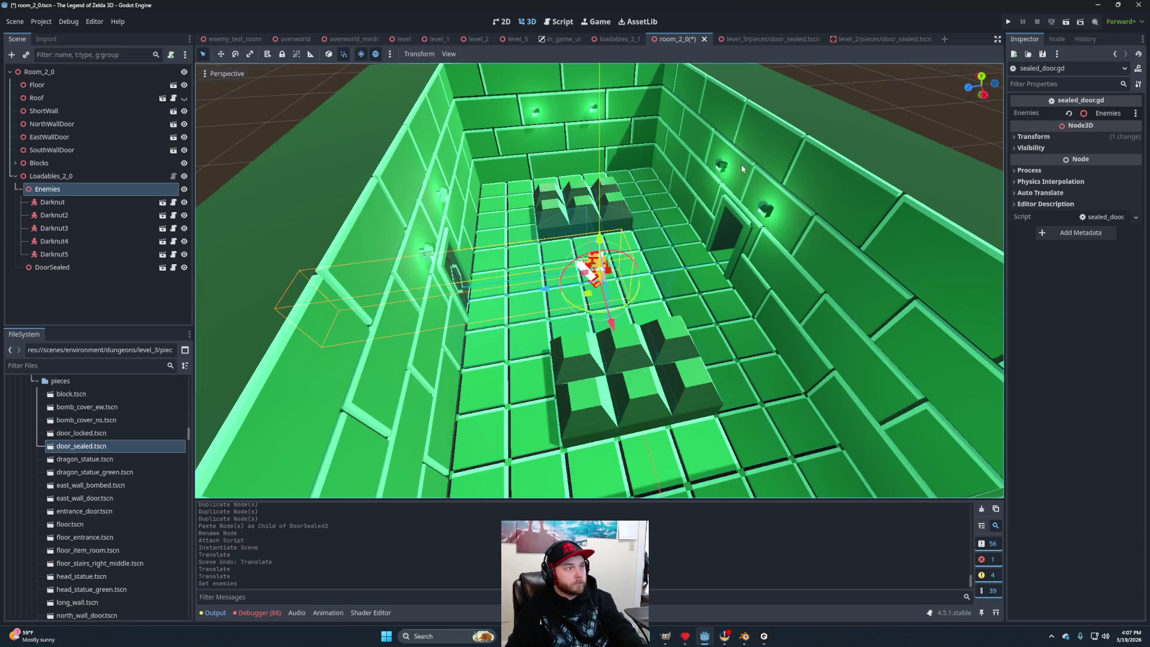
Save room_2_0 and close both door_sealed scene tabs.
{"action": "key", "text": "ctrl+s"}
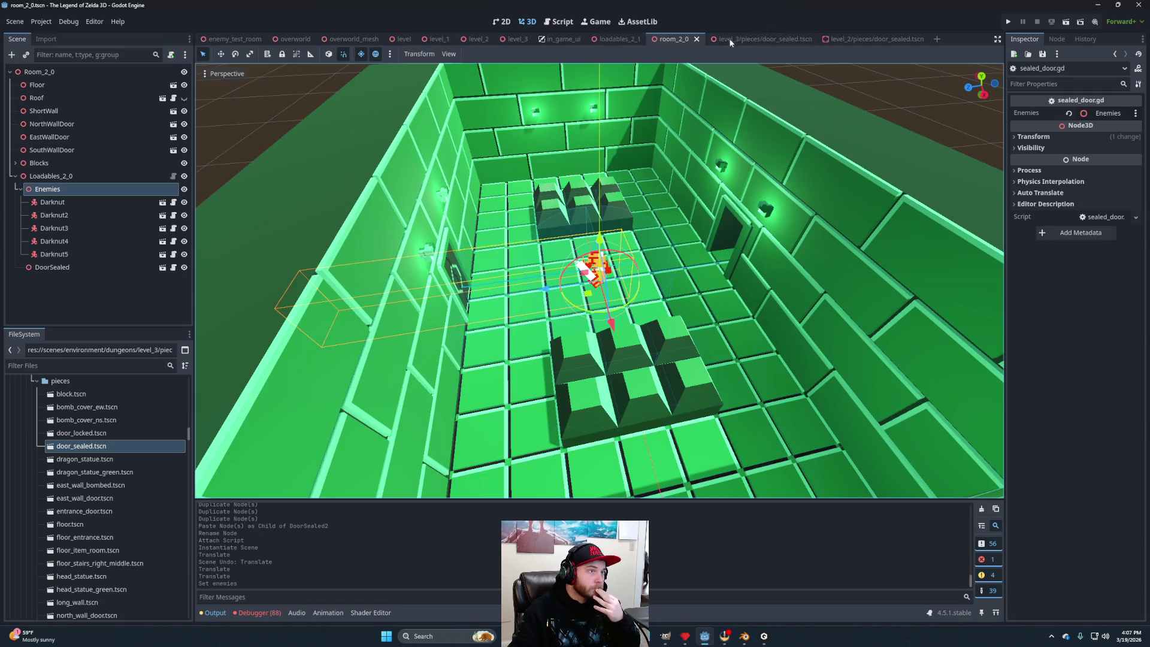
{"action": "left_click", "coordinate": [901, 40]}
{"action": "left_click", "coordinate": [918, 39]}
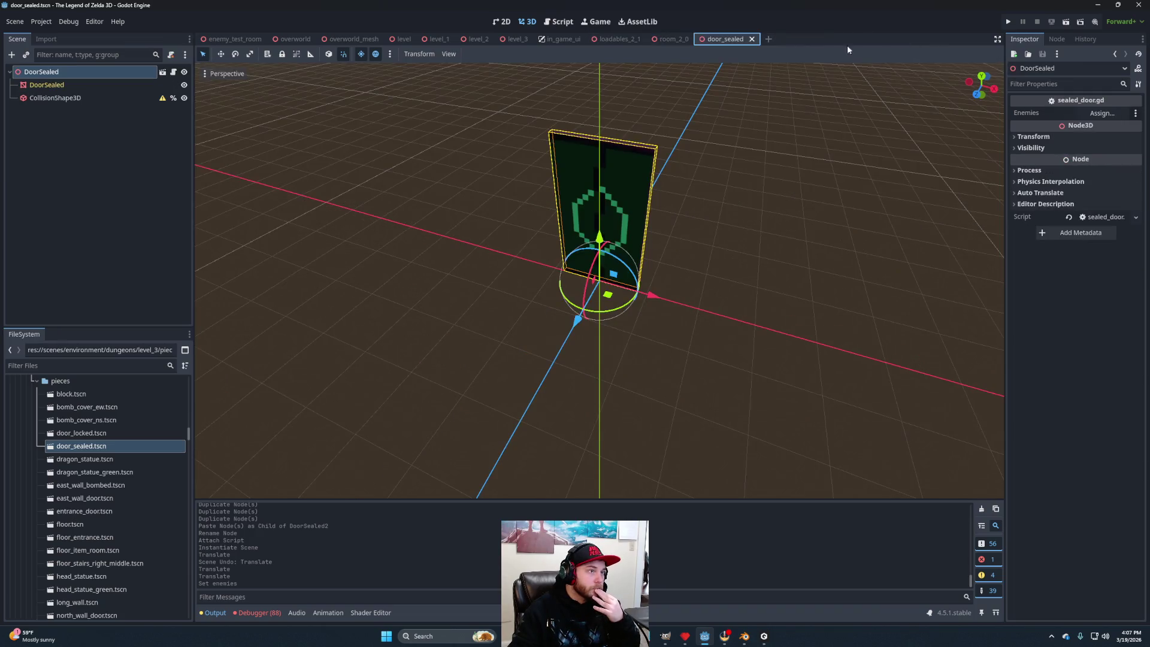
{"action": "left_click", "coordinate": [751, 39]}
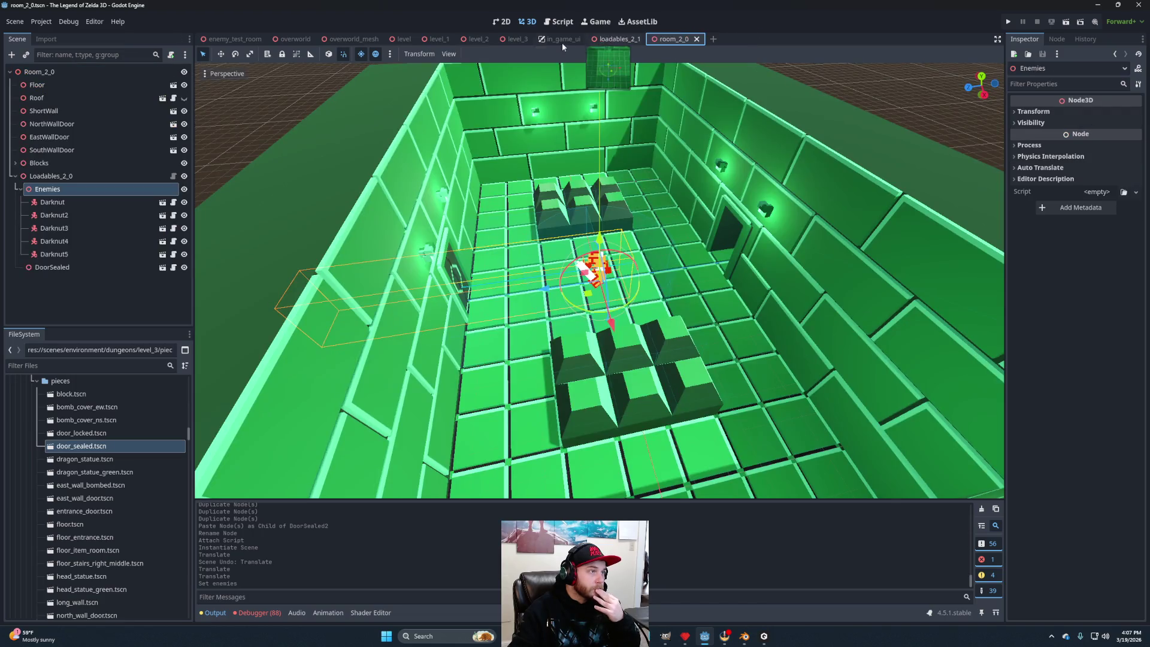
Open Room_2_1 from the level_3 scene and paste its Linkchecker into Room_2_0.
{"action": "left_click", "coordinate": [515, 39]}
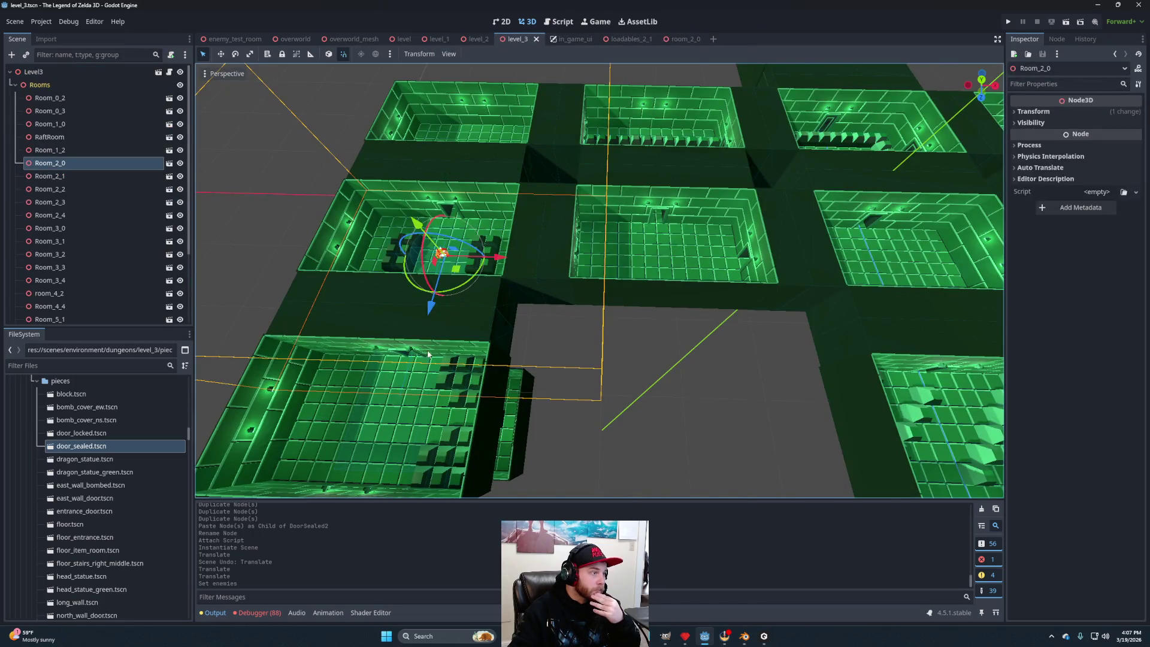
{"action": "left_click", "coordinate": [692, 261]}
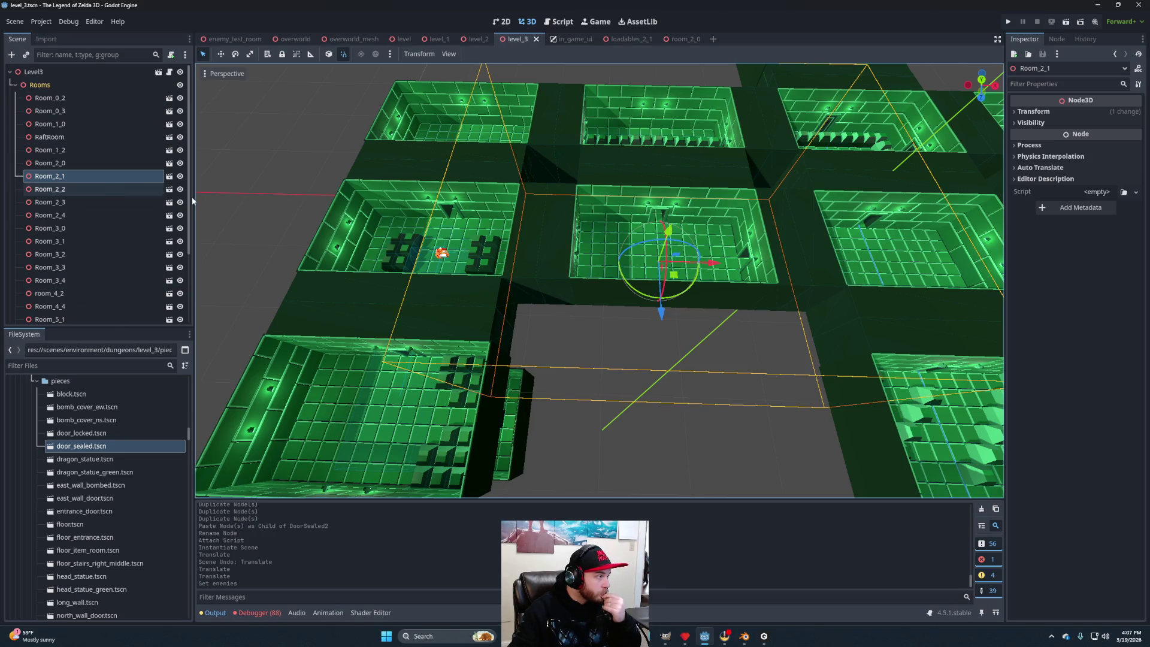
{"action": "left_click", "coordinate": [169, 176]}
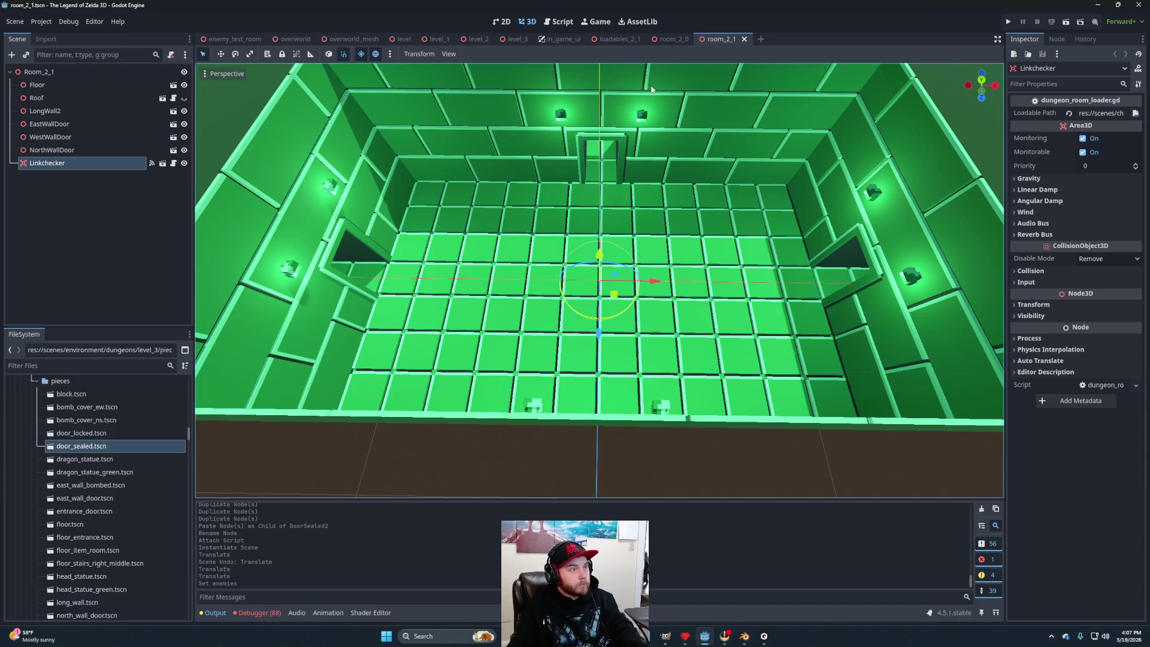
{"action": "left_click", "coordinate": [618, 39]}
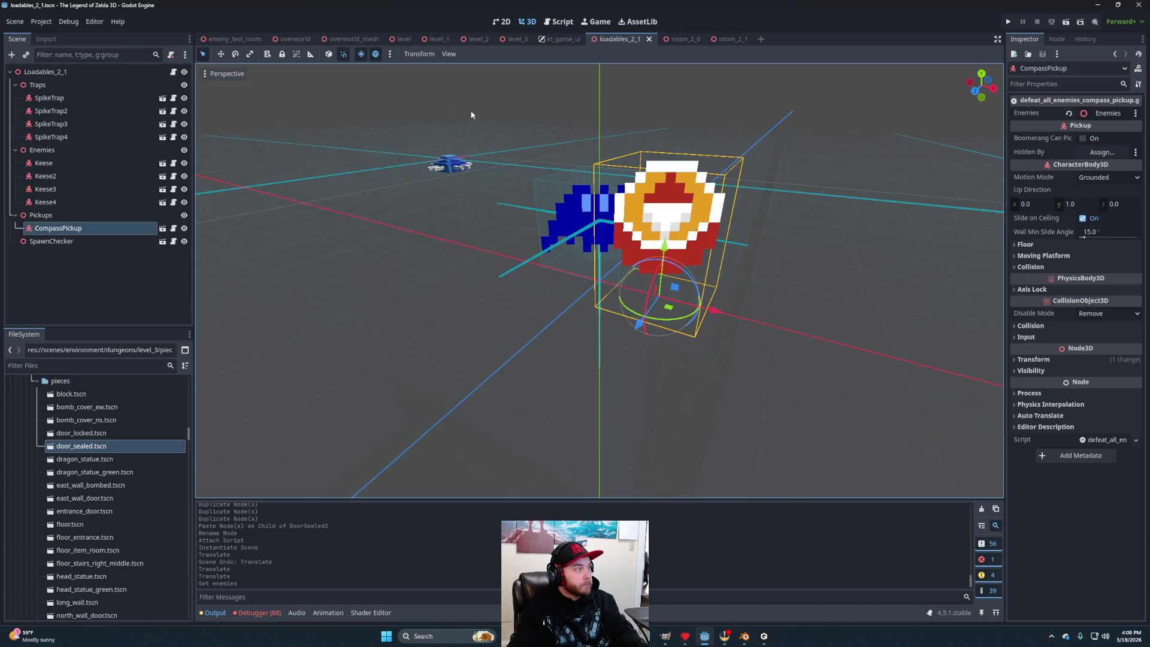
{"action": "left_click", "coordinate": [685, 39]}
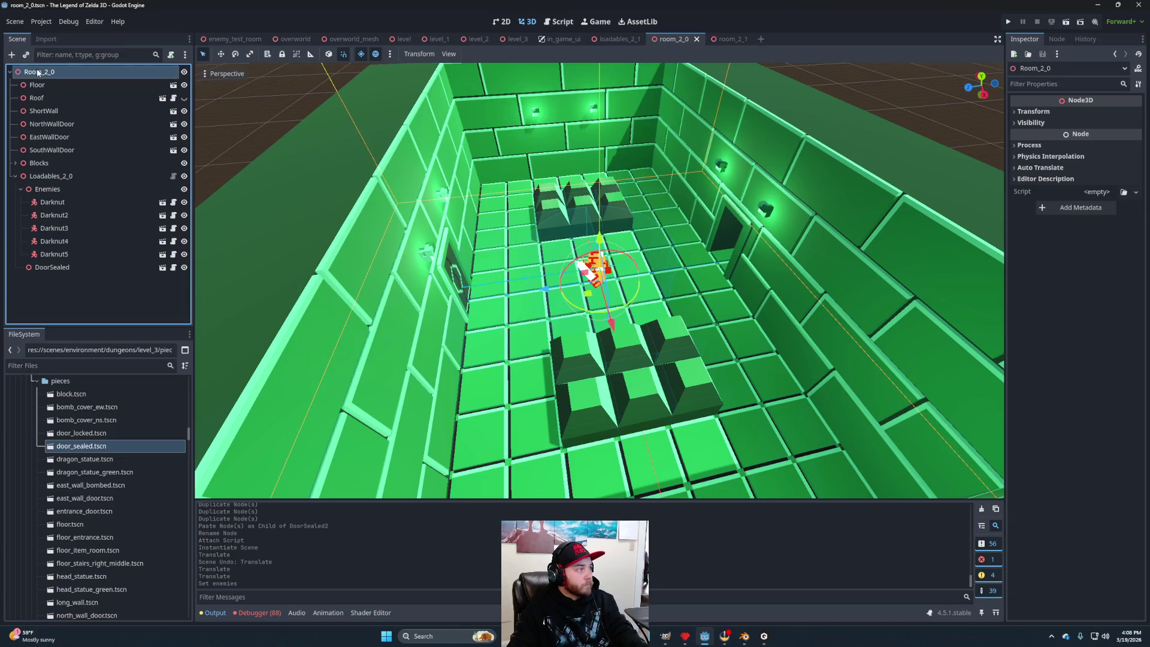
{"action": "key", "text": "ctrl+v"}
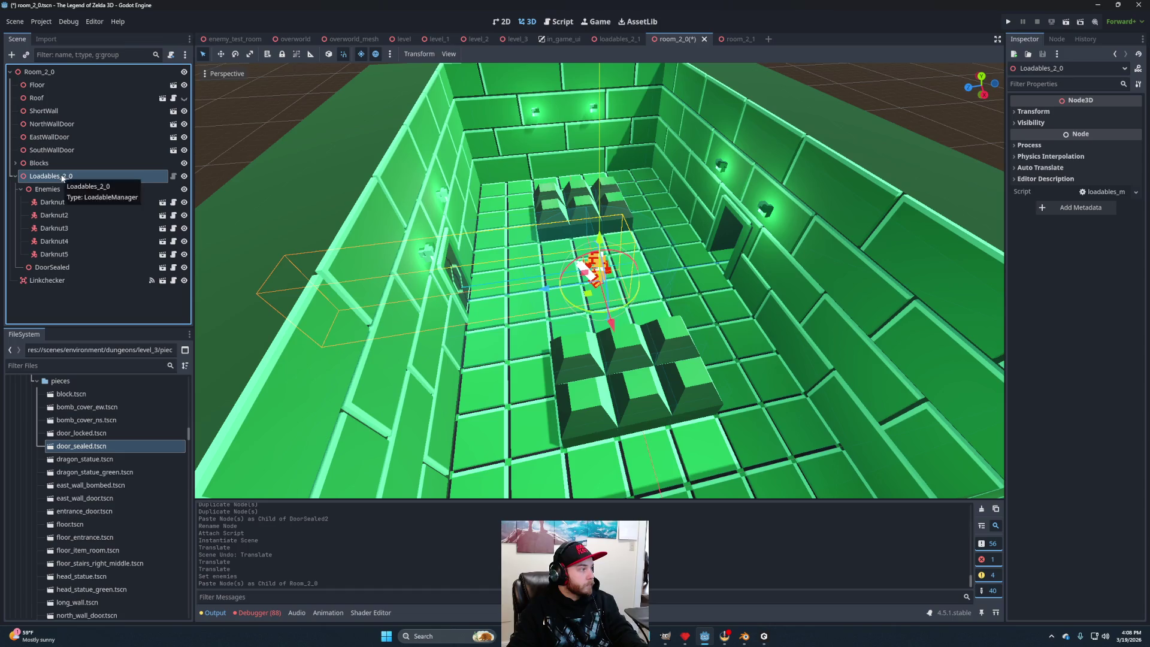
Save the Loadables_2_0 branch as loadables_2_0.tscn in chunked_worlds/dungeons/level_3.
{"action": "right_click", "coordinate": [61, 176]}
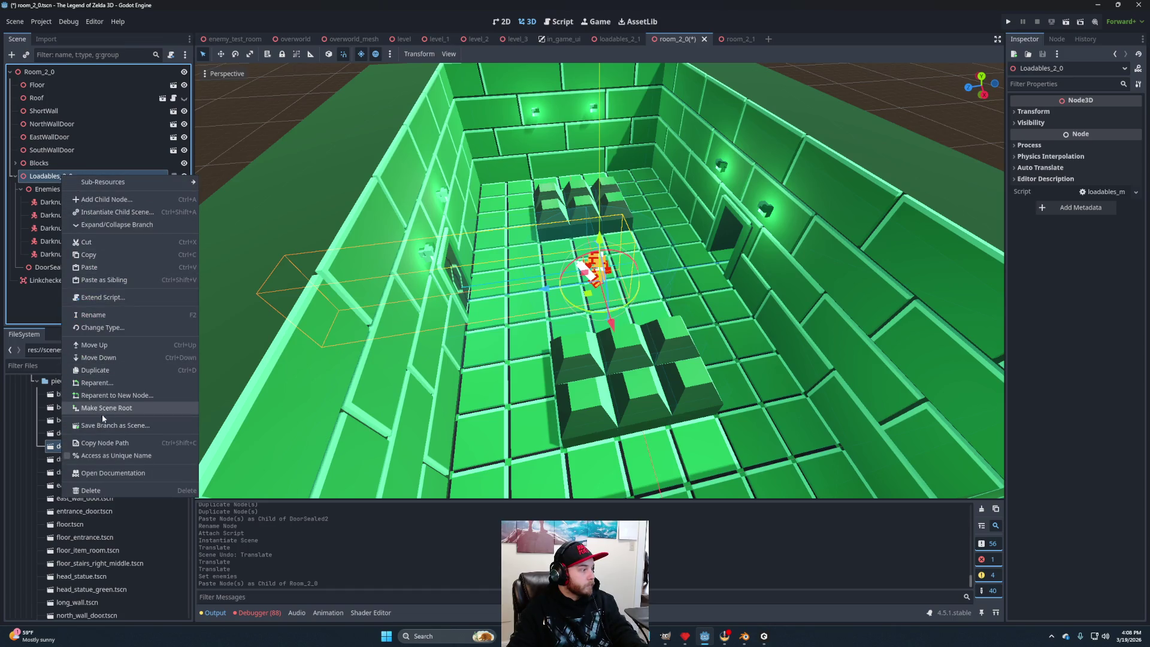
{"action": "left_click", "coordinate": [101, 427]}
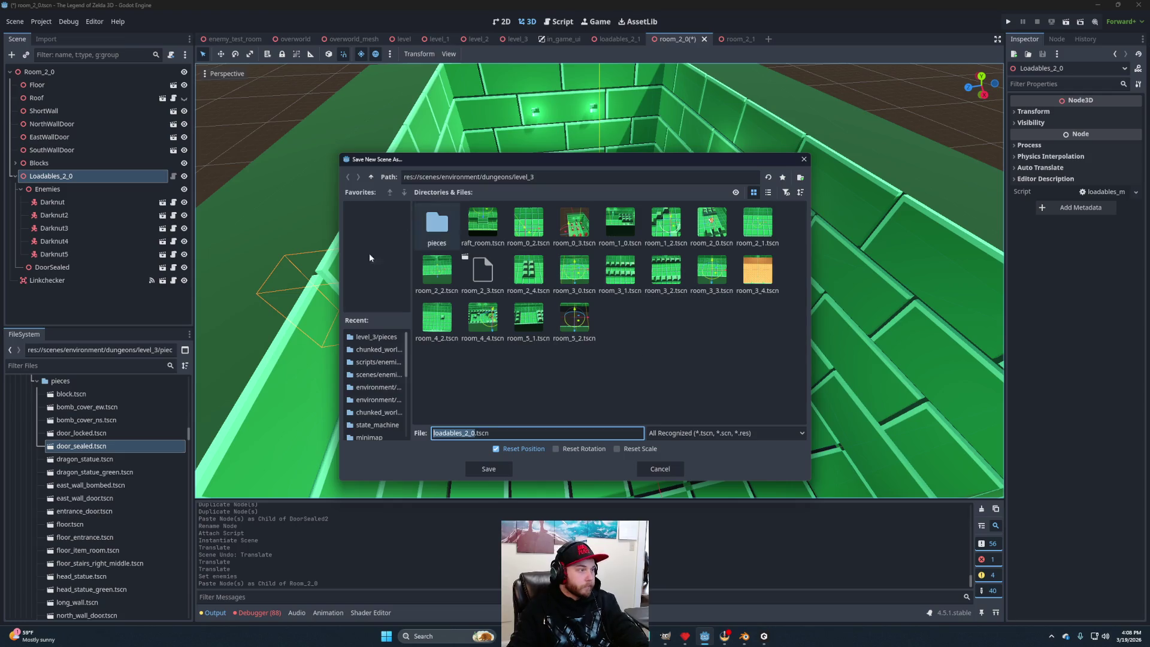
{"action": "left_click", "coordinate": [379, 349]}
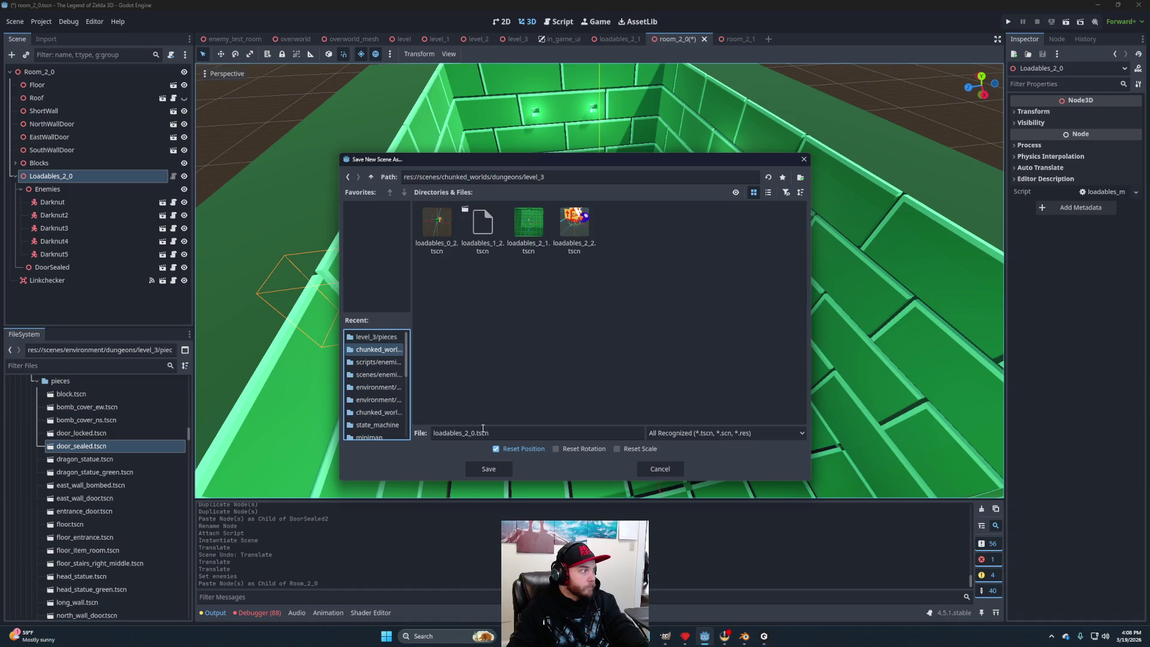
{"action": "left_click", "coordinate": [488, 469]}
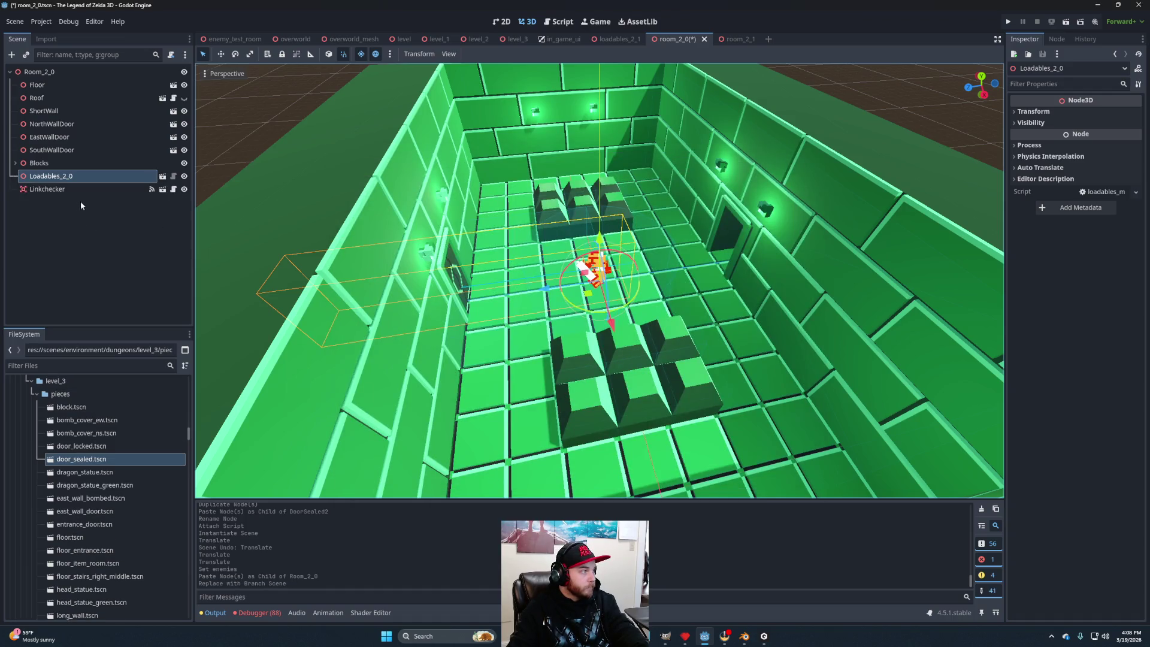
Set Linkchecker's Loadable Path to loadables_2_0.tscn.
{"action": "left_click", "coordinate": [85, 227]}
{"action": "left_click", "coordinate": [120, 189]}
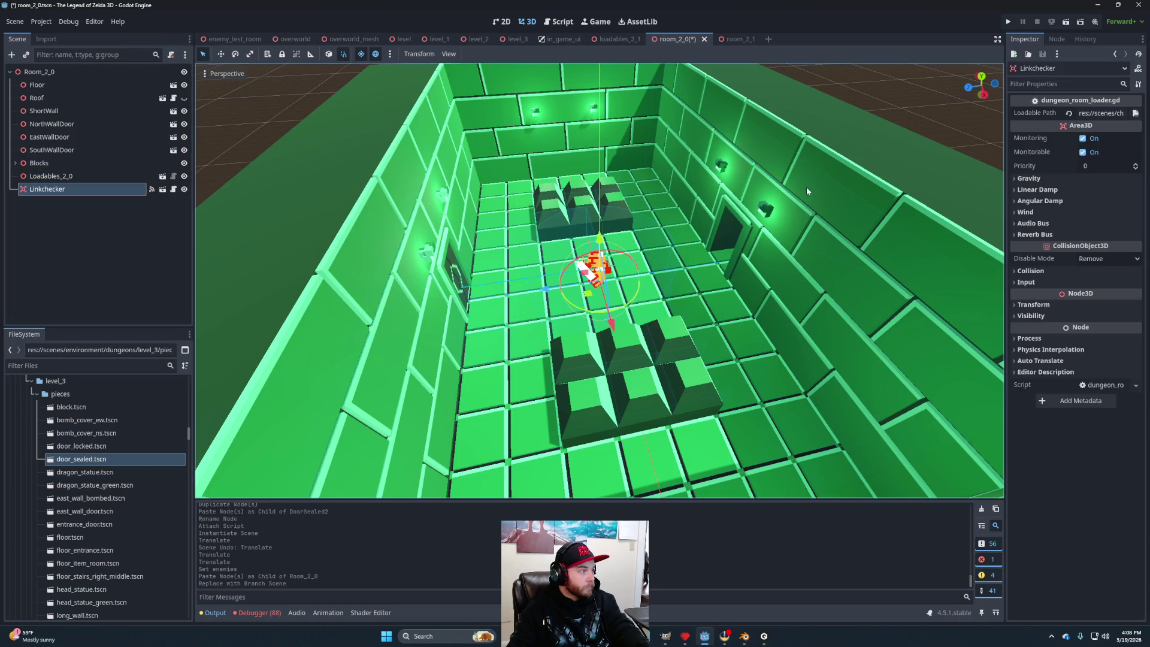
{"action": "left_click", "coordinate": [1133, 114]}
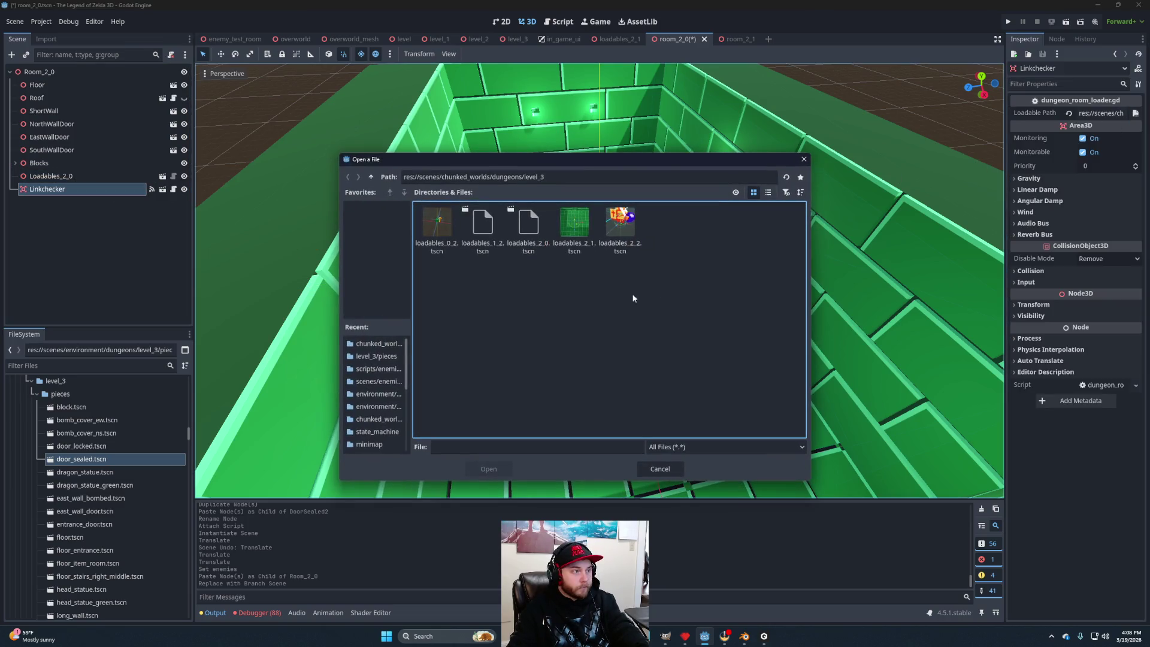
{"action": "left_click", "coordinate": [528, 228]}
{"action": "left_click", "coordinate": [488, 468]}
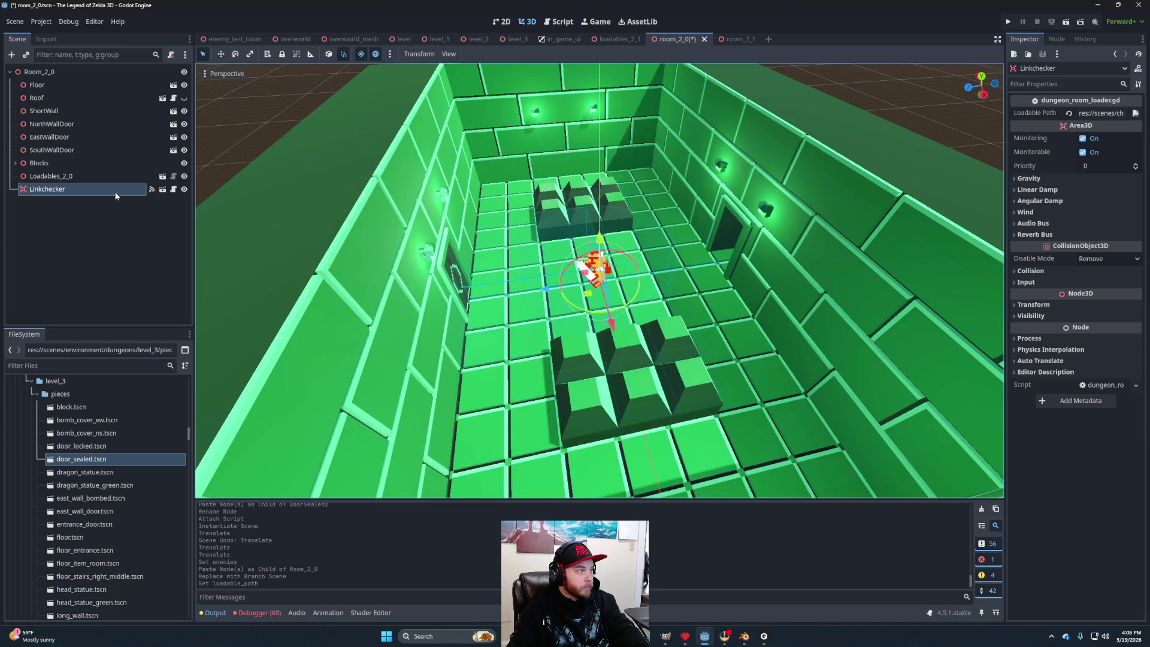
Delete the Loadables_2_0 node from Room_2_0, save room_2_0.tscn, then switch to the level_3 scene.
{"action": "left_click", "coordinate": [51, 175]}
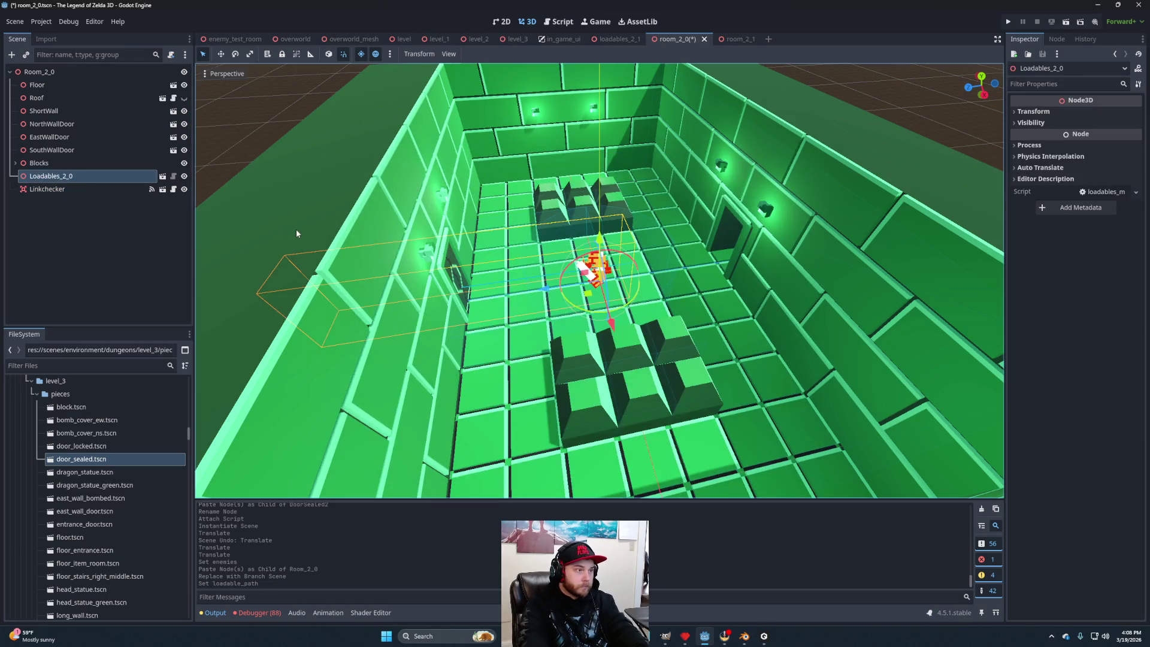
{"action": "key", "text": "Delete"}
{"action": "left_click", "coordinate": [544, 330]}
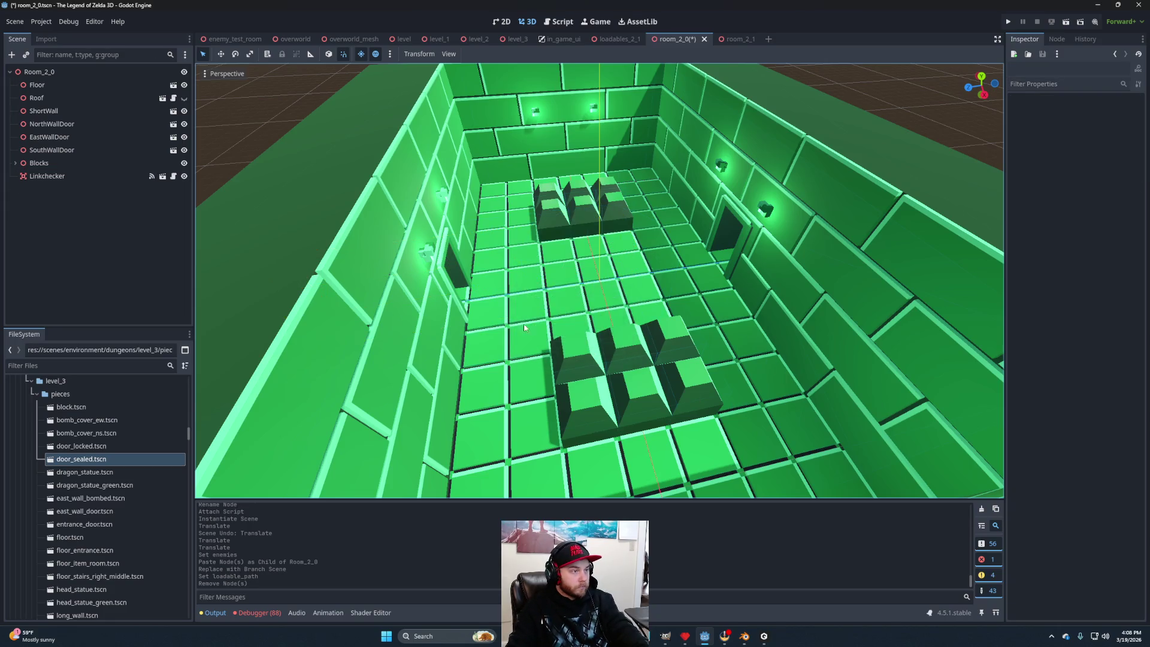
{"action": "scroll", "scroll_direction": "down", "scroll_amount": 3}
{"action": "scroll", "scroll_direction": "up", "scroll_amount": 3}
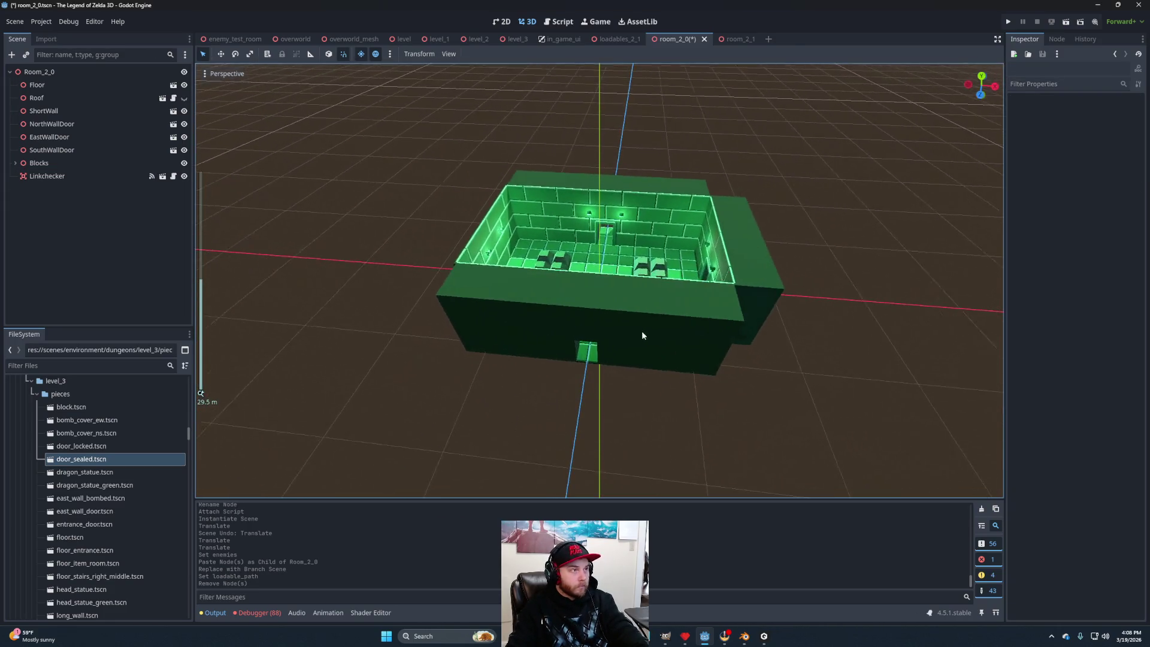
{"action": "key", "text": "ctrl+s"}
{"action": "left_click_drag", "start_coordinate": [715, 297], "coordinate": [661, 287]}
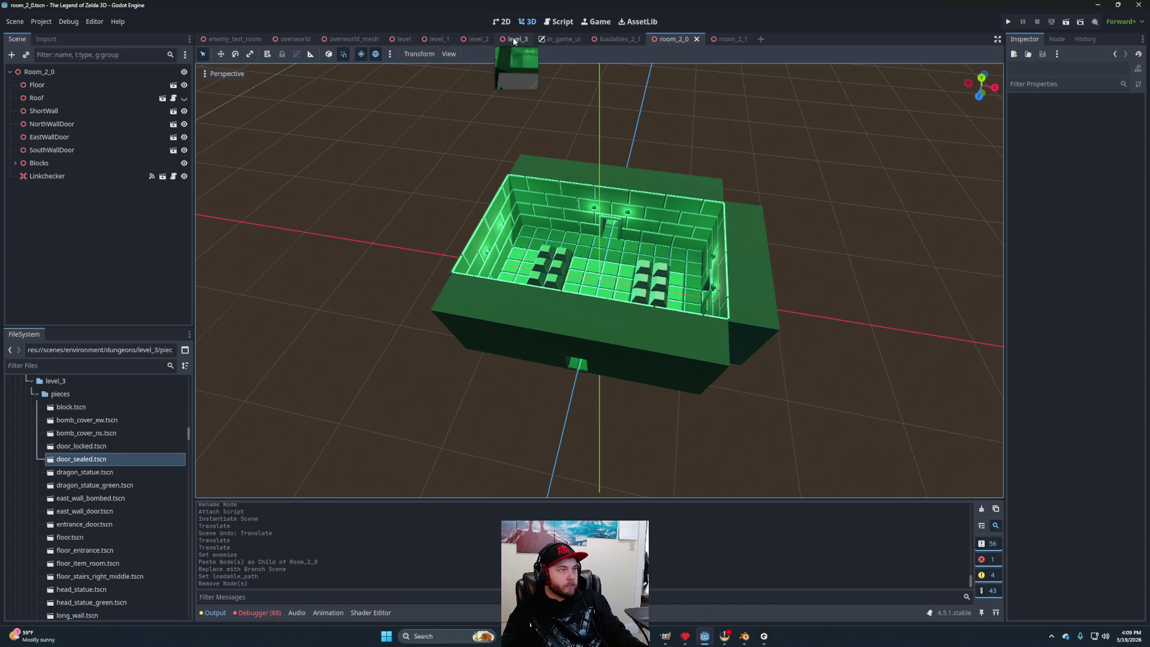
{"action": "left_click", "coordinate": [513, 40]}
Orbit the level_3 view around the rooms and run the level to play-test it.
{"action": "scroll", "scroll_direction": "down", "scroll_amount": 3}
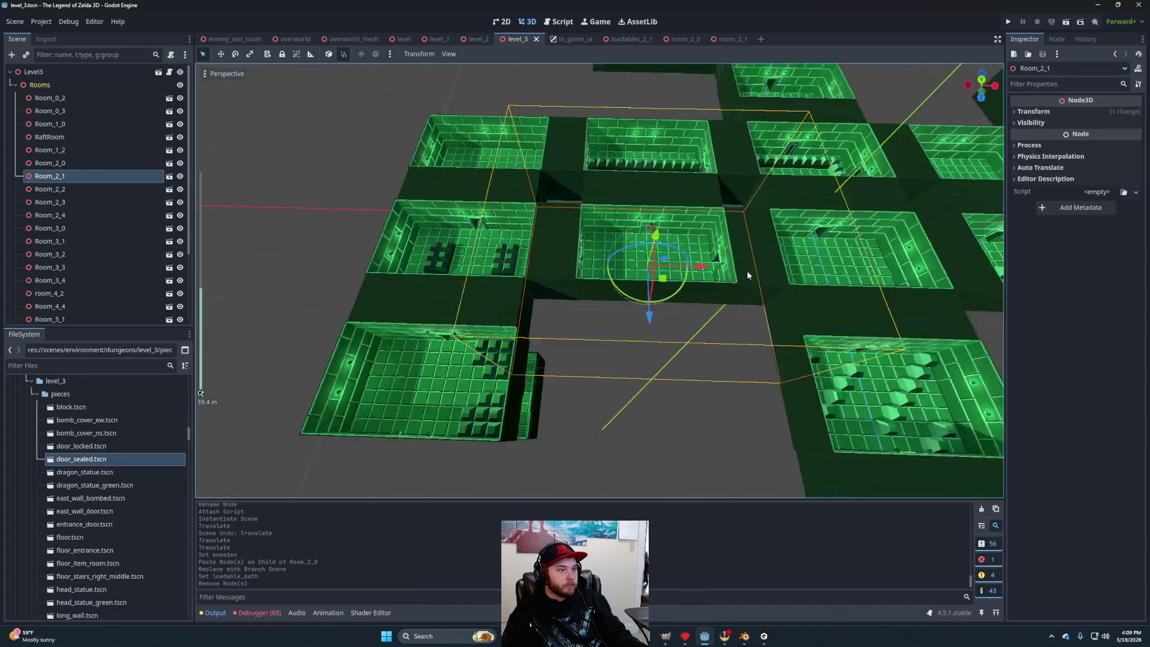
{"action": "left_click_drag", "start_coordinate": [979, 90], "coordinate": [985, 69]}
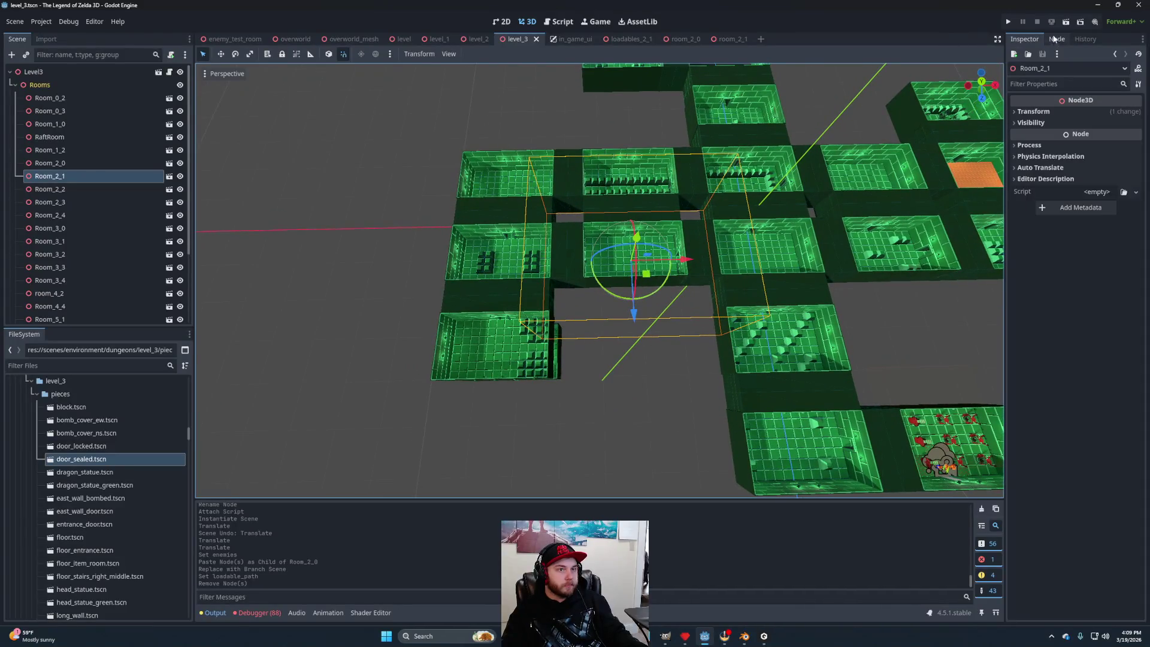
{"action": "left_click", "coordinate": [1065, 24]}
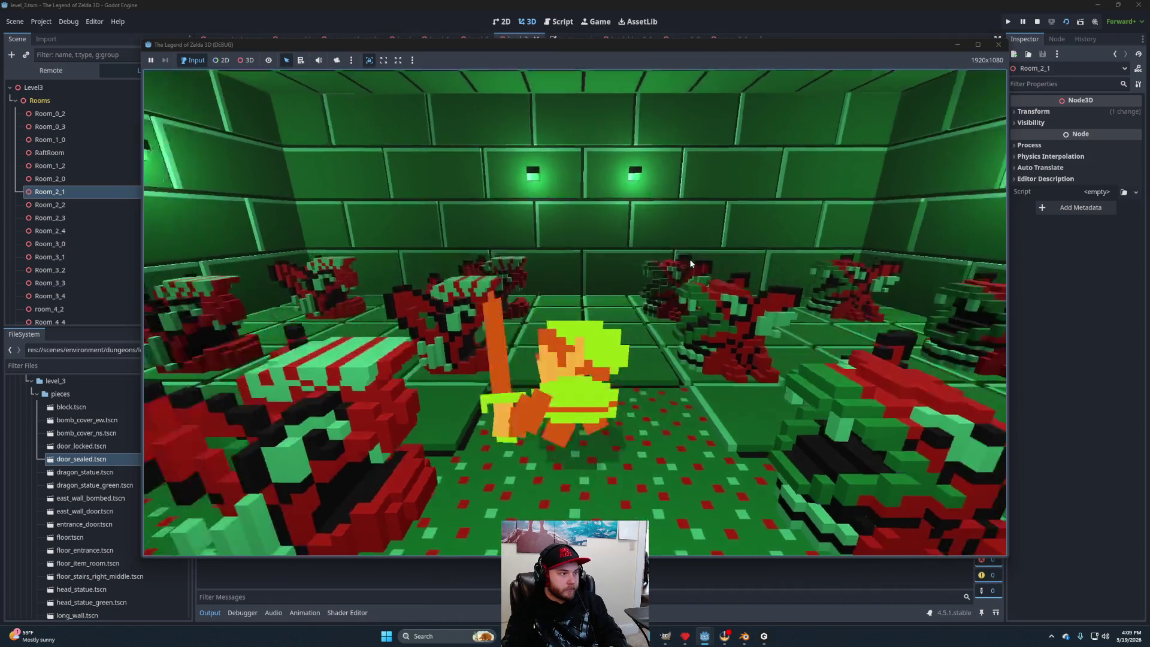
Walk Link north through the rooms, strike a blue enemy with the sword, and continue onward.
{"action": "key", "text": "Up"}
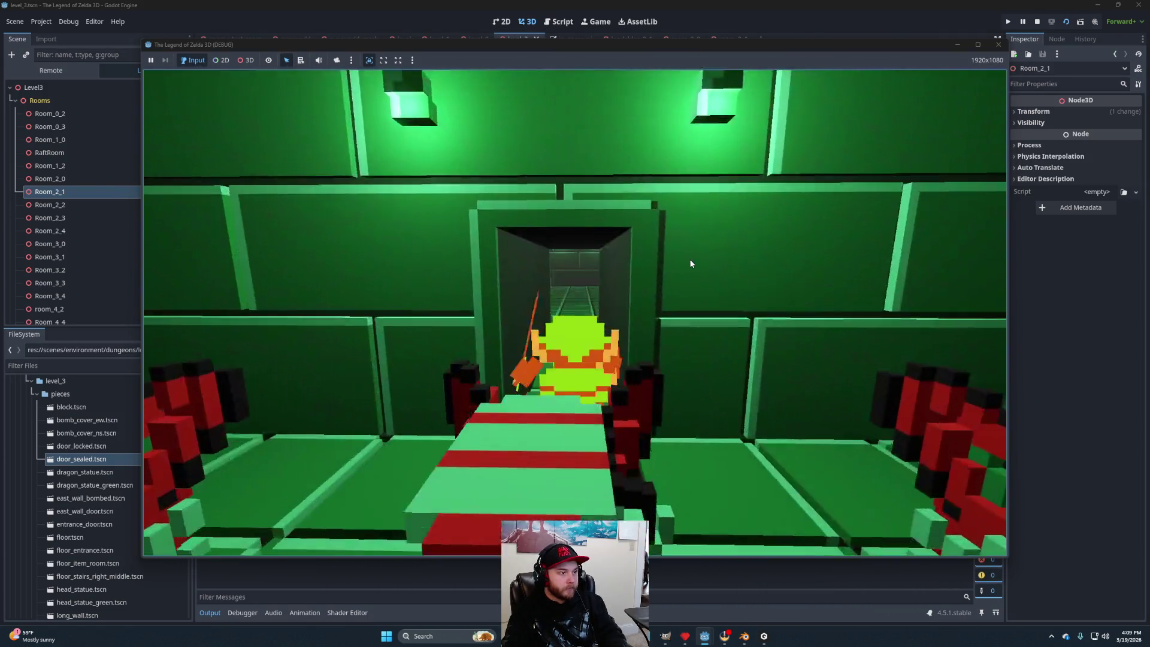
{"action": "key", "text": "Left"}
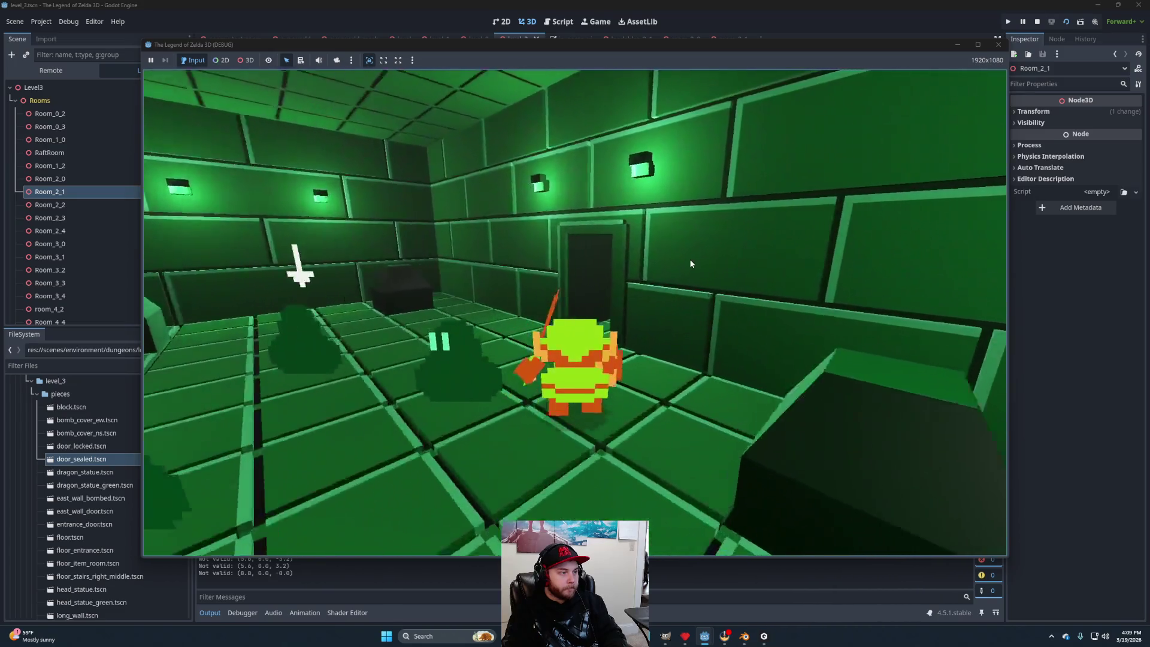
{"action": "key", "text": "Up"}
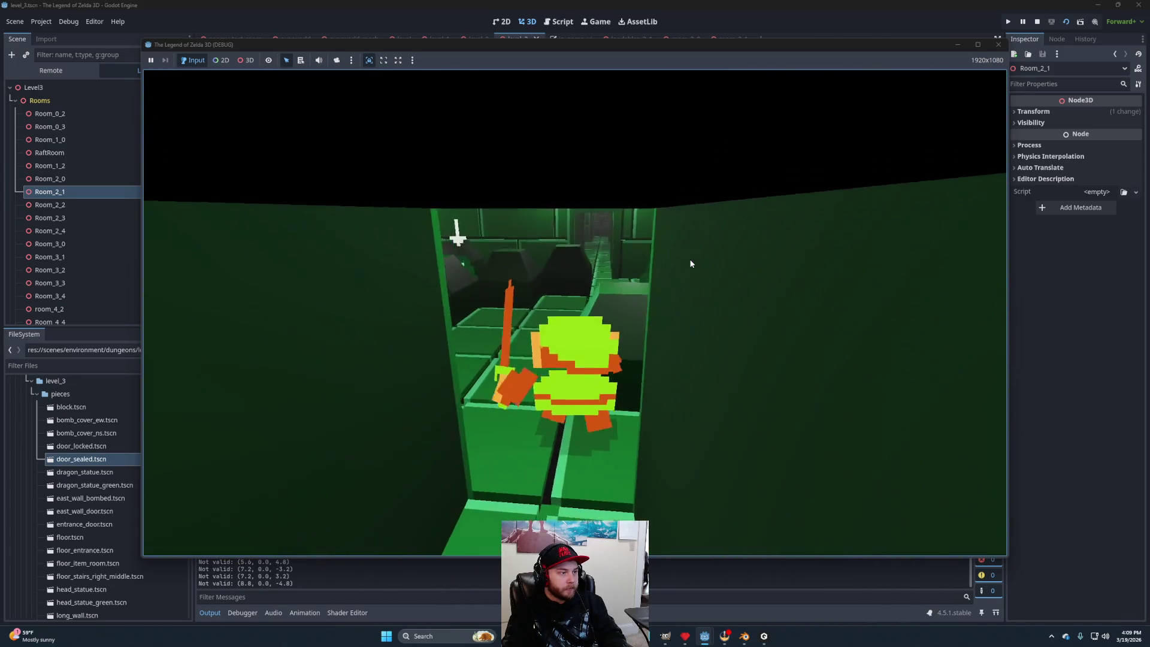
{"action": "key", "text": "Up"}
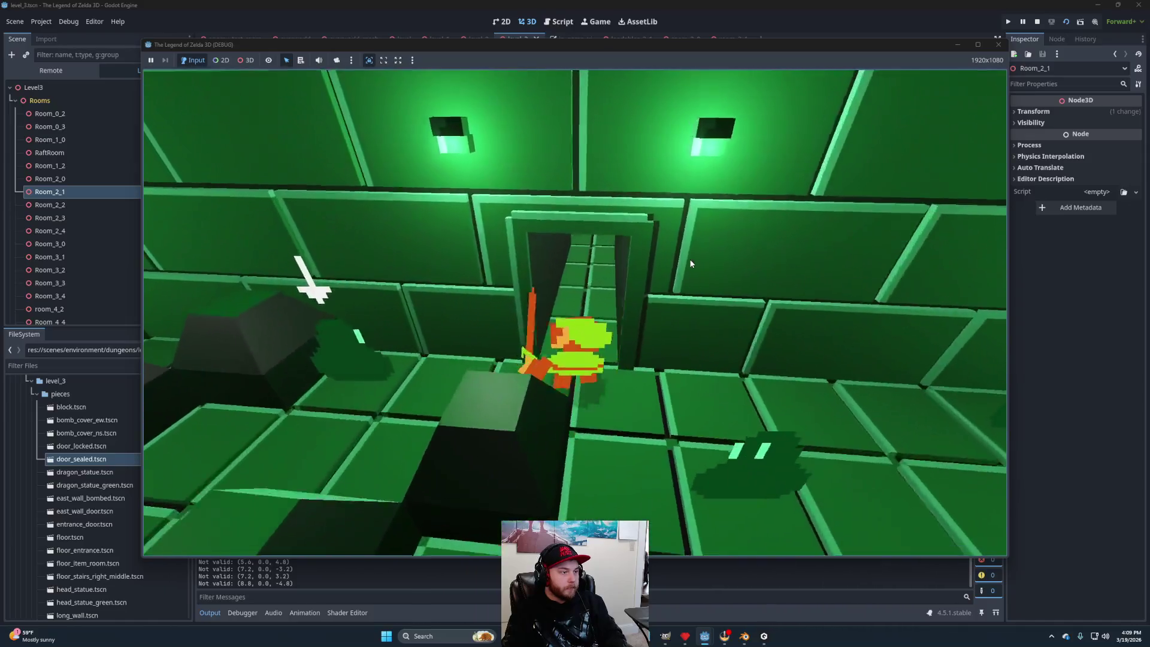
{"action": "key", "text": "Up"}
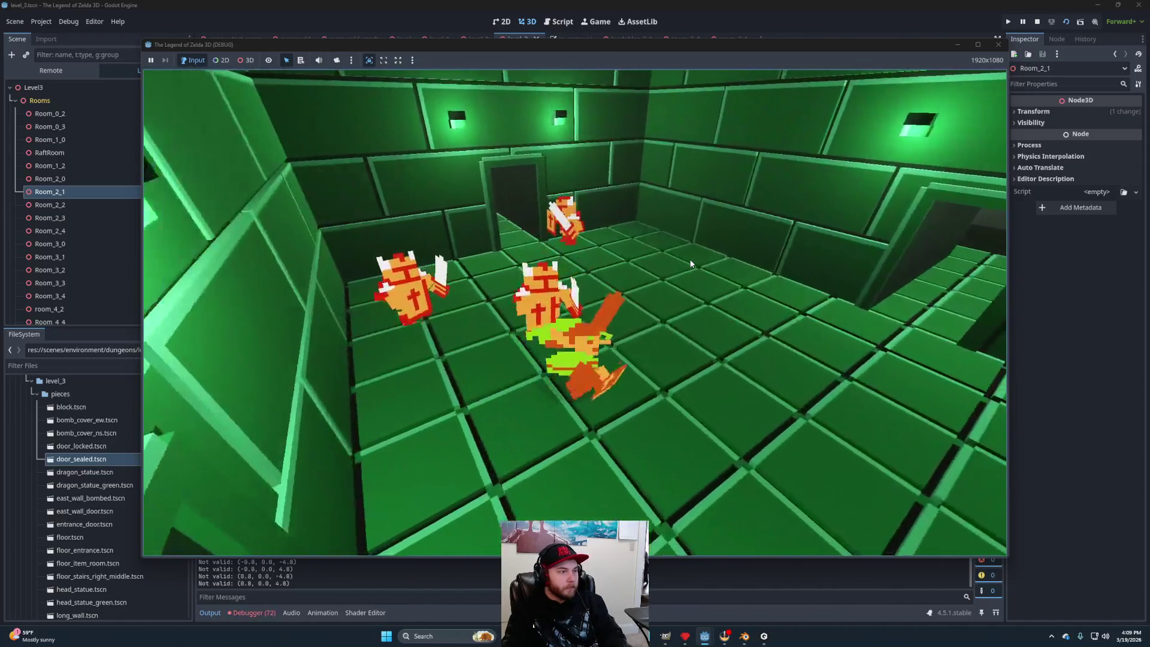
{"action": "key", "text": "Up"}
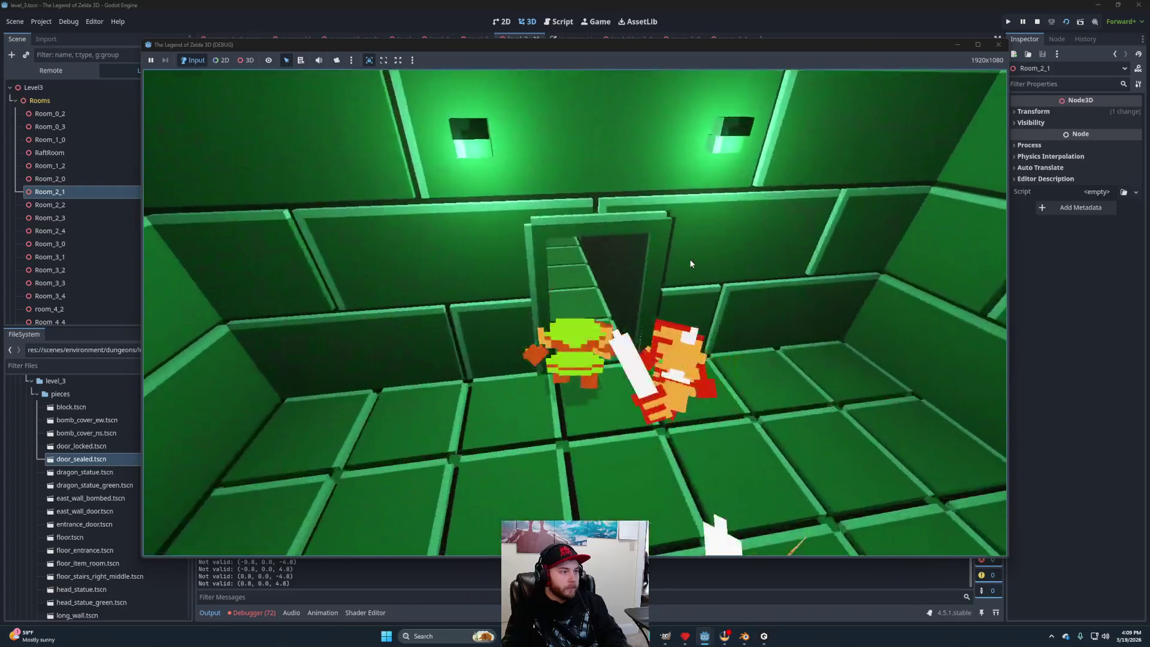
{"action": "key", "text": "Up"}
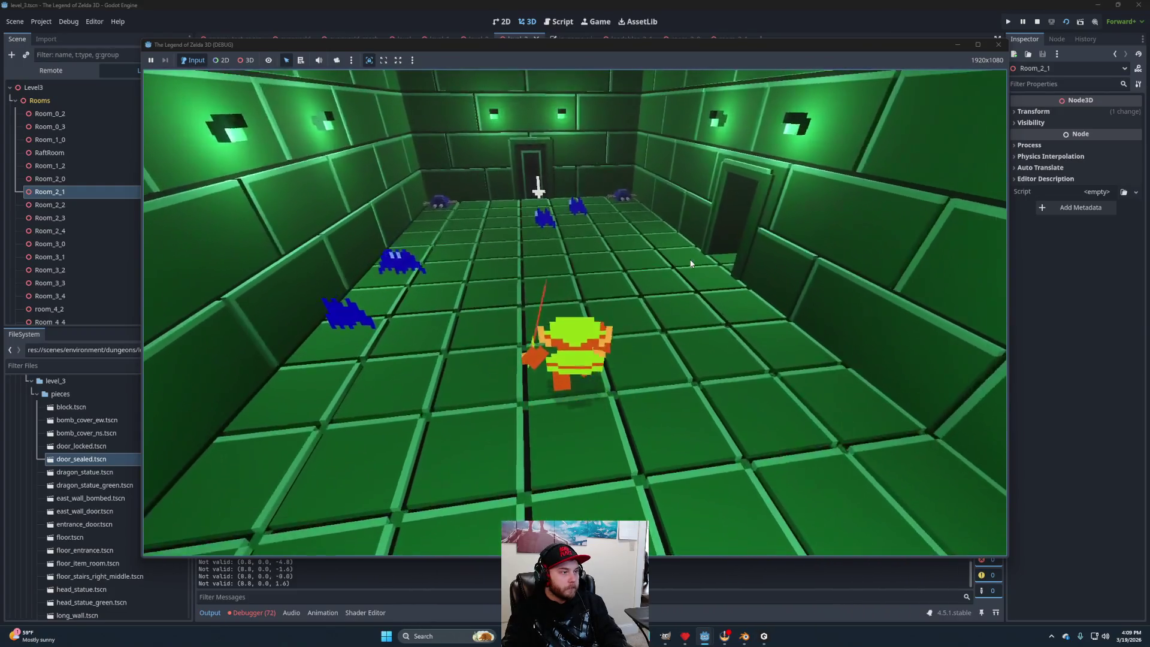
{"action": "key", "text": "Left"}
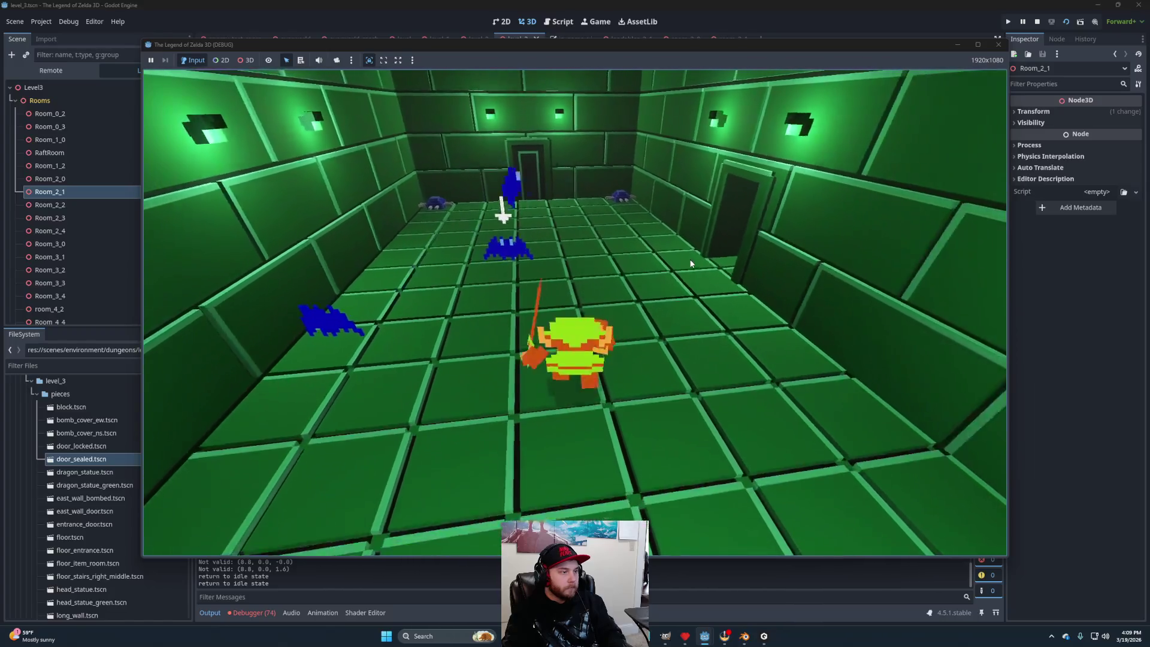
{"action": "key", "text": "space"}
{"action": "key", "text": "Up"}
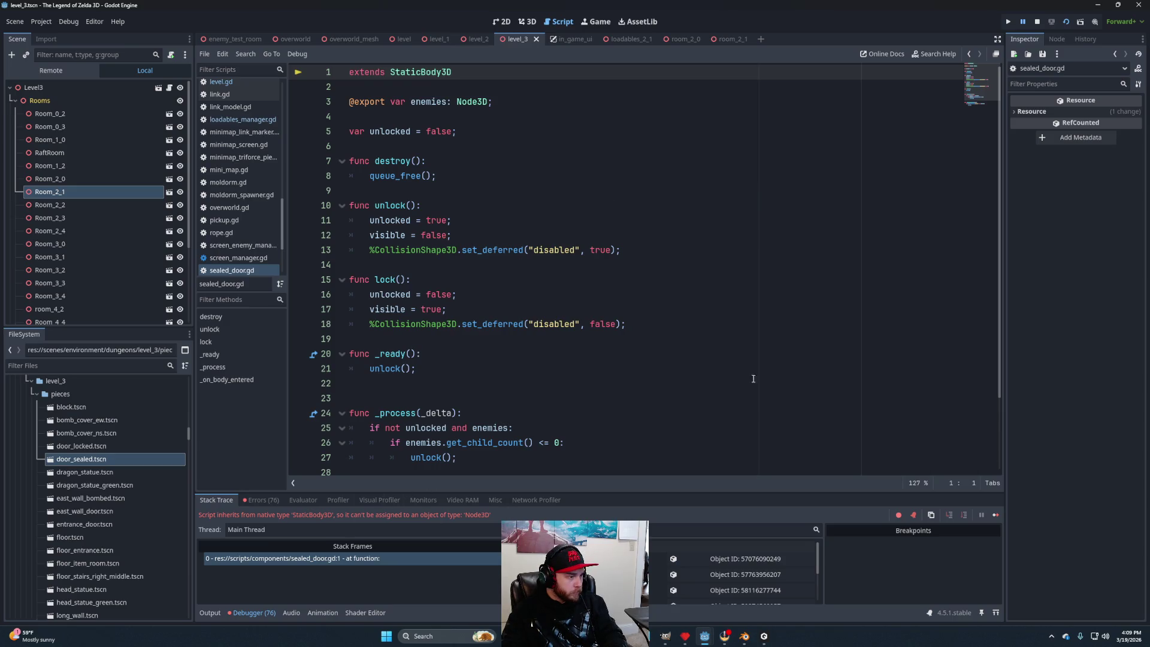
Stop the running game and open level_3/pieces/door_sealed.tscn from the FileSystem dock.
{"action": "left_click", "coordinate": [1036, 22]}
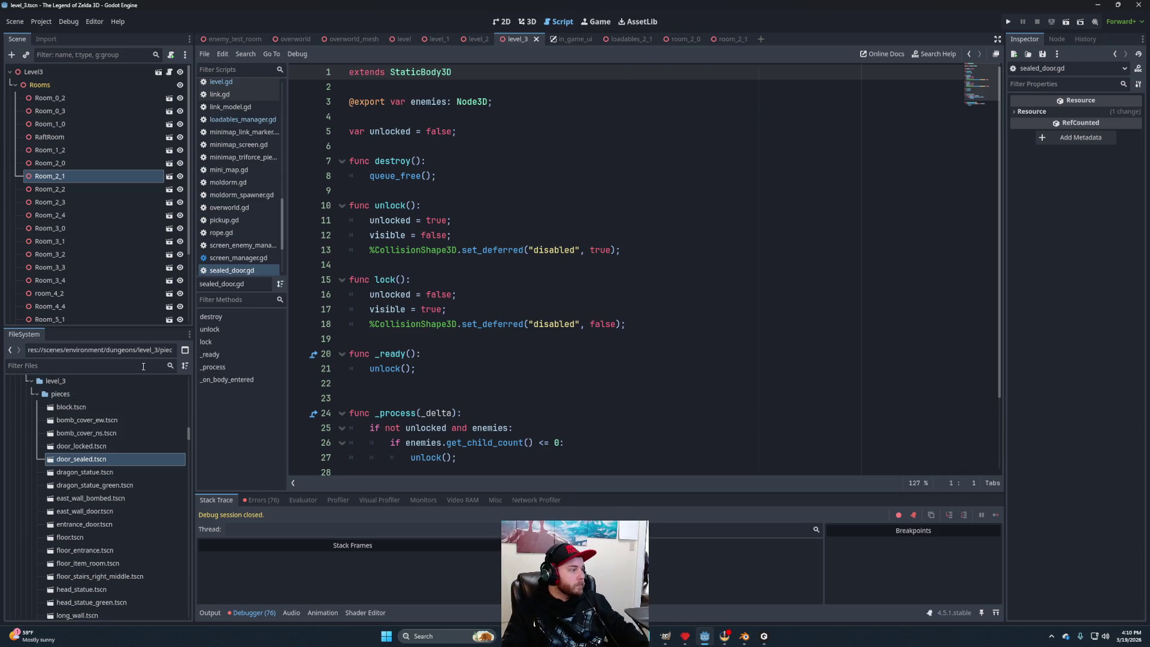
{"action": "scroll", "scroll_direction": "up", "scroll_amount": 3}
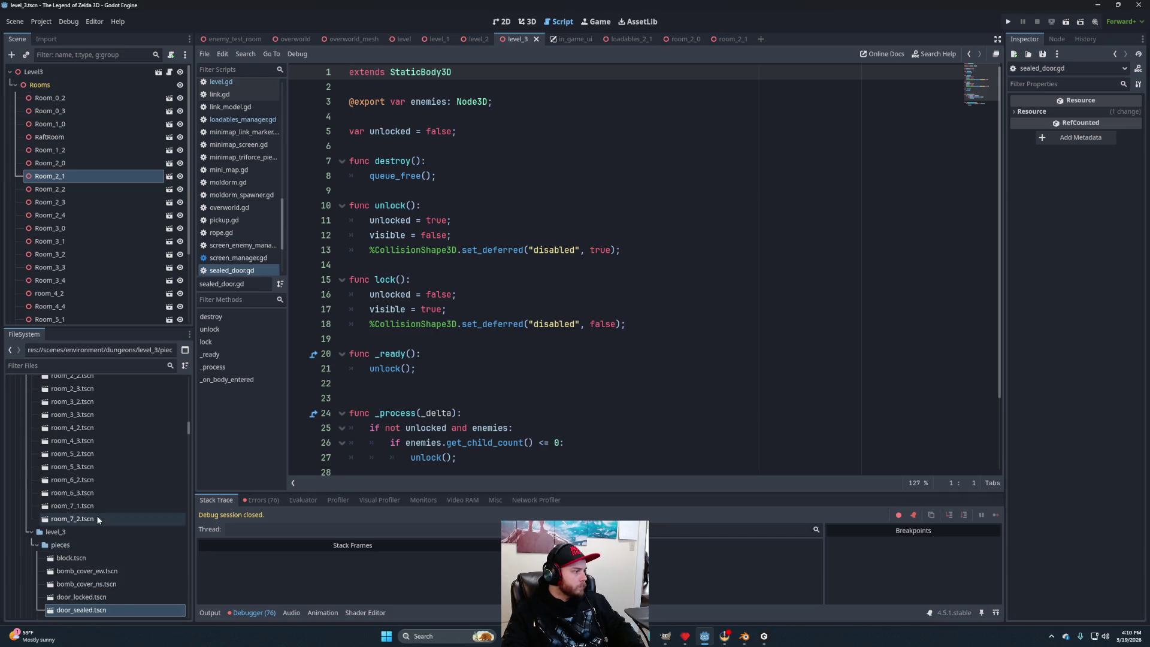
{"action": "scroll", "scroll_direction": "up", "scroll_amount": 3}
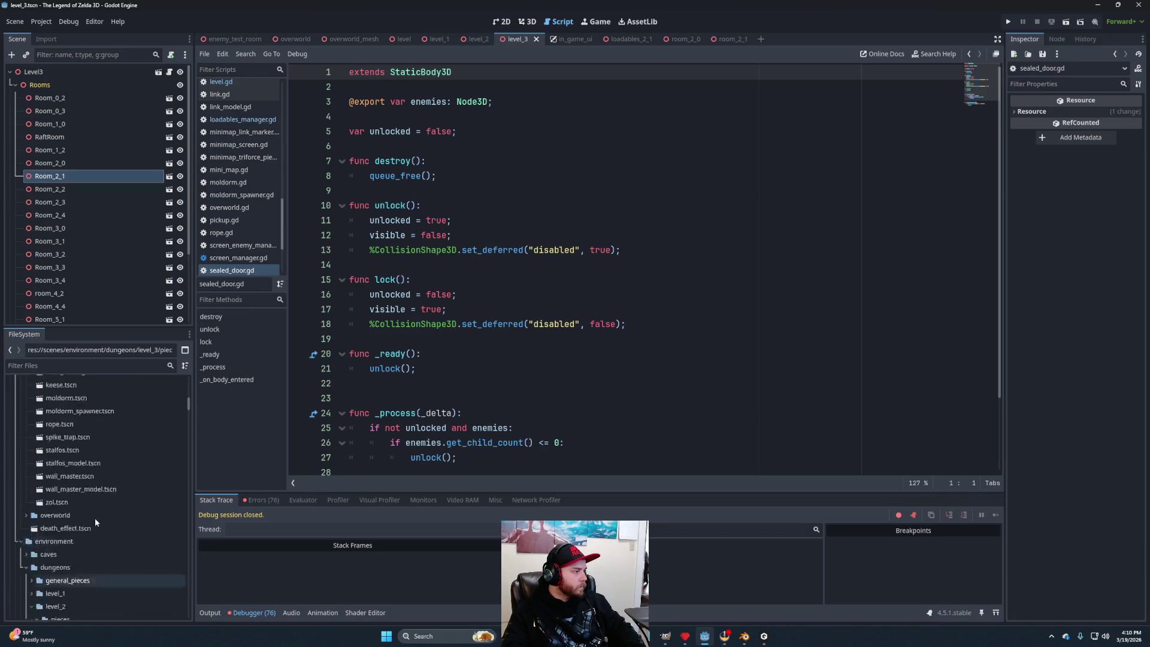
{"action": "scroll", "scroll_direction": "down", "scroll_amount": 3}
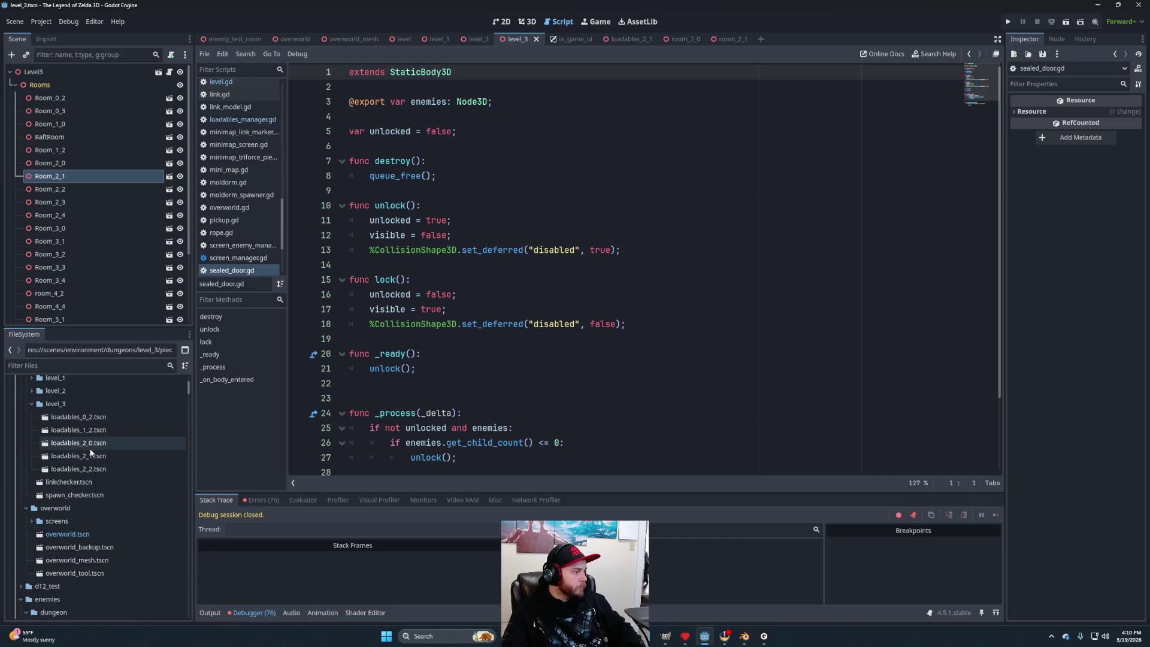
{"action": "scroll", "scroll_direction": "up", "scroll_amount": 3}
{"action": "scroll", "scroll_direction": "down", "scroll_amount": 3}
{"action": "scroll", "scroll_direction": "down", "scroll_amount": 3}
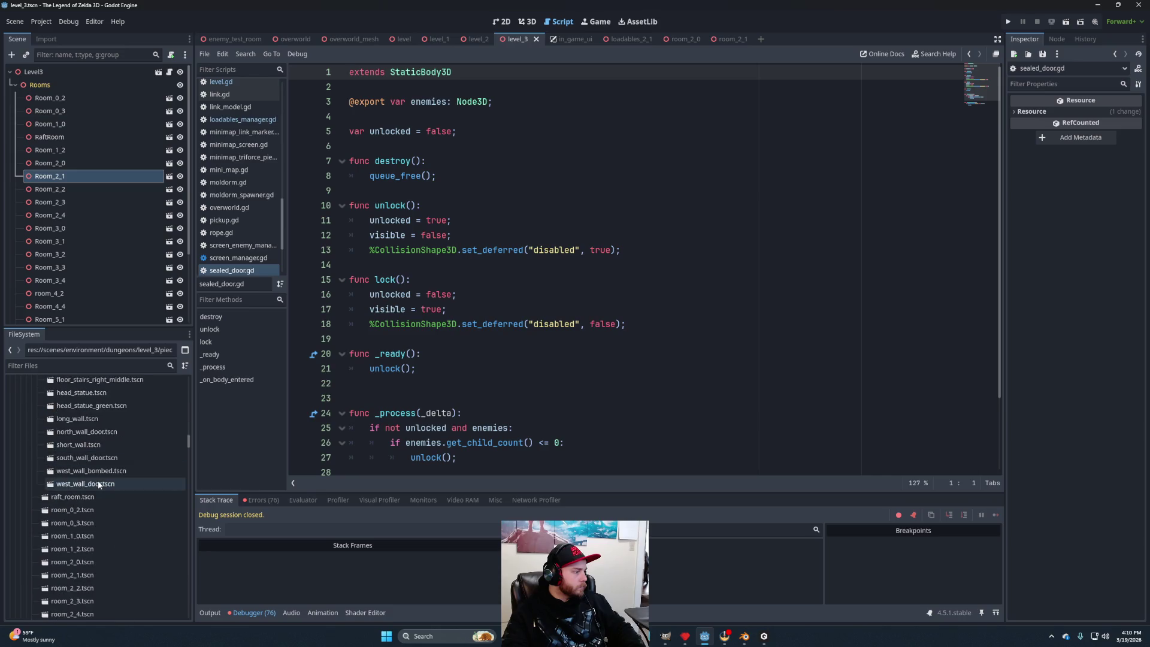
{"action": "scroll", "scroll_direction": "down", "scroll_amount": 3}
{"action": "scroll", "scroll_direction": "down", "scroll_amount": 3}
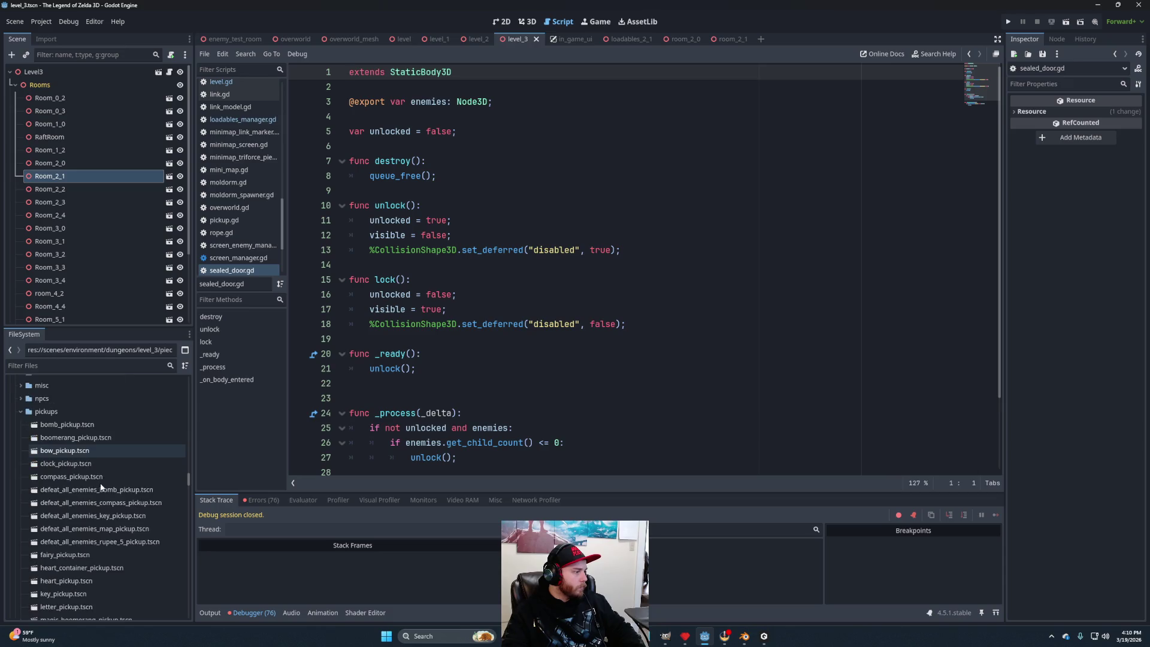
{"action": "scroll", "scroll_direction": "down", "scroll_amount": 3}
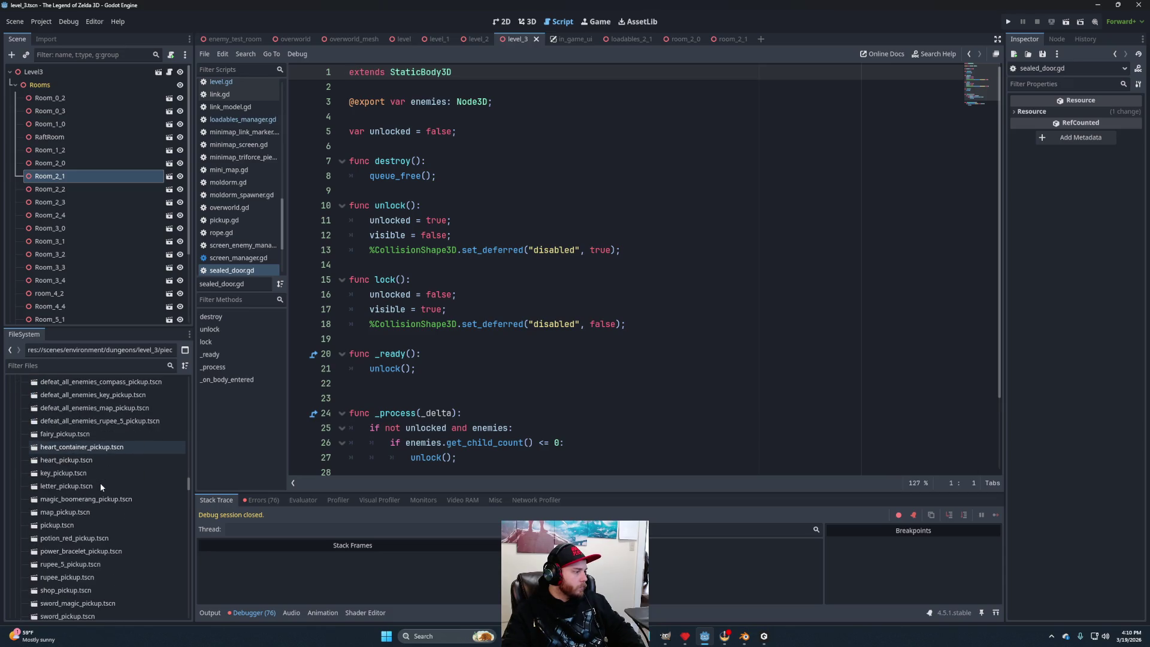
{"action": "scroll", "scroll_direction": "down", "scroll_amount": 3}
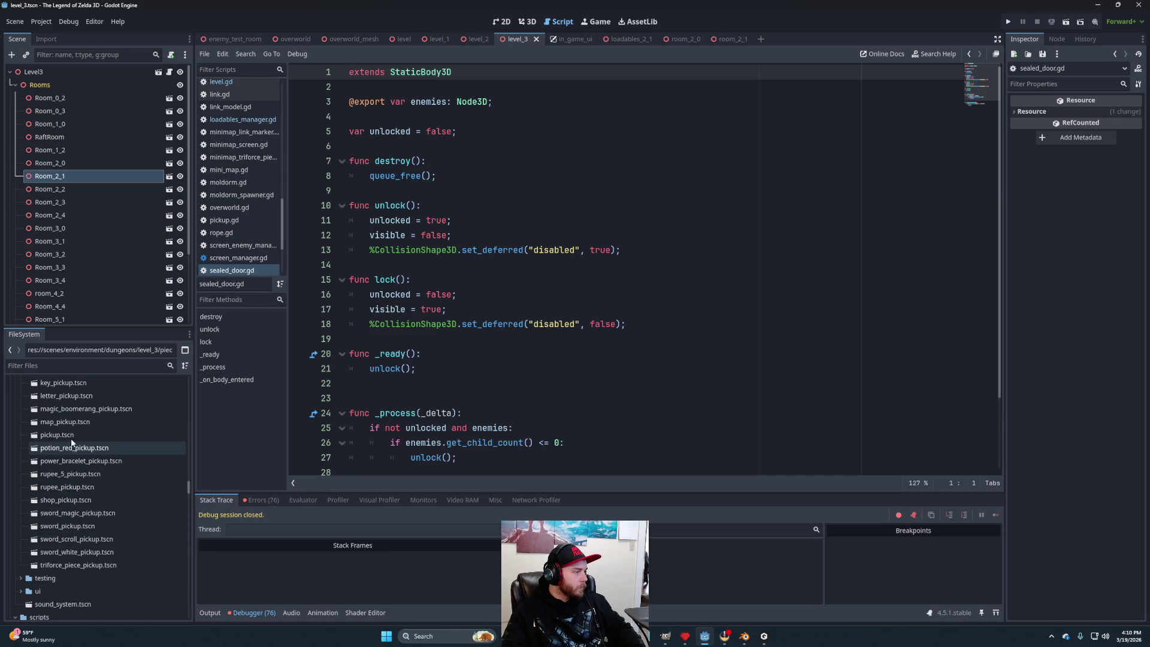
{"action": "scroll", "scroll_direction": "up", "scroll_amount": 3}
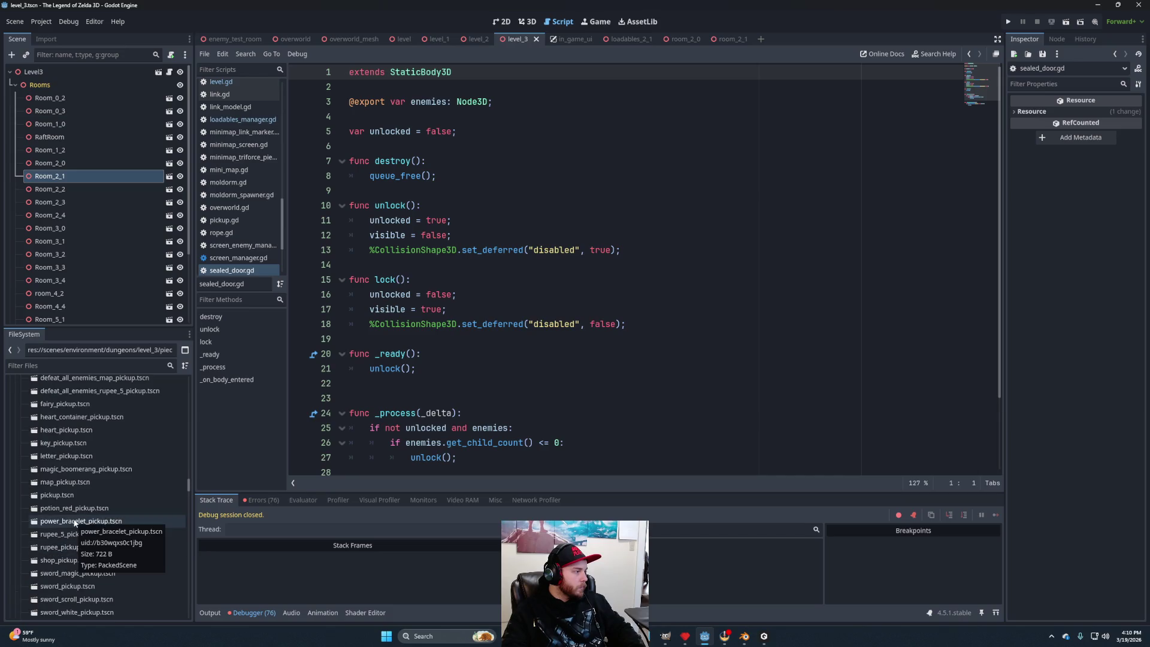
{"action": "scroll", "scroll_direction": "up", "scroll_amount": 3}
{"action": "scroll", "scroll_direction": "down", "scroll_amount": 3}
{"action": "scroll", "scroll_direction": "down", "scroll_amount": 3}
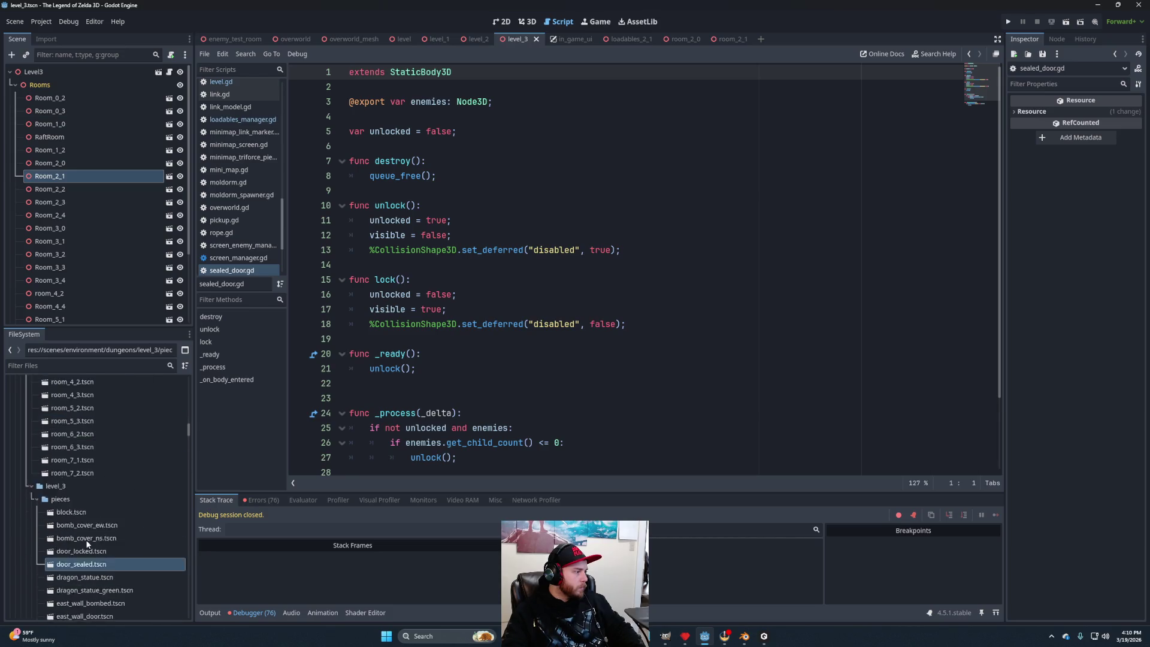
{"action": "double_click", "coordinate": [87, 541]}
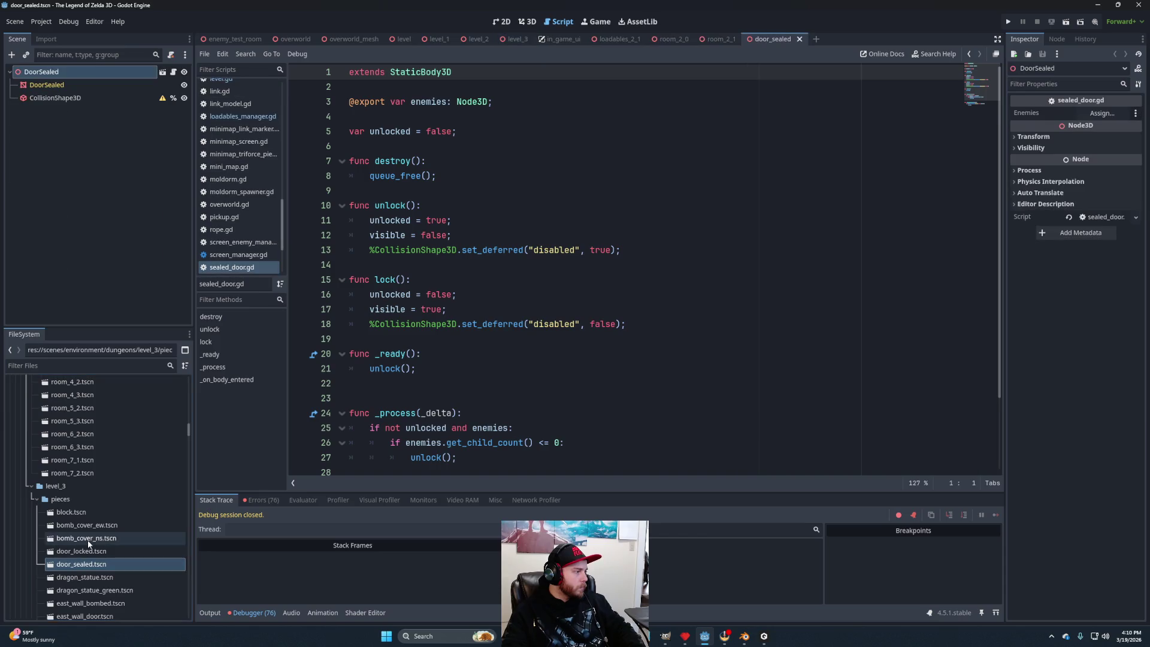
Open level_2's door_sealed.tscn in 3D and inspect its collision shape and DoorSealed2 node.
{"action": "scroll", "scroll_direction": "up", "scroll_amount": 3}
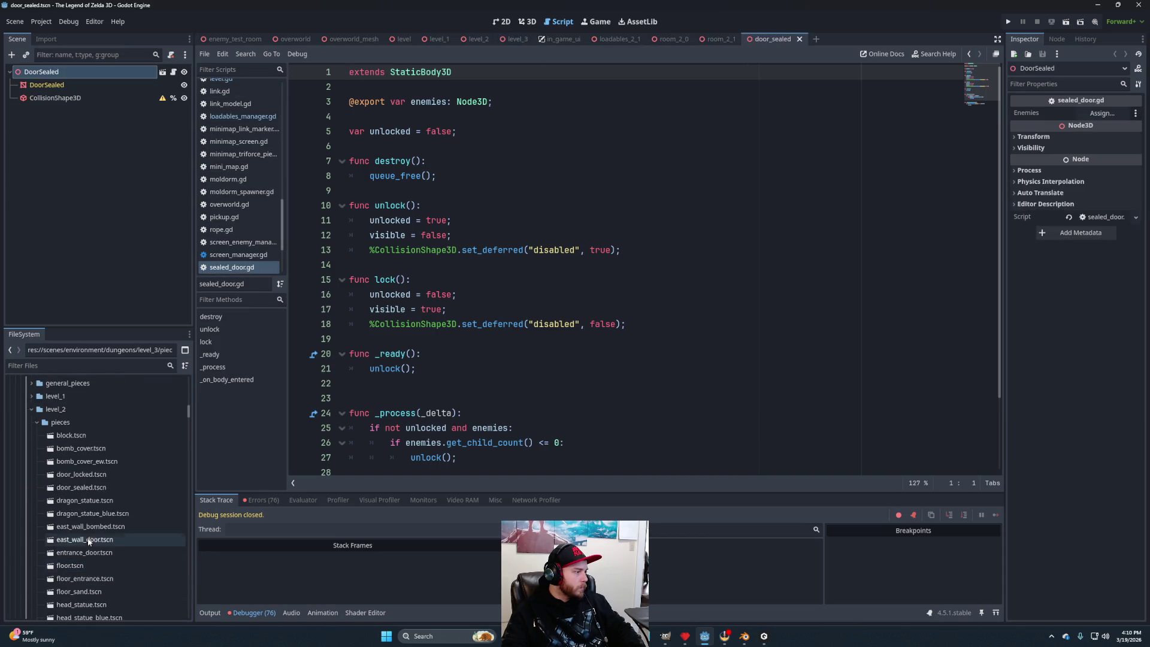
{"action": "double_click", "coordinate": [78, 487]}
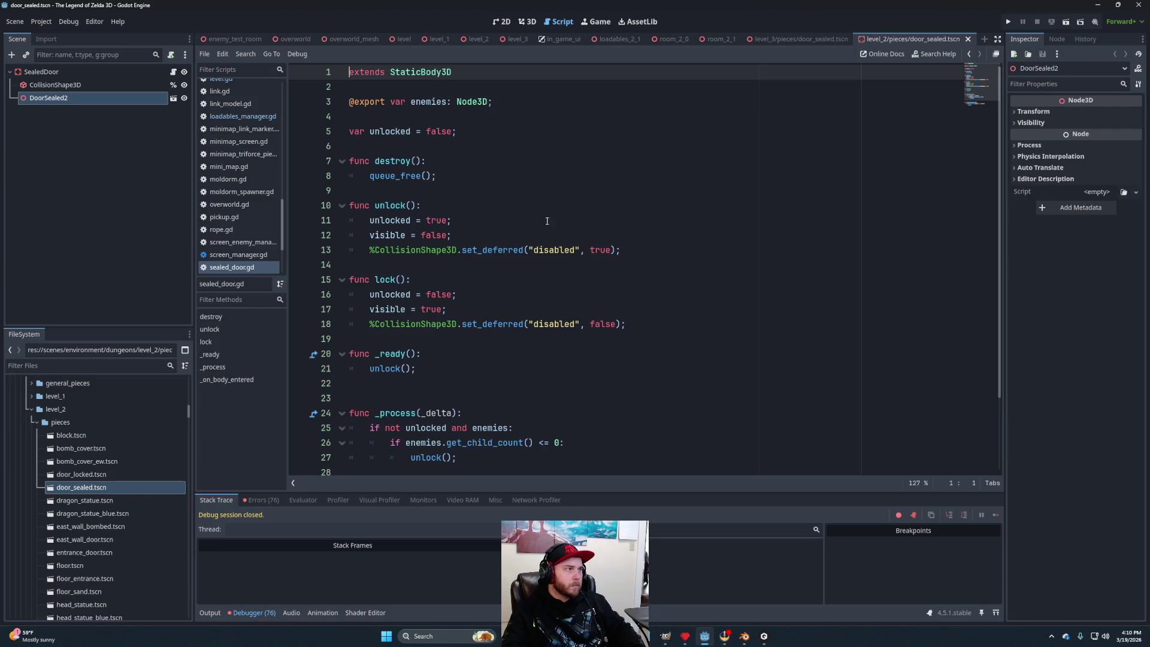
{"action": "left_click", "coordinate": [527, 22]}
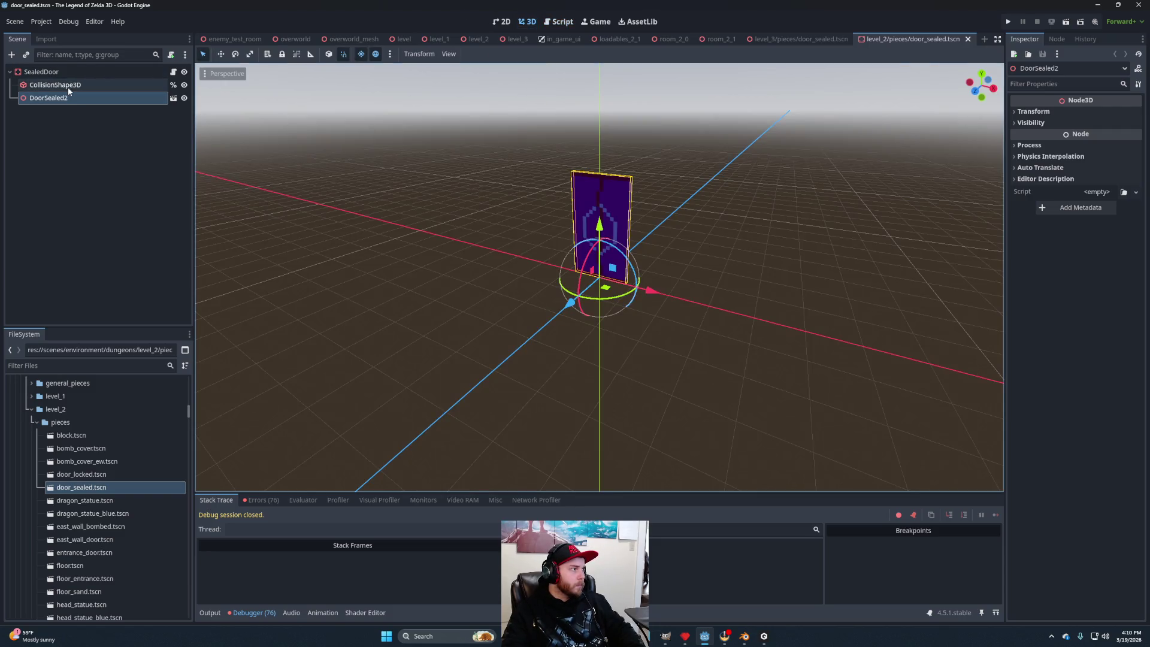
{"action": "left_click", "coordinate": [67, 86]}
{"action": "left_click", "coordinate": [78, 97]}
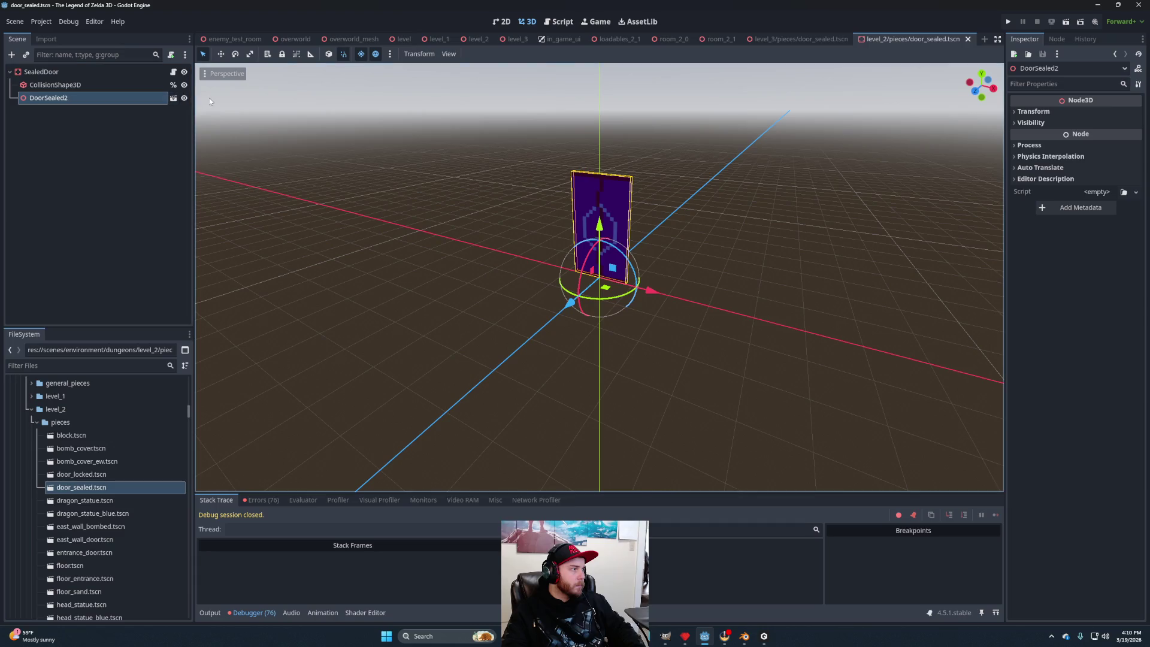
{"action": "left_click", "coordinate": [174, 102]}
{"action": "left_click", "coordinate": [646, 339]}
Compare the green level 3 door with the purple level 2 door, then close the level 3 door tab.
{"action": "left_click", "coordinate": [799, 39]}
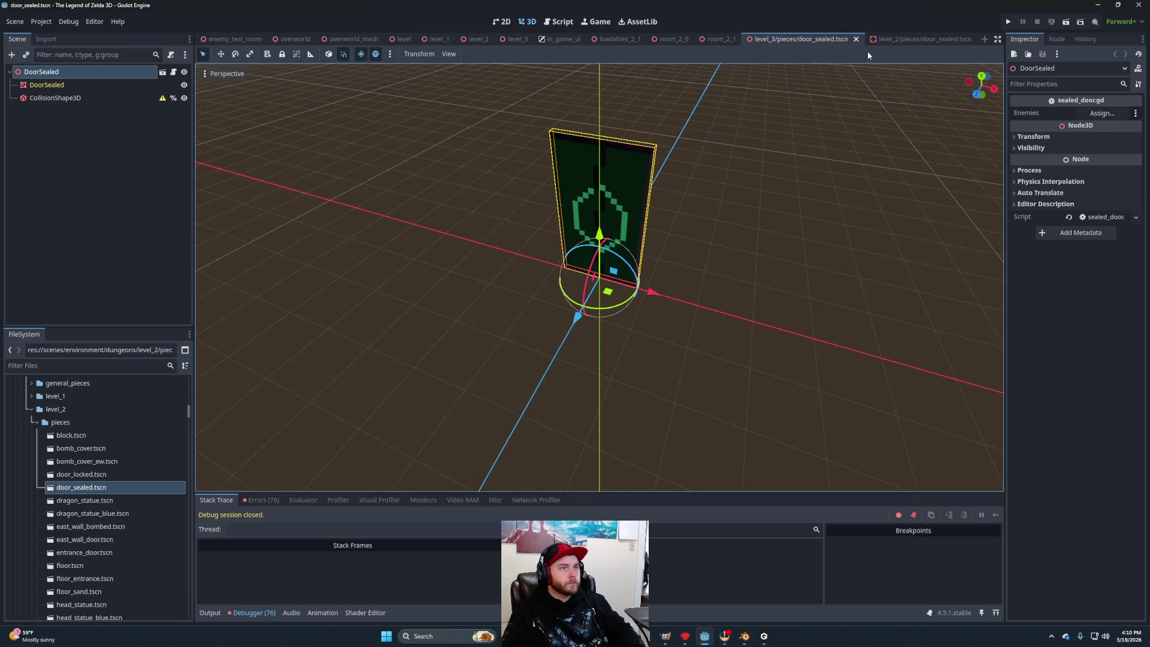
{"action": "left_click", "coordinate": [916, 39]}
{"action": "left_click", "coordinate": [766, 39]}
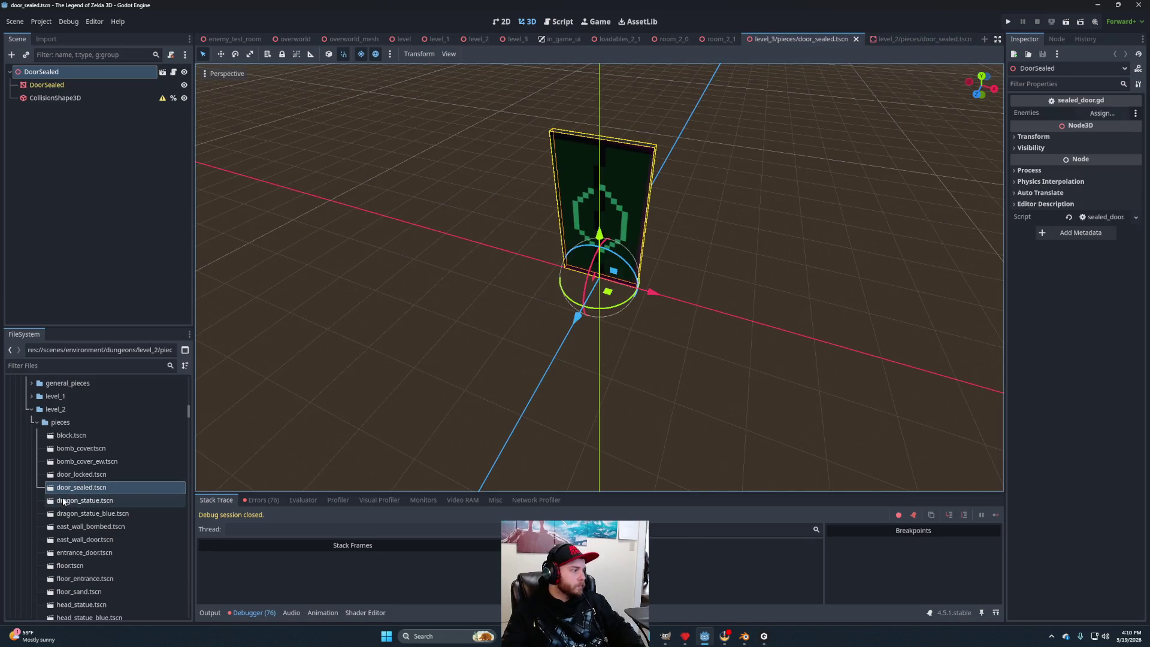
{"action": "left_click", "coordinate": [33, 410]}
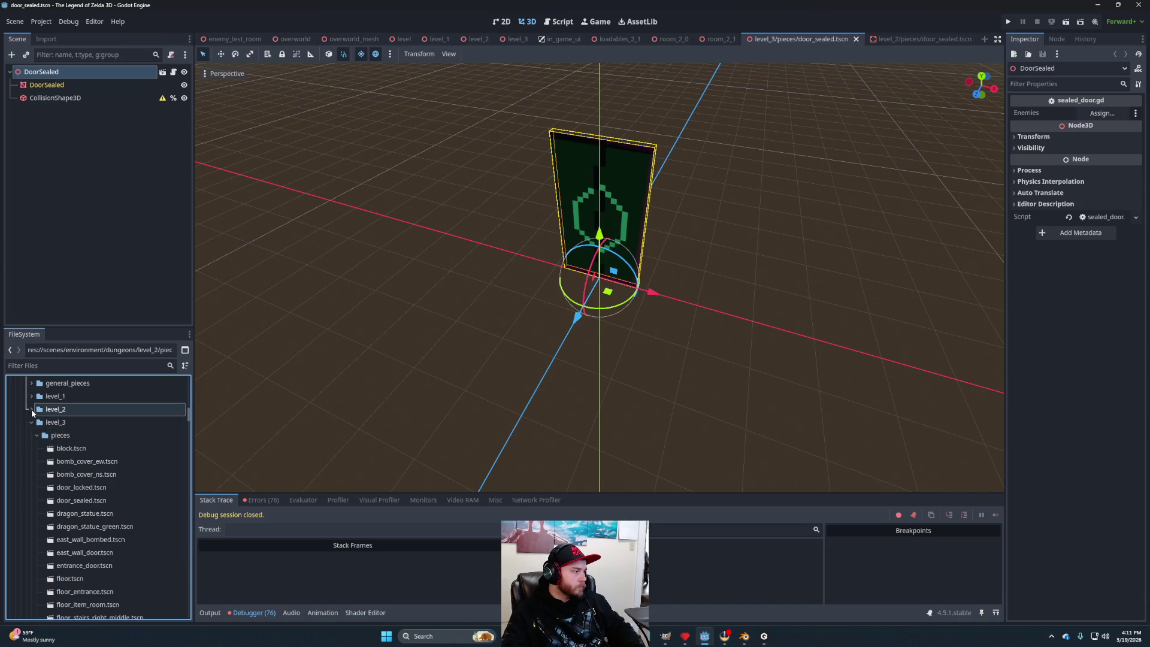
{"action": "left_click", "coordinate": [32, 408]}
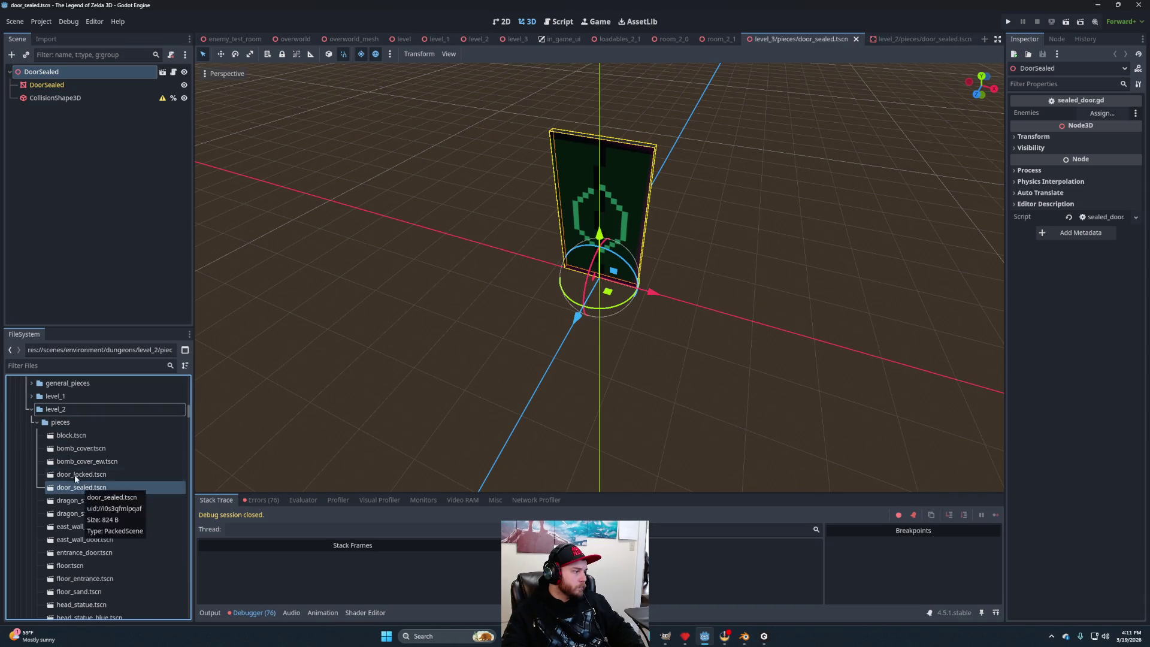
{"action": "scroll", "scroll_direction": "down", "scroll_amount": 3}
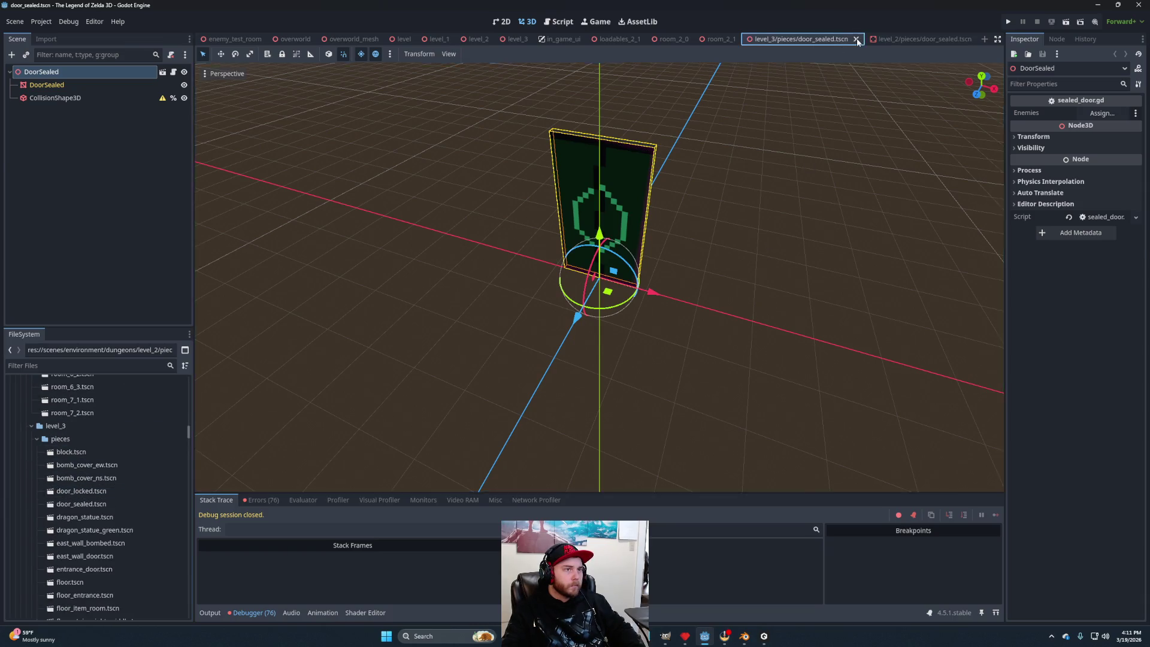
{"action": "left_click", "coordinate": [855, 39]}
{"action": "left_click", "coordinate": [92, 510]}
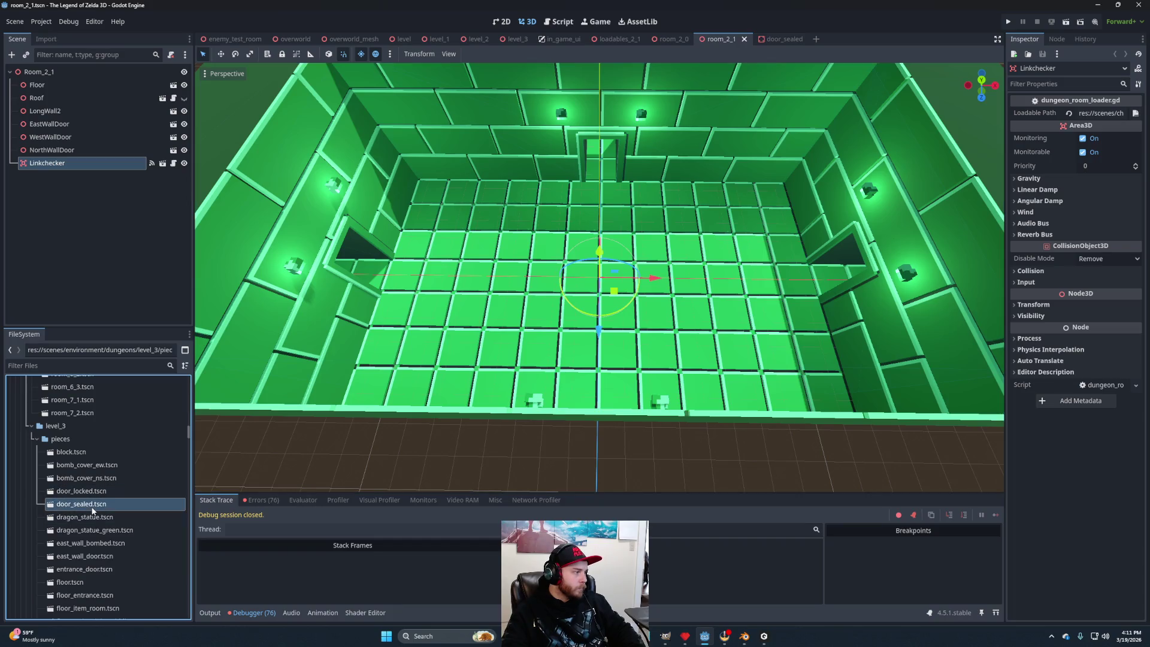
Delete the level_3 door_sealed.tscn file.
{"action": "key", "text": "Delete"}
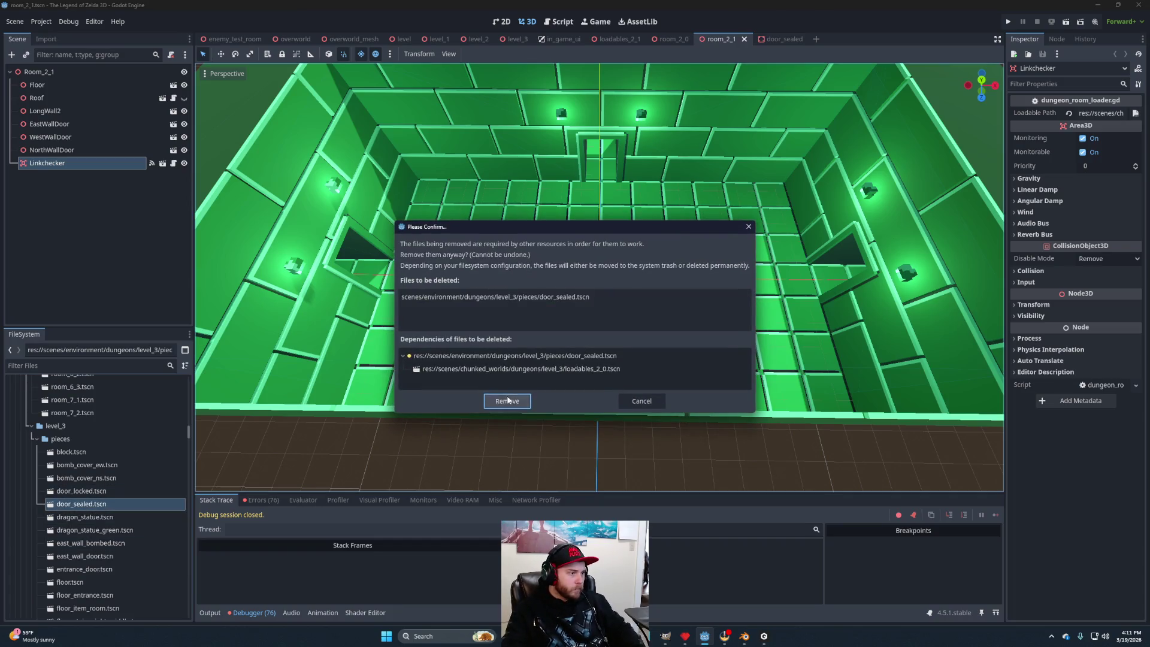
{"action": "left_click", "coordinate": [506, 401]}
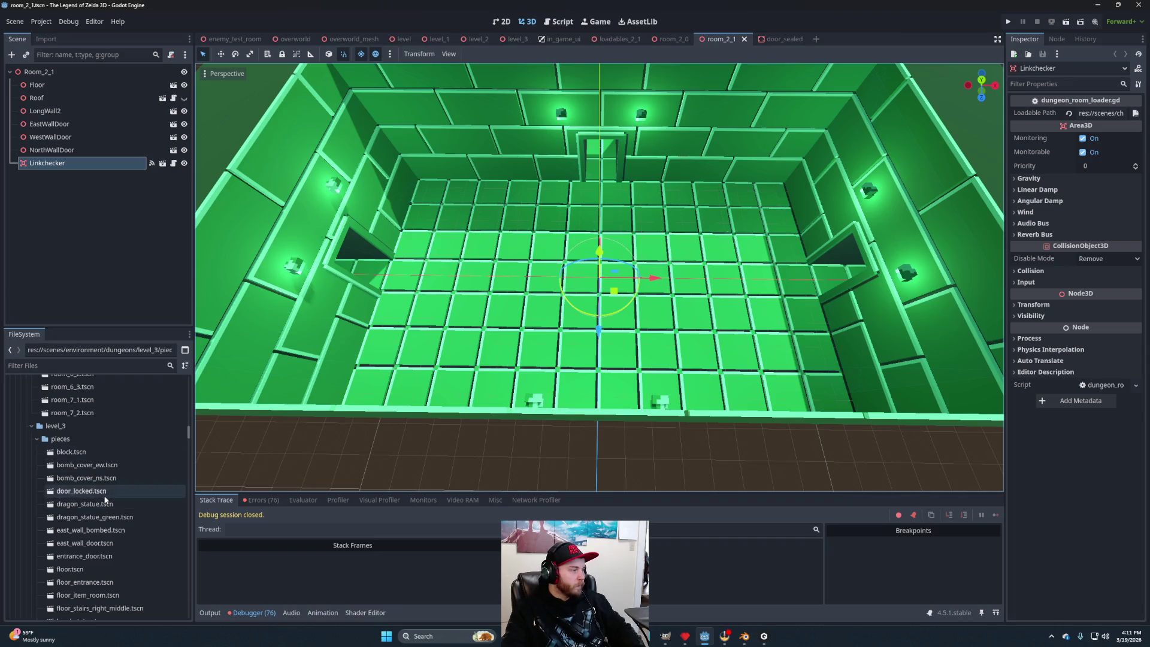
{"action": "scroll", "scroll_direction": "up", "scroll_amount": 3}
{"action": "scroll", "scroll_direction": "up", "scroll_amount": 3}
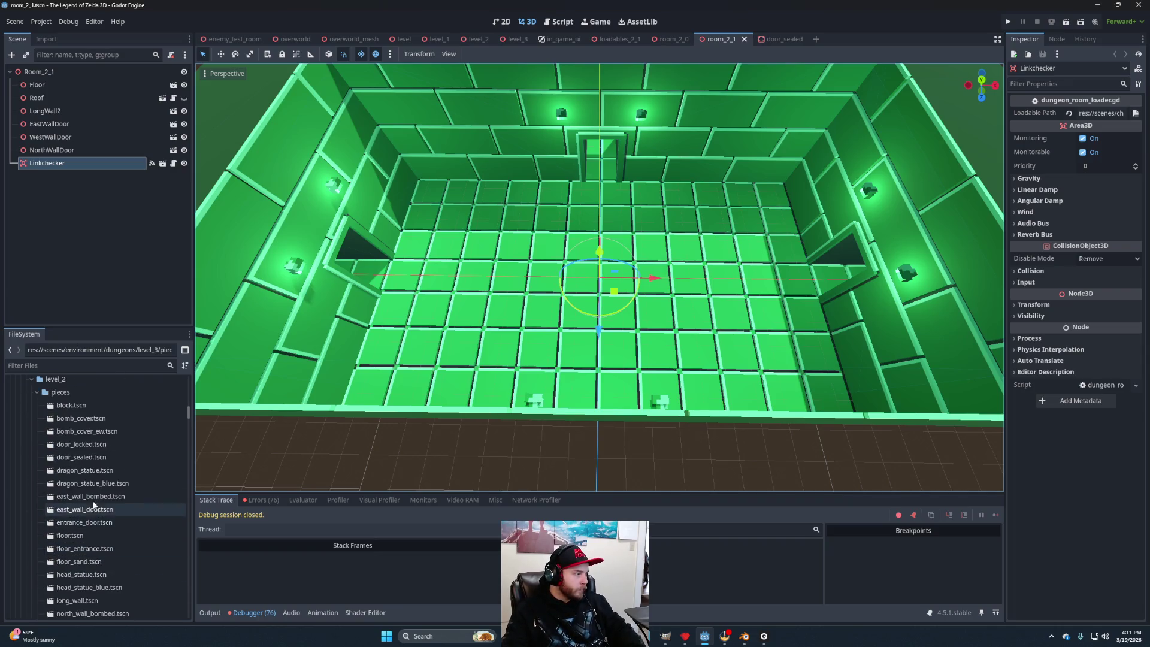
Copy level_2's door_sealed.tscn into environment/dungeons/level_3/pieces.
{"action": "right_click", "coordinate": [88, 457]}
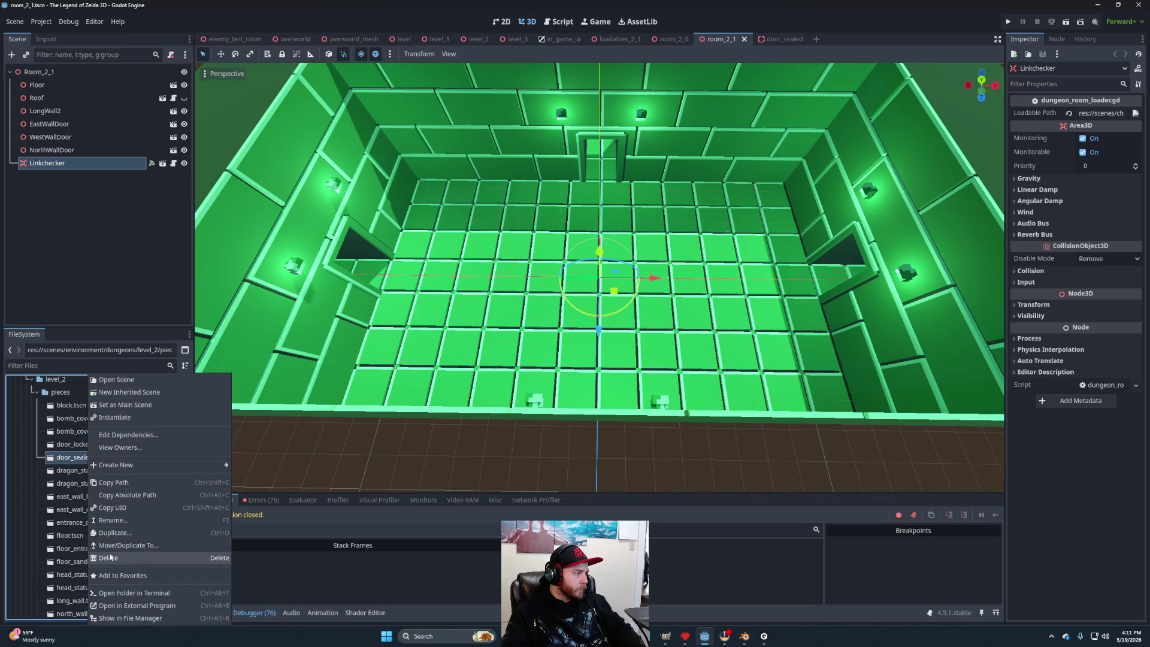
{"action": "left_click", "coordinate": [123, 545]}
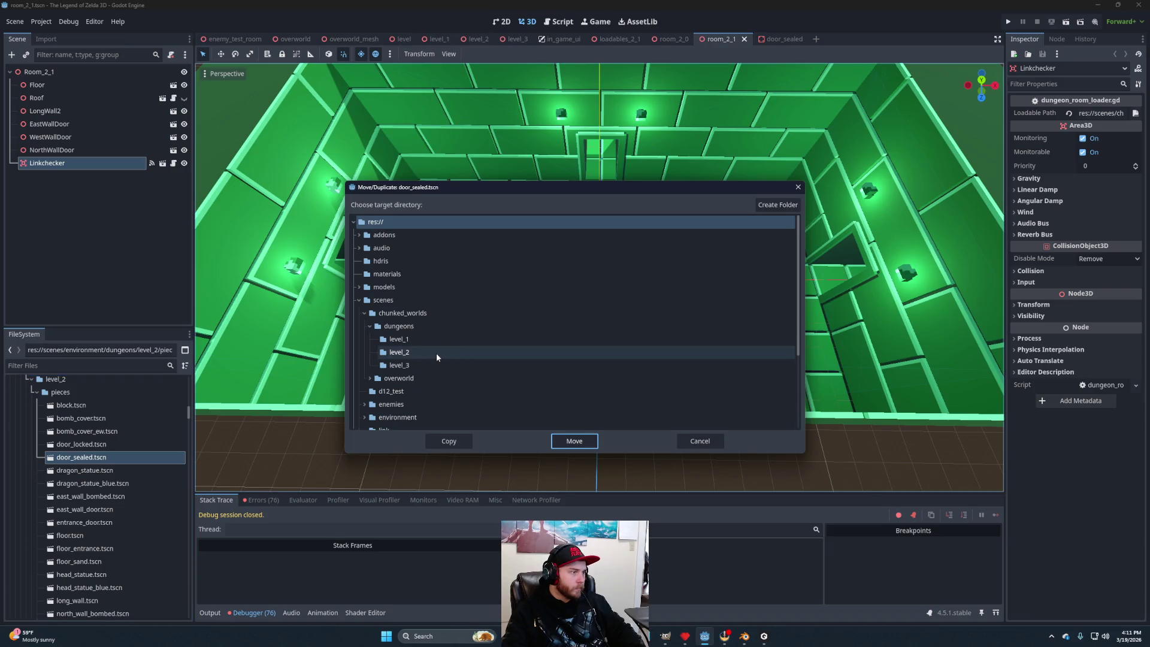
{"action": "scroll", "scroll_direction": "down", "scroll_amount": 3}
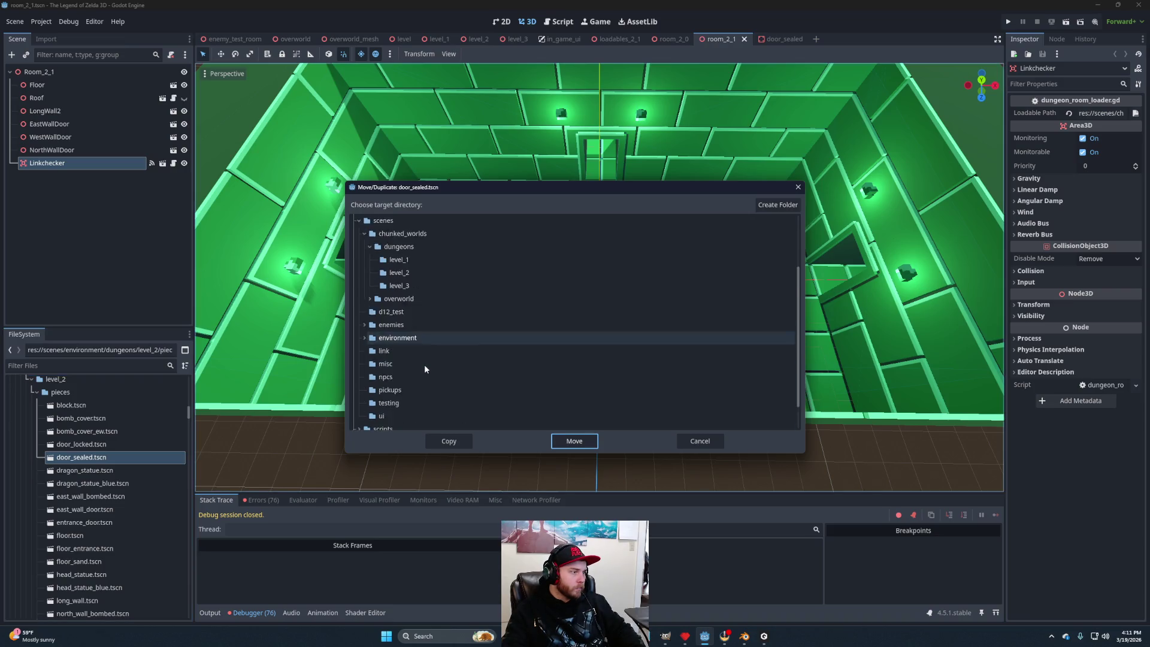
{"action": "left_click", "coordinate": [364, 304]}
{"action": "left_click", "coordinate": [370, 331]}
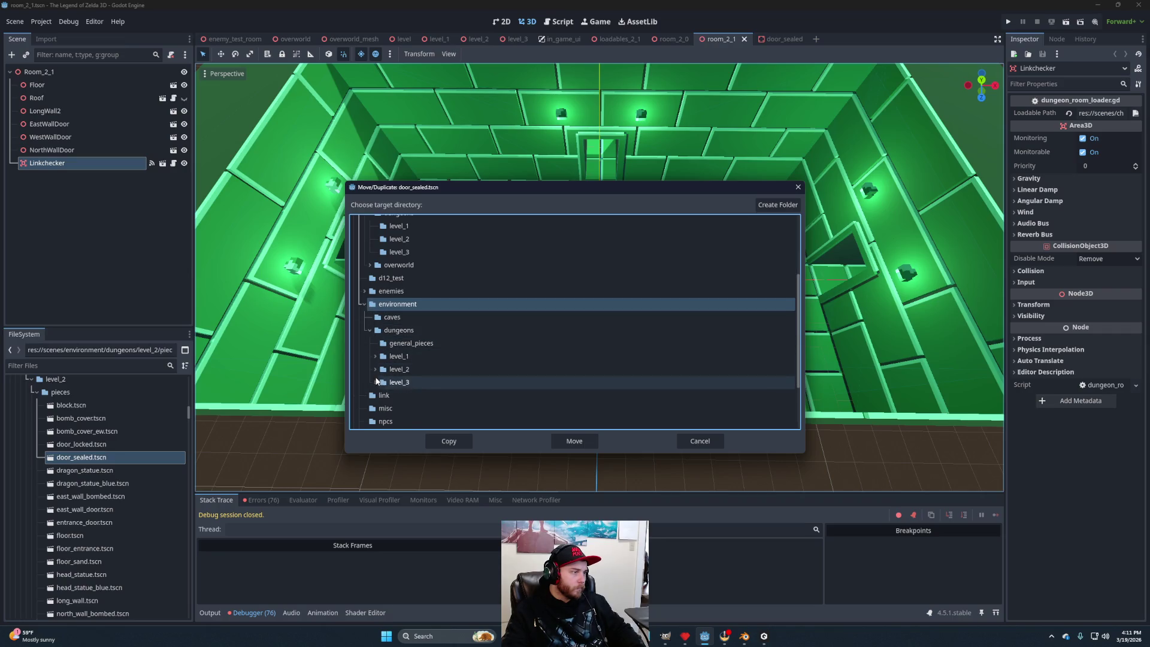
{"action": "left_click", "coordinate": [375, 381]}
{"action": "left_click", "coordinate": [409, 395]}
{"action": "left_click", "coordinate": [450, 441]}
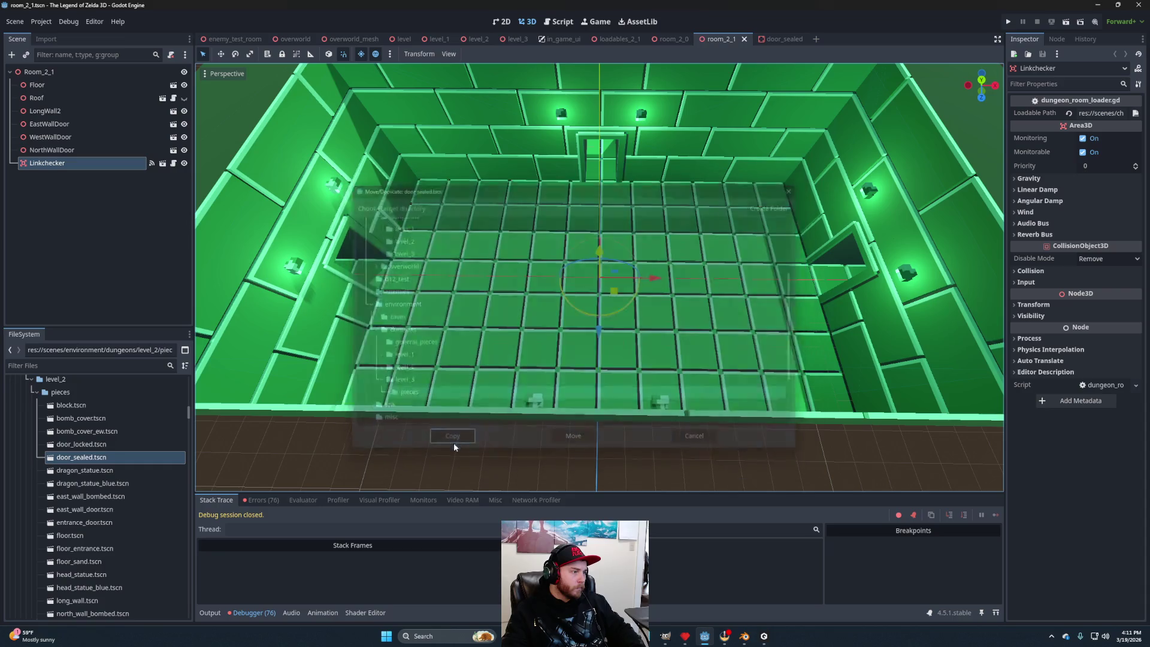
{"action": "scroll", "scroll_direction": "down", "scroll_amount": 3}
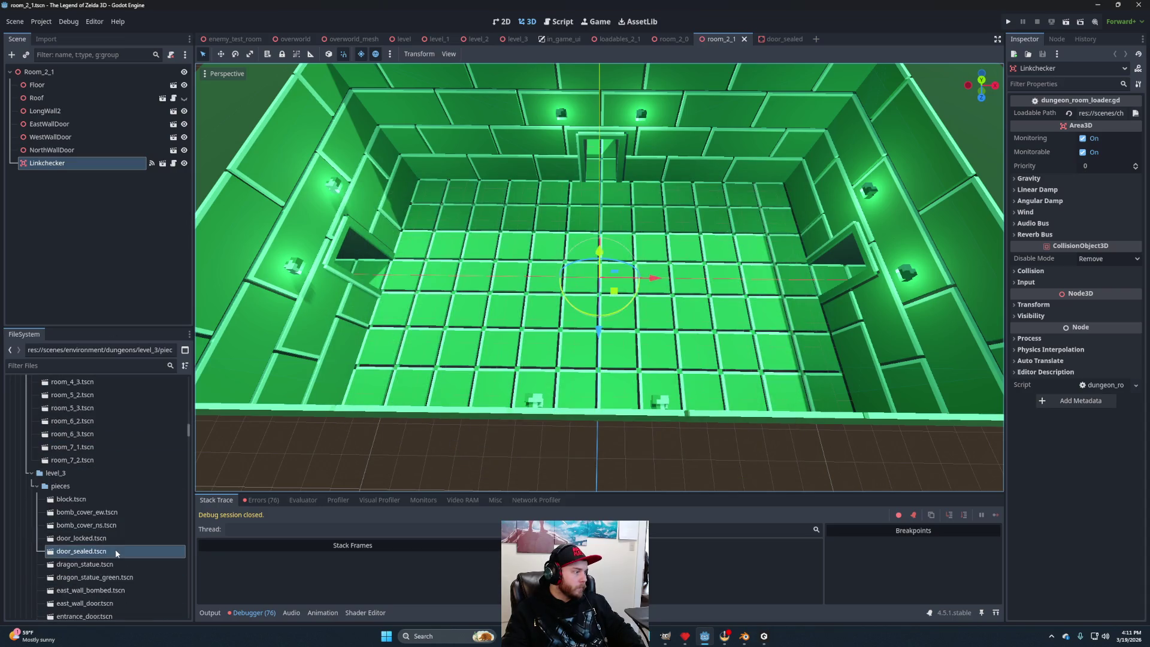
Open the copied level 3 door_sealed scene and delete its blue DoorSealed2 model.
{"action": "double_click", "coordinate": [77, 551]}
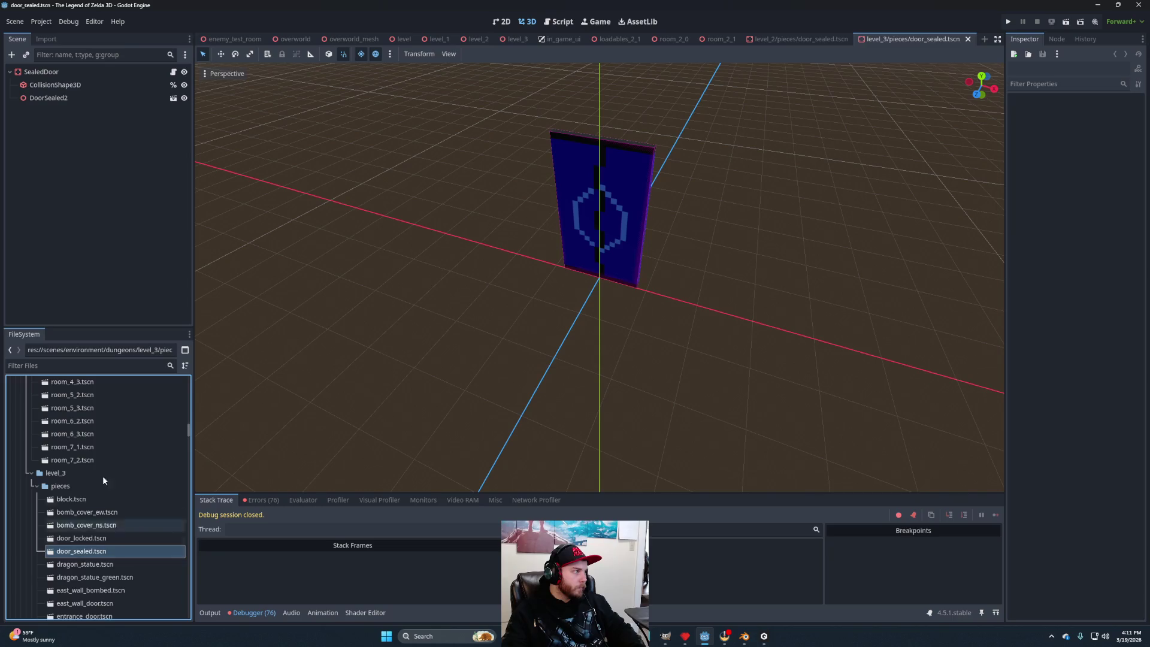
{"action": "left_click", "coordinate": [58, 98]}
{"action": "key", "text": "Delete"}
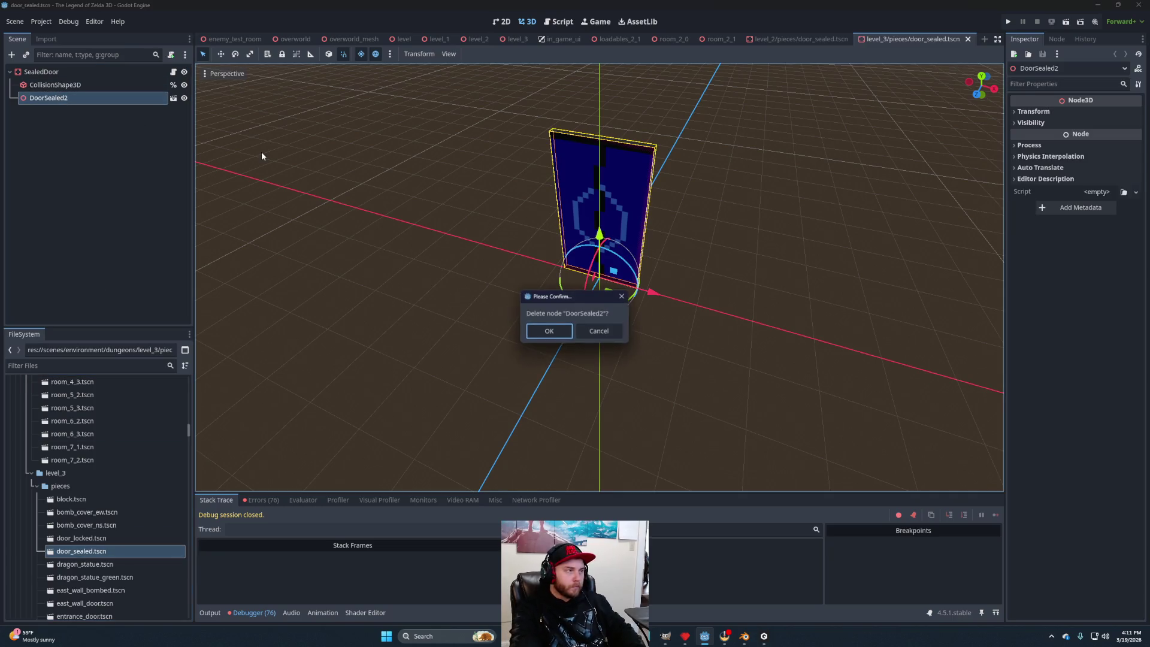
{"action": "left_click", "coordinate": [541, 331]}
Add the green DoorSealed.glb model to the door scene and save it.
{"action": "scroll", "scroll_direction": "up", "scroll_amount": 3}
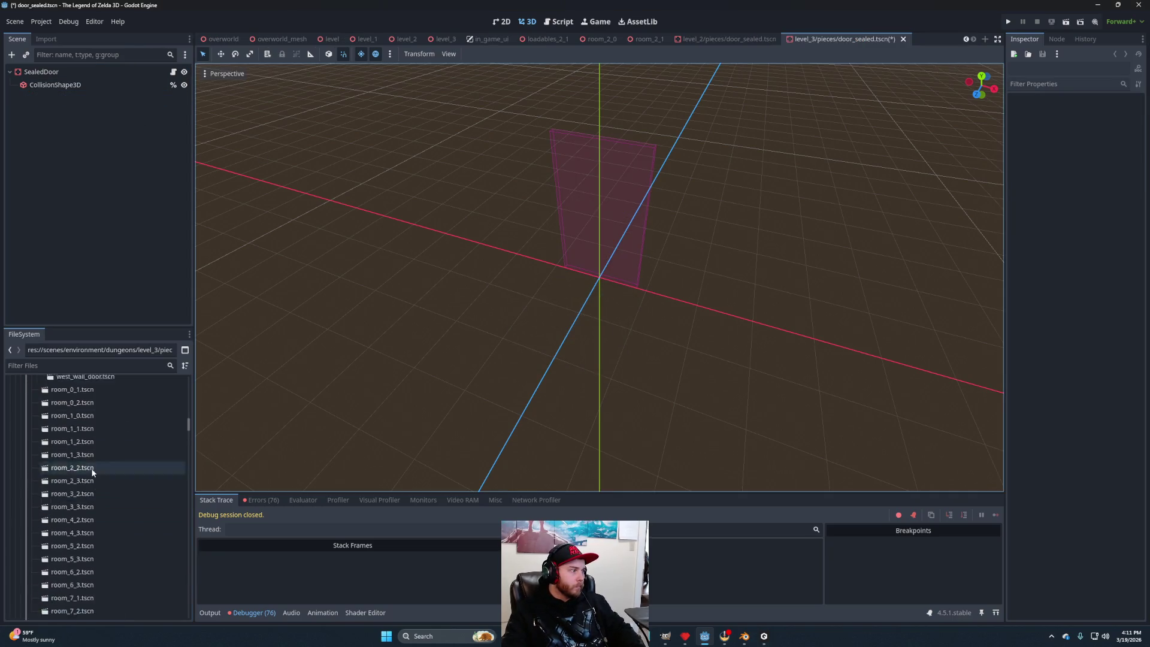
{"action": "scroll", "scroll_direction": "up", "scroll_amount": 3}
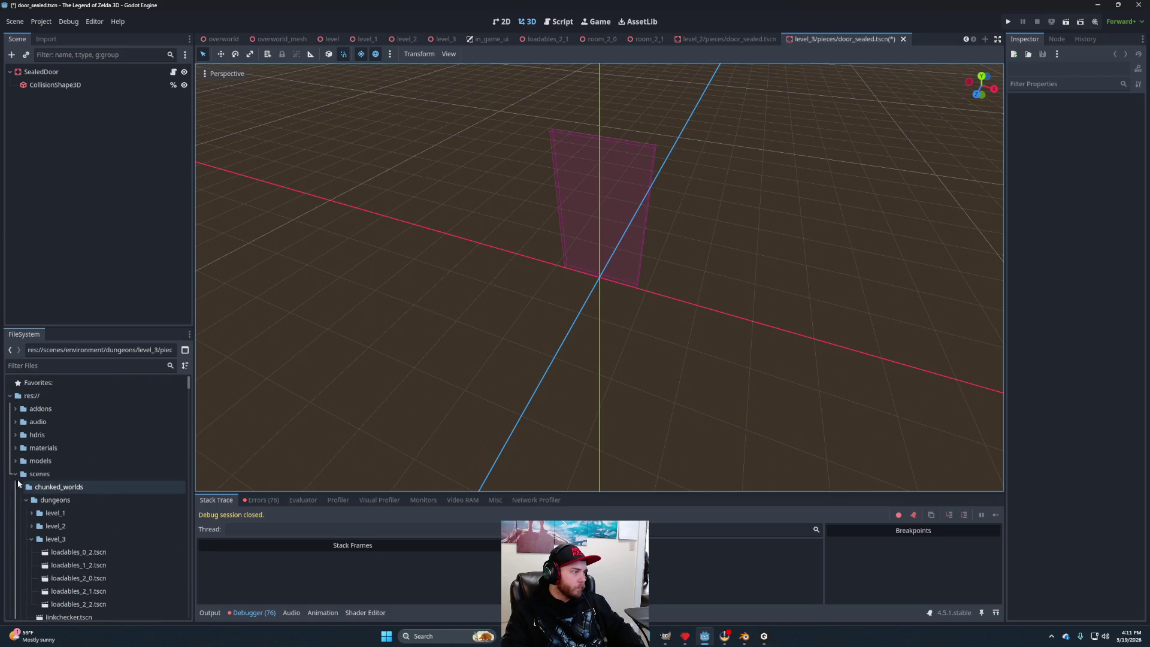
{"action": "scroll", "scroll_direction": "down", "scroll_amount": 3}
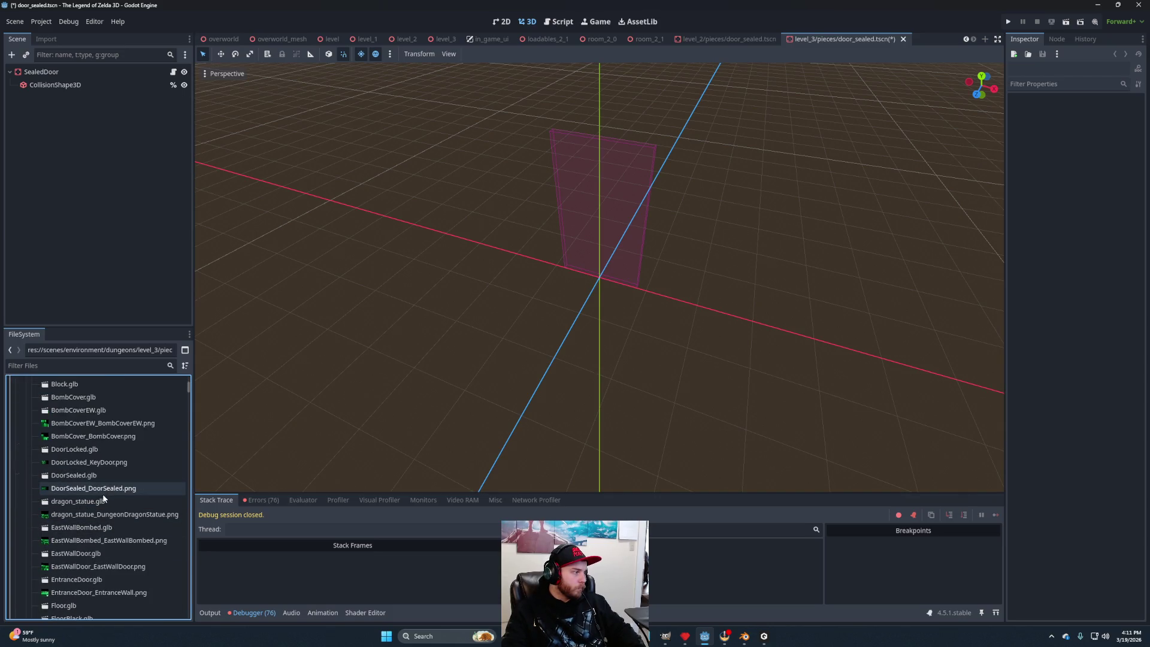
{"action": "left_click_drag", "start_coordinate": [85, 476], "coordinate": [43, 71]}
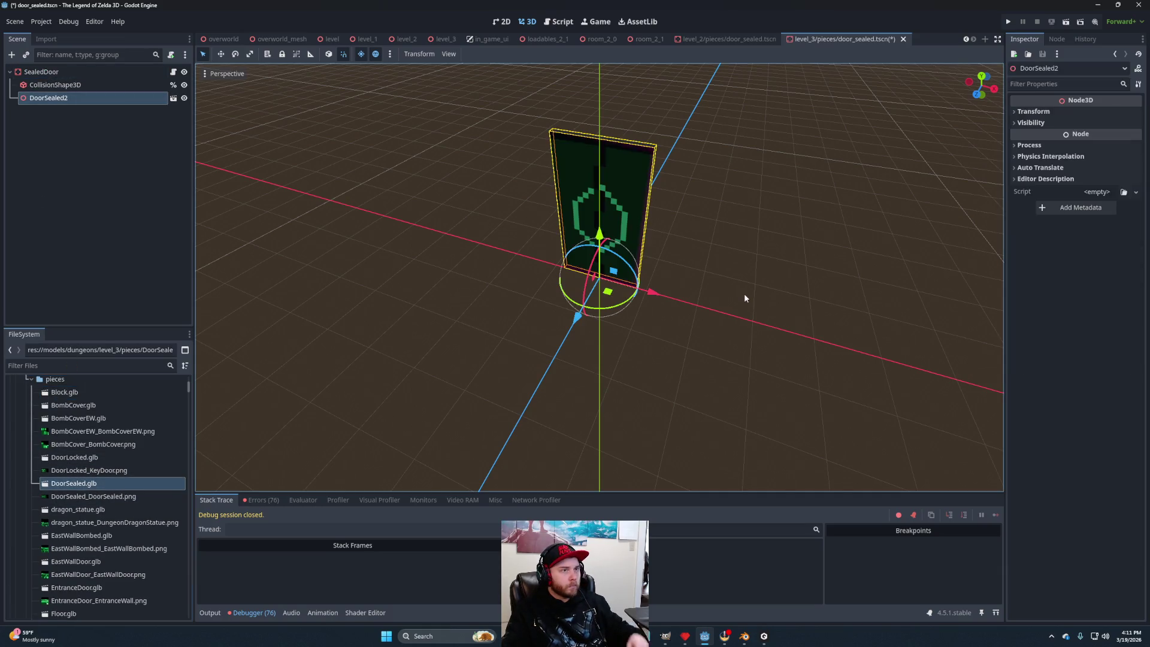
{"action": "key", "text": "ctrl+s"}
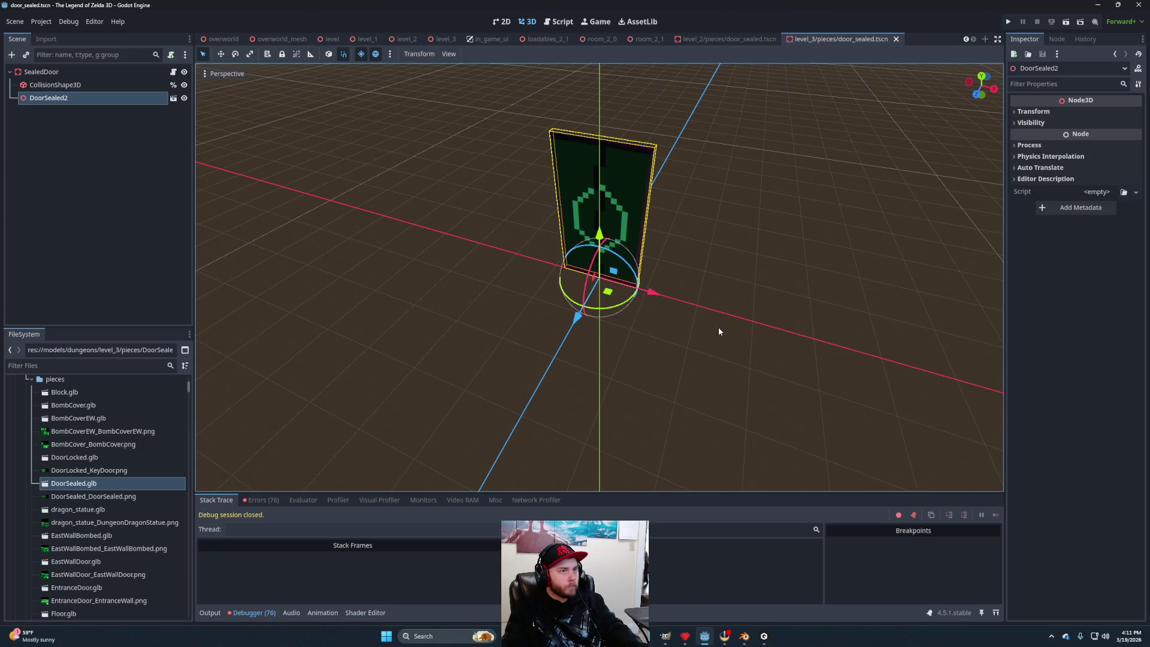
{"action": "left_click", "coordinate": [760, 40]}
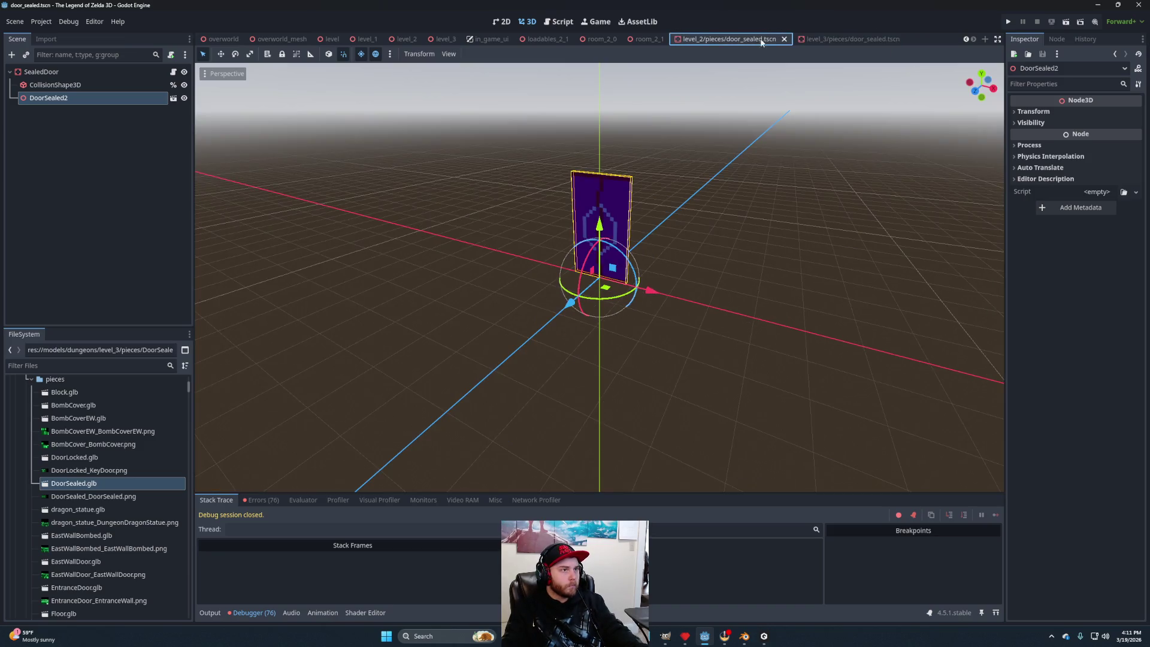
Close the level 2 door scene and check room_2_0's Linkchecker Loadable Path.
{"action": "left_click", "coordinate": [785, 40]}
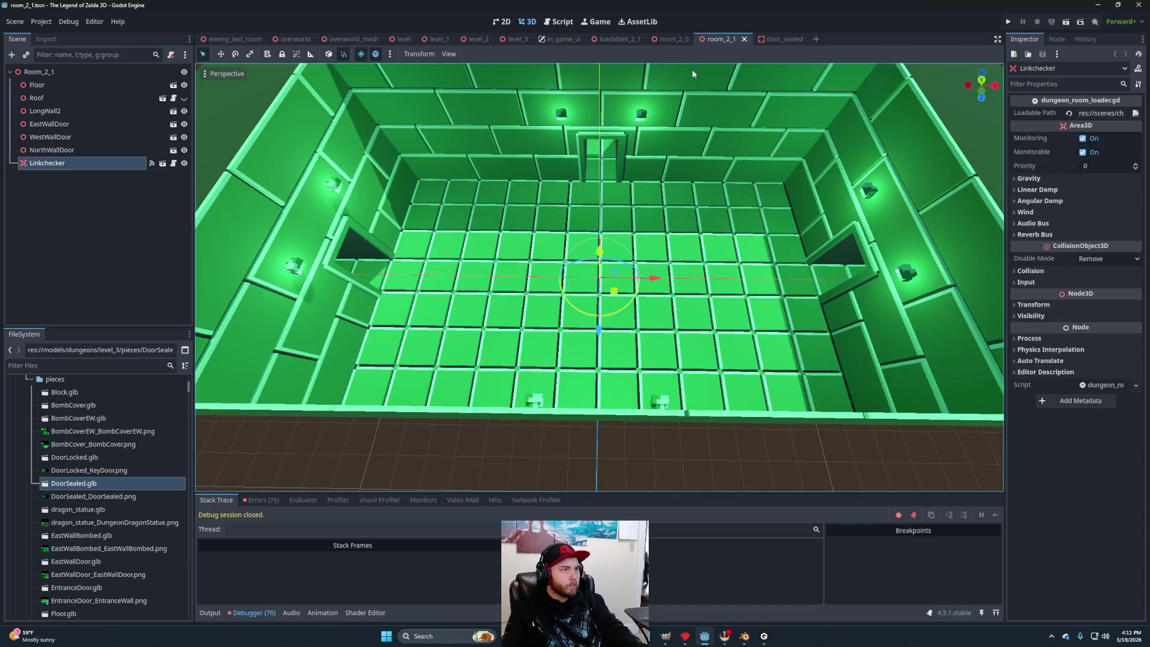
{"action": "left_click", "coordinate": [673, 42]}
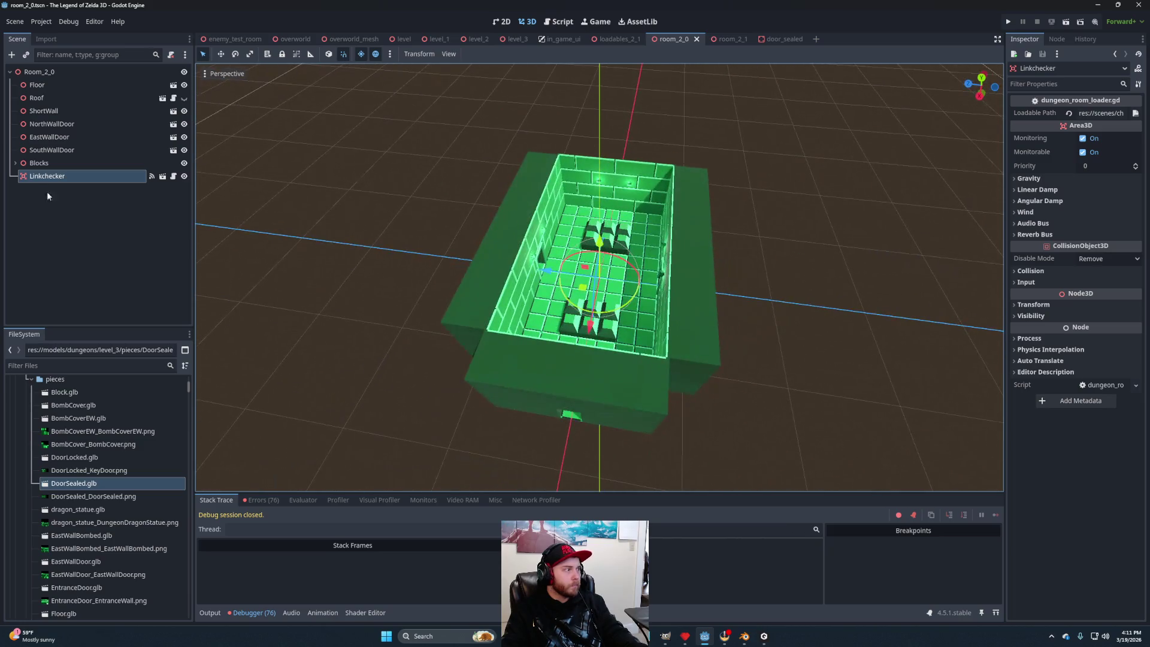
{"action": "left_click", "coordinate": [616, 40]}
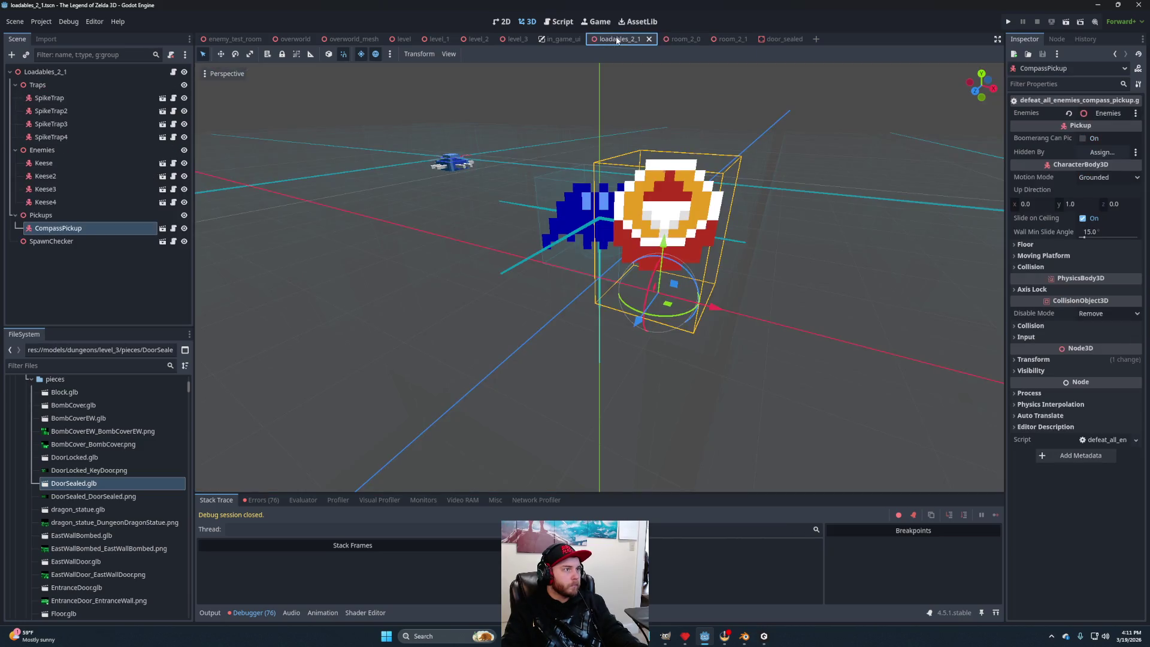
{"action": "left_click", "coordinate": [675, 40]}
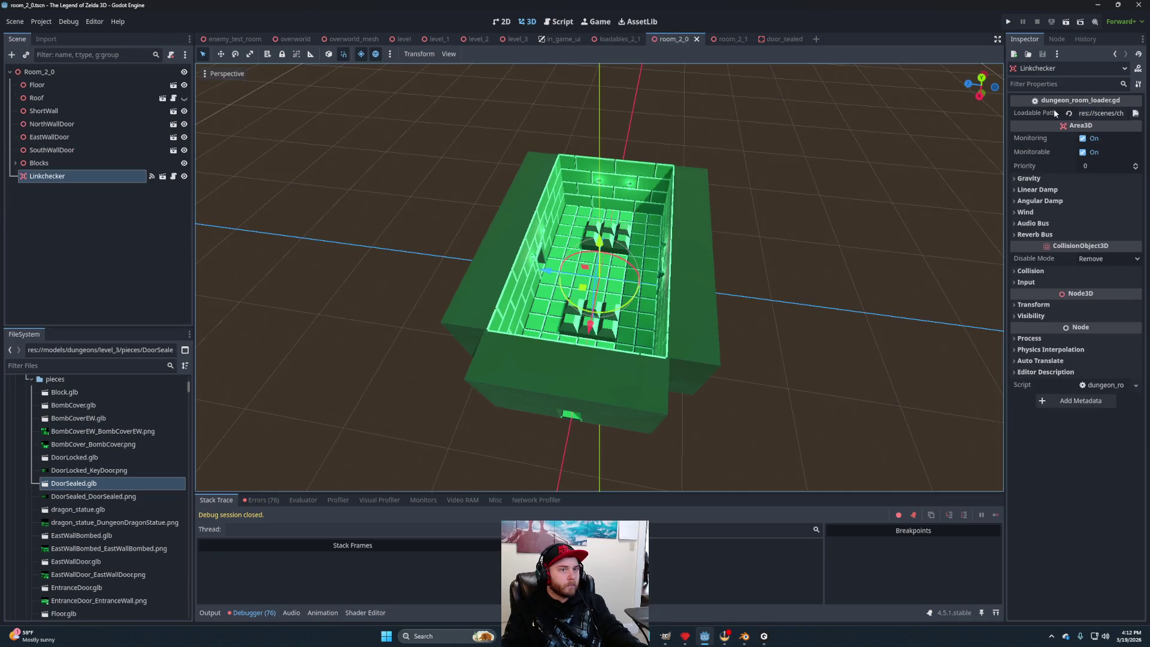
{"action": "left_click", "coordinate": [1117, 114]}
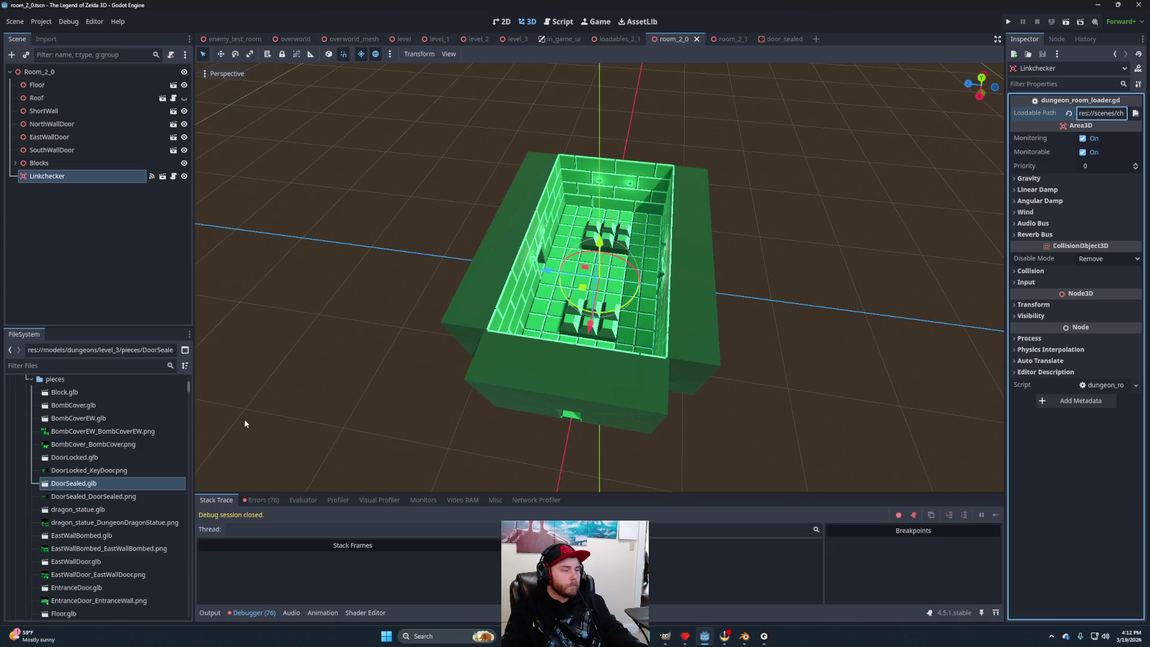
{"action": "scroll", "scroll_direction": "down", "scroll_amount": 3}
{"action": "left_click_drag", "start_coordinate": [189, 395], "coordinate": [195, 433]}
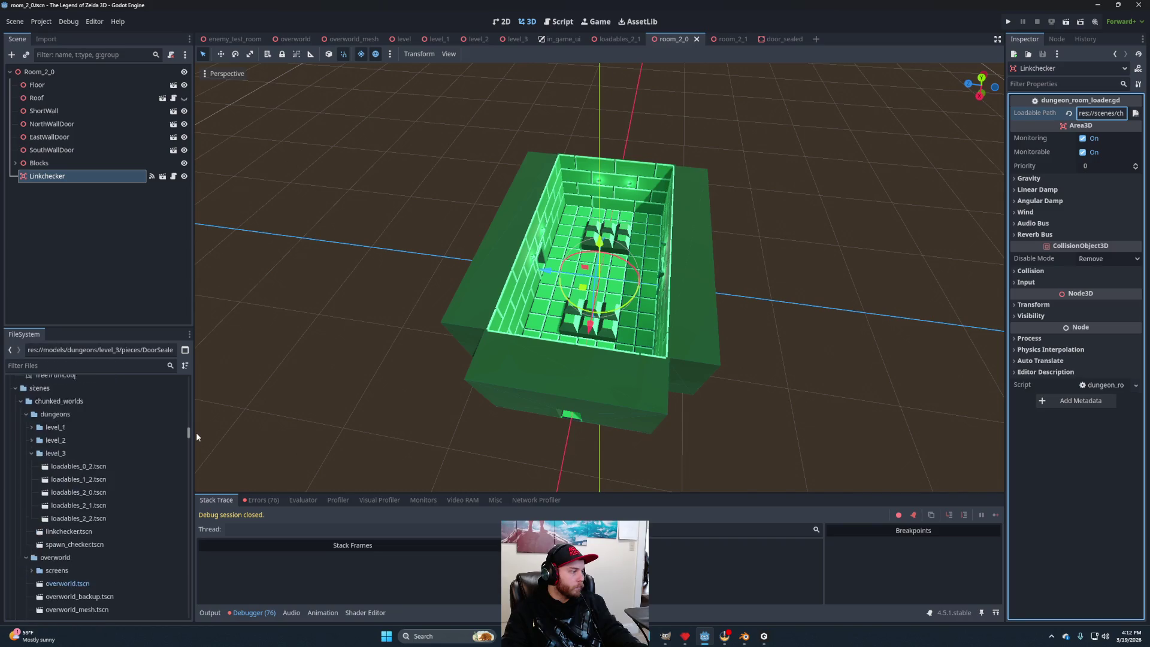
Open loadables_2_0, view its DoorSealed instance's scene, close it, and return to Level 3.
{"action": "double_click", "coordinate": [78, 522]}
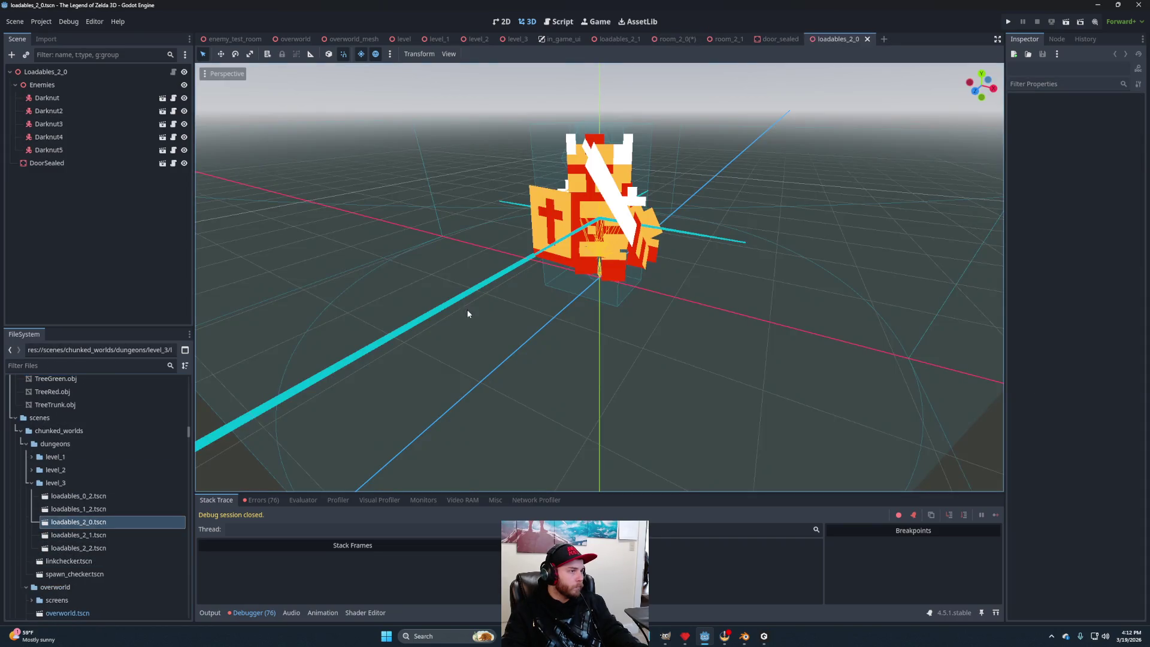
{"action": "scroll", "scroll_direction": "down", "scroll_amount": 3}
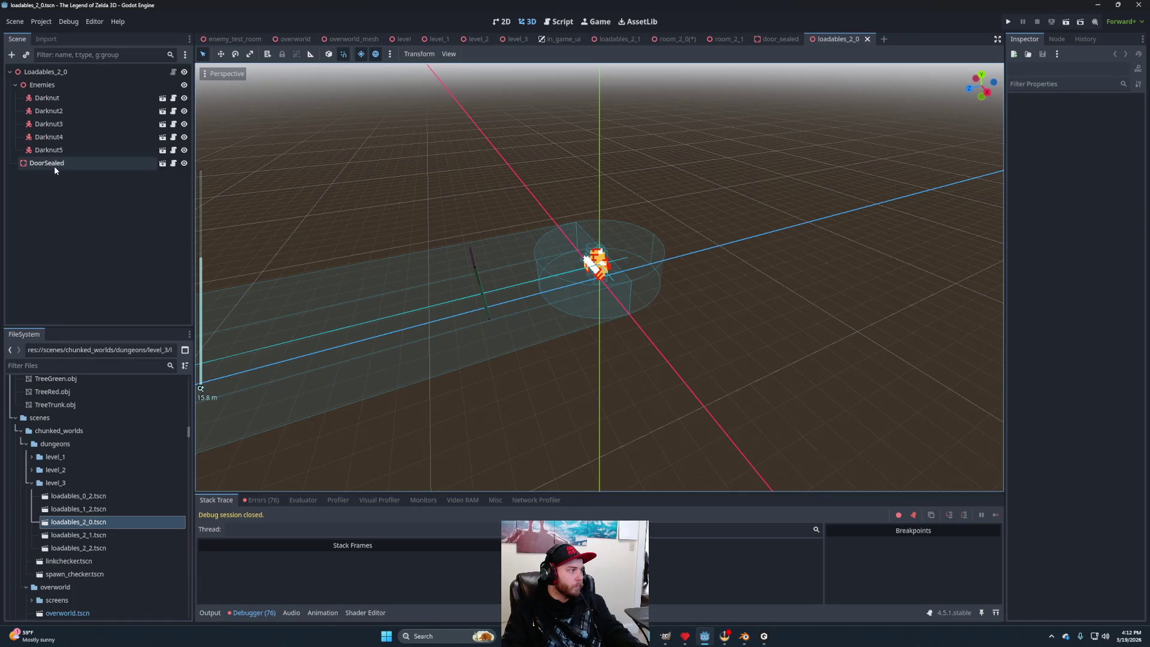
{"action": "left_click", "coordinate": [54, 168]}
{"action": "scroll", "scroll_direction": "up", "scroll_amount": 3}
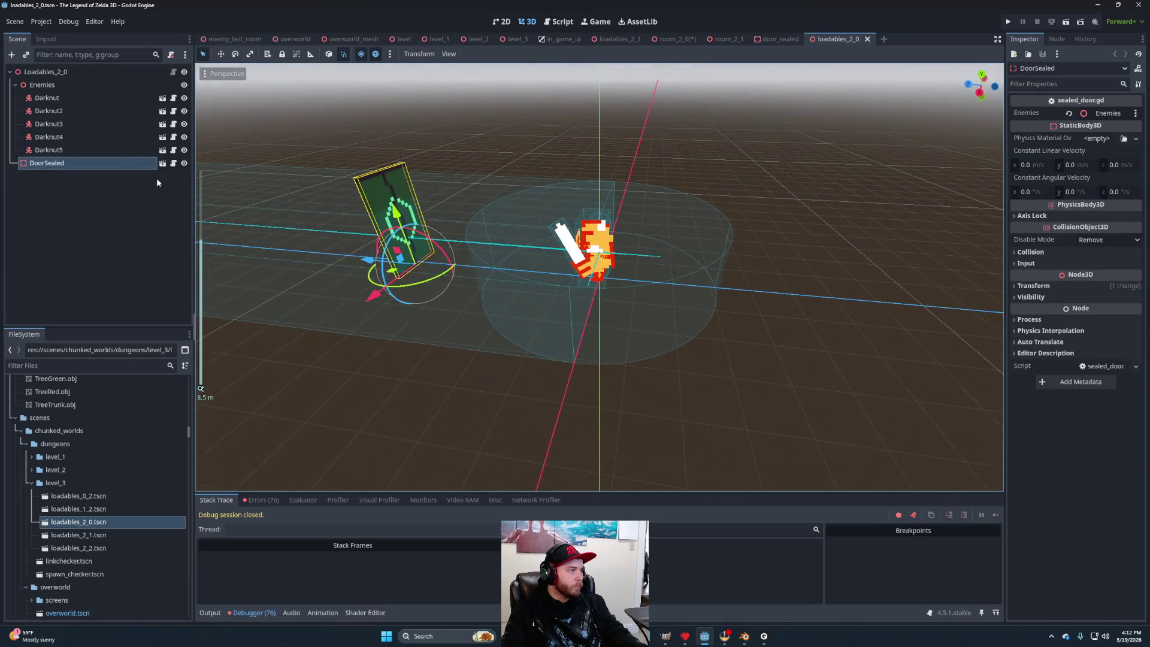
{"action": "left_click", "coordinate": [161, 164]}
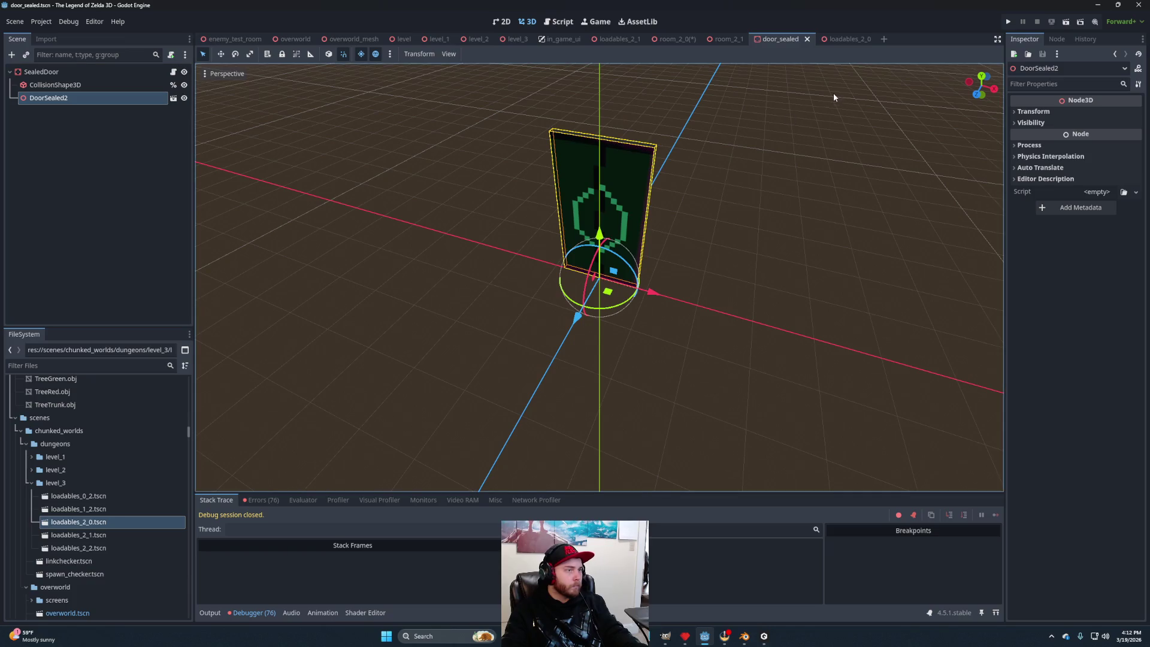
{"action": "left_click", "coordinate": [806, 40]}
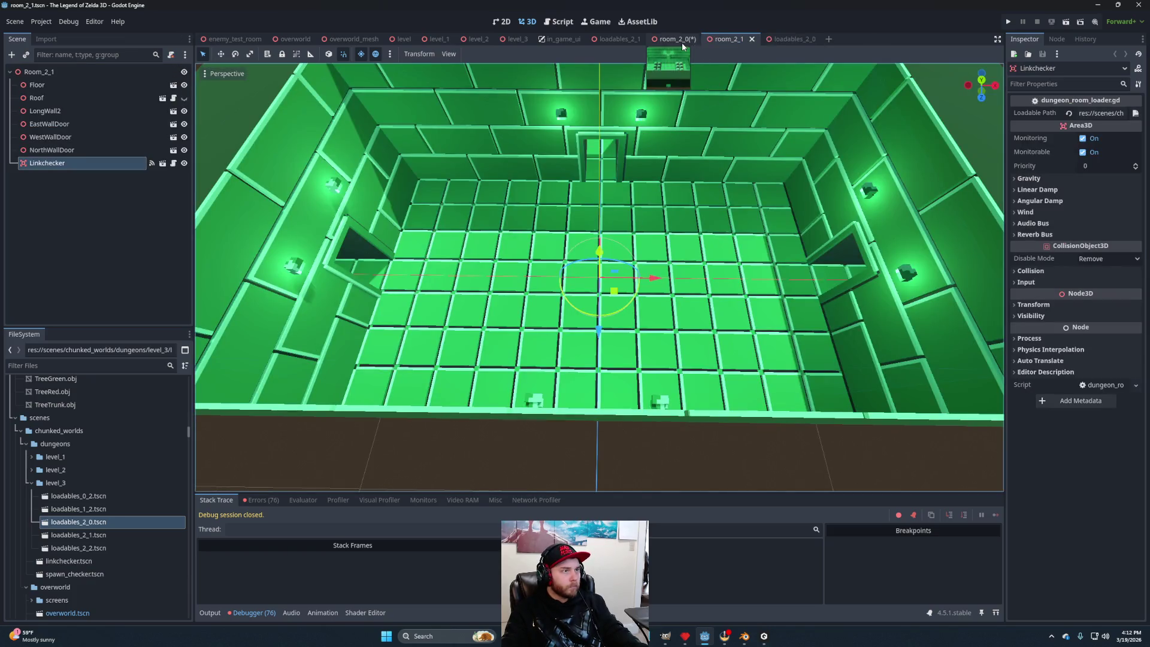
{"action": "left_click", "coordinate": [682, 43]}
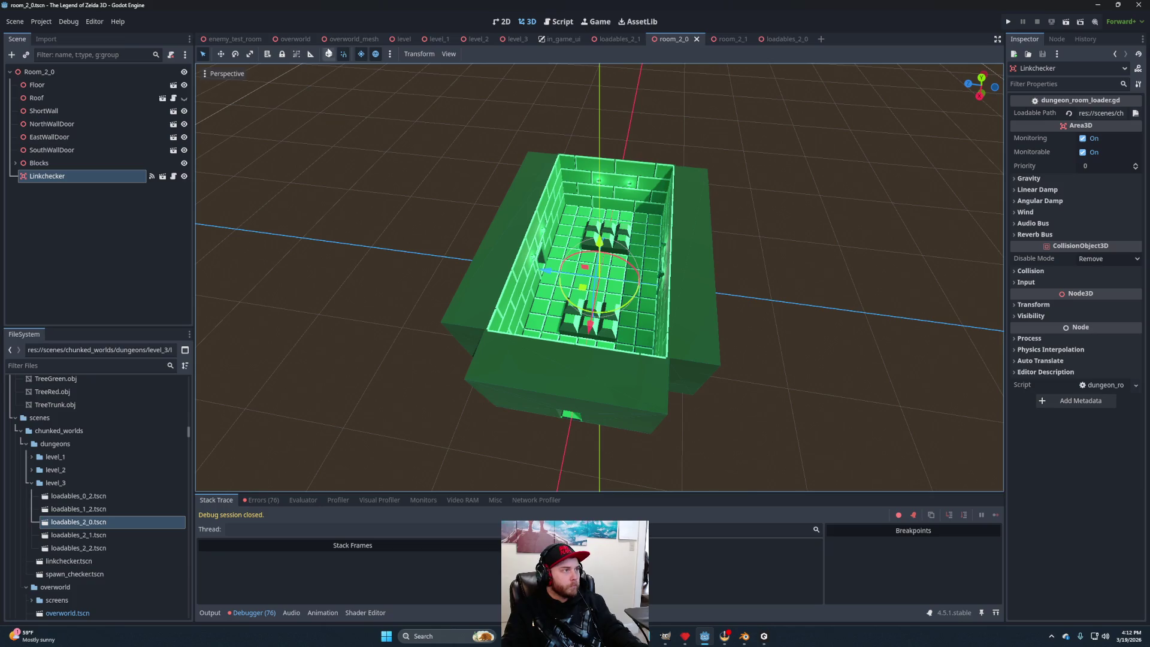
{"action": "left_click", "coordinate": [514, 39]}
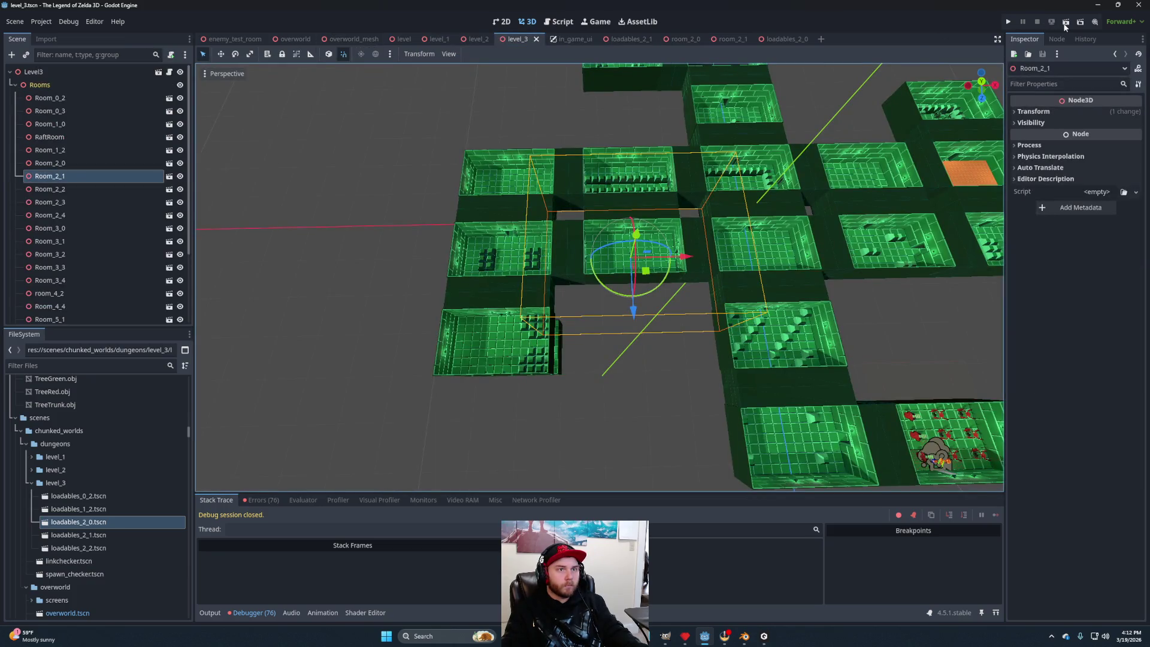
{"action": "left_click", "coordinate": [1065, 24]}
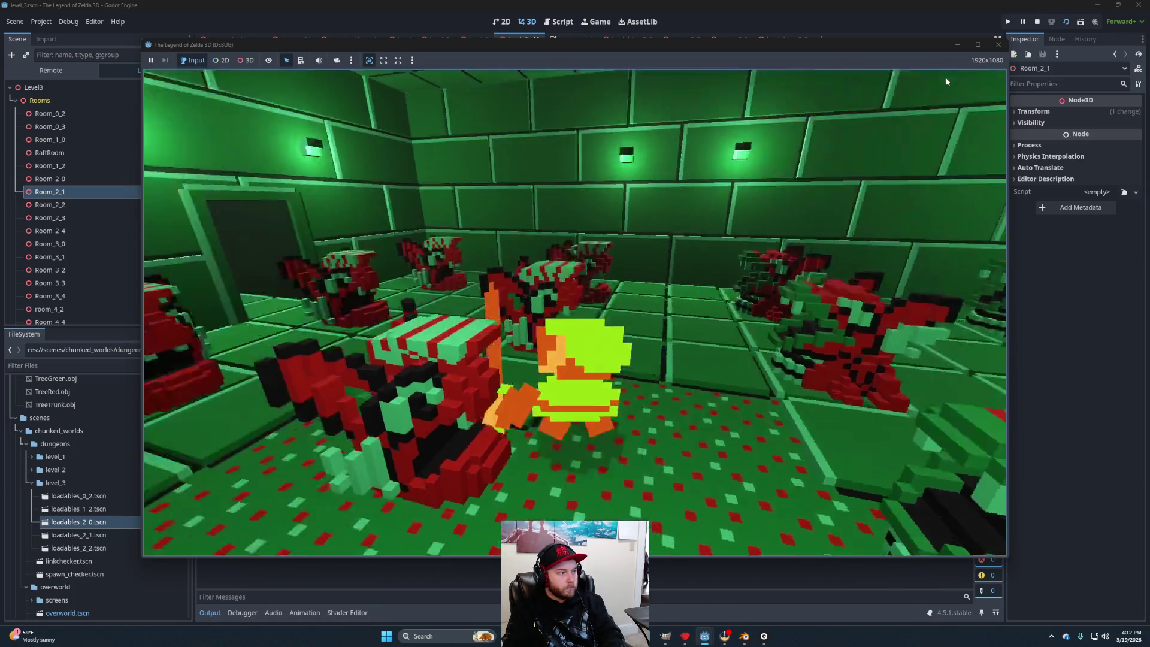
{"action": "key", "text": "Up"}
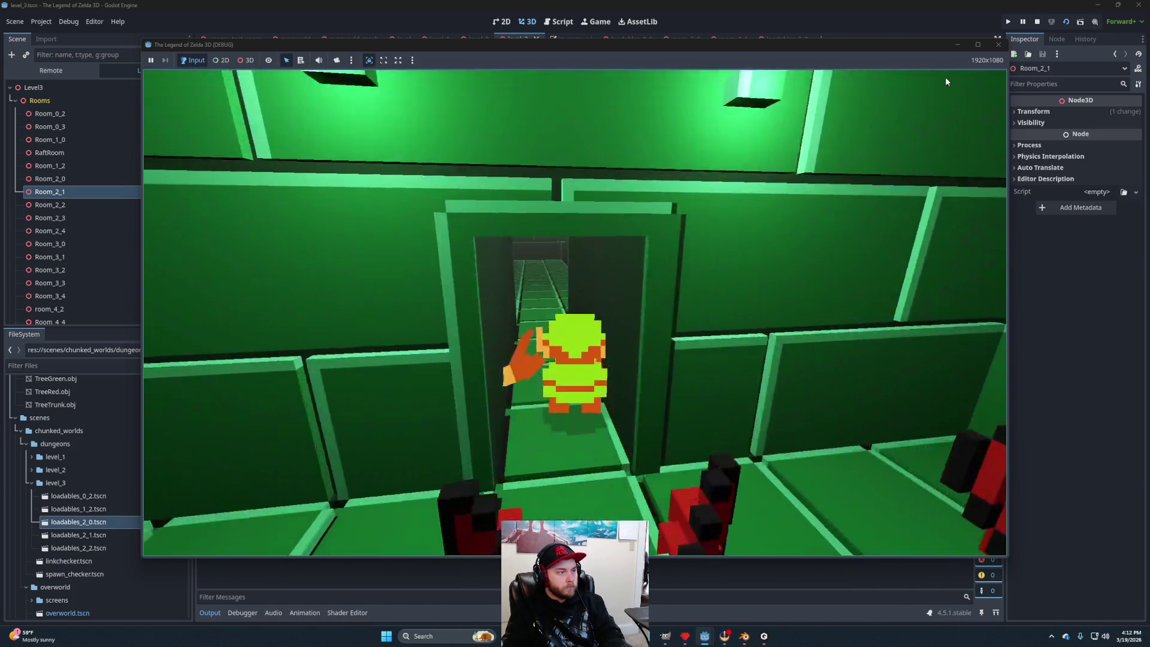
{"action": "key", "text": "Down"}
{"action": "key", "text": "Up"}
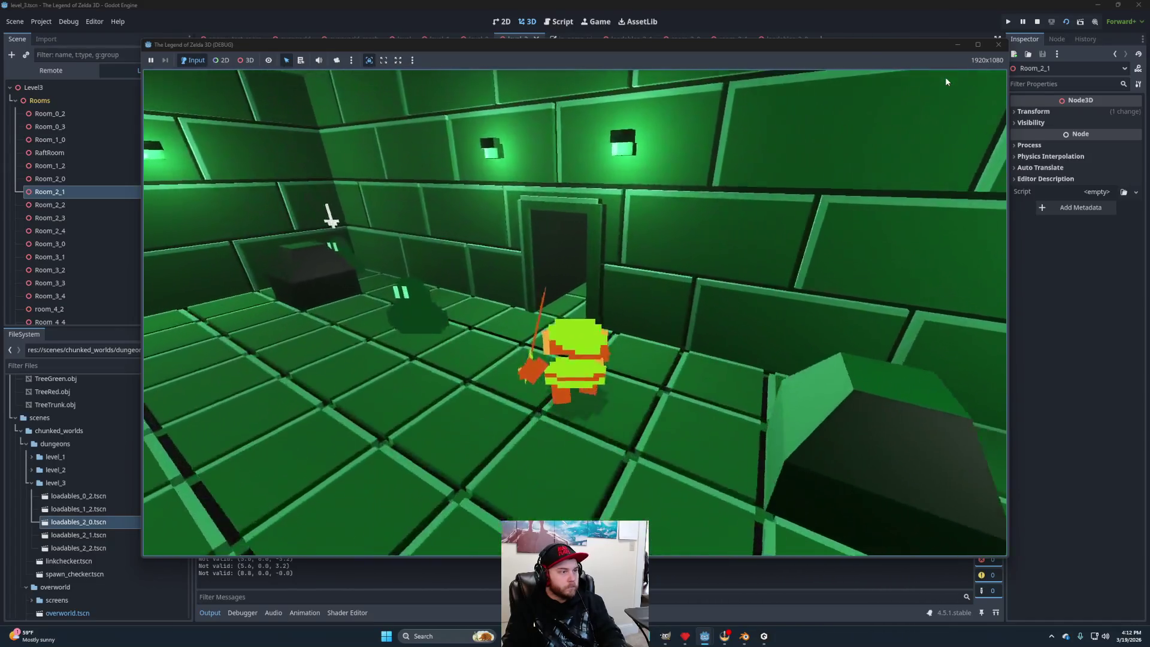
{"action": "key", "text": "Up"}
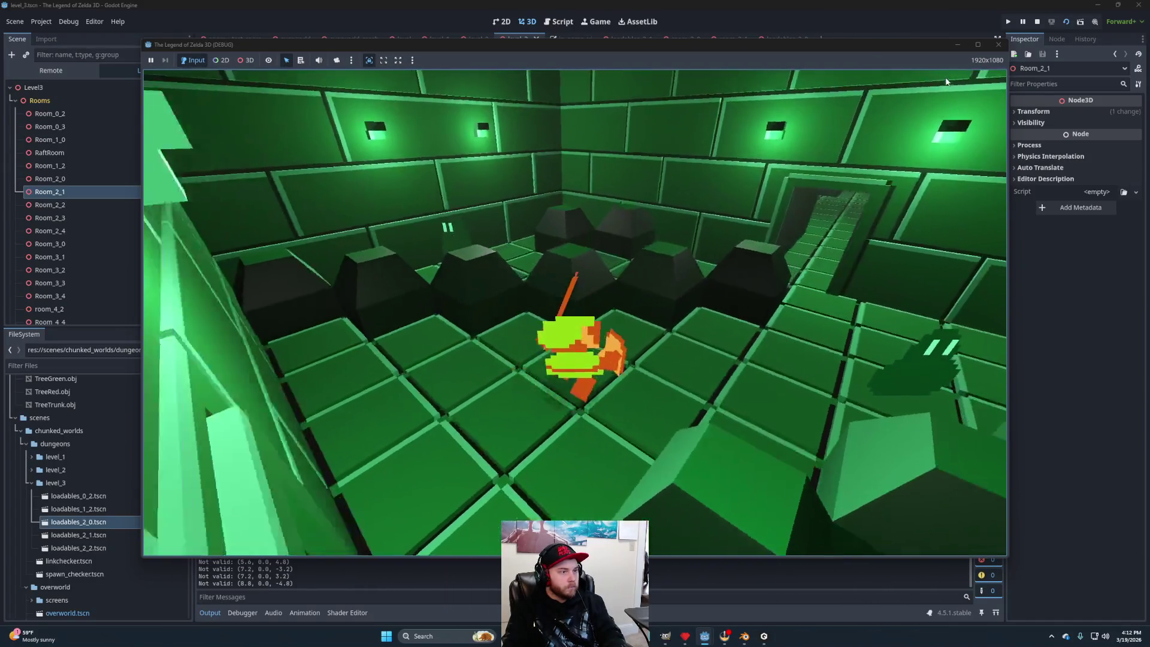
{"action": "key", "text": "Up"}
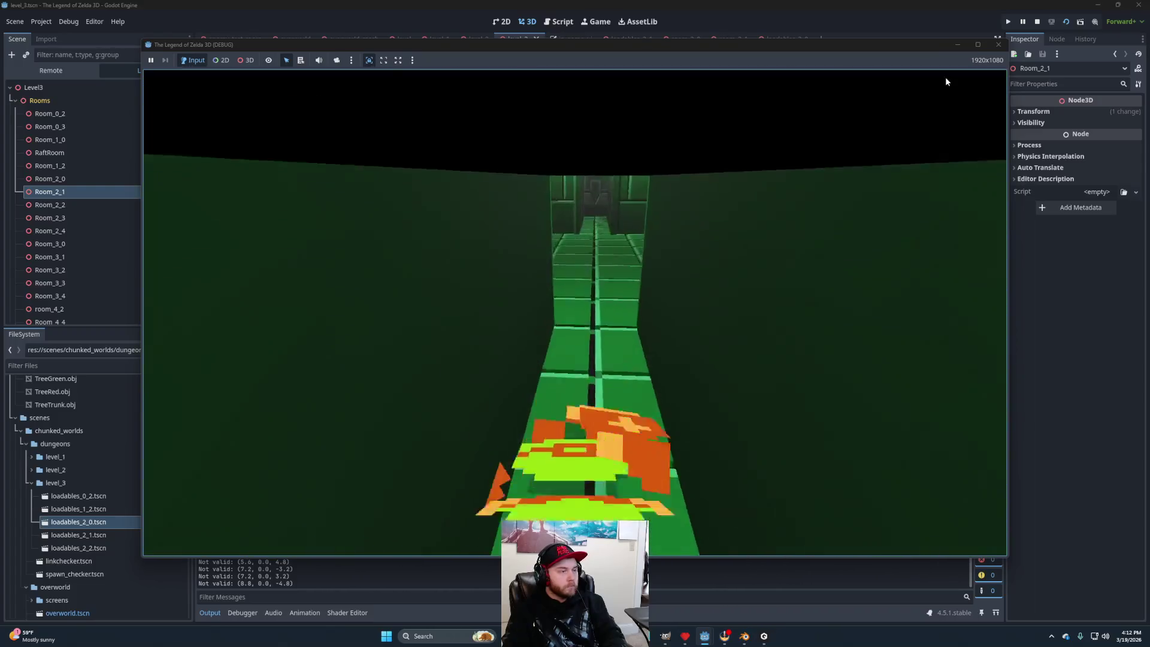
{"action": "key", "text": "Up"}
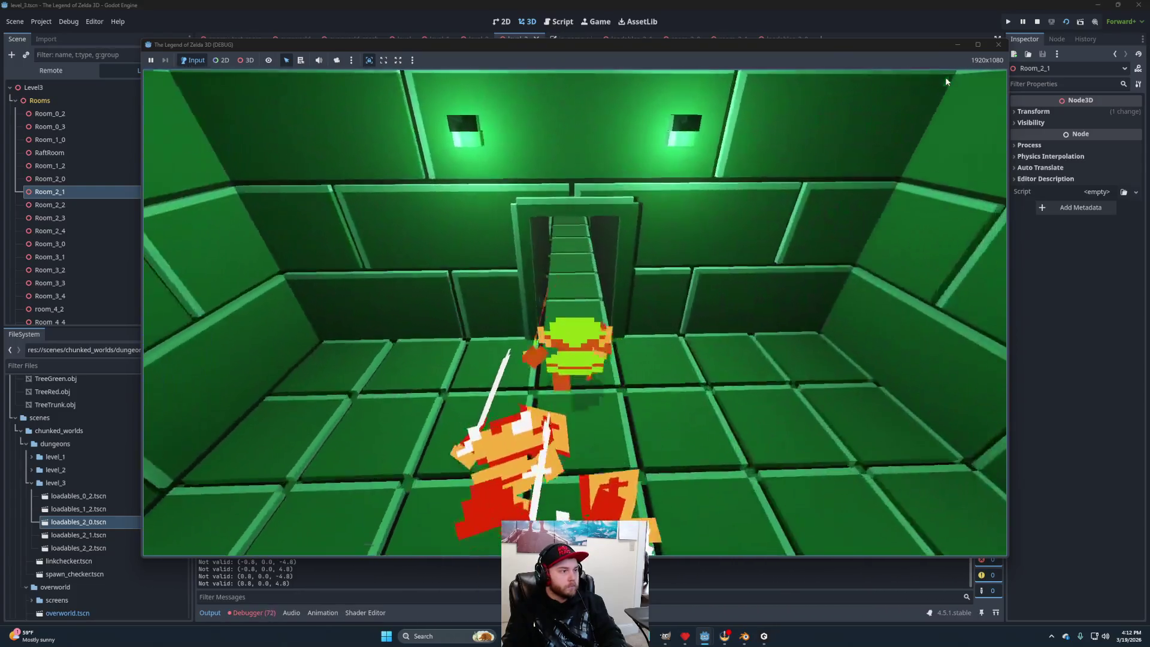
{"action": "key", "text": "Up"}
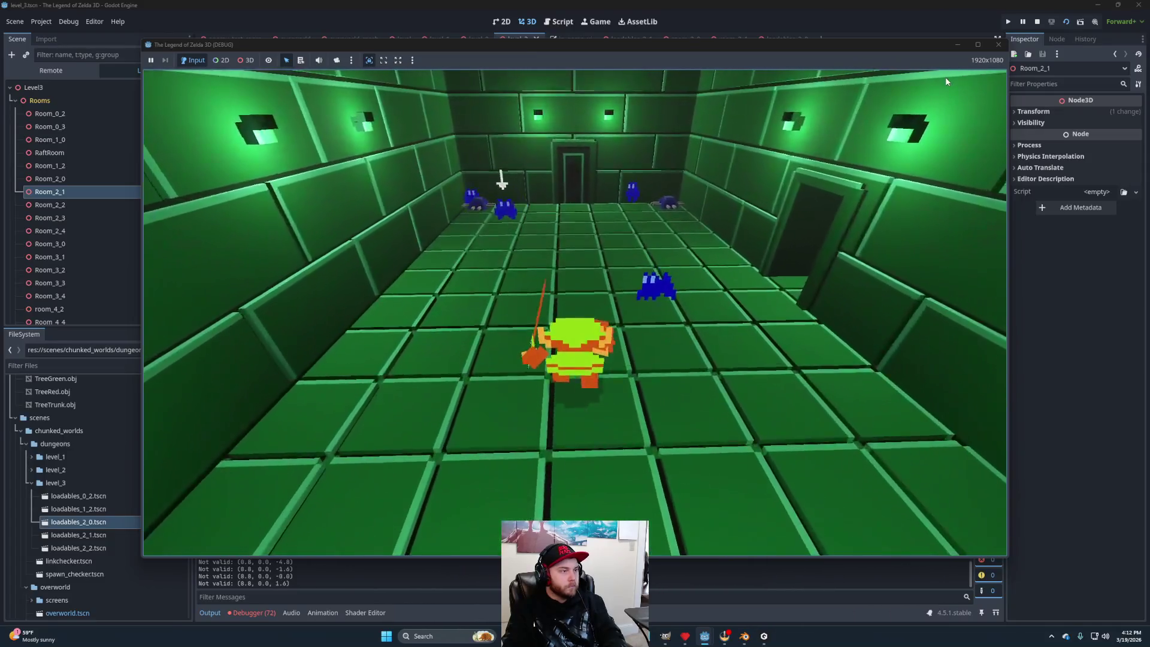
{"action": "key", "text": "Up"}
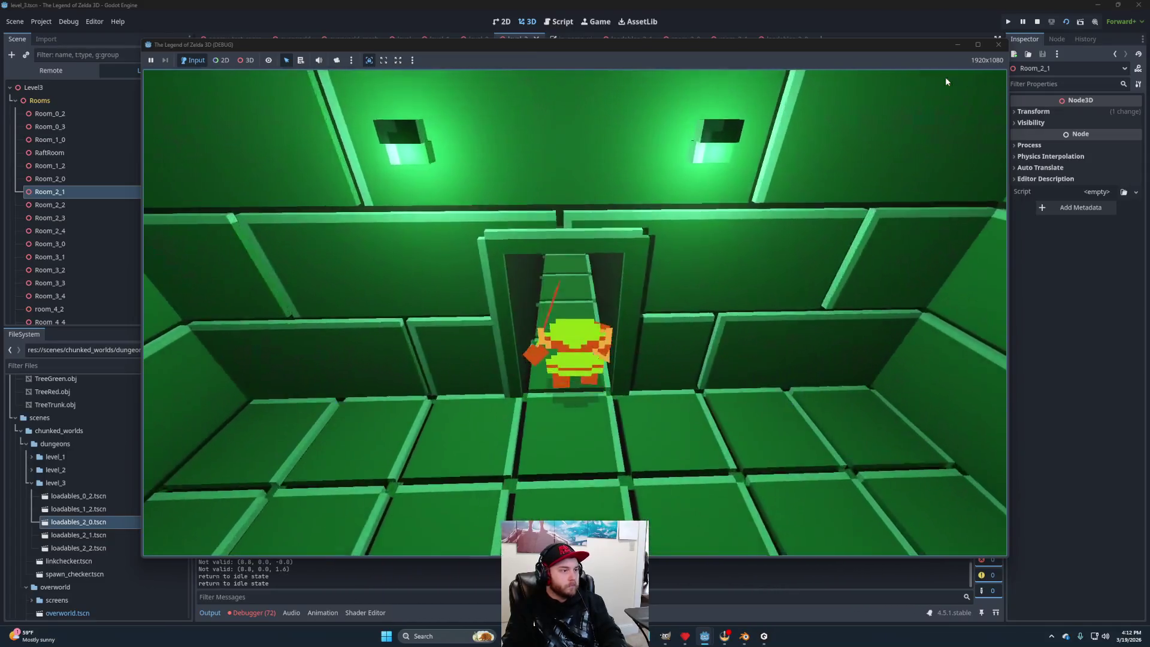
{"action": "key", "text": "Up"}
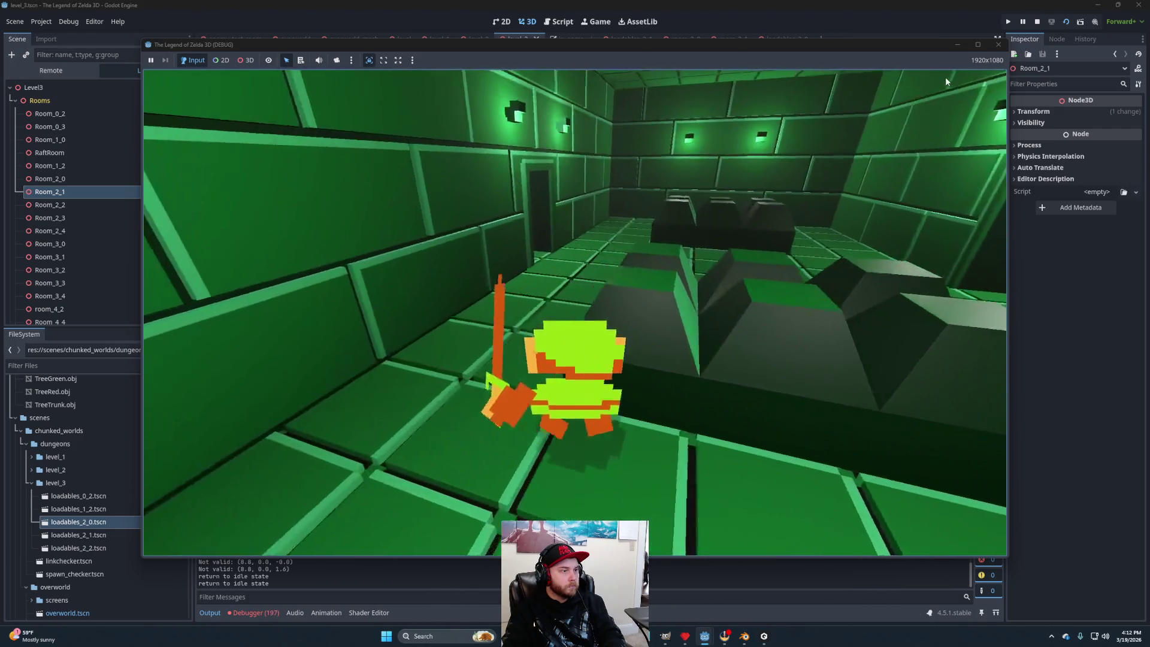
{"action": "key", "text": "Up"}
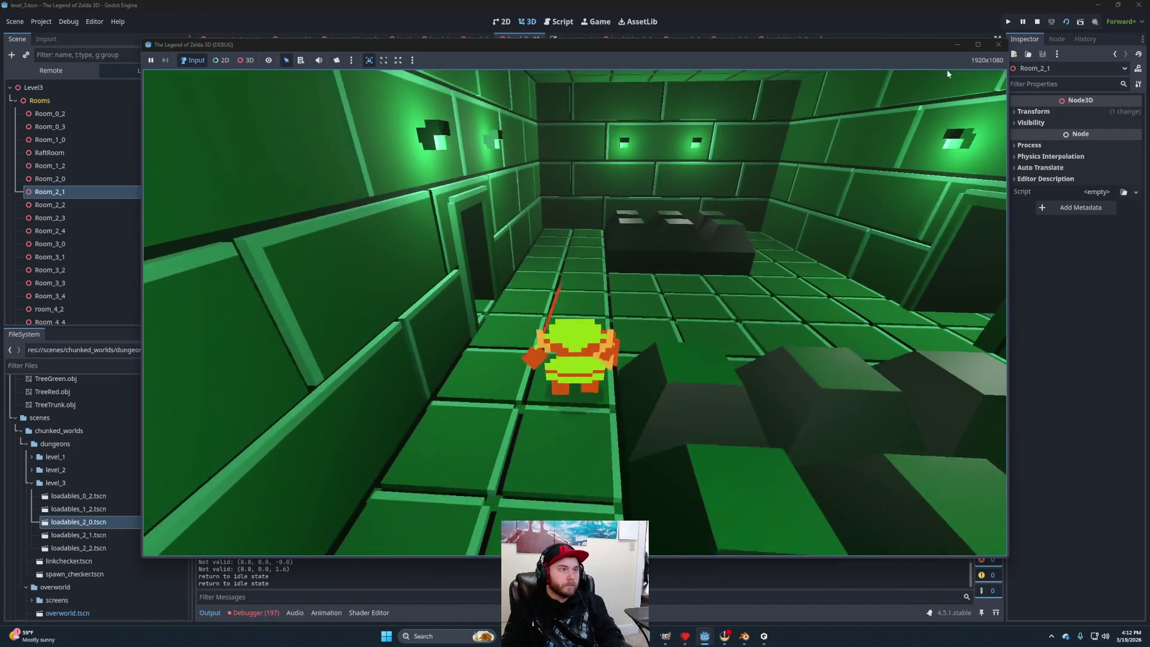
{"action": "key", "text": "Left"}
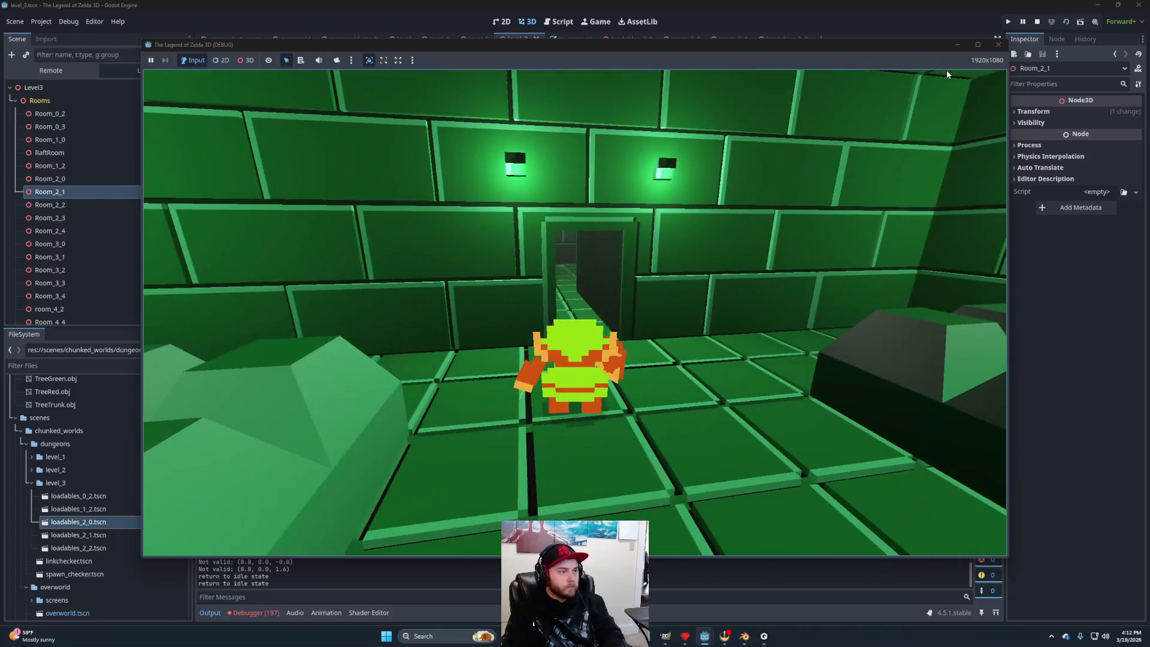
{"action": "left_click", "coordinate": [1036, 21]}
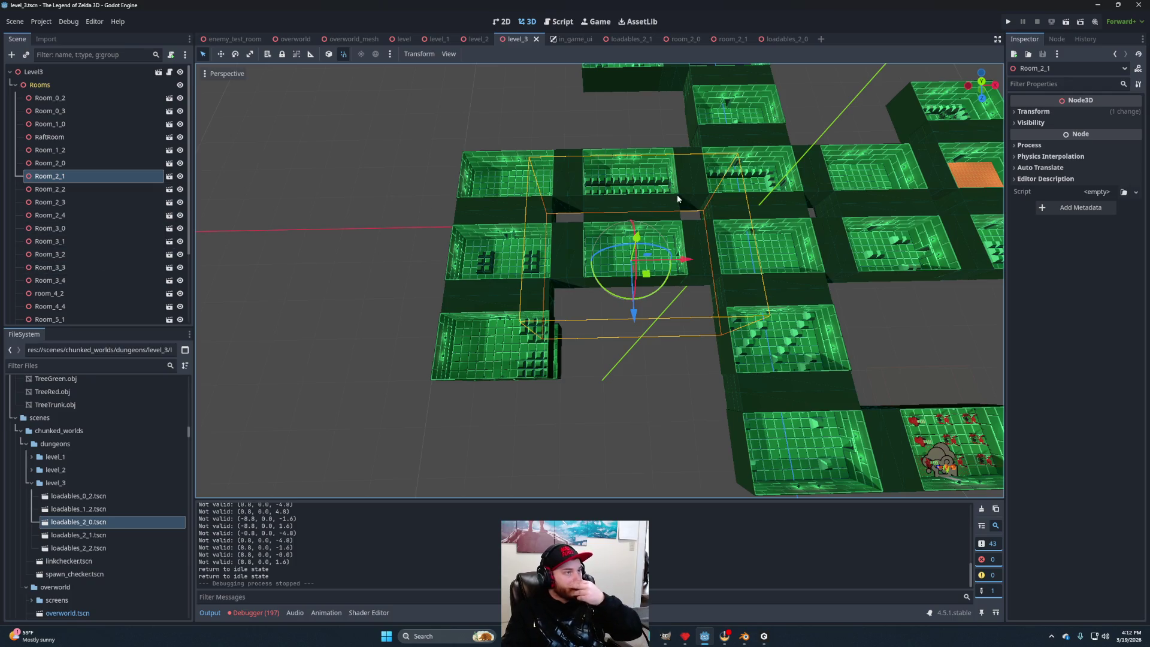
In loadables_2_0, copy the old DoorSealed node's Position value.
{"action": "left_click", "coordinate": [690, 38]}
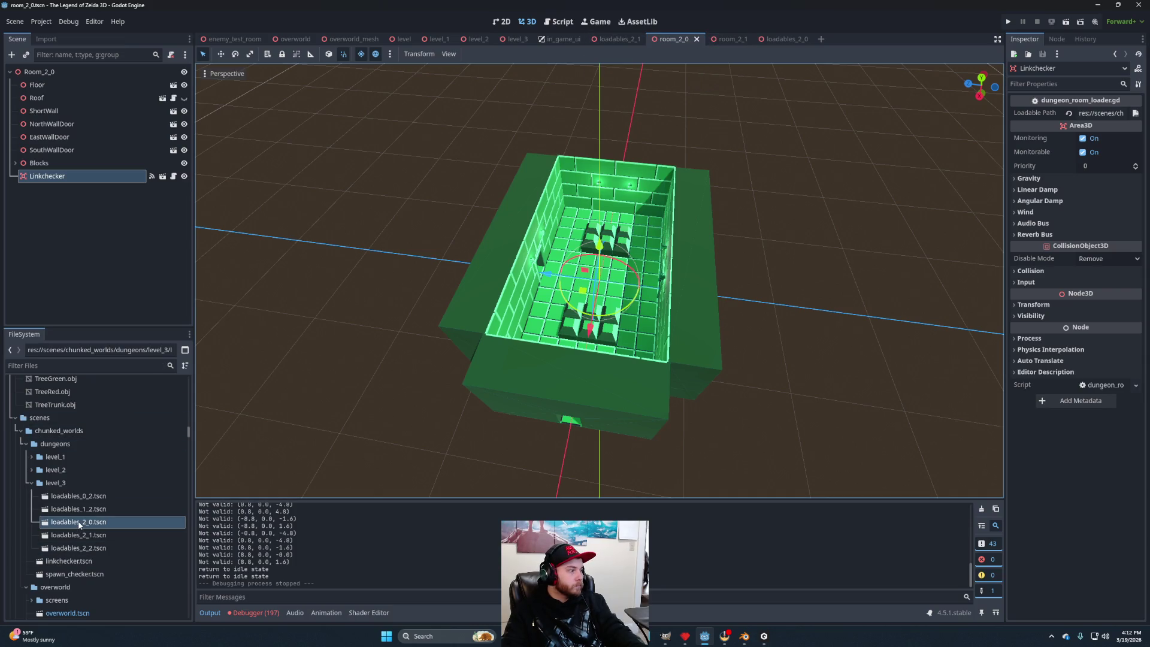
{"action": "left_click", "coordinate": [775, 39]}
{"action": "scroll", "scroll_direction": "up", "scroll_amount": 3}
{"action": "scroll", "scroll_direction": "down", "scroll_amount": 3}
{"action": "left_click_drag", "start_coordinate": [461, 311], "coordinate": [106, 219]}
{"action": "left_click", "coordinate": [54, 166]}
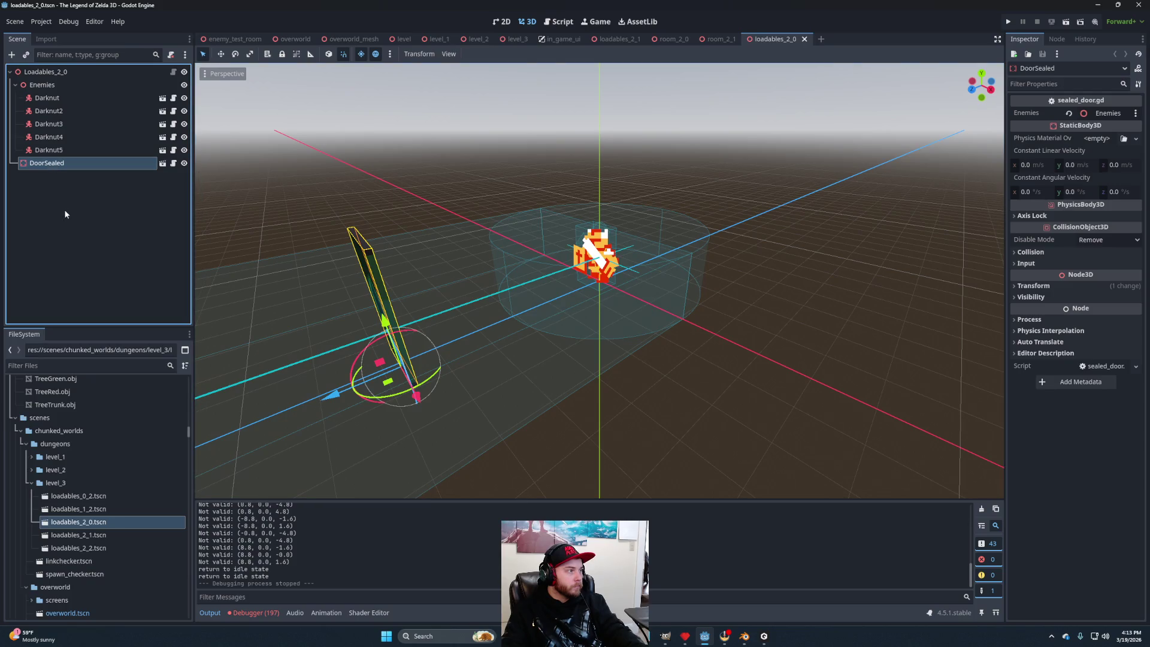
{"action": "left_click", "coordinate": [65, 214]}
{"action": "left_click", "coordinate": [48, 71]}
{"action": "left_click", "coordinate": [61, 166]}
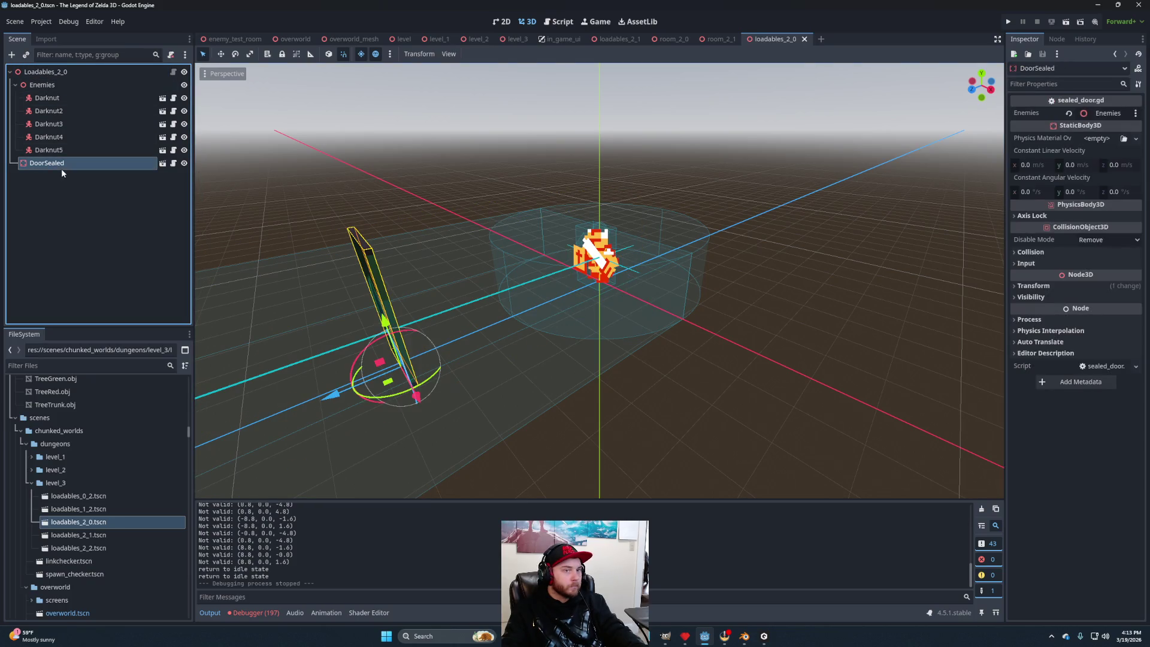
{"action": "left_click", "coordinate": [1033, 286]}
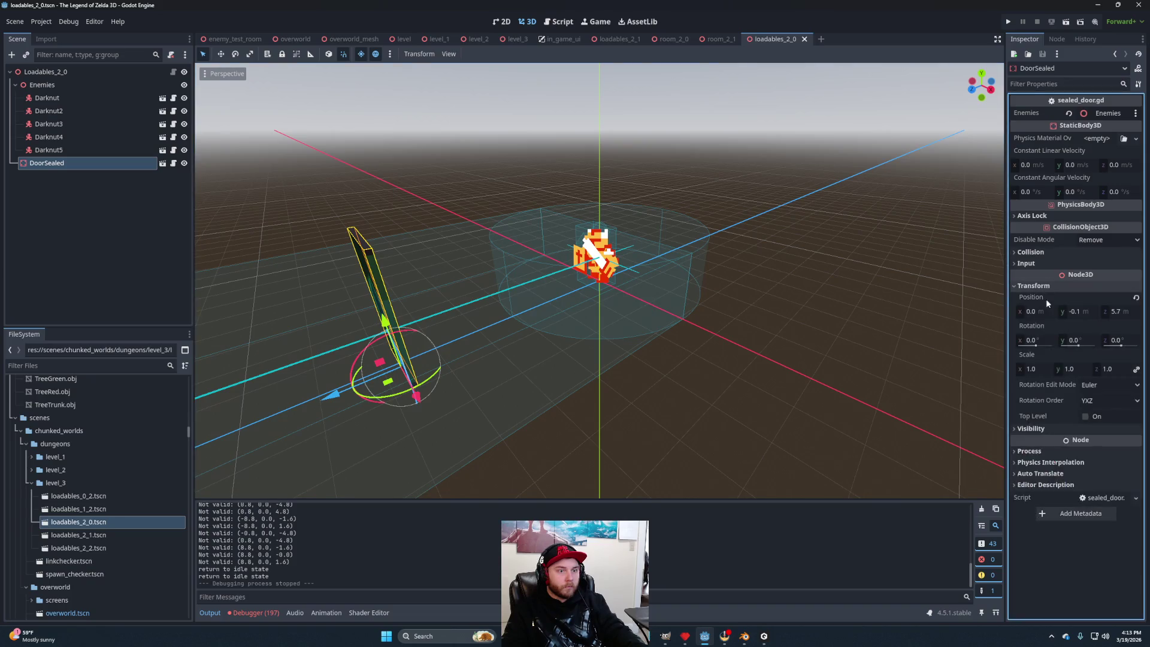
{"action": "right_click", "coordinate": [1031, 298]}
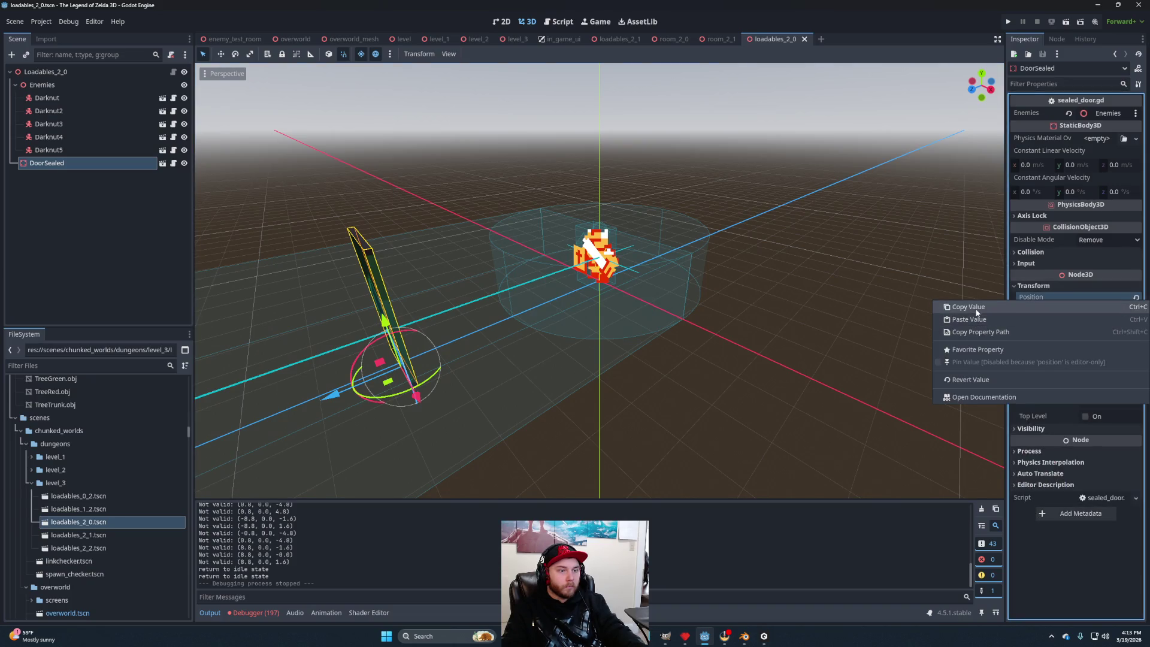
{"action": "left_click", "coordinate": [980, 307]}
Delete the old DoorSealed node from loadables_2_0.
{"action": "left_click", "coordinate": [70, 203]}
{"action": "left_click", "coordinate": [52, 166]}
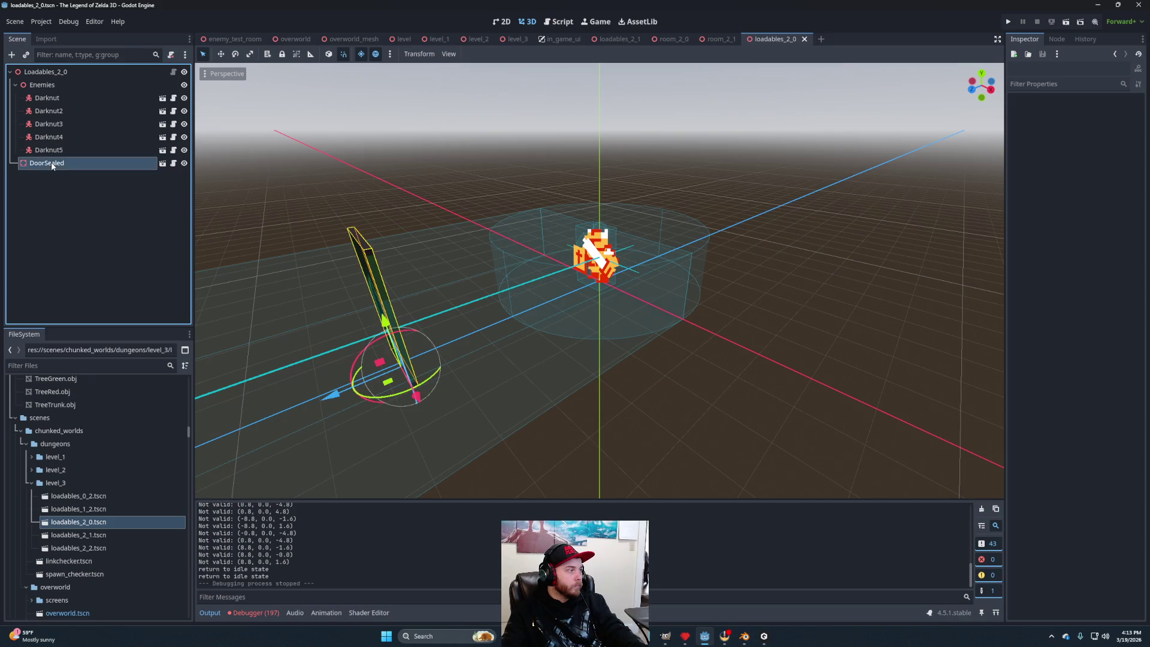
{"action": "key", "text": "Delete"}
{"action": "left_click", "coordinate": [548, 331]}
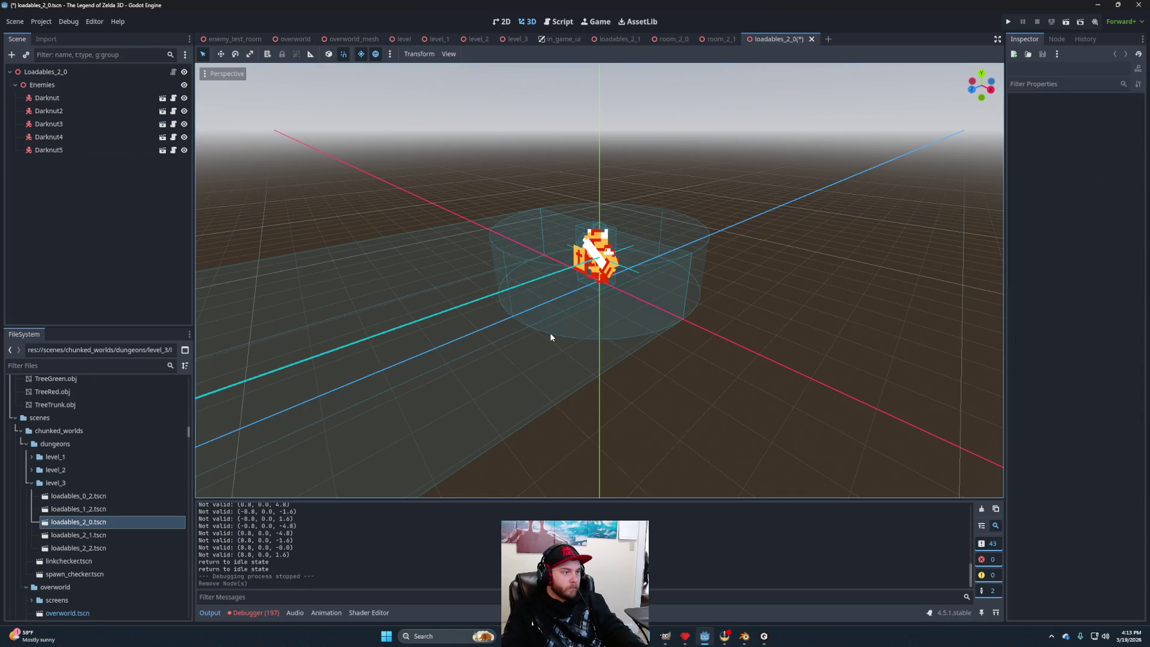
Add a level_3 door_sealed.tscn instance and paste the old door's position onto it.
{"action": "scroll", "scroll_direction": "down", "scroll_amount": 3}
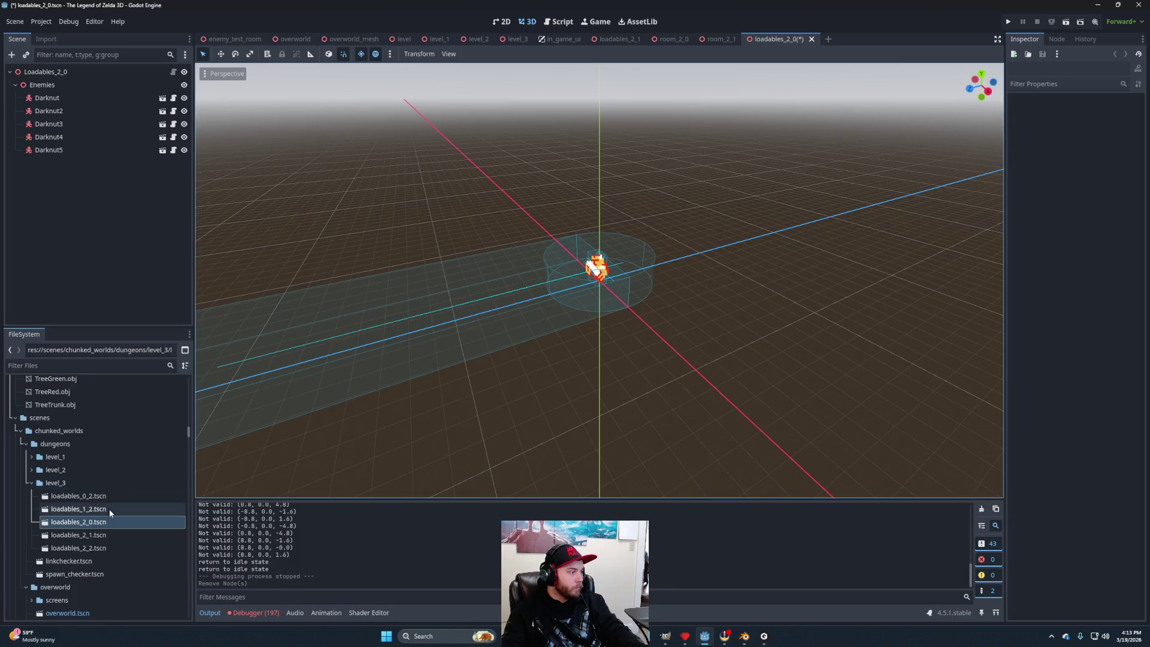
{"action": "scroll", "scroll_direction": "down", "scroll_amount": 3}
{"action": "scroll", "scroll_direction": "down", "scroll_amount": 3}
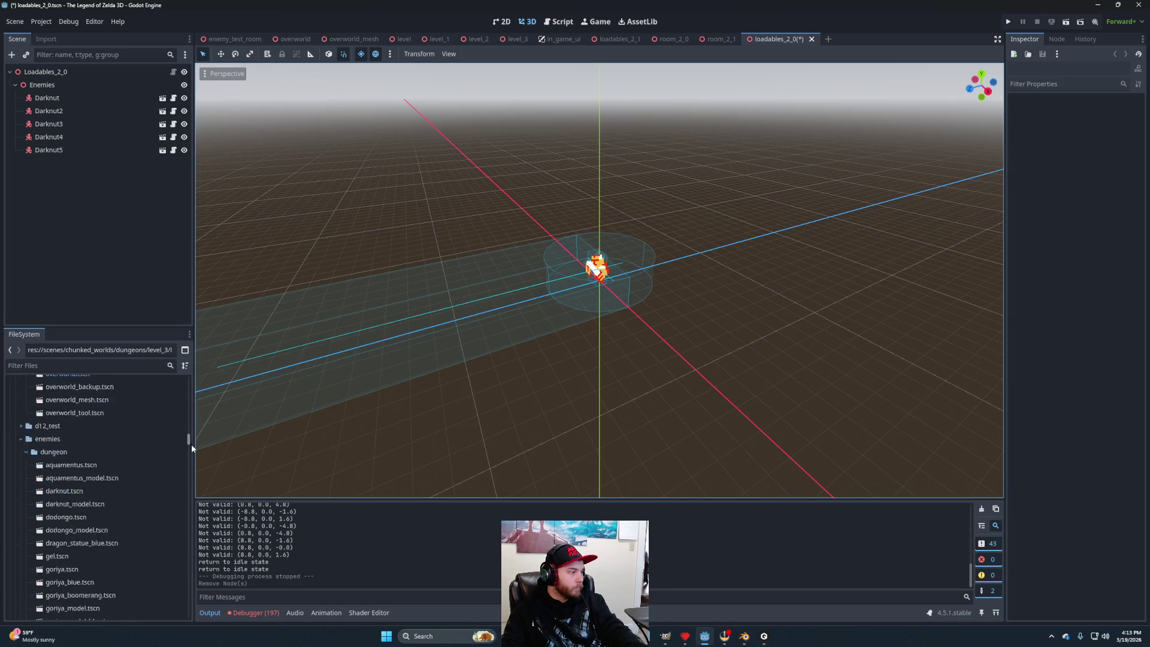
{"action": "scroll", "scroll_direction": "down", "scroll_amount": 3}
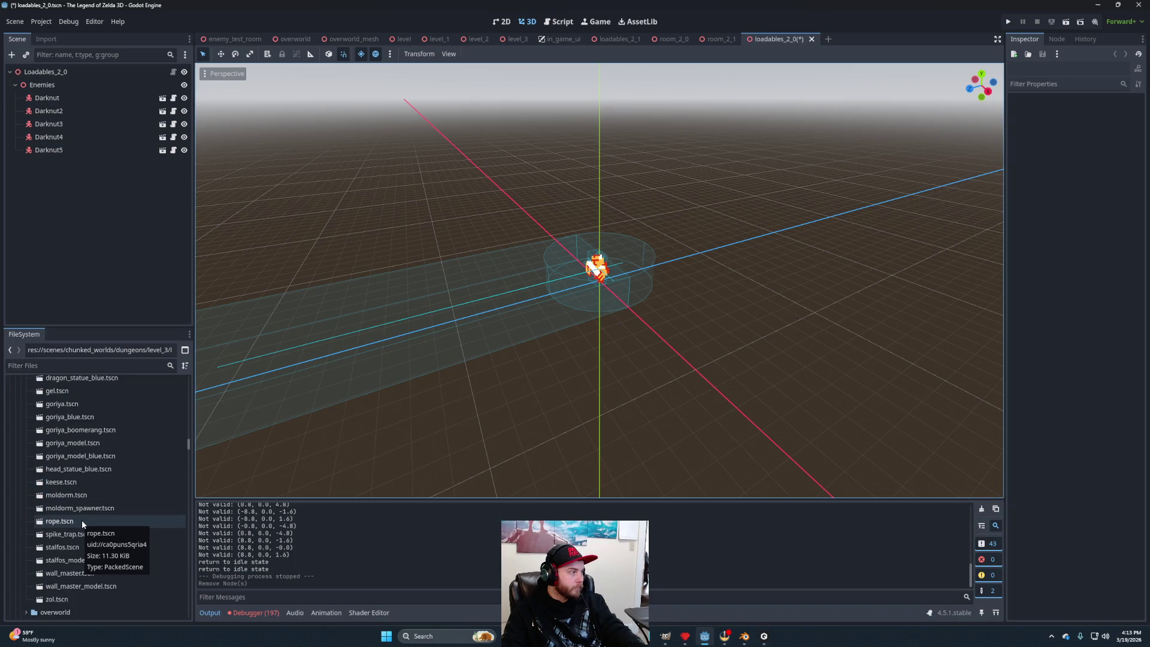
{"action": "scroll", "scroll_direction": "down", "scroll_amount": 3}
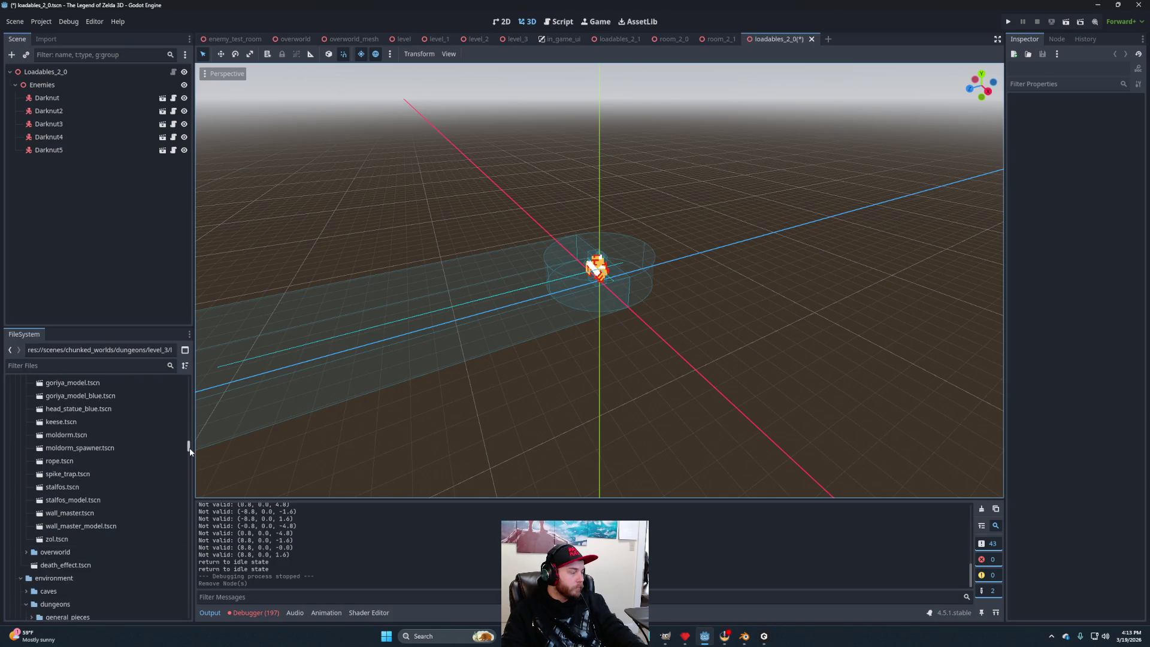
{"action": "left_click_drag", "start_coordinate": [189, 449], "coordinate": [191, 453]}
{"action": "scroll", "scroll_direction": "down", "scroll_amount": 3}
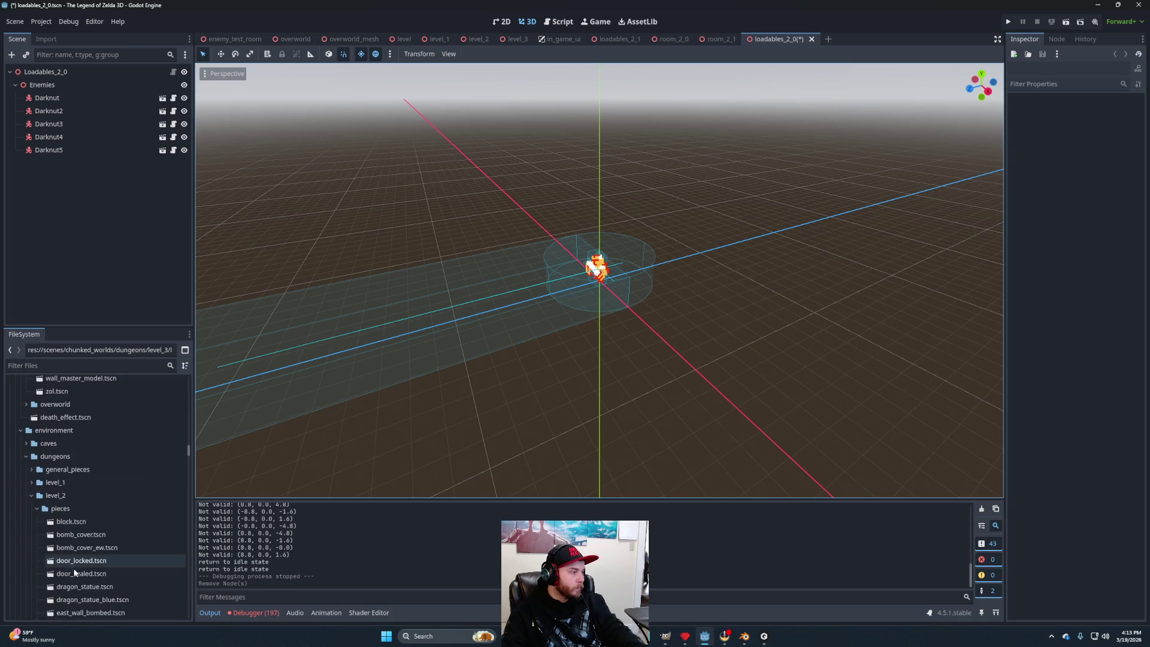
{"action": "left_click", "coordinate": [31, 495]}
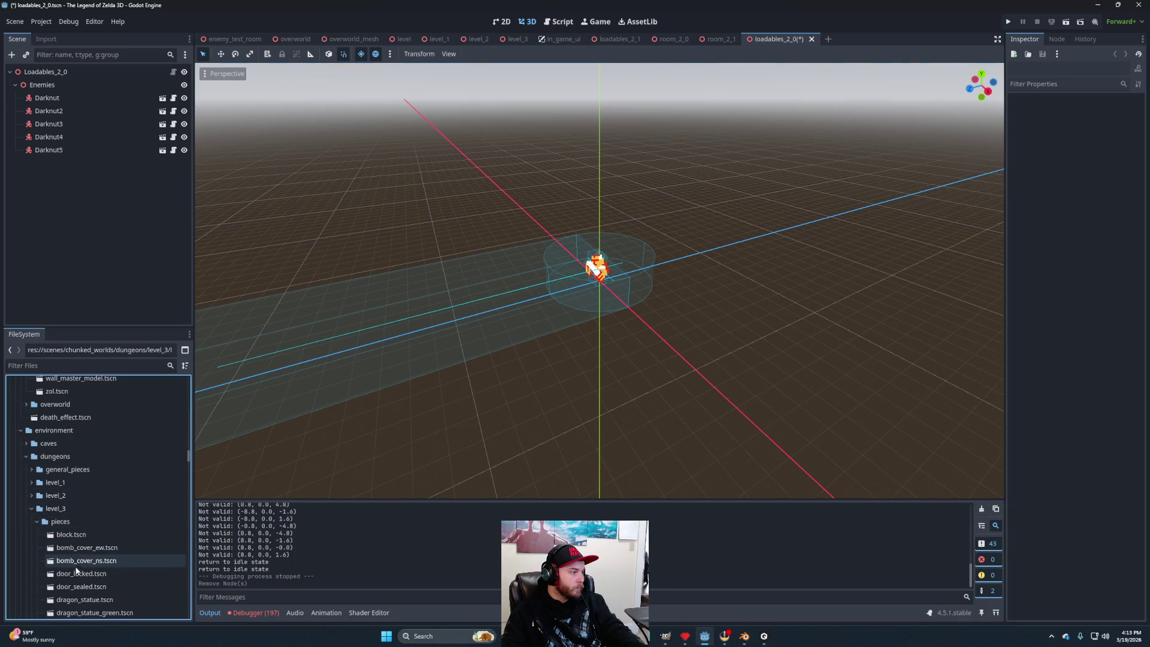
{"action": "left_click_drag", "start_coordinate": [82, 587], "coordinate": [68, 73]}
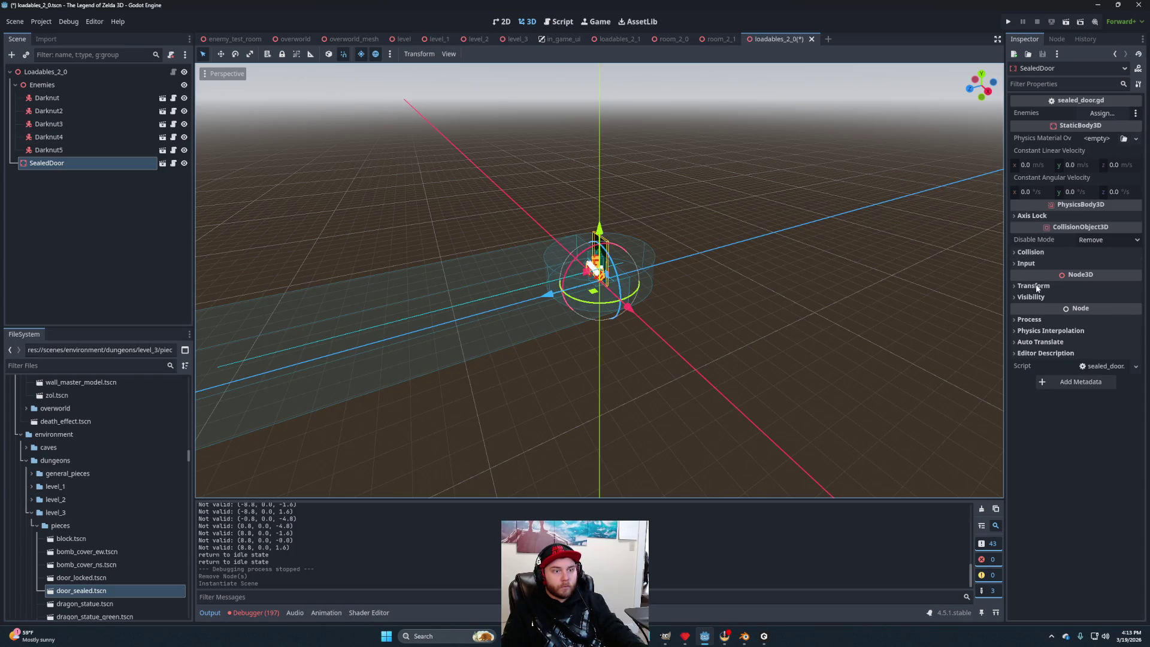
{"action": "left_click", "coordinate": [1033, 286]}
{"action": "right_click", "coordinate": [1033, 297]}
{"action": "left_click", "coordinate": [968, 321]}
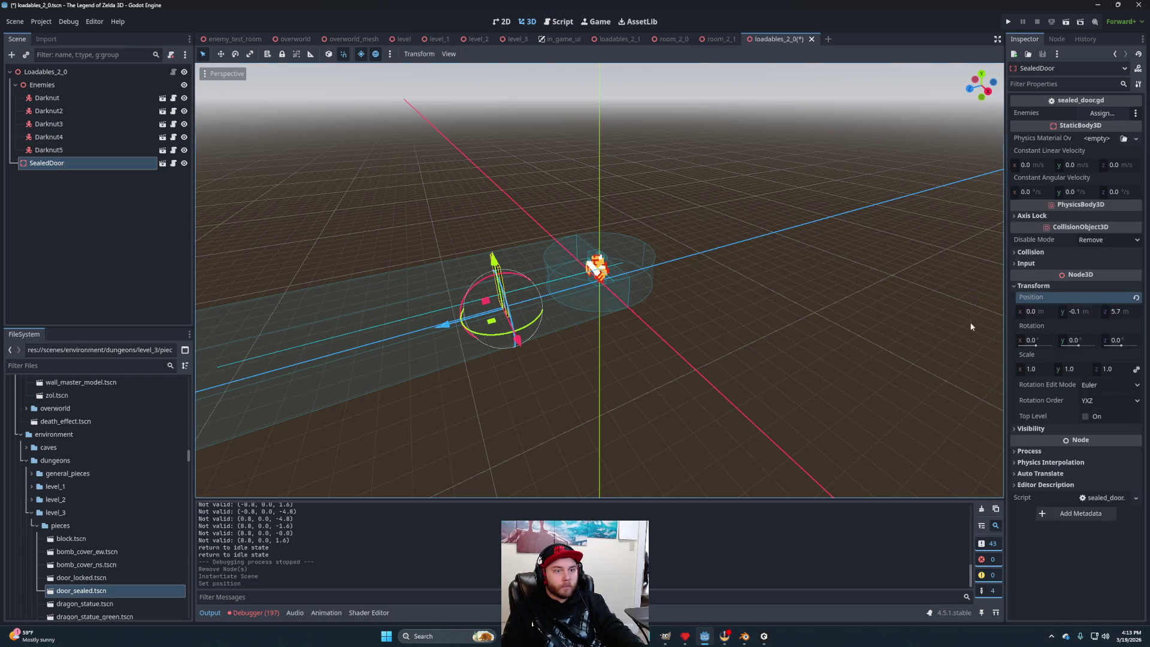
{"action": "left_click_drag", "start_coordinate": [903, 325], "coordinate": [628, 371]}
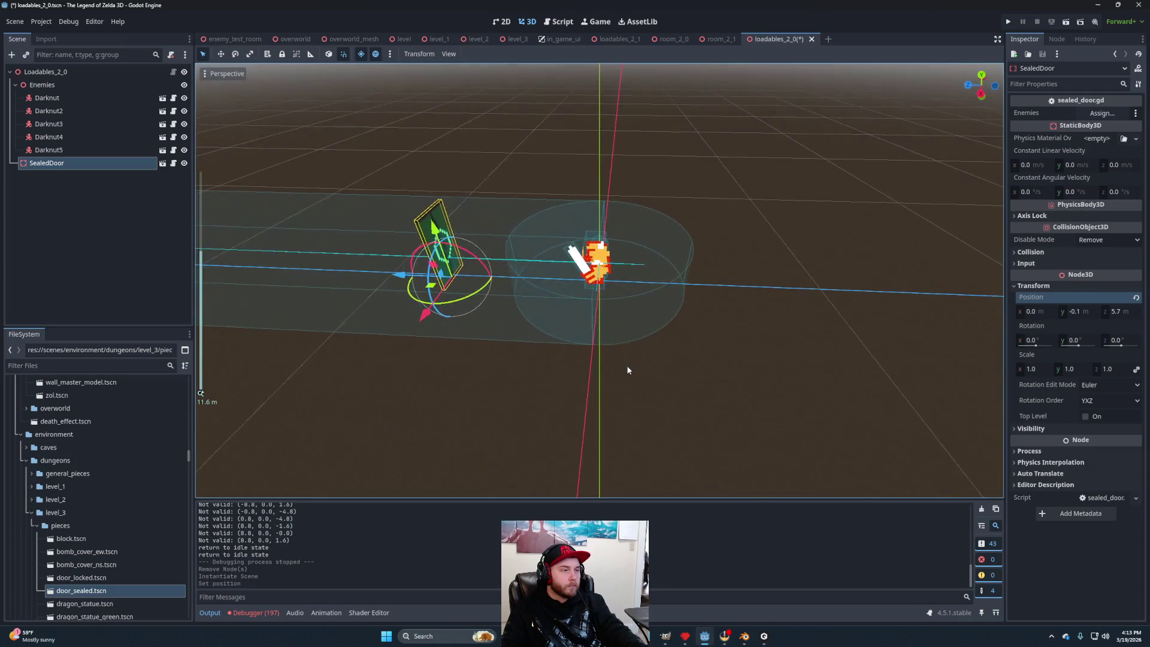
{"action": "scroll", "scroll_direction": "up", "scroll_amount": 3}
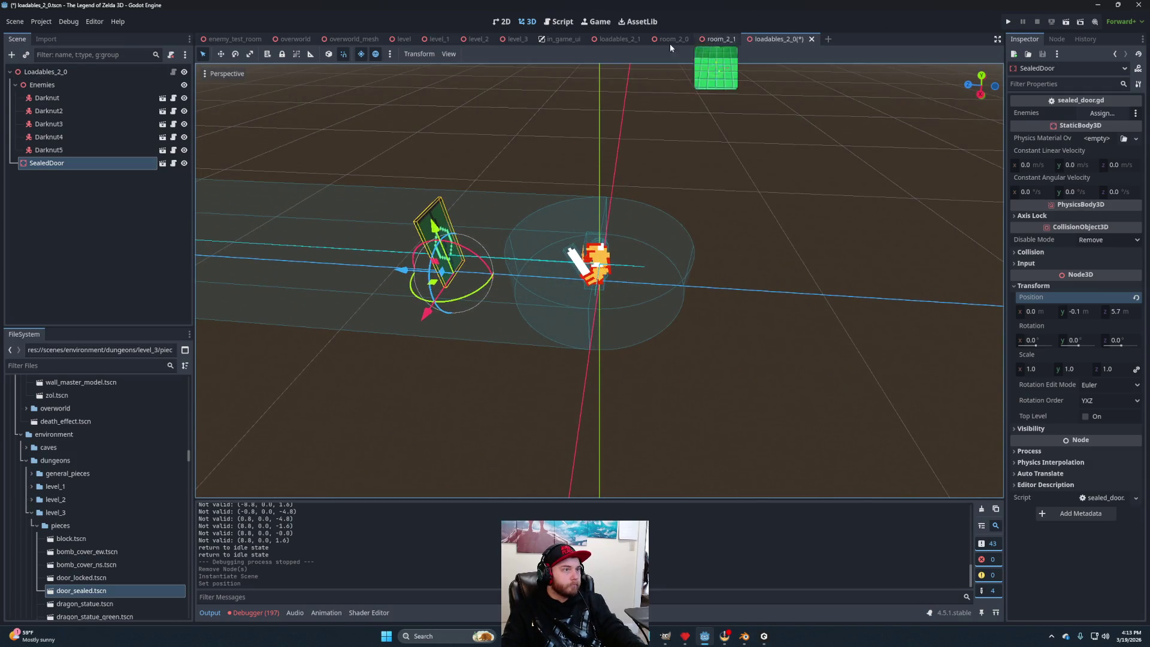
Copy SpawnChecker from loadables_2_1, paste it under the Loadables_2_0 root, and save.
{"action": "left_click", "coordinate": [606, 39]}
{"action": "left_click", "coordinate": [46, 243]}
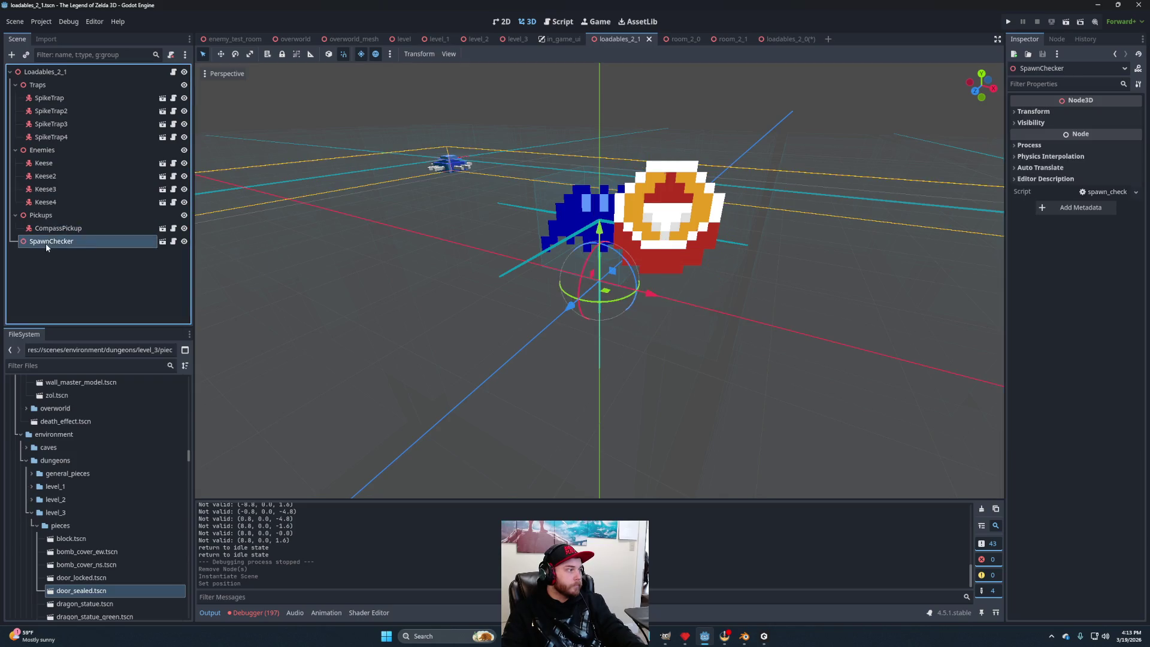
{"action": "right_click", "coordinate": [46, 243]}
{"action": "left_click", "coordinate": [81, 301]}
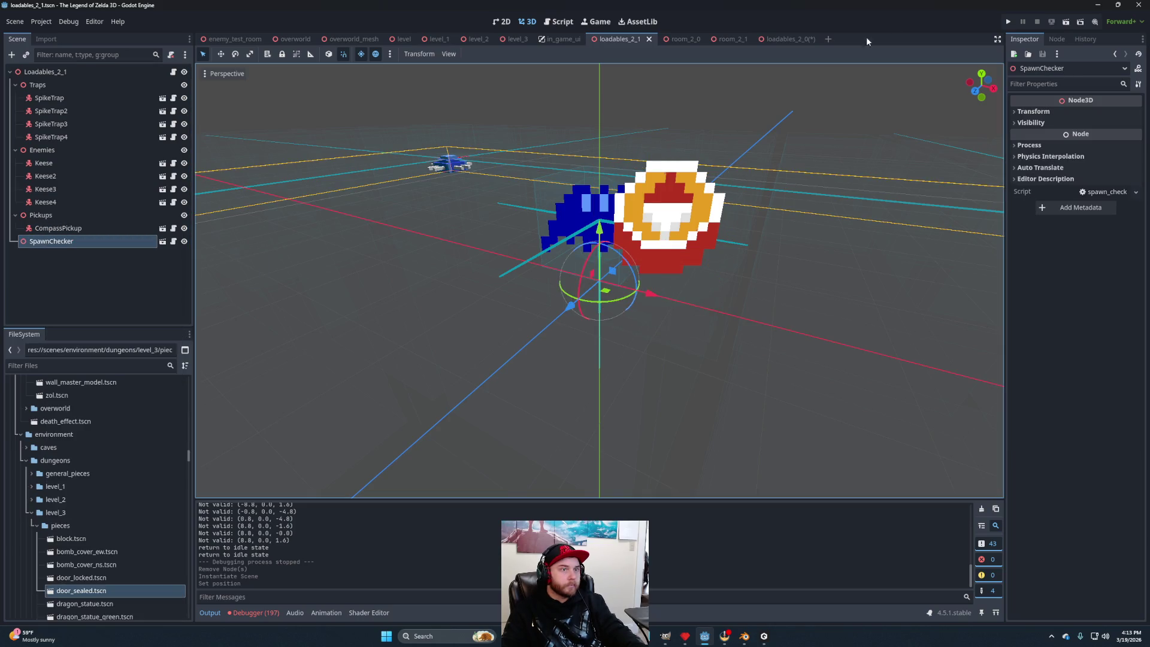
{"action": "left_click", "coordinate": [791, 40]}
{"action": "left_click", "coordinate": [56, 73]}
{"action": "key", "text": "ctrl+v"}
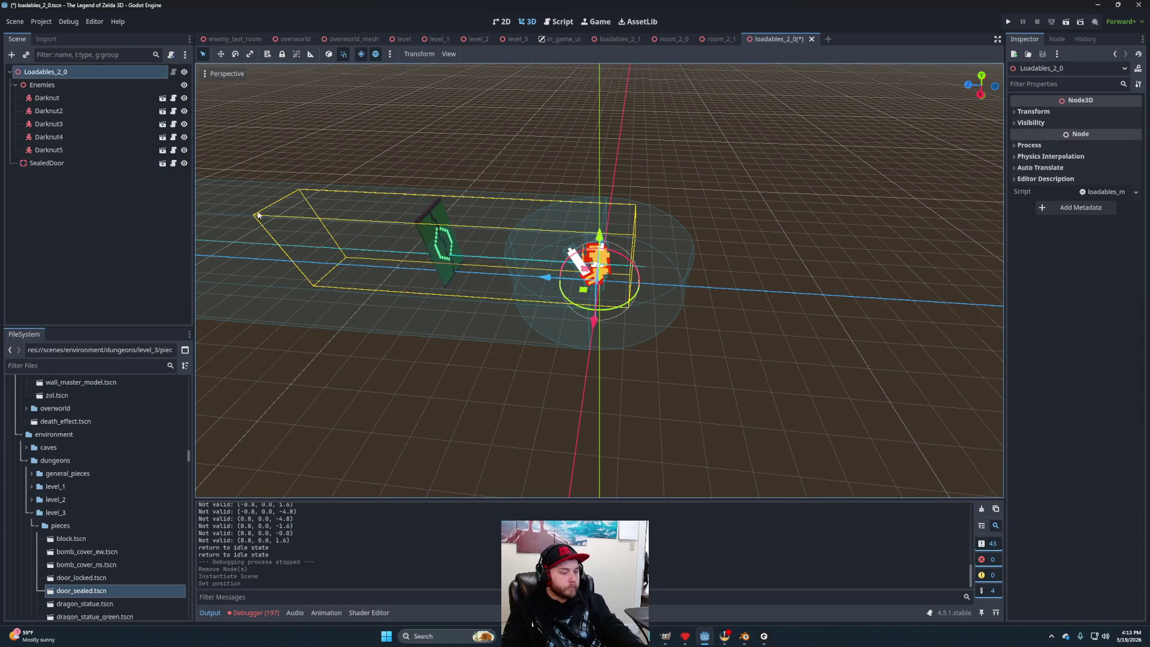
{"action": "key", "text": "f"}
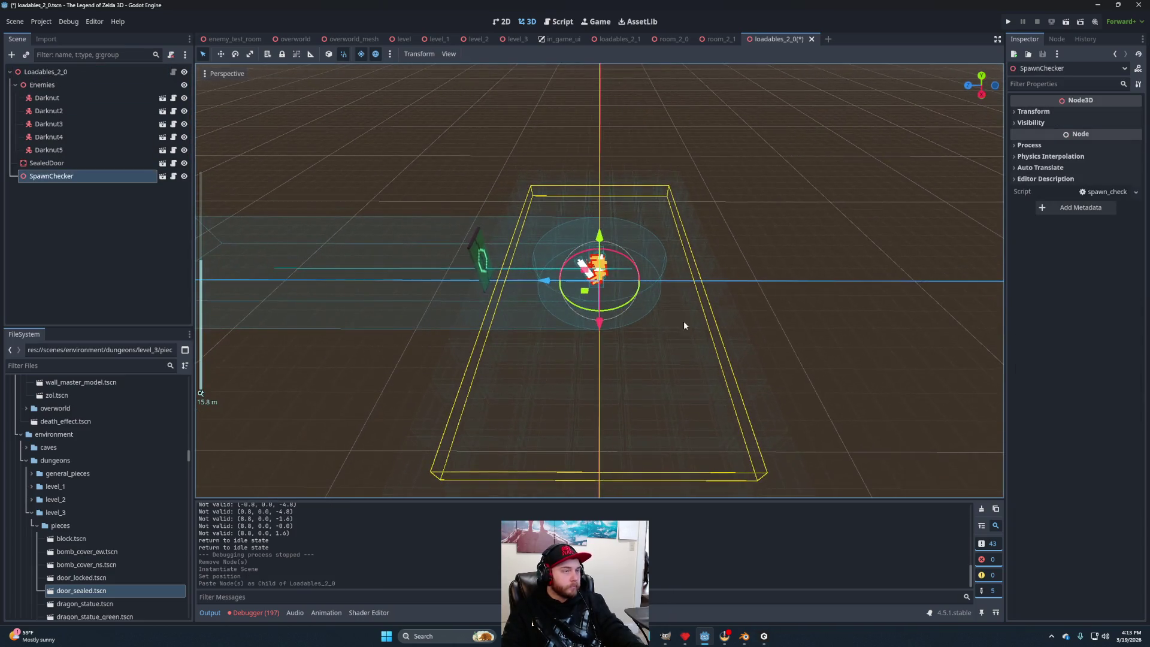
{"action": "key", "text": "ctrl+s"}
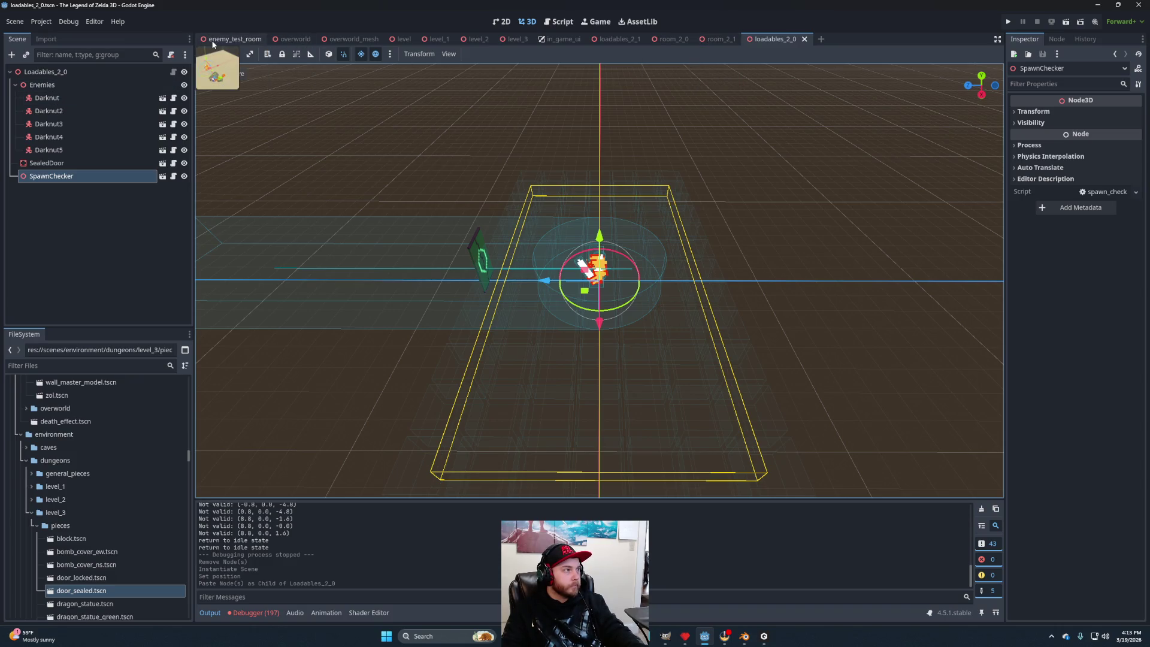
Run the level_3 scene up to the Darknut room, stop it, and return to room_2_0.
{"action": "left_click", "coordinate": [512, 40]}
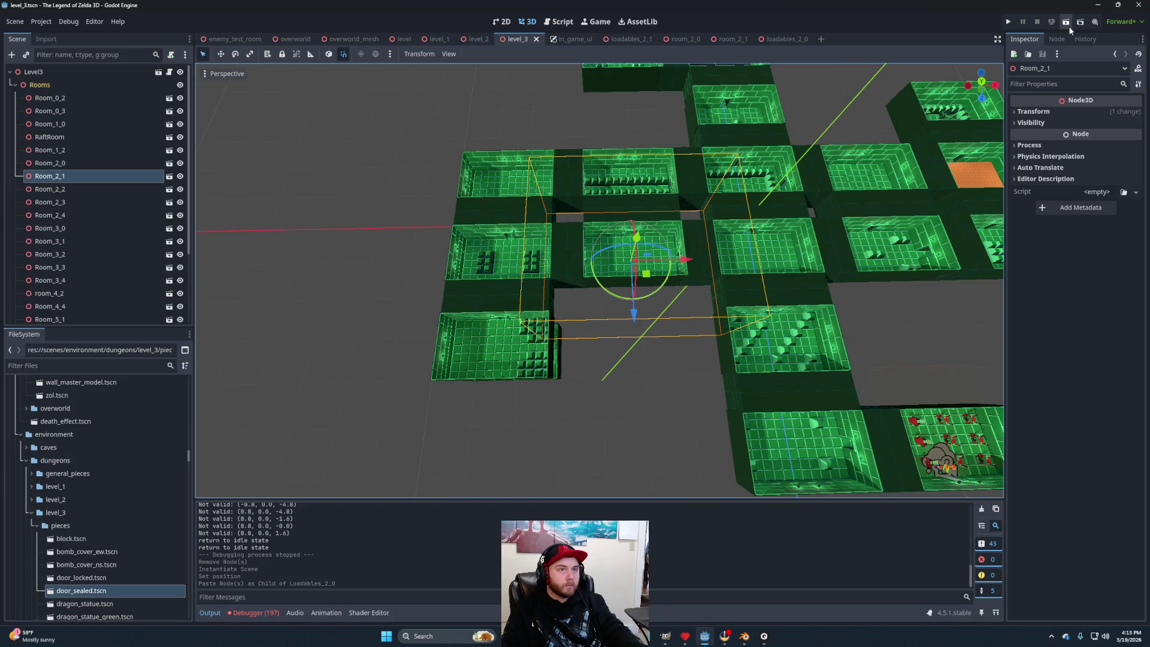
{"action": "left_click", "coordinate": [1068, 26]}
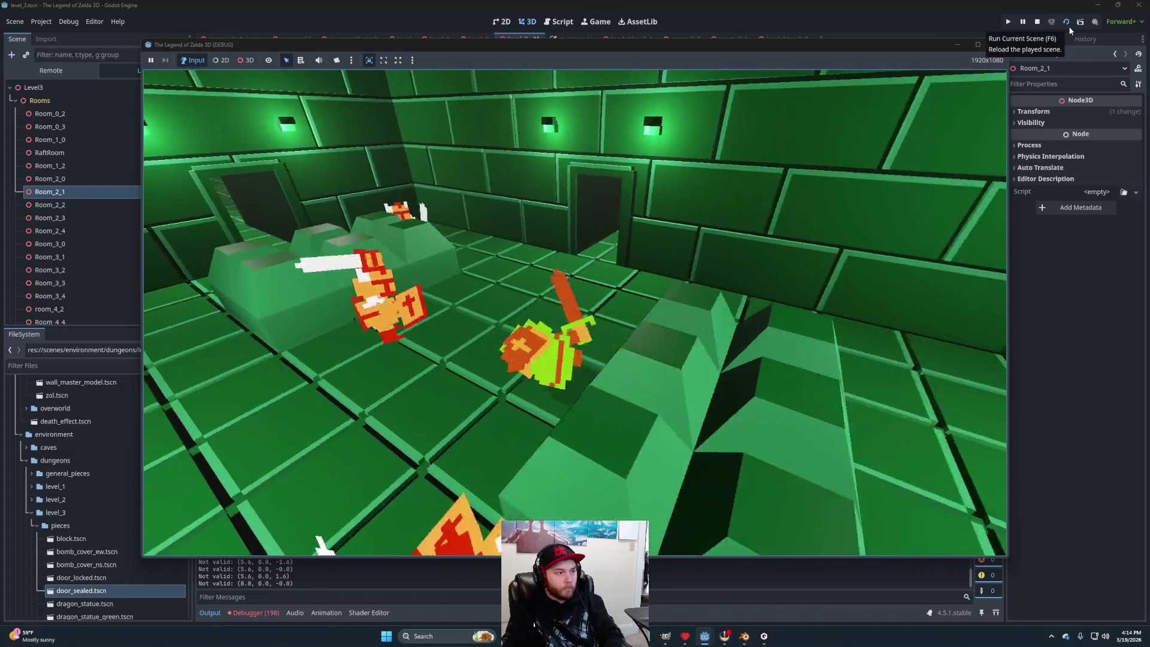
{"action": "left_click", "coordinate": [1042, 21]}
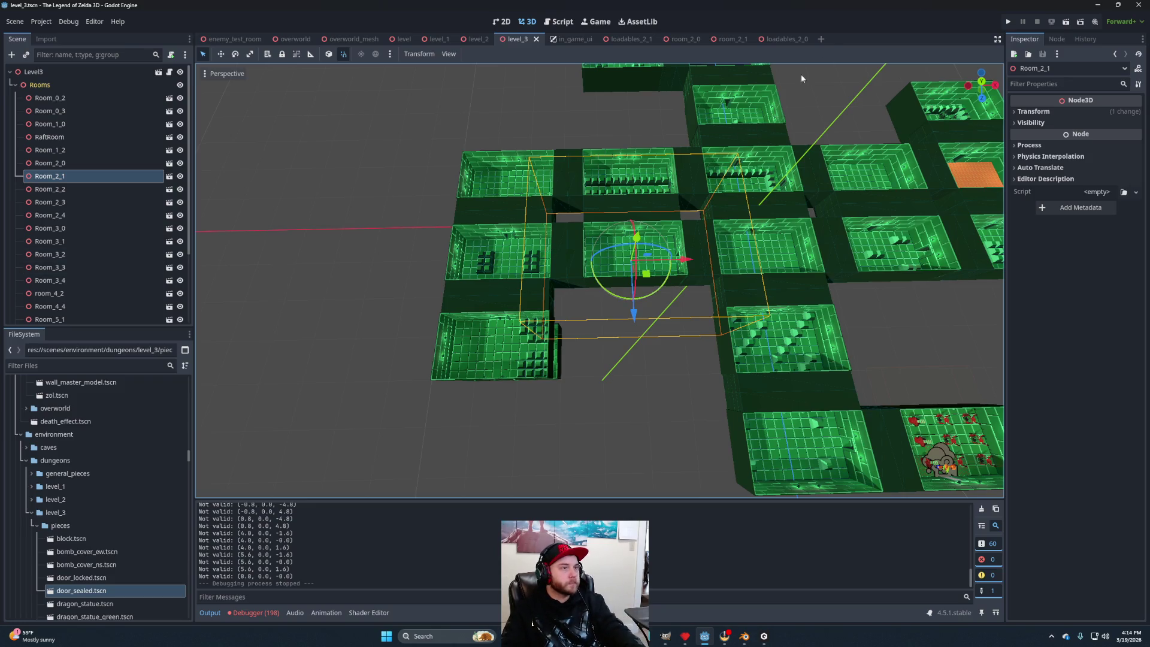
{"action": "left_click", "coordinate": [683, 39]}
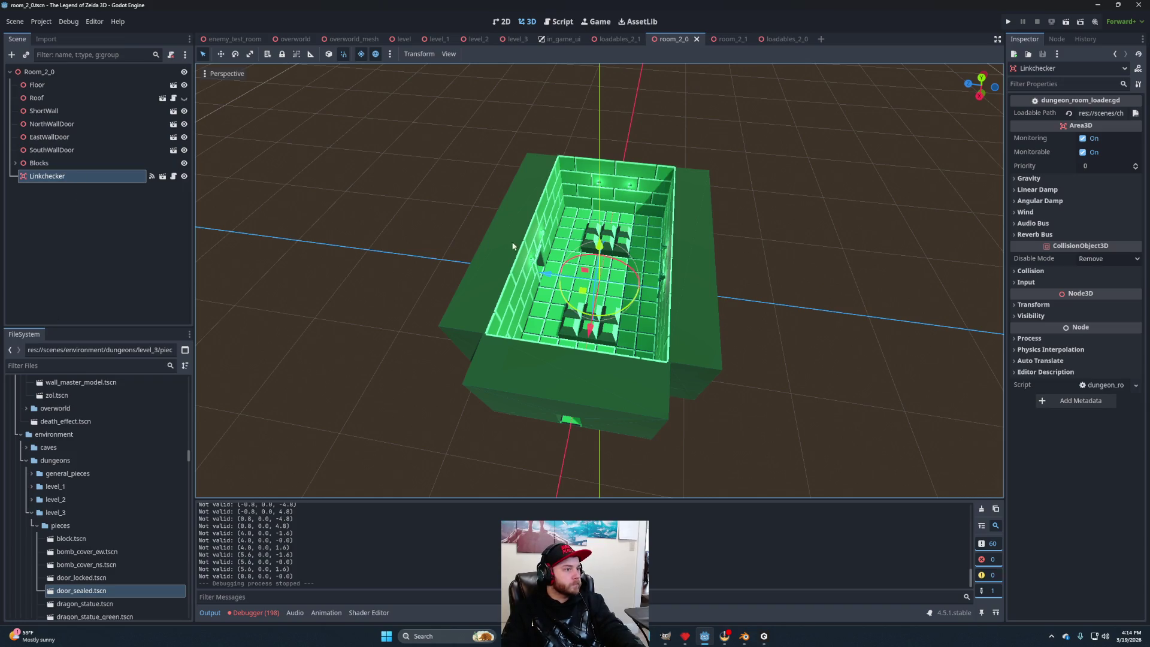
In loadables_2_0, link the Enemies group to the SealedDoor node and save the scene.
{"action": "left_click", "coordinate": [773, 39]}
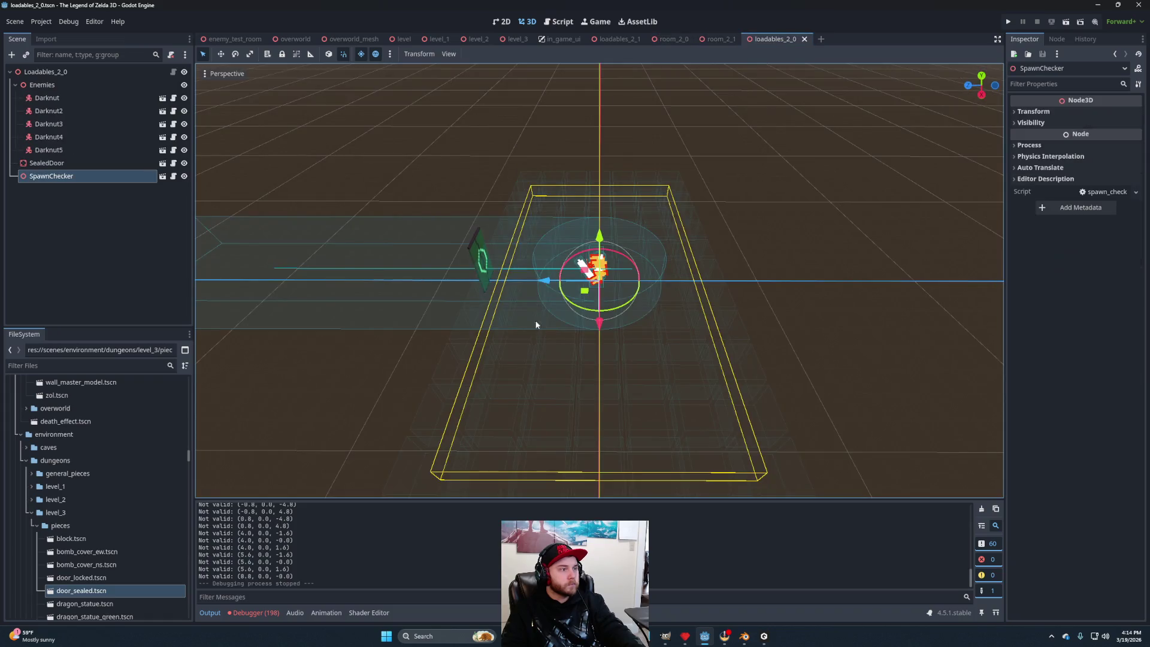
{"action": "left_click", "coordinate": [48, 163]}
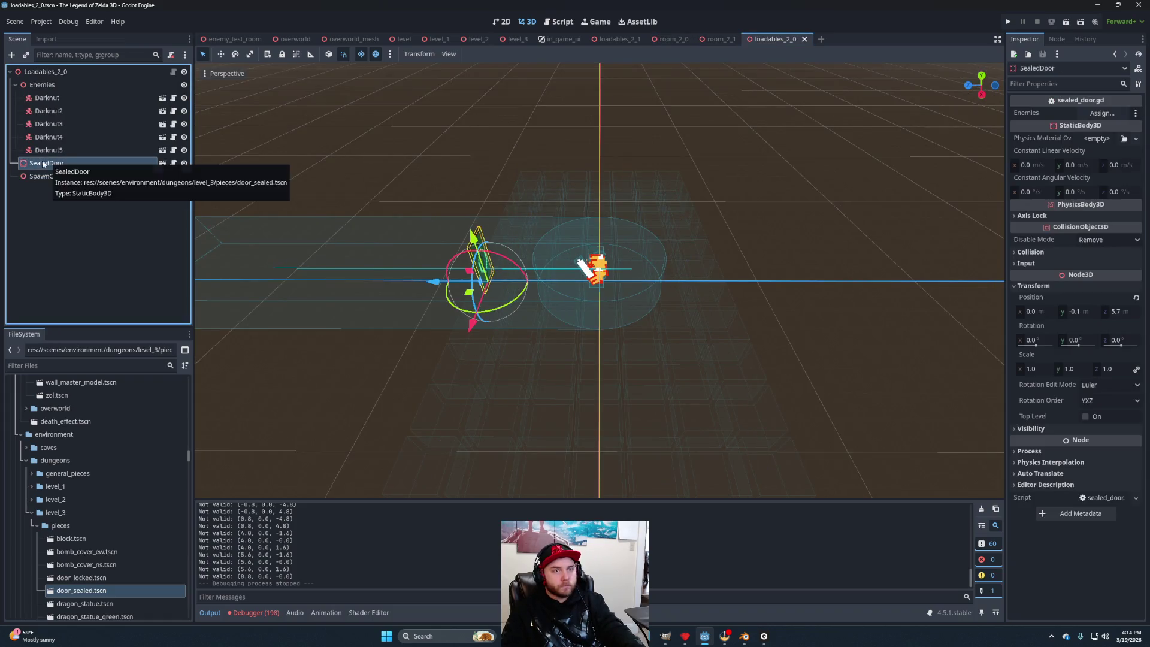
{"action": "left_click_drag", "start_coordinate": [842, 91], "coordinate": [1102, 112]}
{"action": "key", "text": "ctrl+s"}
Move Link to x -23.84, z 8.474 in the centre-left room, save level_3, and play-test.
{"action": "left_click", "coordinate": [515, 39]}
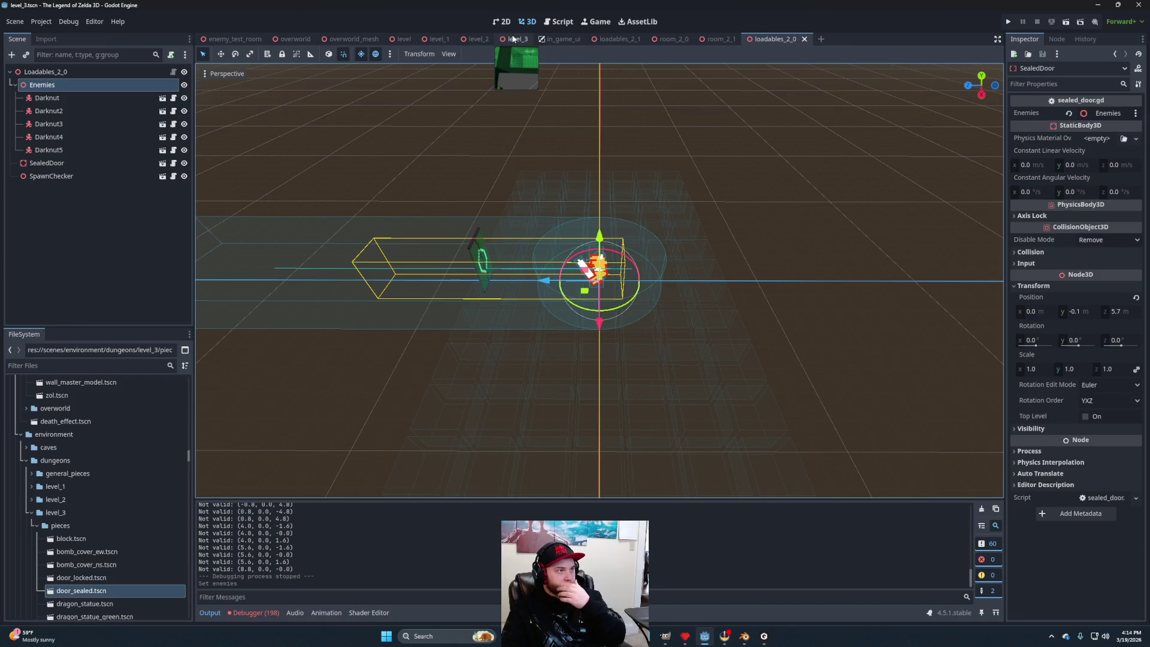
{"action": "scroll", "scroll_direction": "down", "scroll_amount": 3}
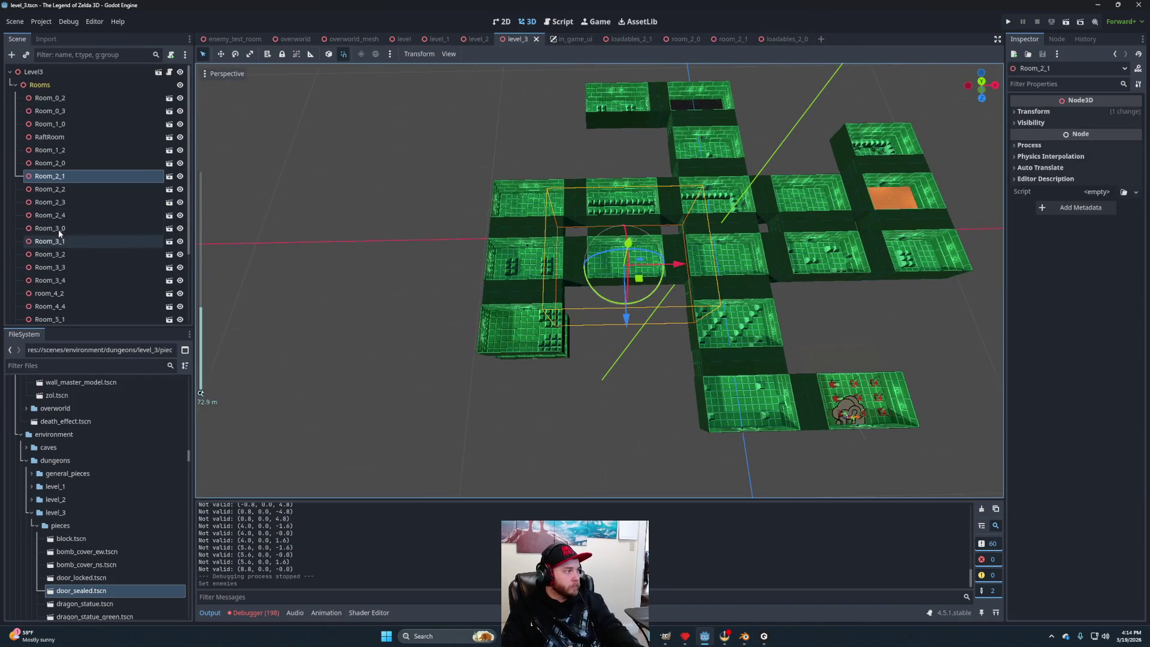
{"action": "scroll", "scroll_direction": "down", "scroll_amount": 3}
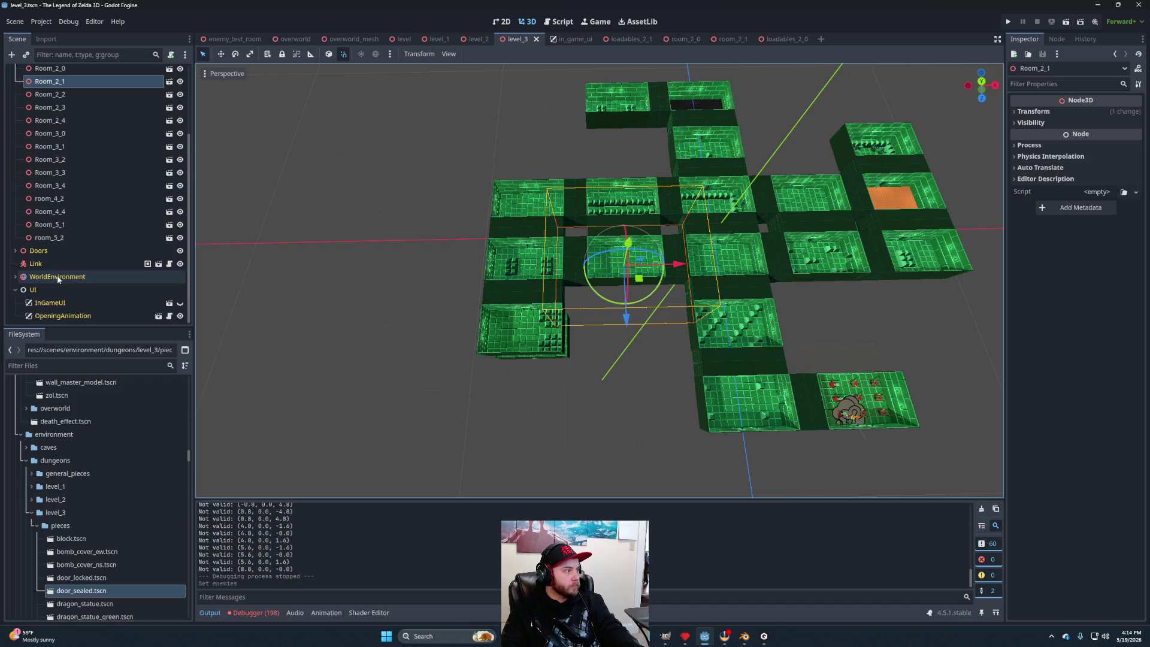
{"action": "left_click", "coordinate": [43, 264]}
{"action": "left_click_drag", "start_coordinate": [853, 418], "coordinate": [649, 273]}
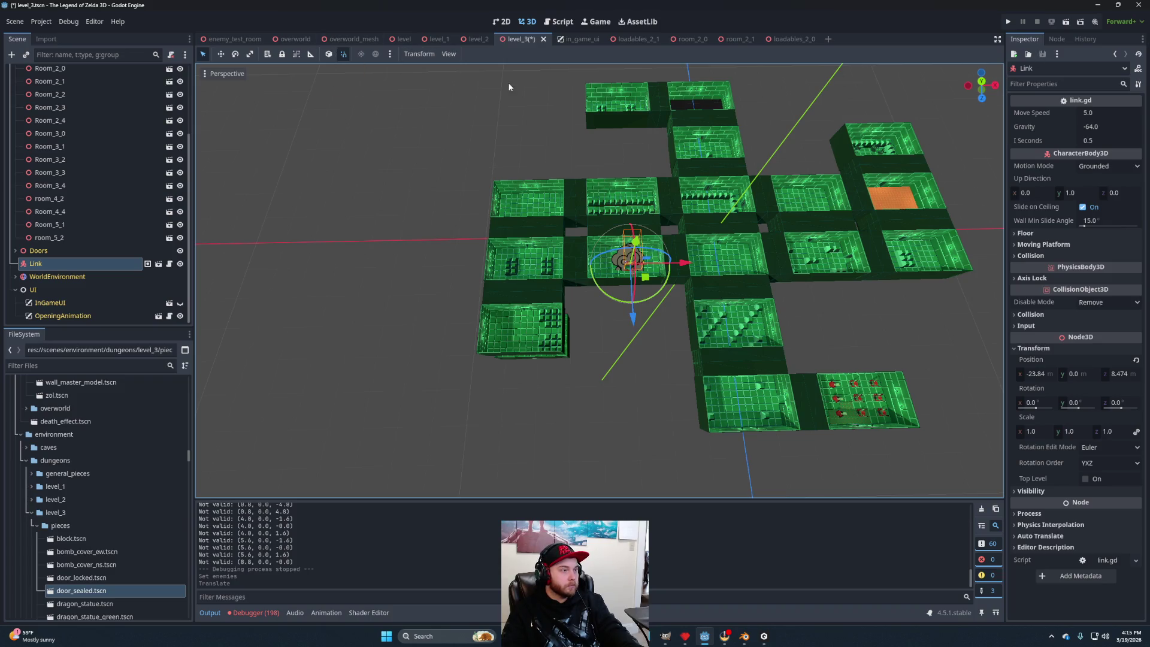
{"action": "key", "text": "ctrl+s"}
{"action": "left_click", "coordinate": [1066, 22]}
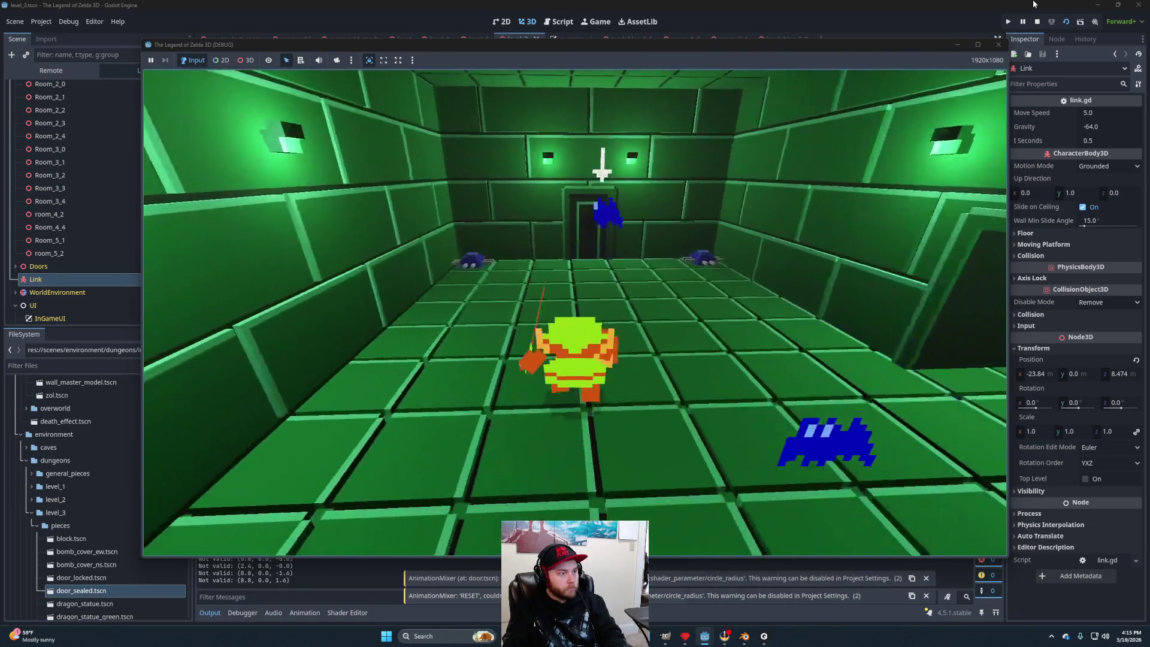
Walk Link north and right into the next dungeon room, then stop the play-test.
{"action": "key", "text": "Up"}
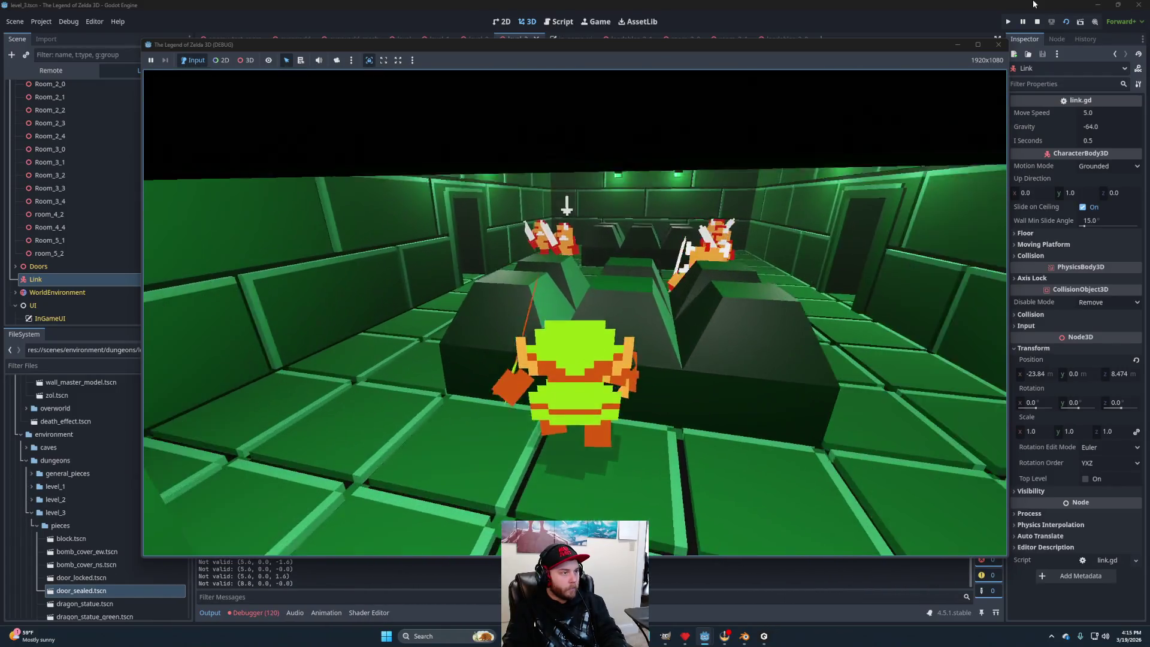
{"action": "key", "text": "Right"}
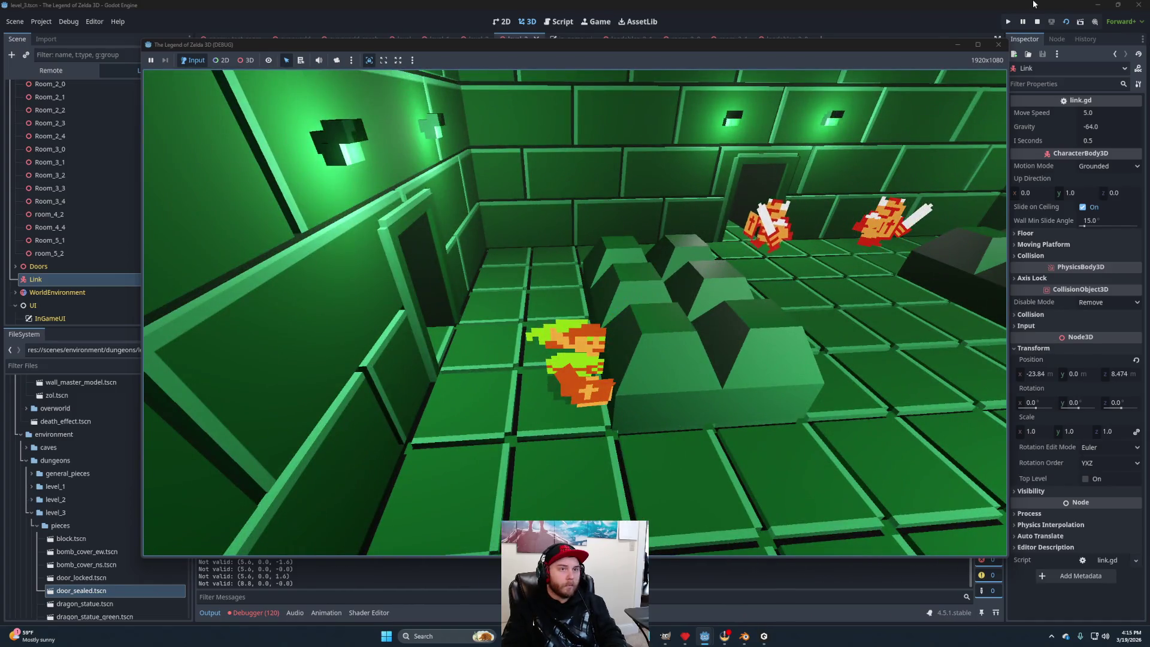
{"action": "left_click", "coordinate": [1036, 21]}
Tilt the viewport to a low look at the rooms and bring up loadables_2_0.
{"action": "scroll", "scroll_direction": "up", "scroll_amount": 3}
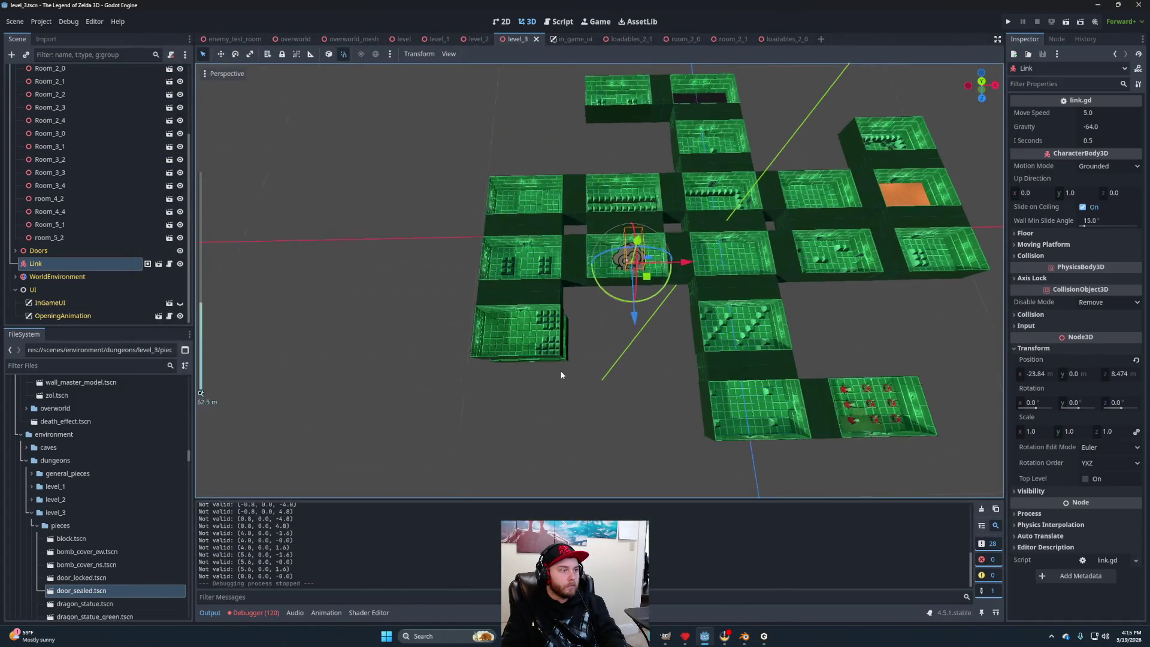
{"action": "left_click_drag", "start_coordinate": [727, 274], "coordinate": [668, 268]}
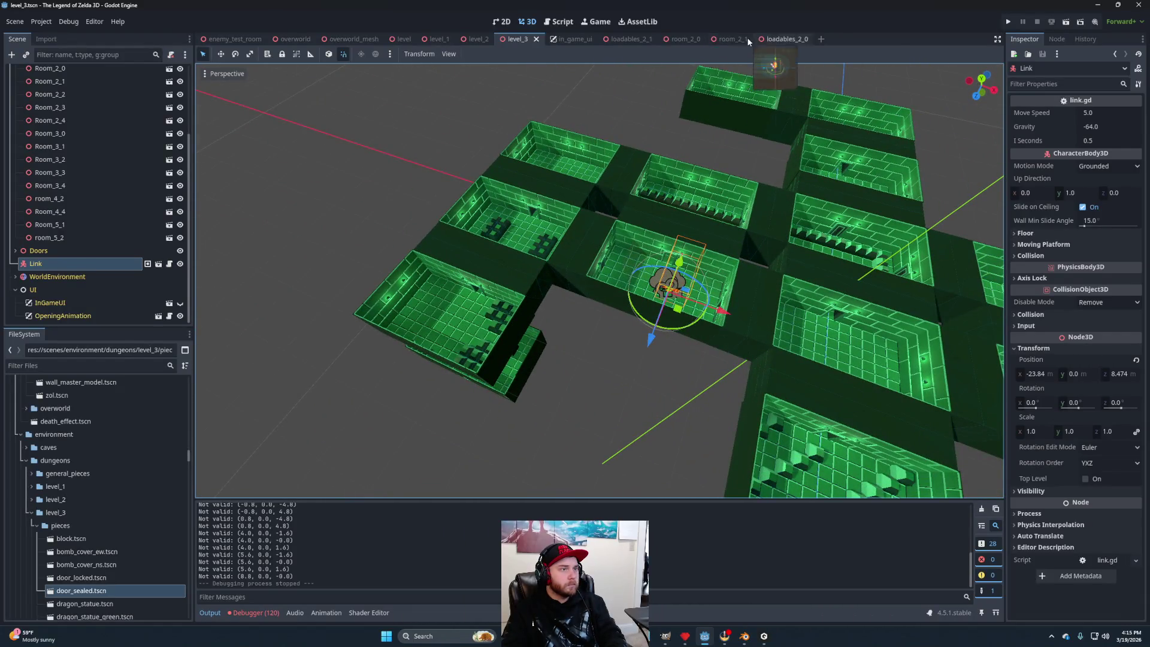
{"action": "left_click", "coordinate": [781, 39]}
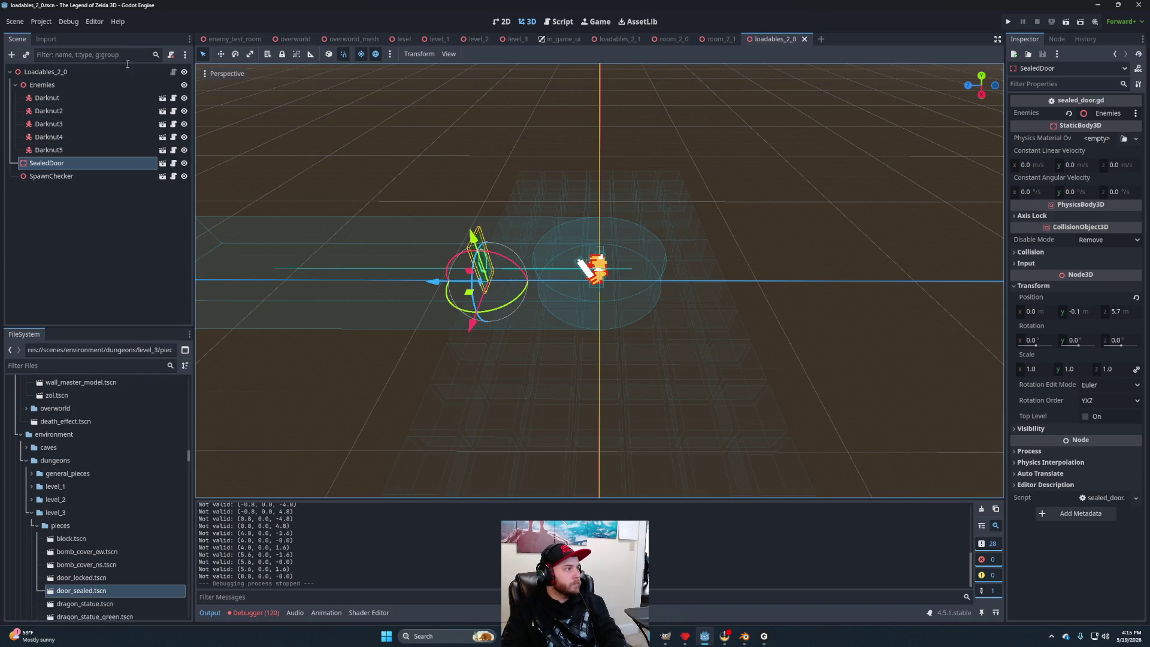
Set room_2_0's Linkchecker loadable path to loadables_2_0.tscn and save room_2_0.
{"action": "left_click", "coordinate": [673, 39]}
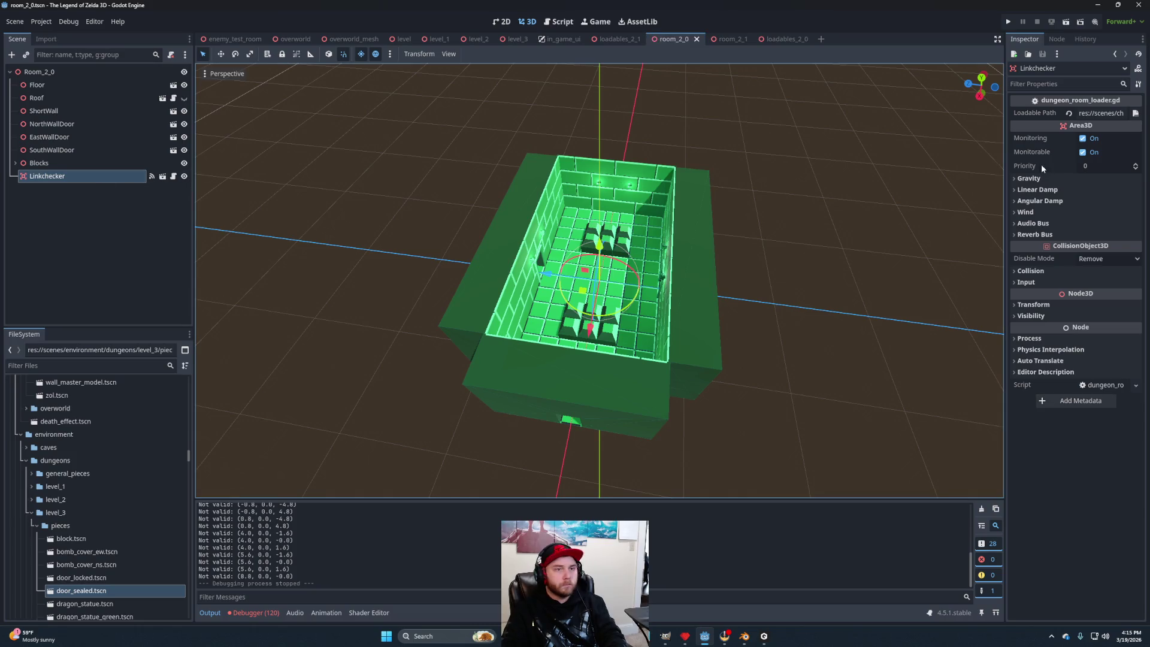
{"action": "left_click", "coordinate": [1134, 113]}
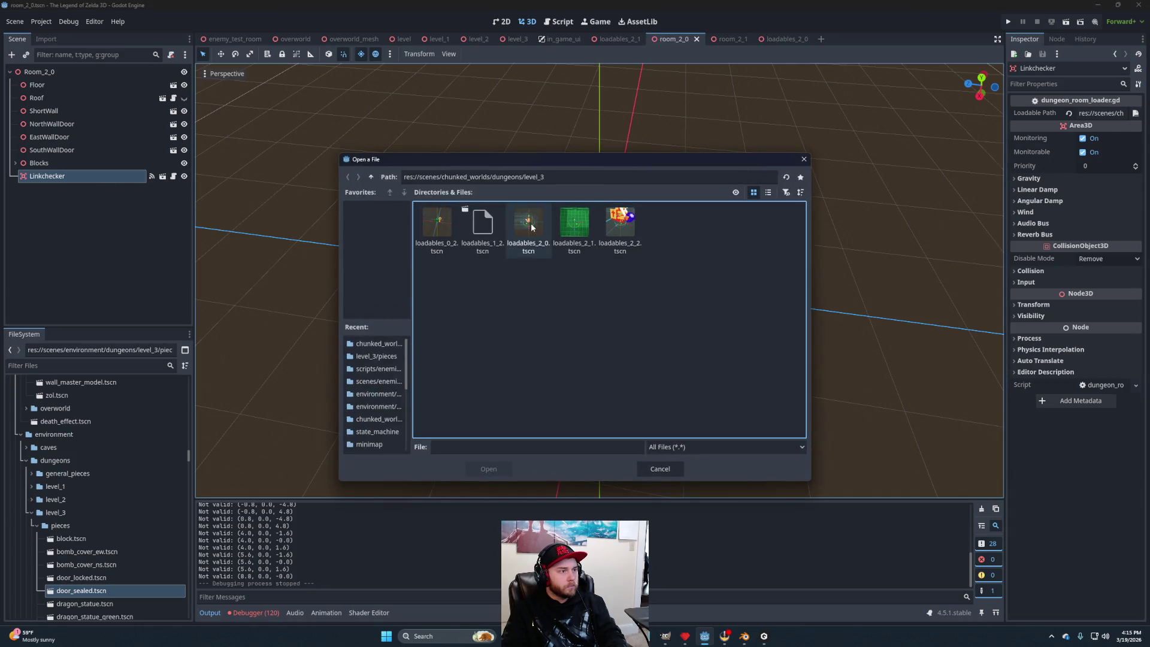
{"action": "left_click", "coordinate": [531, 226]}
{"action": "left_click", "coordinate": [489, 468]}
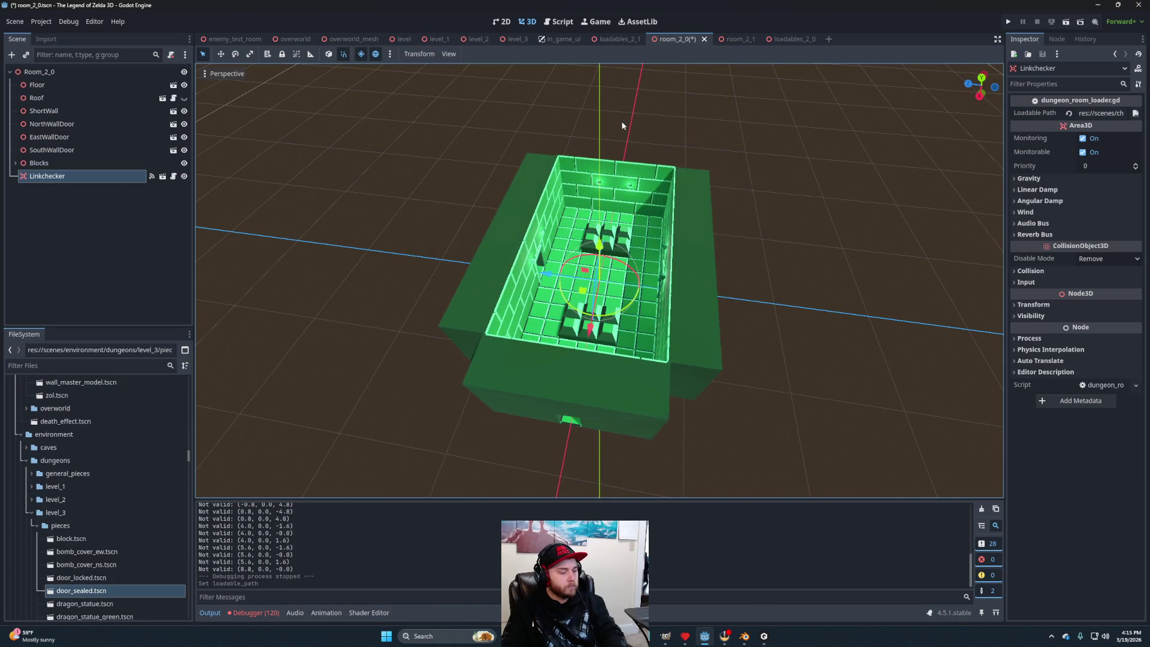
{"action": "key", "text": "ctrl+s"}
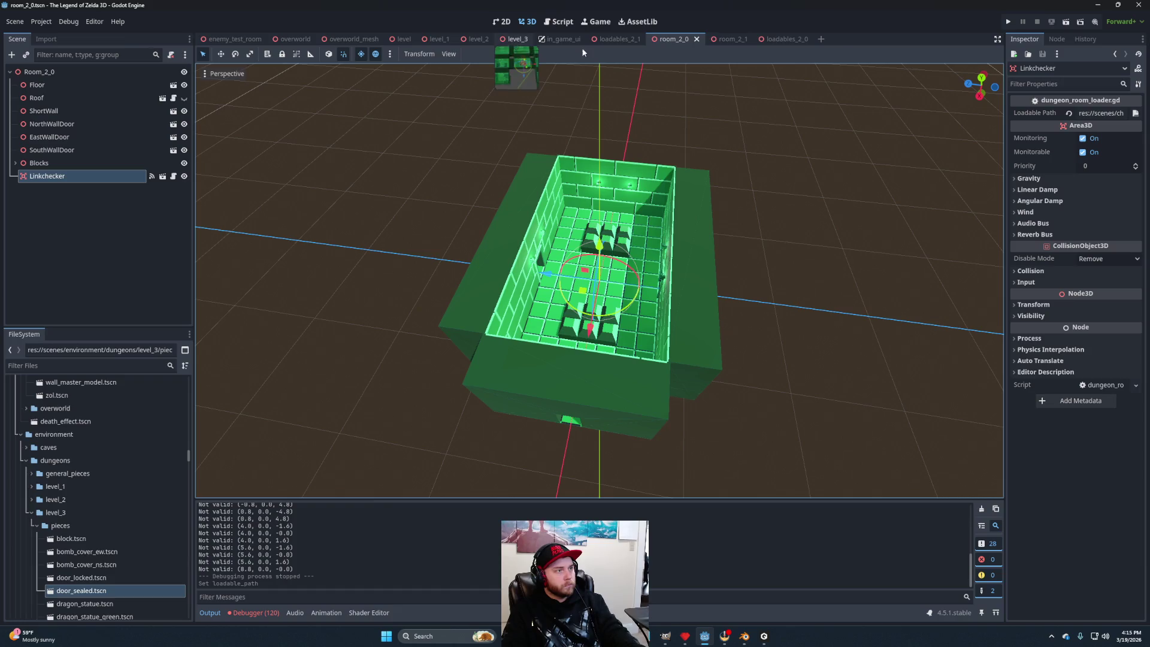
Play-test level_3, sword-fighting the enemies and exiting north, then relaunch and return to loadables_2_0.
{"action": "left_click", "coordinate": [516, 38]}
{"action": "left_click", "coordinate": [1068, 23]}
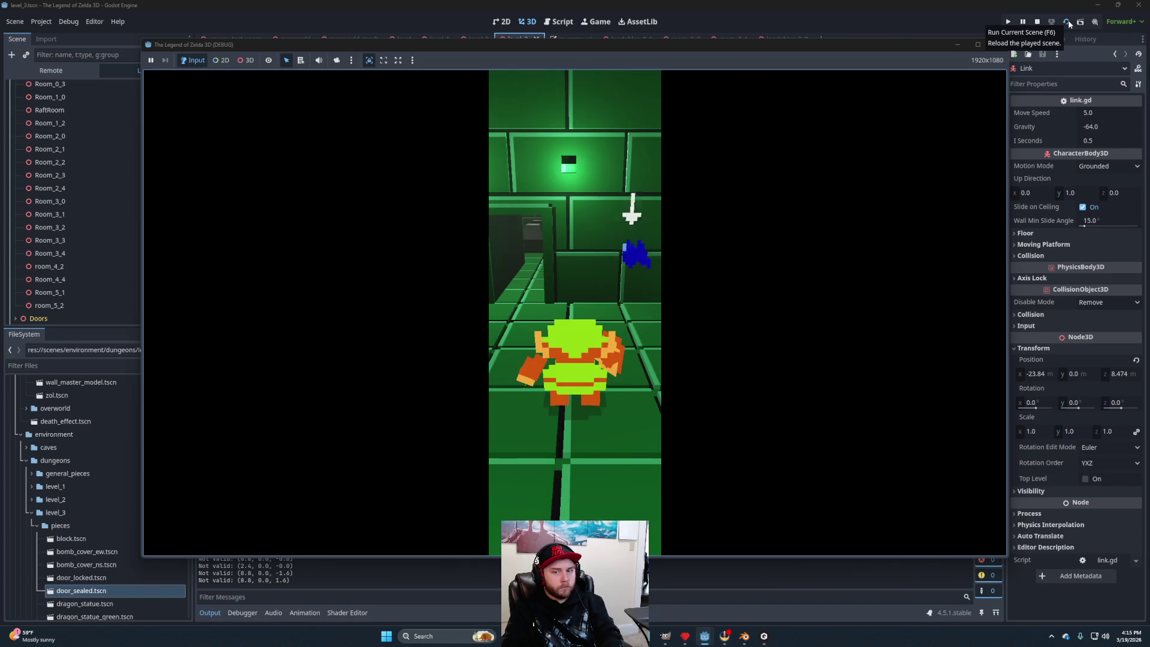
{"action": "key", "text": "Left"}
{"action": "key", "text": "space"}
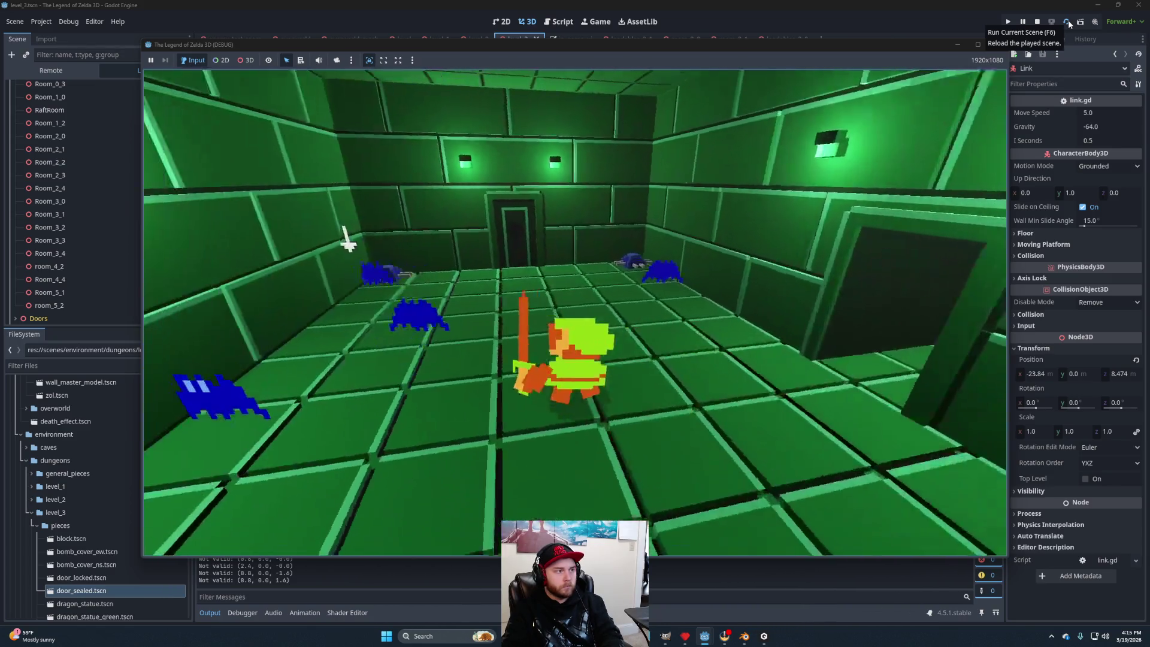
{"action": "key", "text": "Up"}
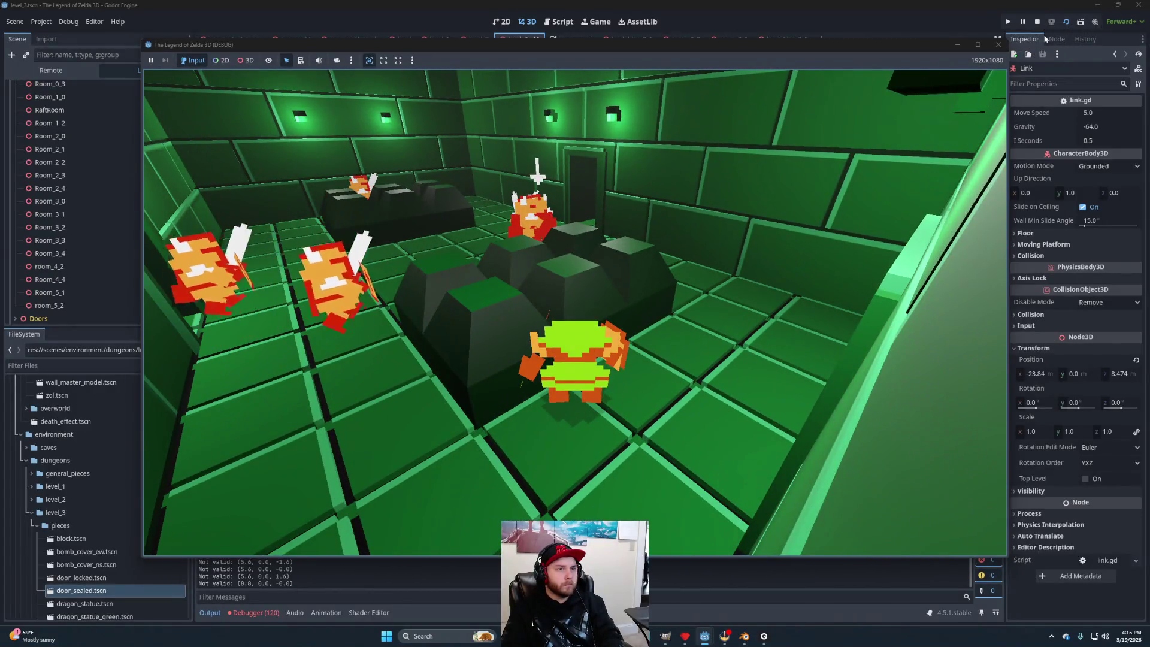
{"action": "left_click", "coordinate": [1037, 21]}
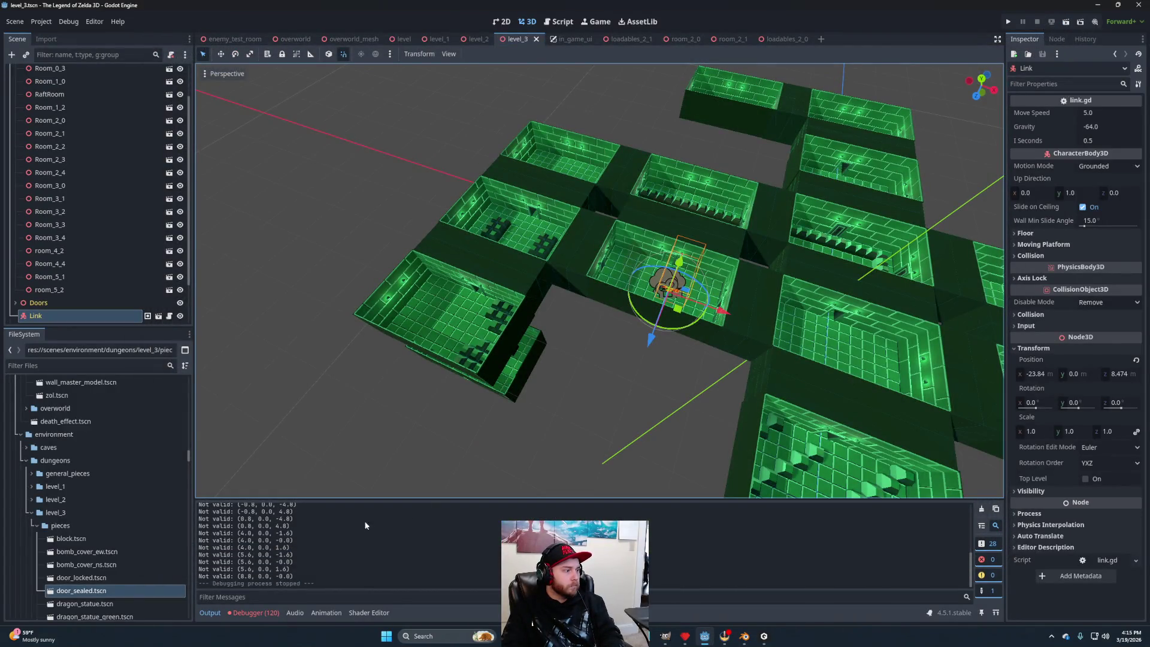
{"action": "key", "text": "F5"}
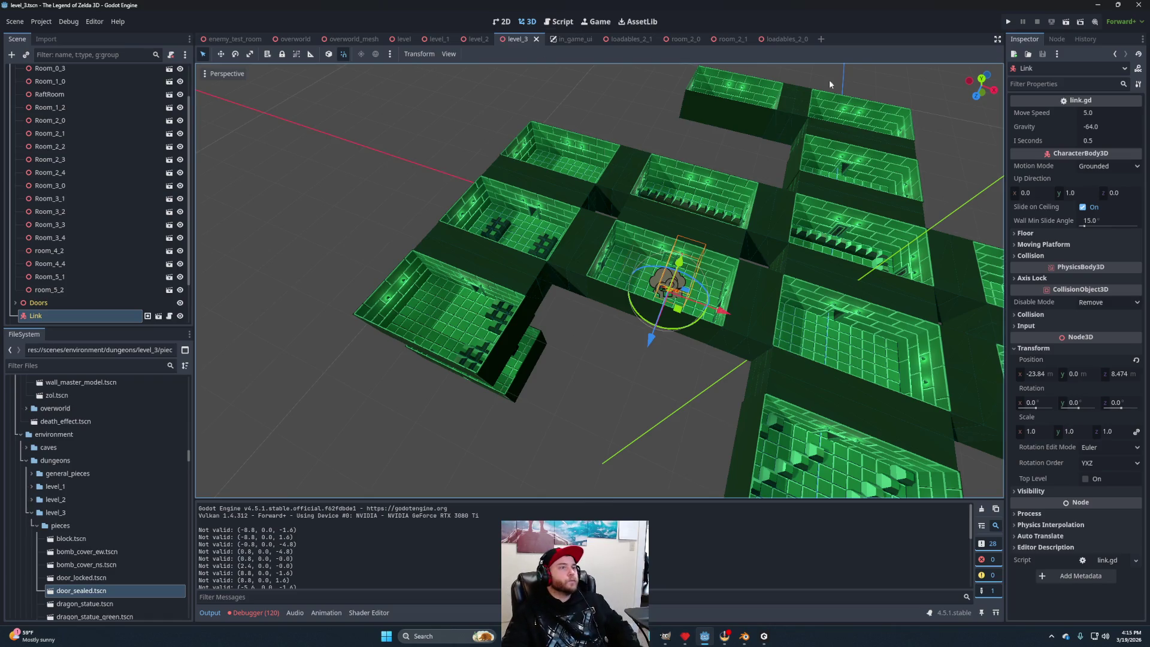
{"action": "left_click", "coordinate": [774, 40]}
Inspect the SealedDoor node and the loadables manager script in loadables_2_0.
{"action": "left_click", "coordinate": [43, 214]}
{"action": "left_click", "coordinate": [58, 165]}
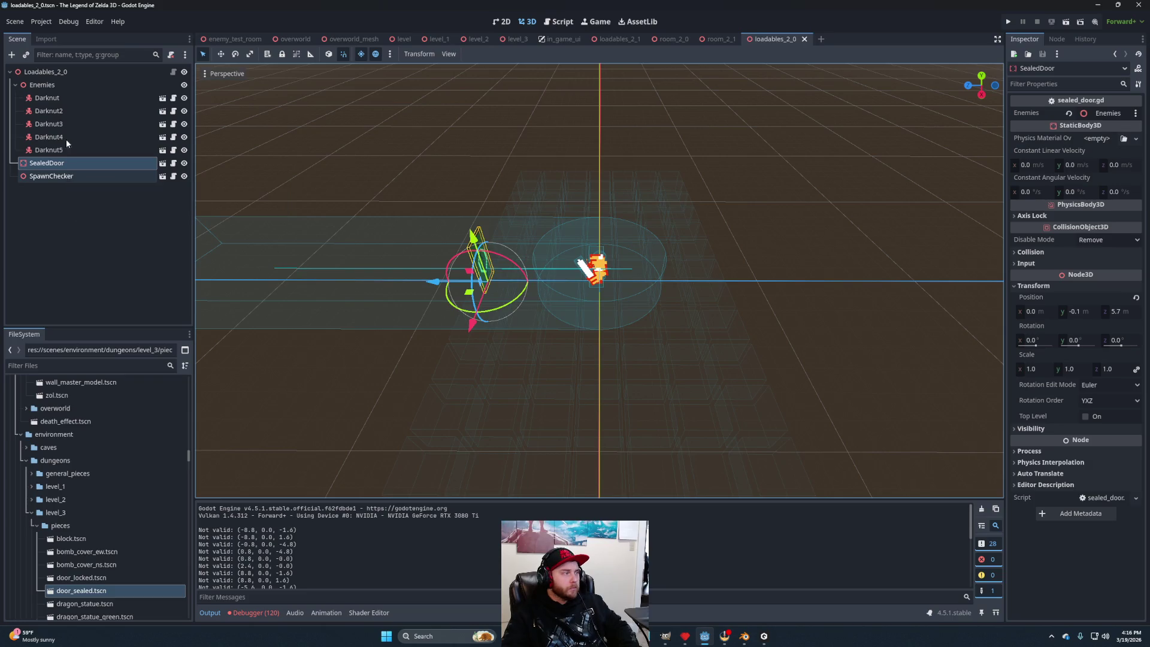
{"action": "left_click", "coordinate": [174, 71]}
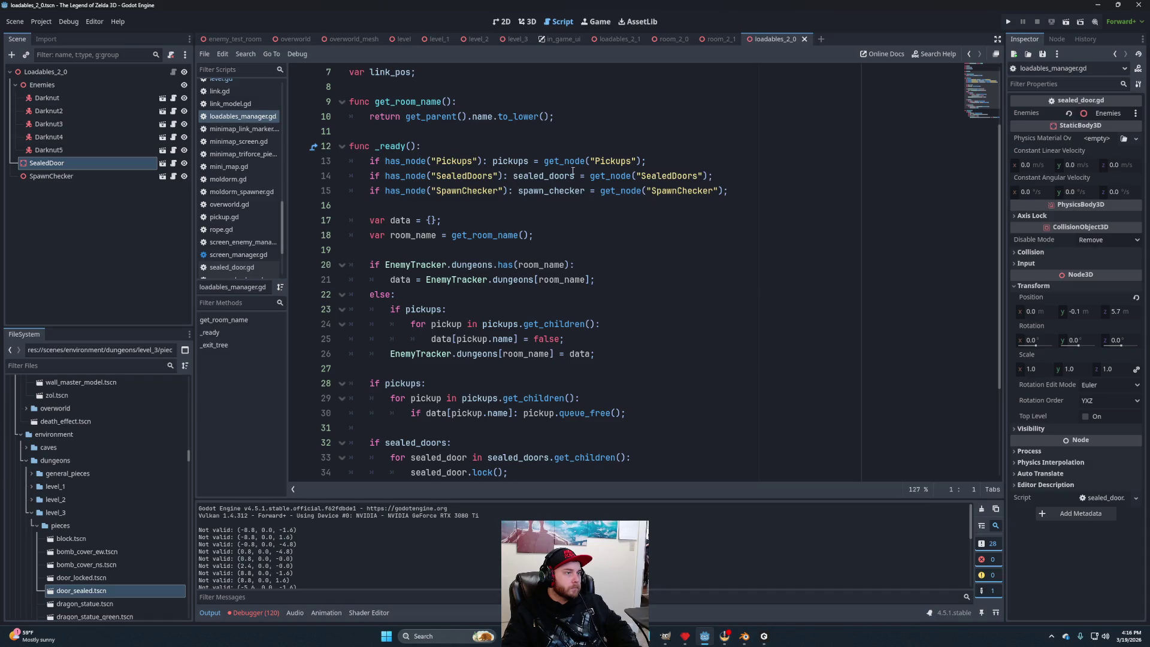
Add a Node3D child named SealedDoors, nest SealedDoor under it, and save loadables_2_0.
{"action": "right_click", "coordinate": [60, 73]}
{"action": "left_click", "coordinate": [124, 80]}
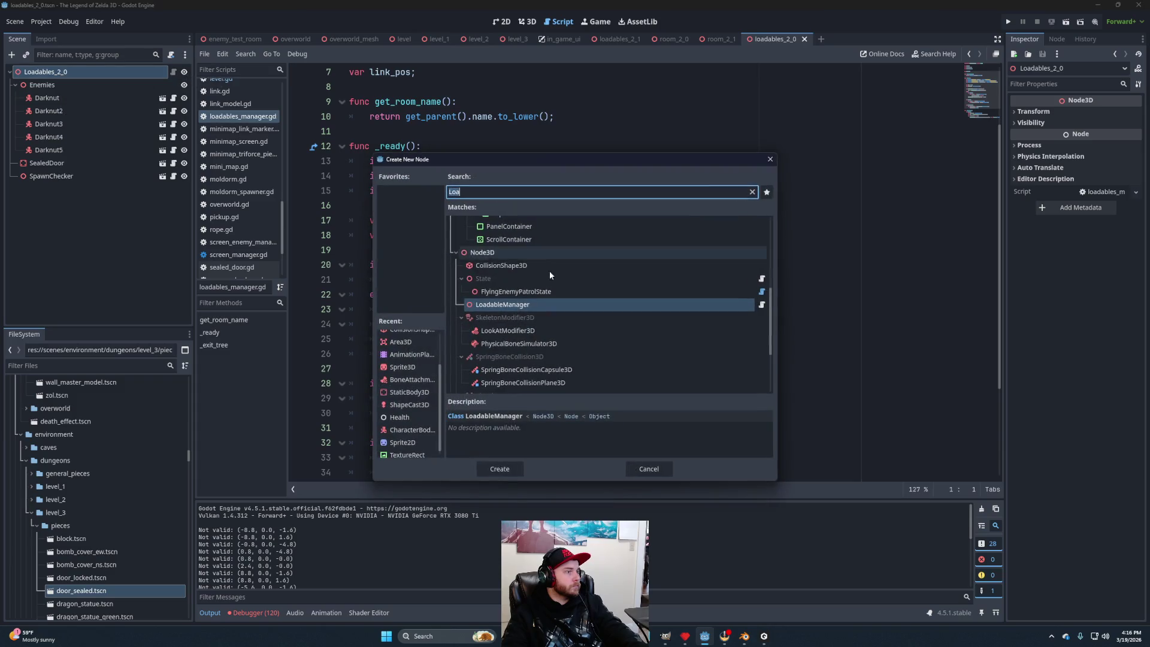
{"action": "left_click", "coordinate": [482, 252]}
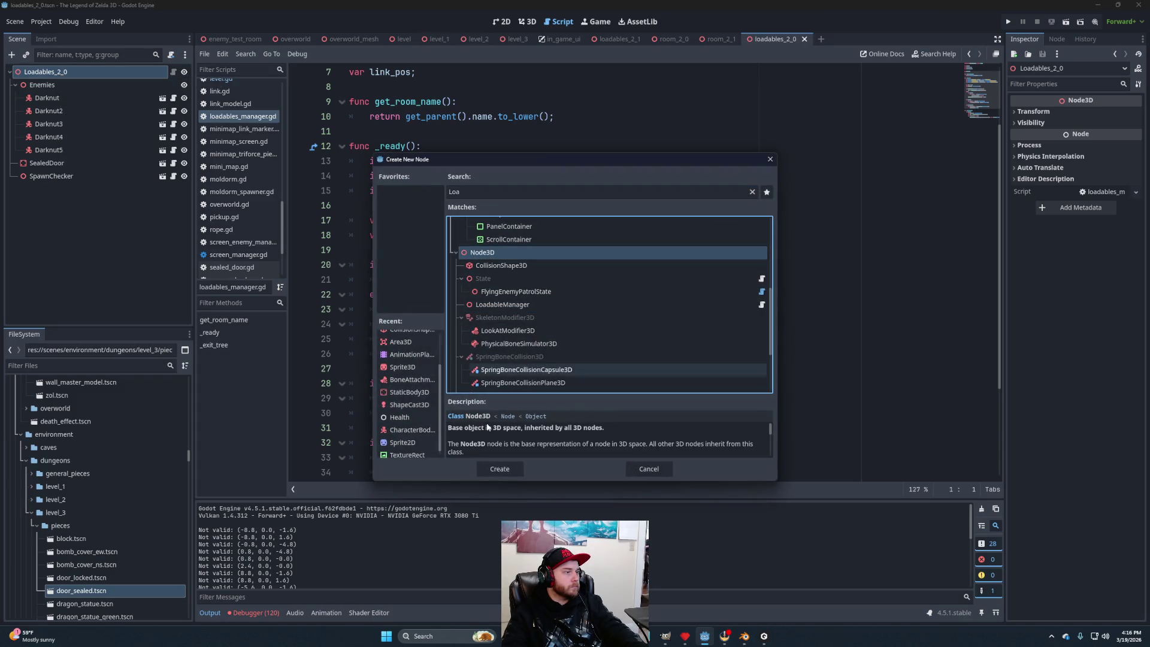
{"action": "left_click", "coordinate": [499, 468]}
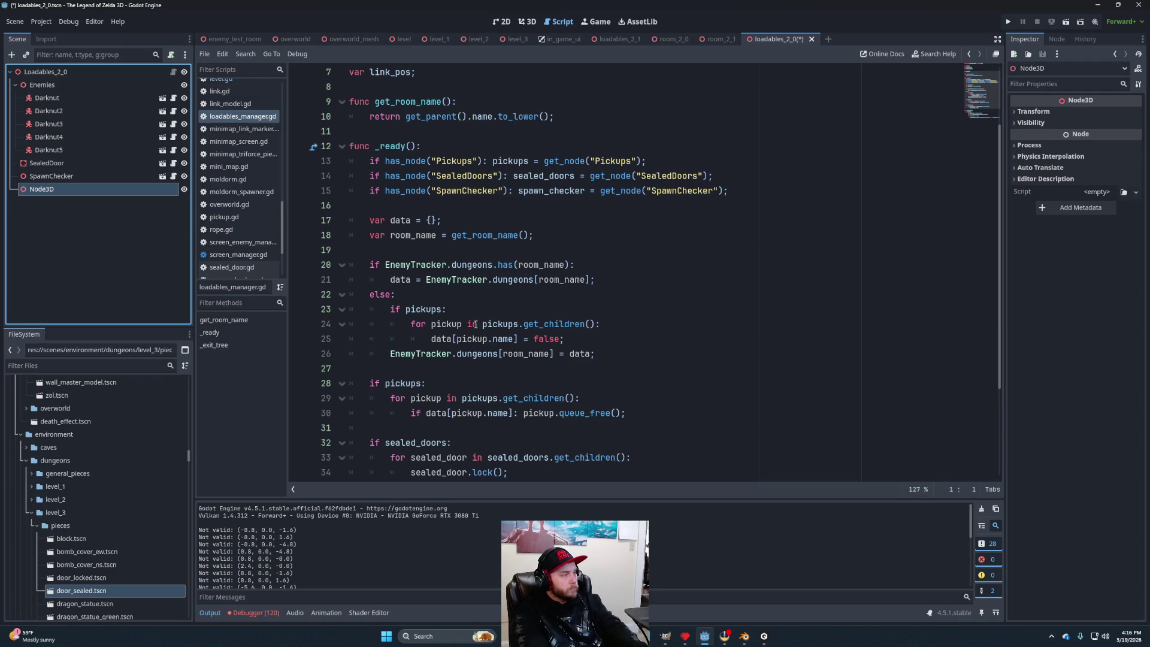
{"action": "key", "text": "F2"}
{"action": "type", "text": "Sea"}
{"action": "type", "text": "ledD"}
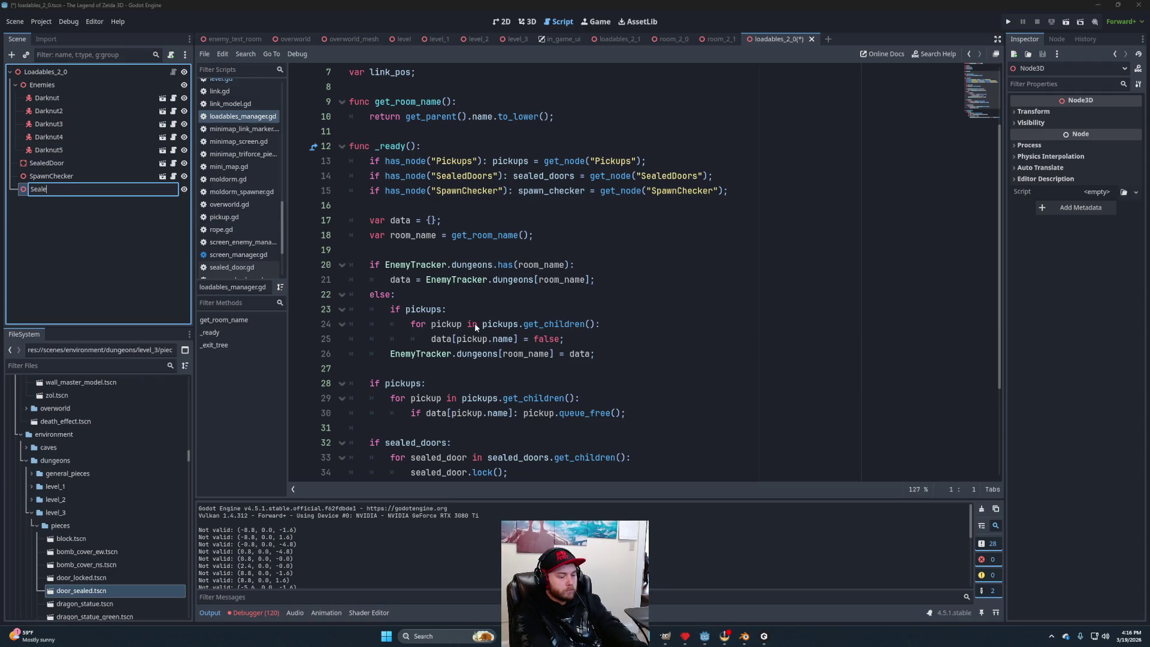
{"action": "type", "text": "oors"}
{"action": "key", "text": "Return"}
{"action": "left_click_drag", "start_coordinate": [51, 163], "coordinate": [74, 192]}
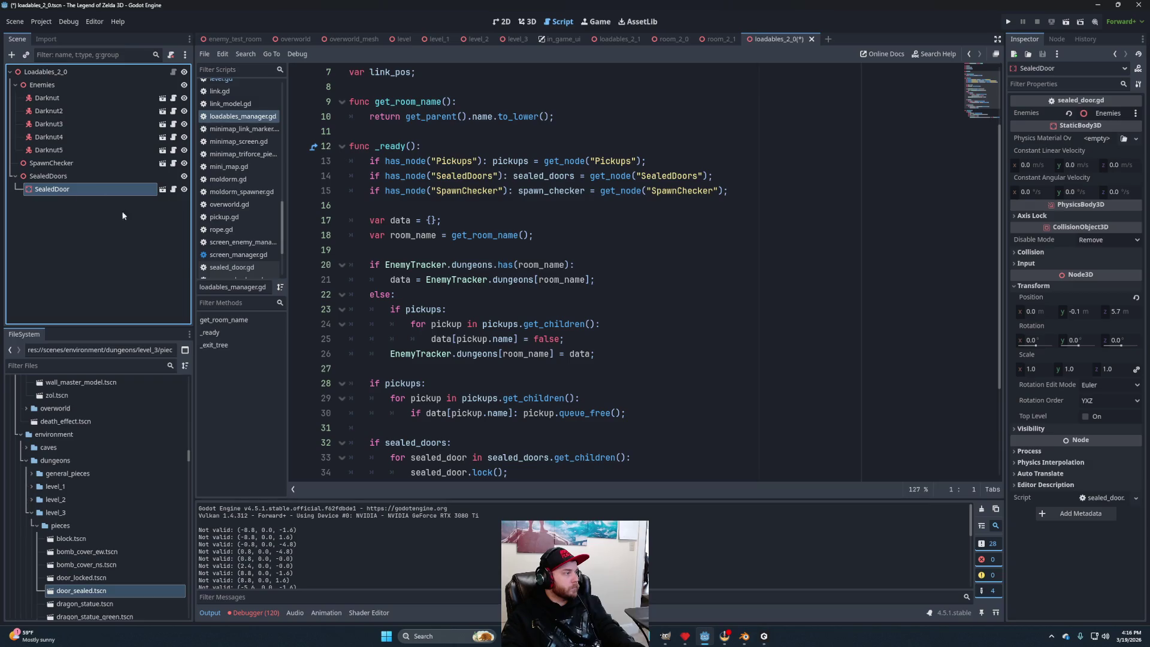
{"action": "key", "text": "ctrl+s"}
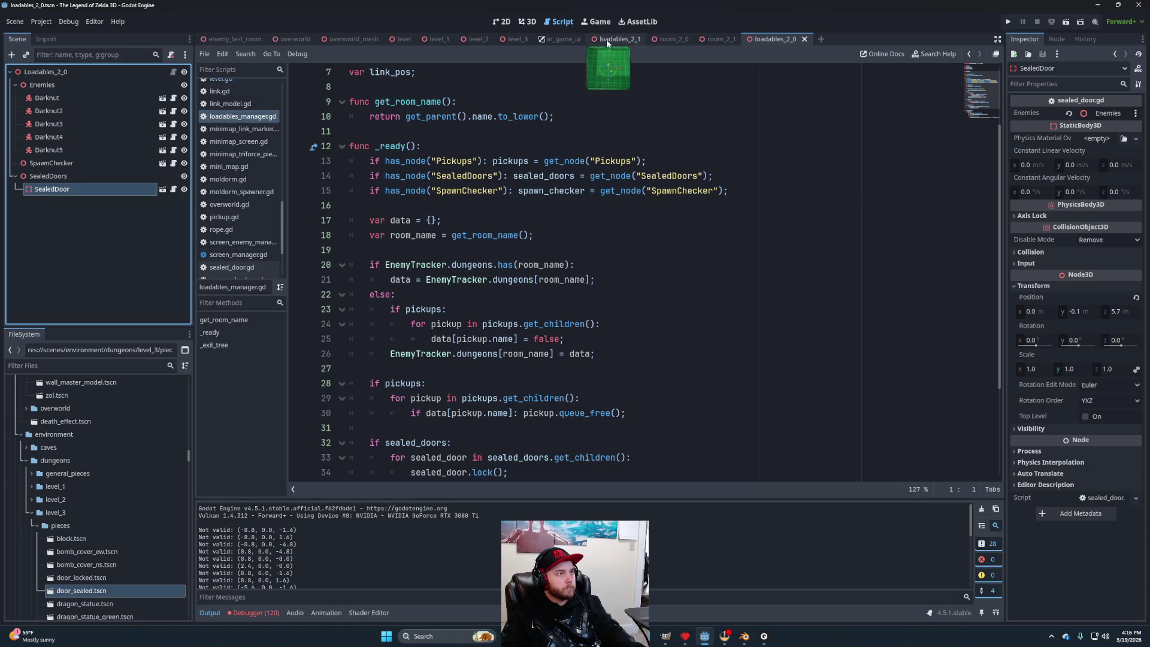
Play-test level_3 and walk Link forward toward the sealed door.
{"action": "left_click", "coordinate": [514, 38]}
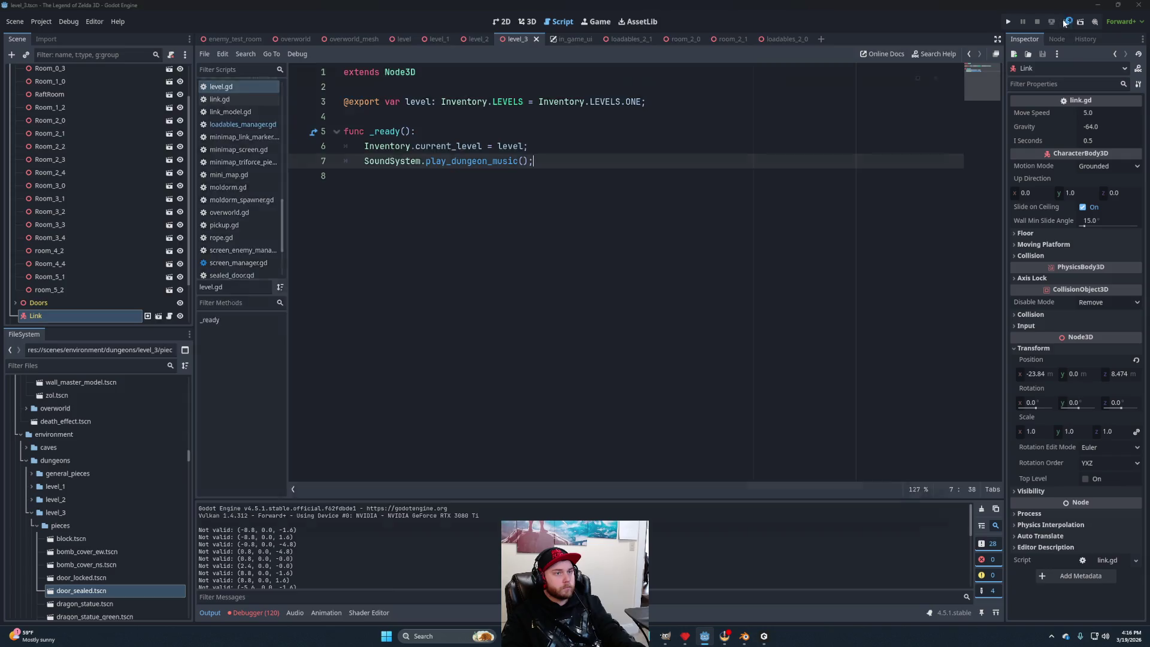
{"action": "left_click", "coordinate": [1065, 22]}
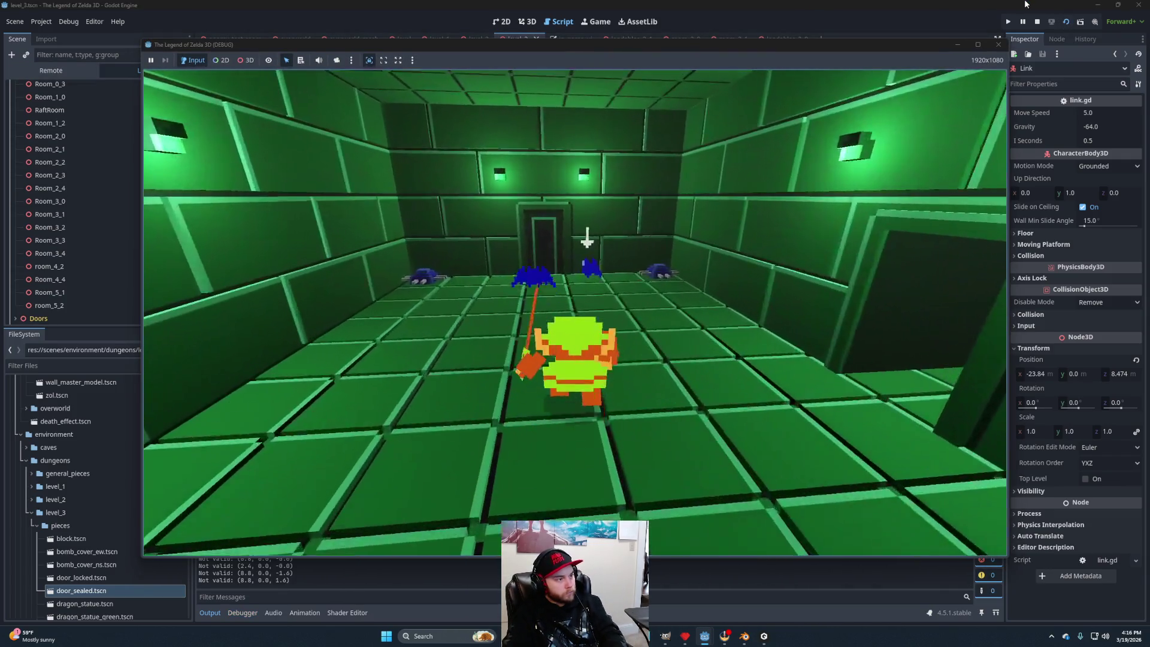
{"action": "key", "text": "w"}
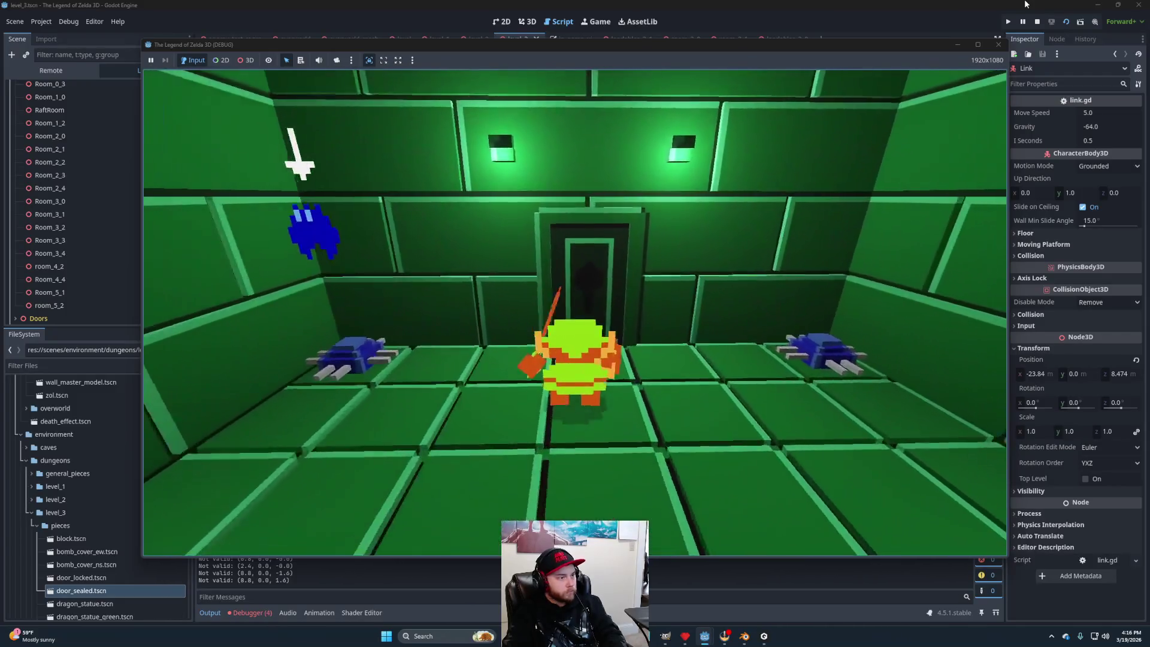